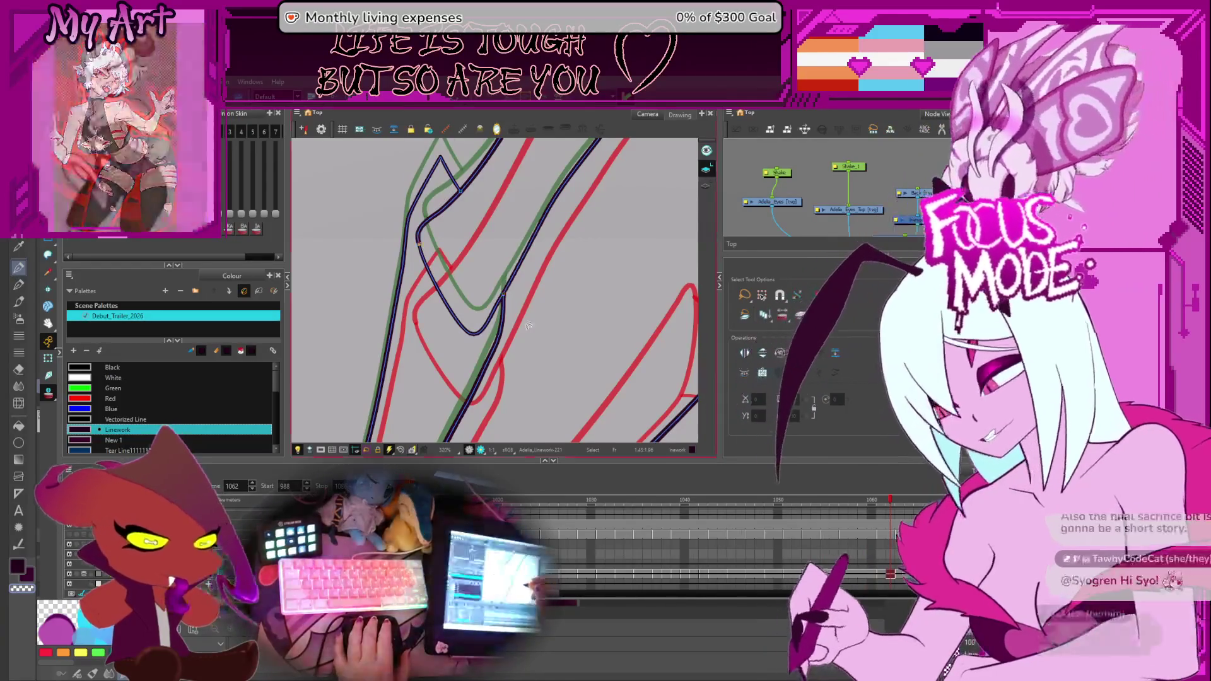
Step forward through neighbouring frames of the wing lineart animation.
{"action": "key", "text": "period"}
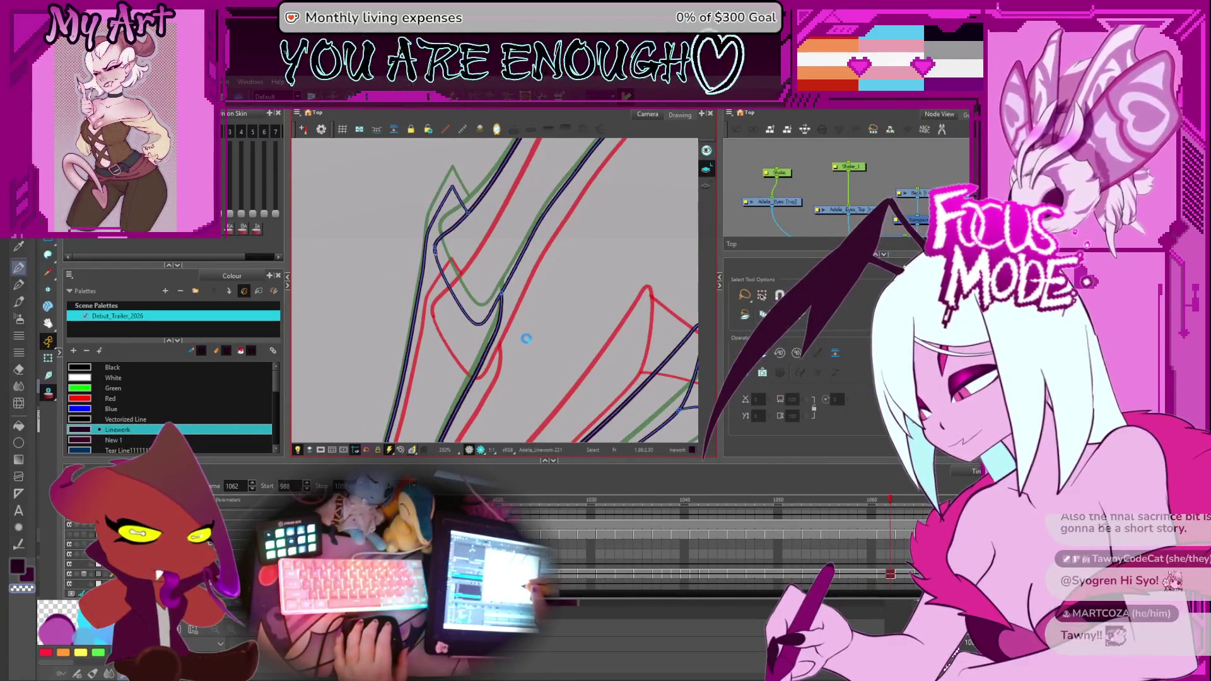
{"action": "key", "text": "period"}
{"action": "key", "text": "period"}
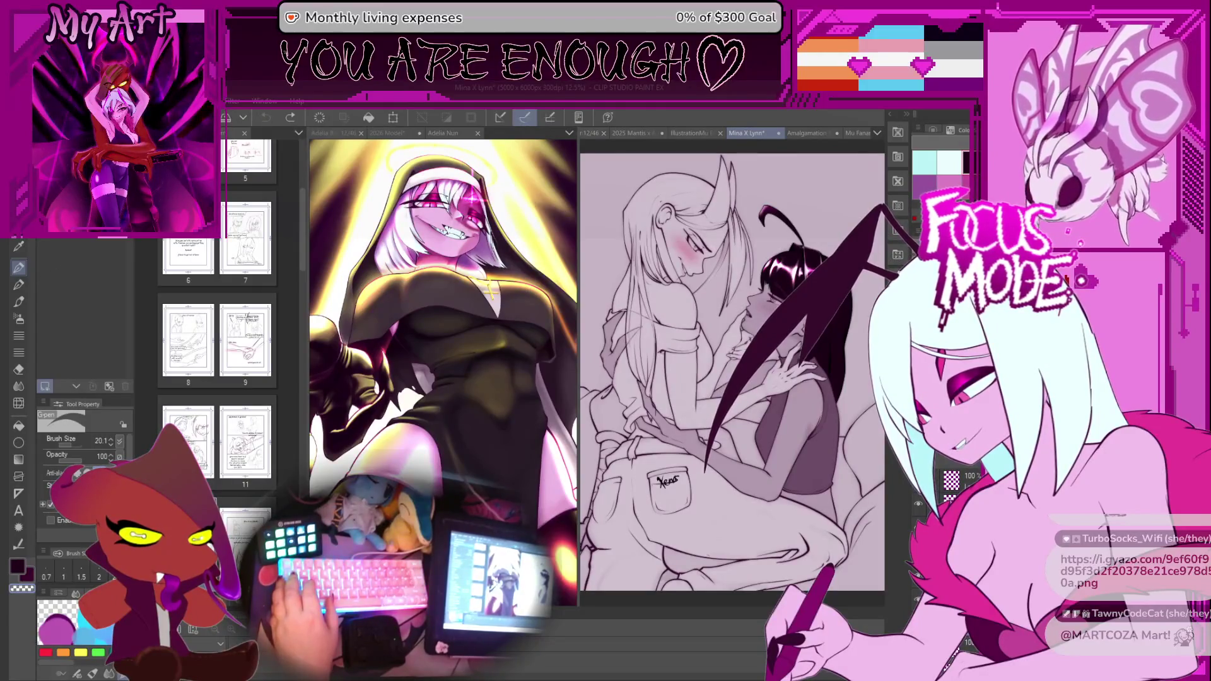
Bring the Illustration document forward, view it enlarged, and close it.
{"action": "key", "text": "ctrl+Tab"}
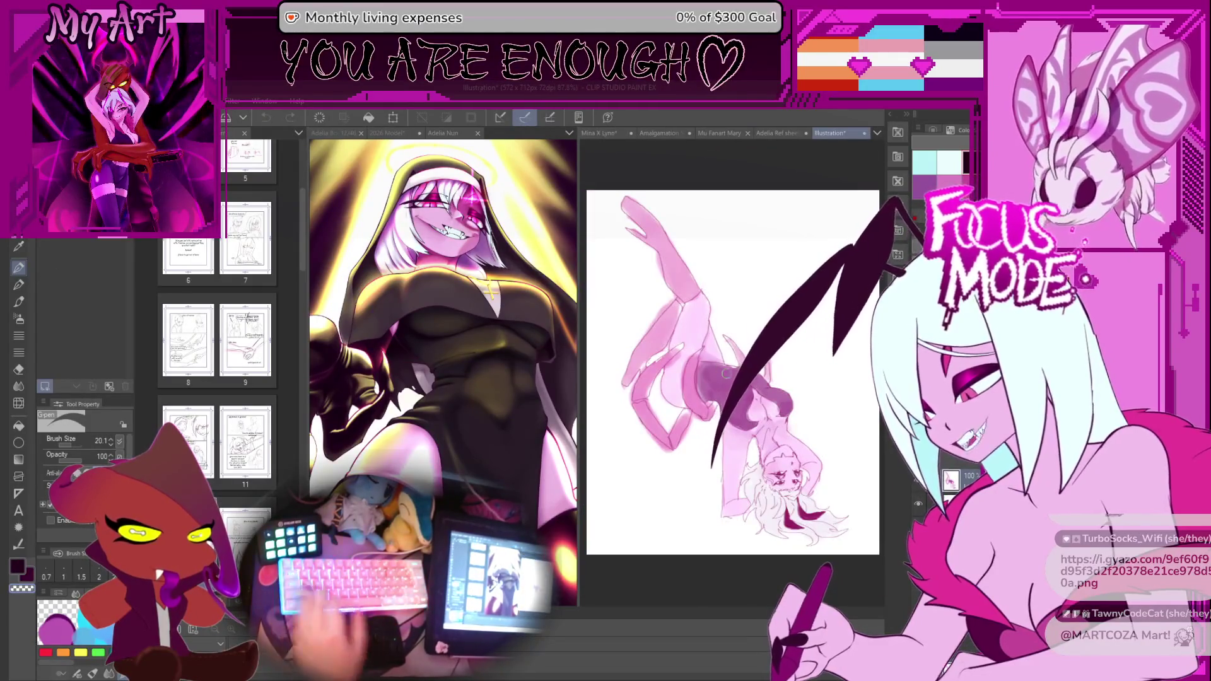
{"action": "key", "text": "ctrl+plus"}
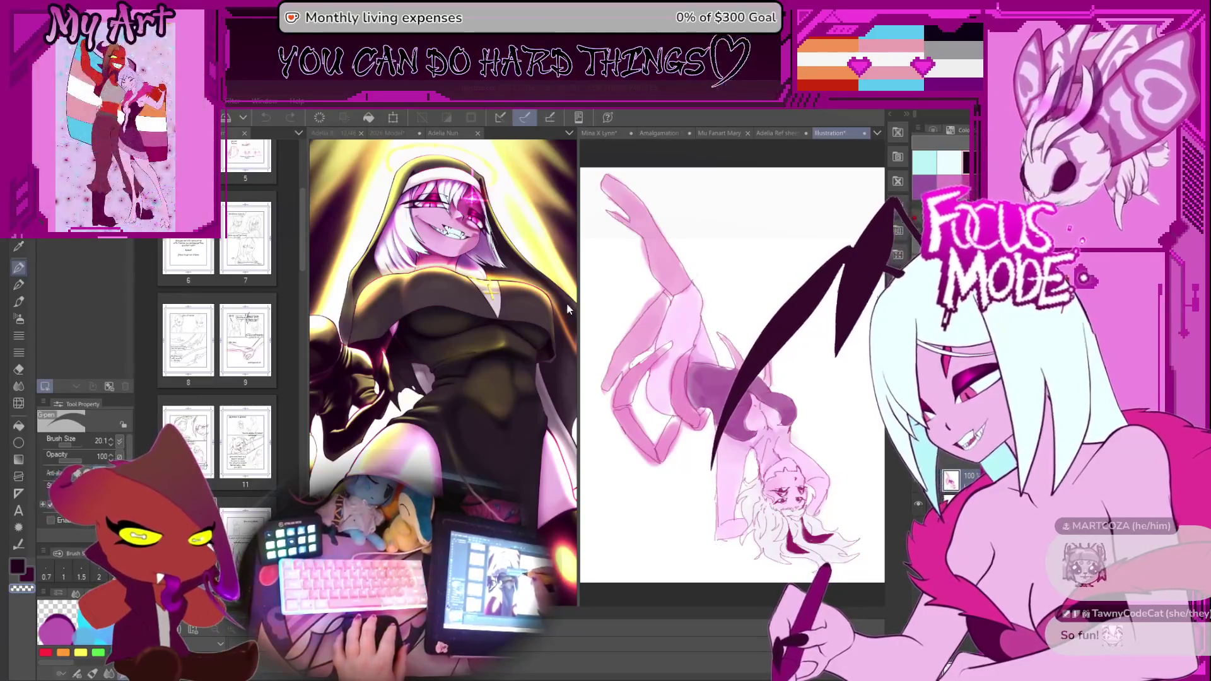
{"action": "left_click", "coordinate": [862, 133]}
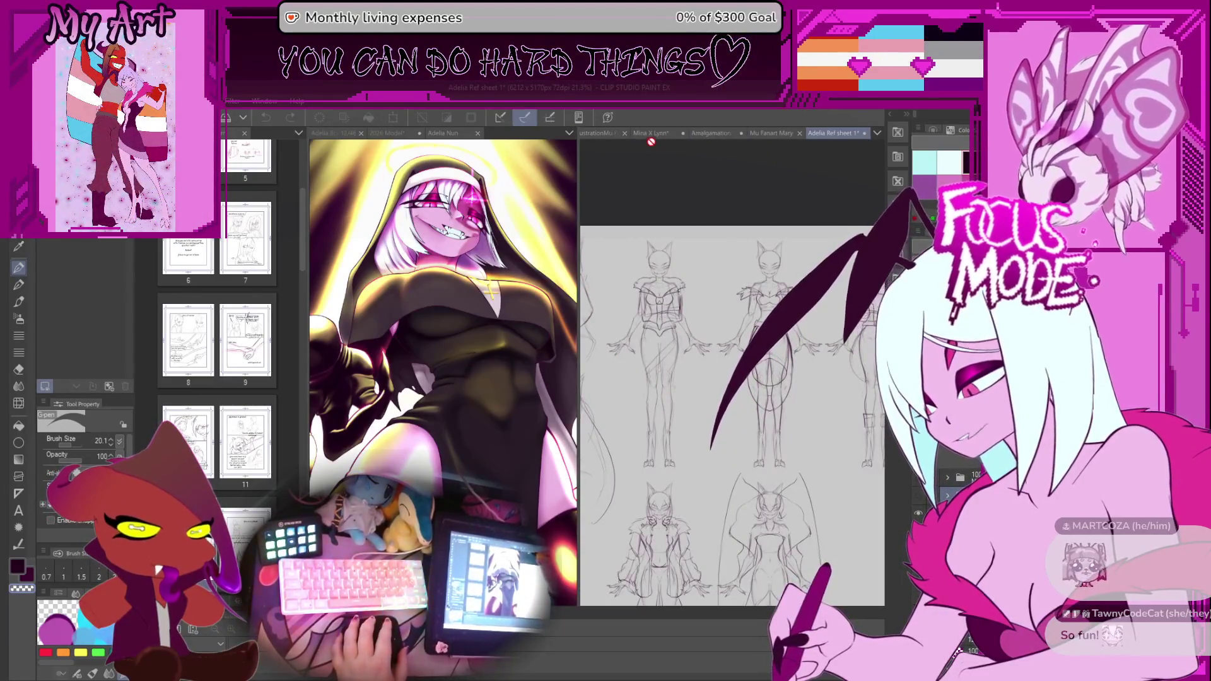
Revisit the Mina X Lynn drawing, then return to the Harmony animation.
{"action": "left_click", "coordinate": [653, 134]}
{"action": "scroll", "coordinate": [732, 369], "scroll_direction": "up", "scroll_amount": 1}
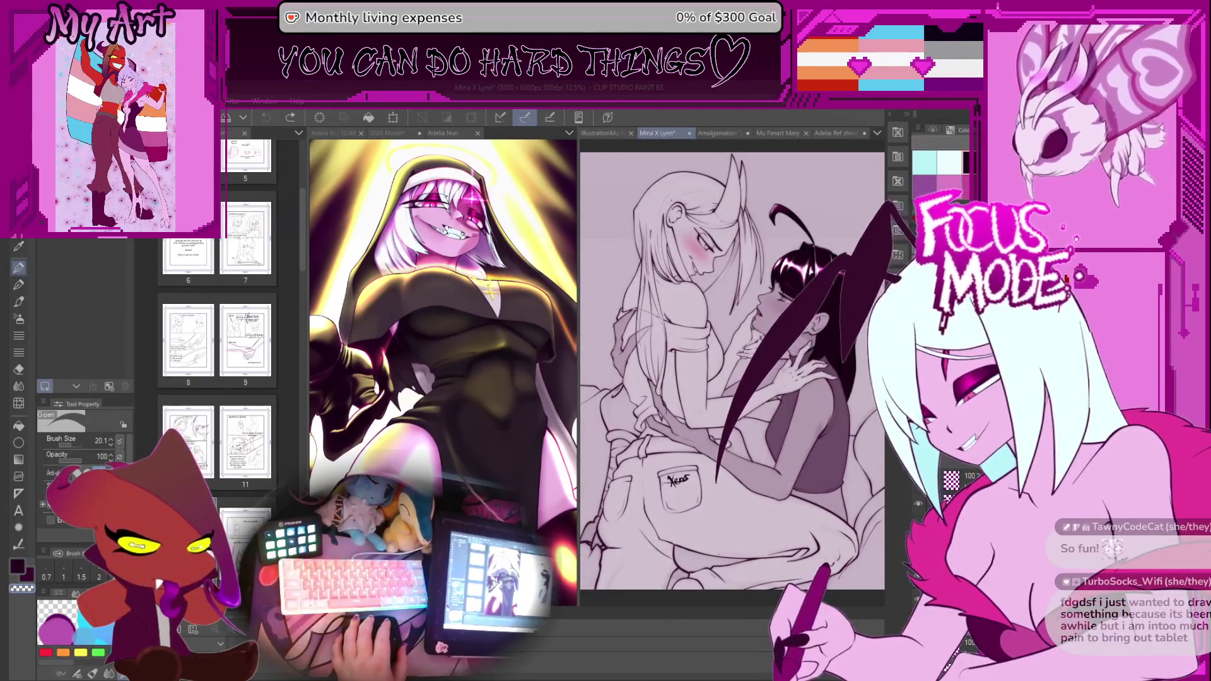
{"action": "key", "text": "alt+Tab"}
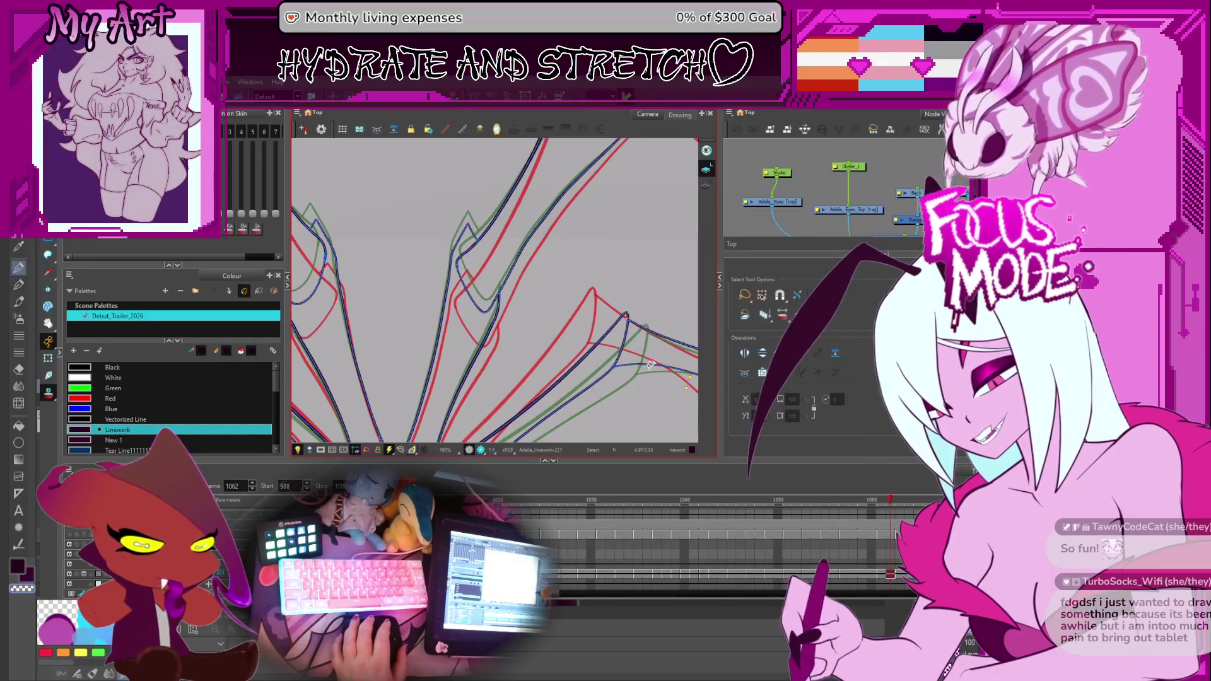
{"action": "scroll", "coordinate": [640, 268], "scroll_direction": "down", "scroll_amount": 5}
{"action": "scroll", "coordinate": [639, 269], "scroll_direction": "up", "scroll_amount": 2}
{"action": "scroll", "coordinate": [616, 272], "scroll_direction": "up", "scroll_amount": 2}
{"action": "scroll", "coordinate": [577, 278], "scroll_direction": "up", "scroll_amount": 2}
{"action": "scroll", "coordinate": [537, 286], "scroll_direction": "up", "scroll_amount": 2}
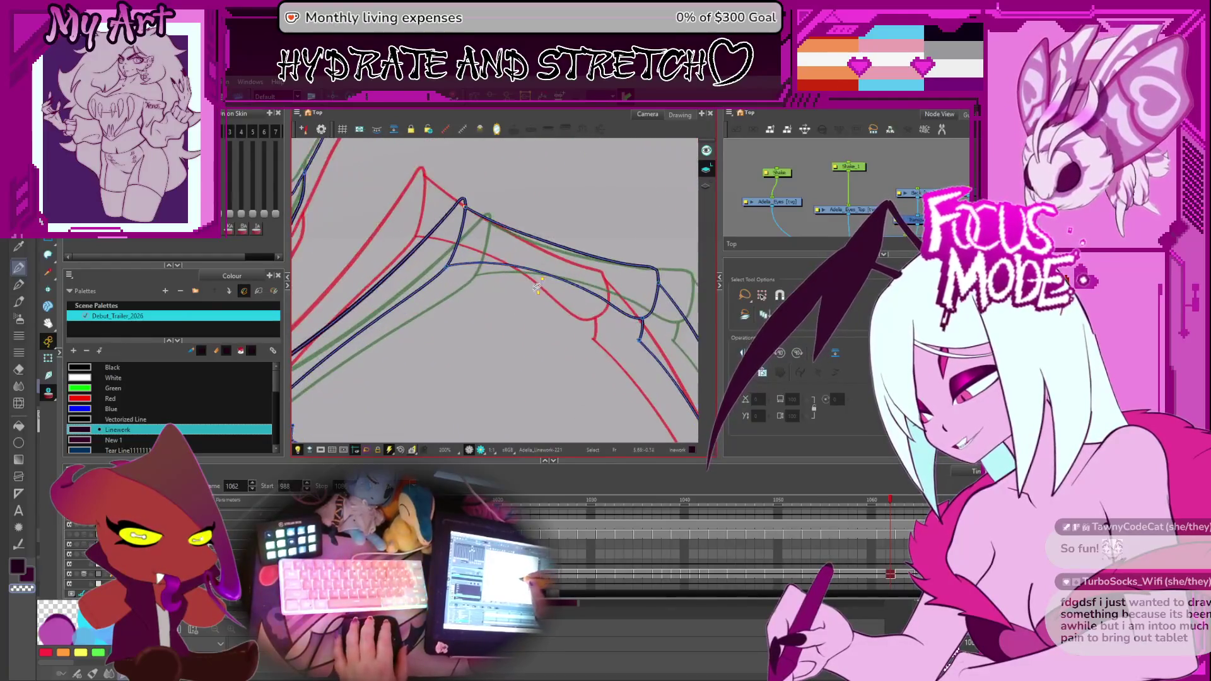
{"action": "scroll", "coordinate": [539, 288], "scroll_direction": "down", "scroll_amount": 3}
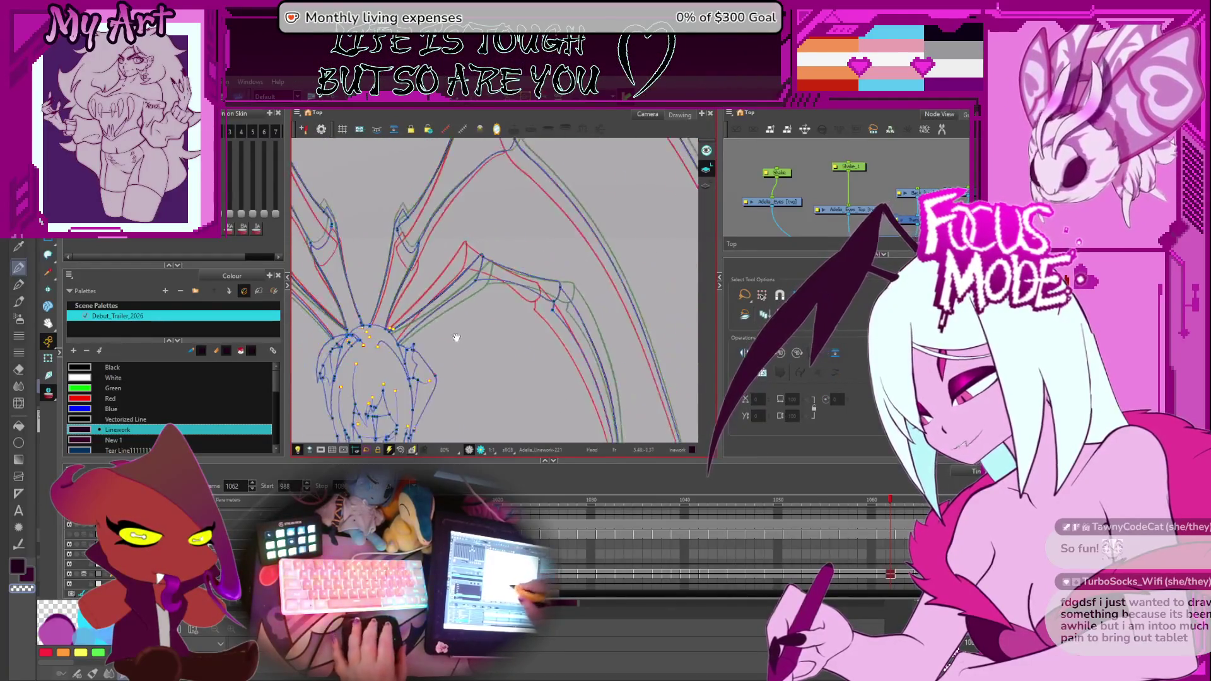
{"action": "scroll", "coordinate": [597, 267], "scroll_direction": "down", "scroll_amount": 2}
{"action": "scroll", "coordinate": [598, 269], "scroll_direction": "up", "scroll_amount": 3}
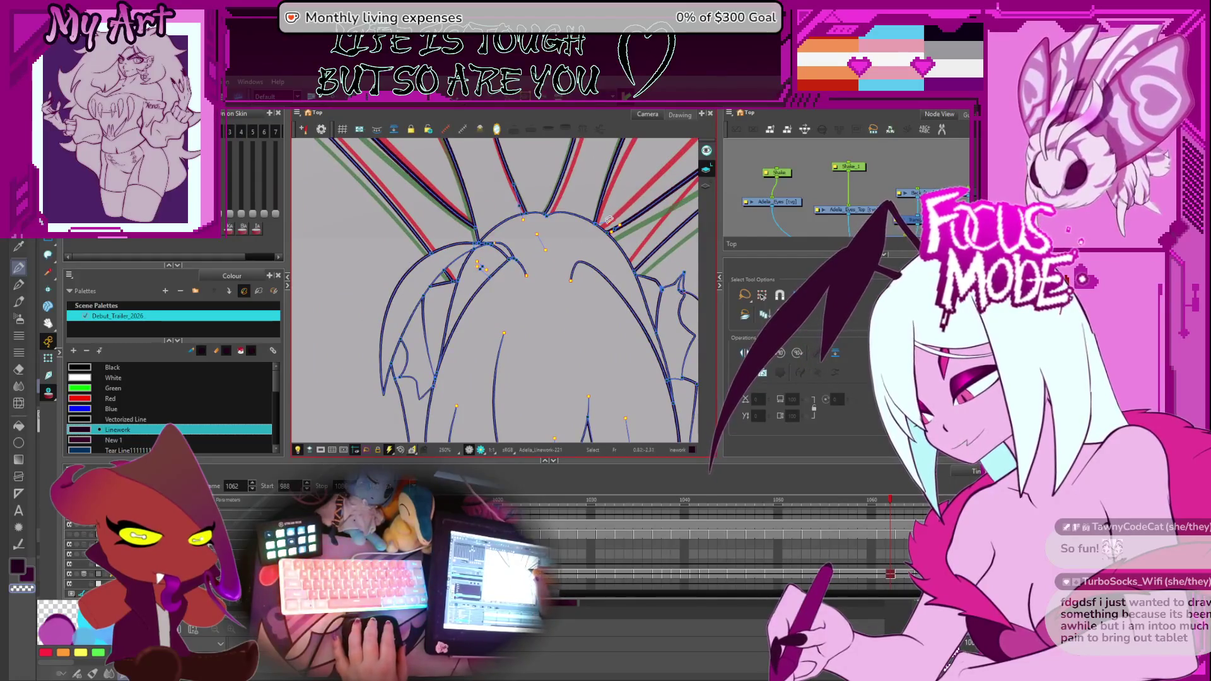
{"action": "left_click_drag", "start_coordinate": [551, 289], "coordinate": [559, 291]}
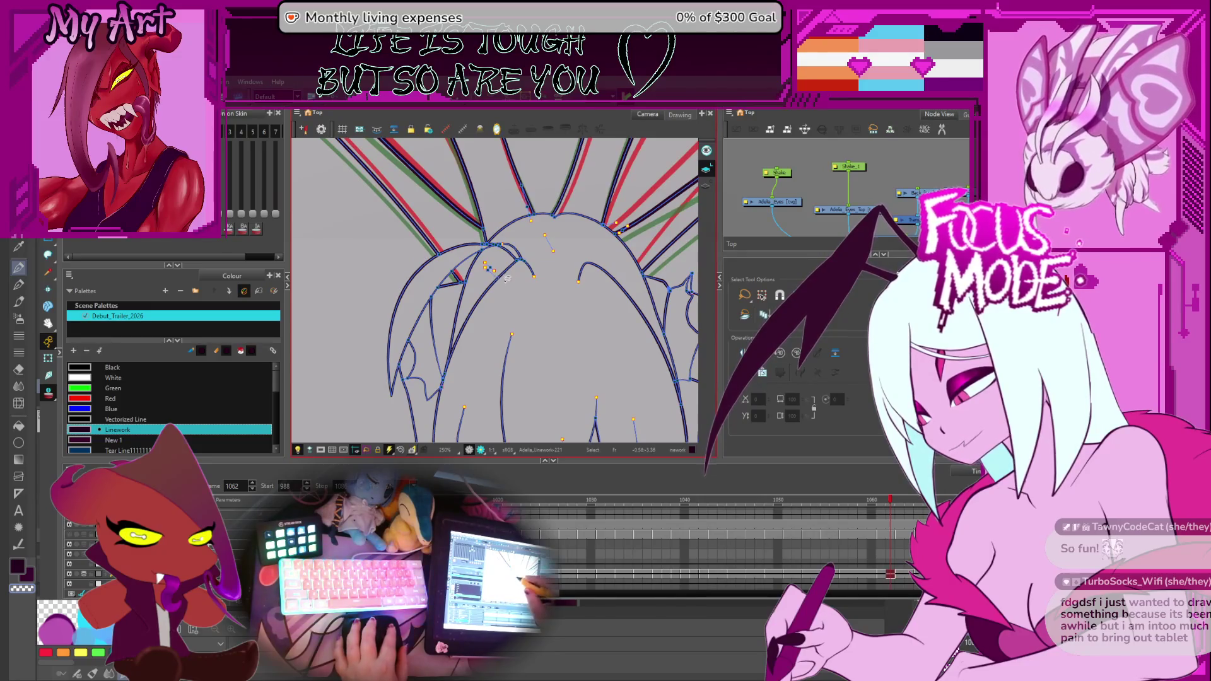
{"action": "scroll", "coordinate": [511, 287], "scroll_direction": "up", "scroll_amount": 2}
{"action": "scroll", "coordinate": [516, 328], "scroll_direction": "up", "scroll_amount": 2}
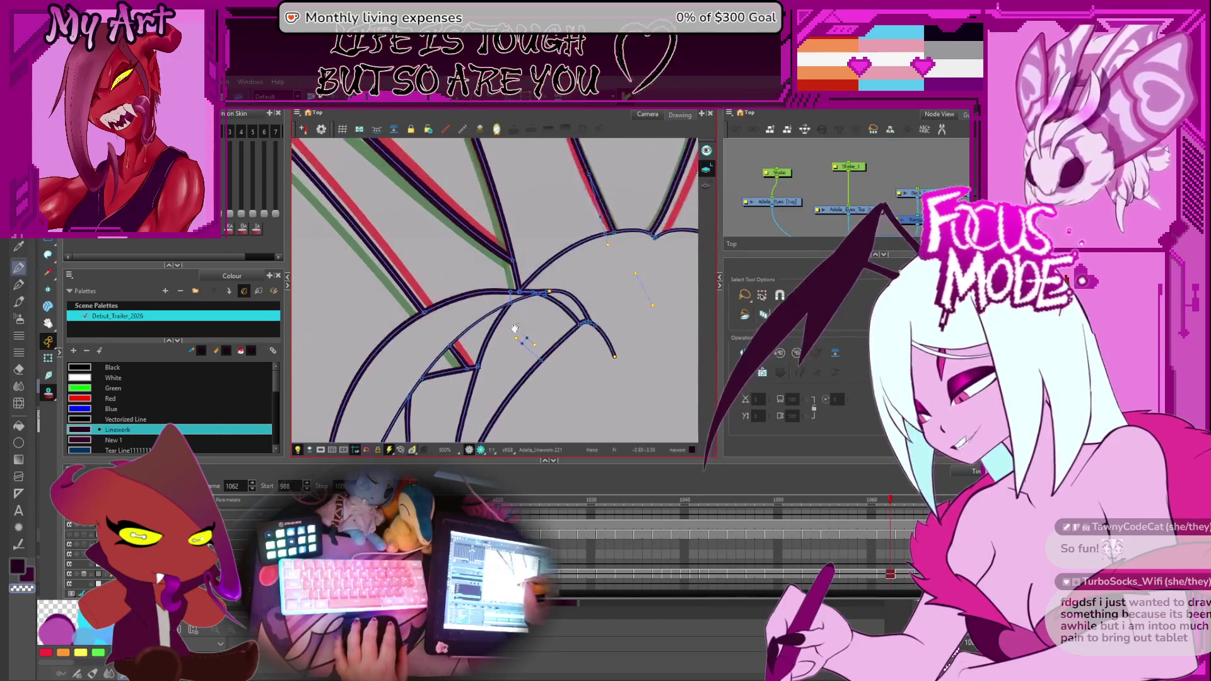
{"action": "scroll", "coordinate": [515, 295], "scroll_direction": "down", "scroll_amount": 1}
{"action": "scroll", "coordinate": [516, 298], "scroll_direction": "down", "scroll_amount": 1}
{"action": "scroll", "coordinate": [515, 305], "scroll_direction": "down", "scroll_amount": 1}
{"action": "scroll", "coordinate": [515, 315], "scroll_direction": "down", "scroll_amount": 1}
{"action": "scroll", "coordinate": [516, 316], "scroll_direction": "up", "scroll_amount": 2}
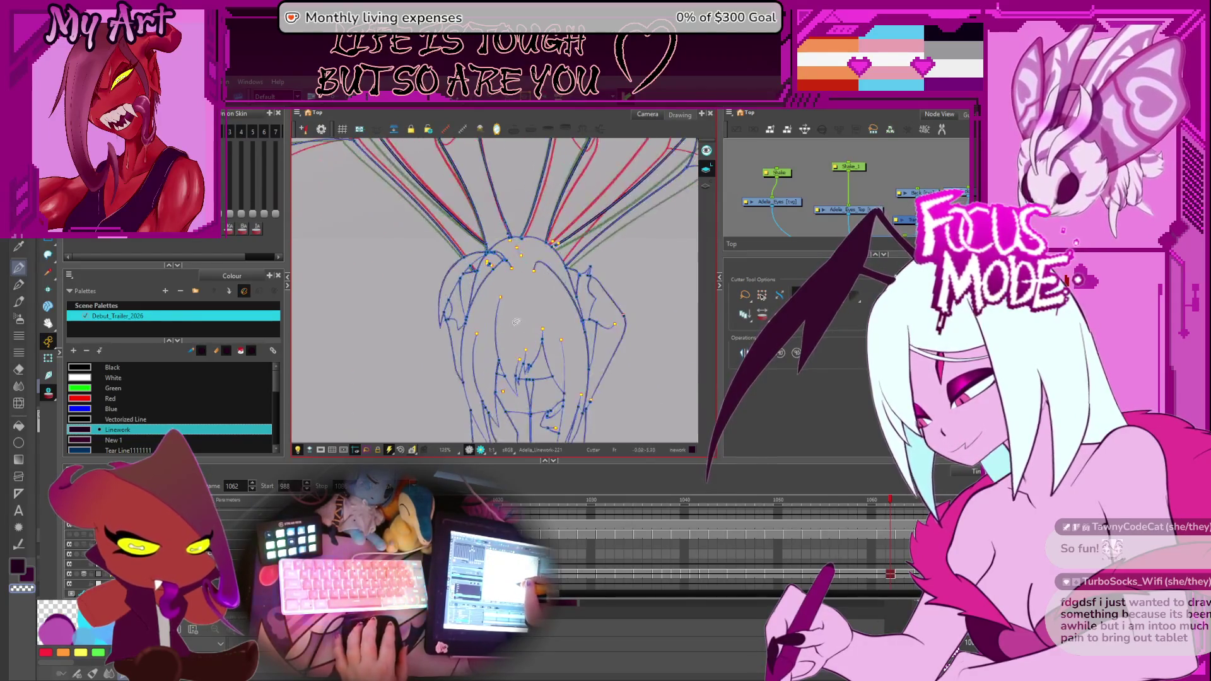
{"action": "scroll", "coordinate": [542, 333], "scroll_direction": "up", "scroll_amount": 1}
{"action": "scroll", "coordinate": [556, 366], "scroll_direction": "up", "scroll_amount": 1}
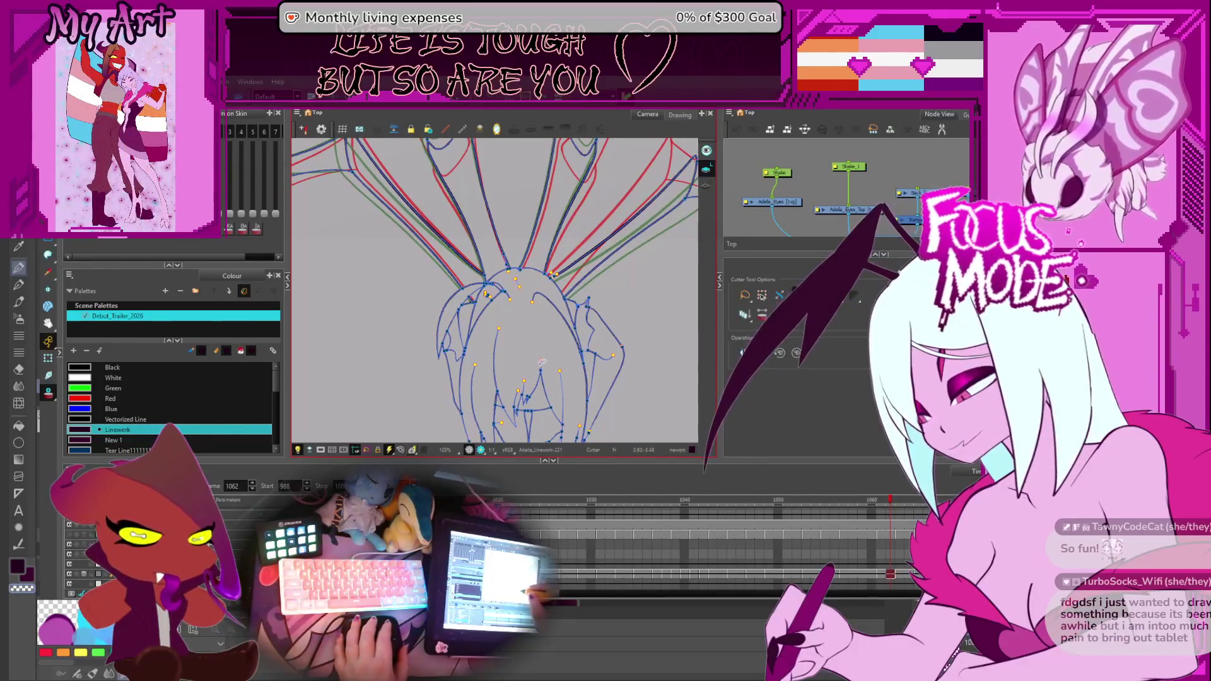
{"action": "scroll", "coordinate": [568, 341], "scroll_direction": "up", "scroll_amount": 1}
{"action": "scroll", "coordinate": [621, 315], "scroll_direction": "up", "scroll_amount": 1}
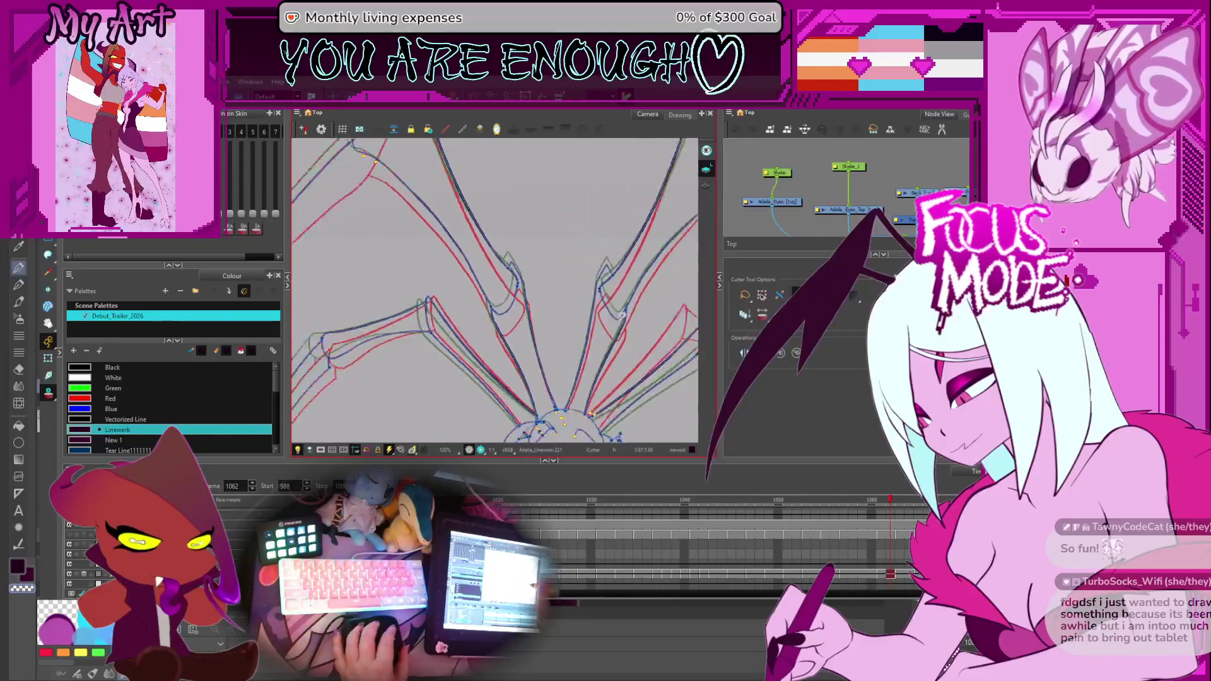
{"action": "scroll", "coordinate": [622, 315], "scroll_direction": "down", "scroll_amount": 2}
{"action": "scroll", "coordinate": [591, 333], "scroll_direction": "up", "scroll_amount": 1}
{"action": "scroll", "coordinate": [592, 333], "scroll_direction": "down", "scroll_amount": 1}
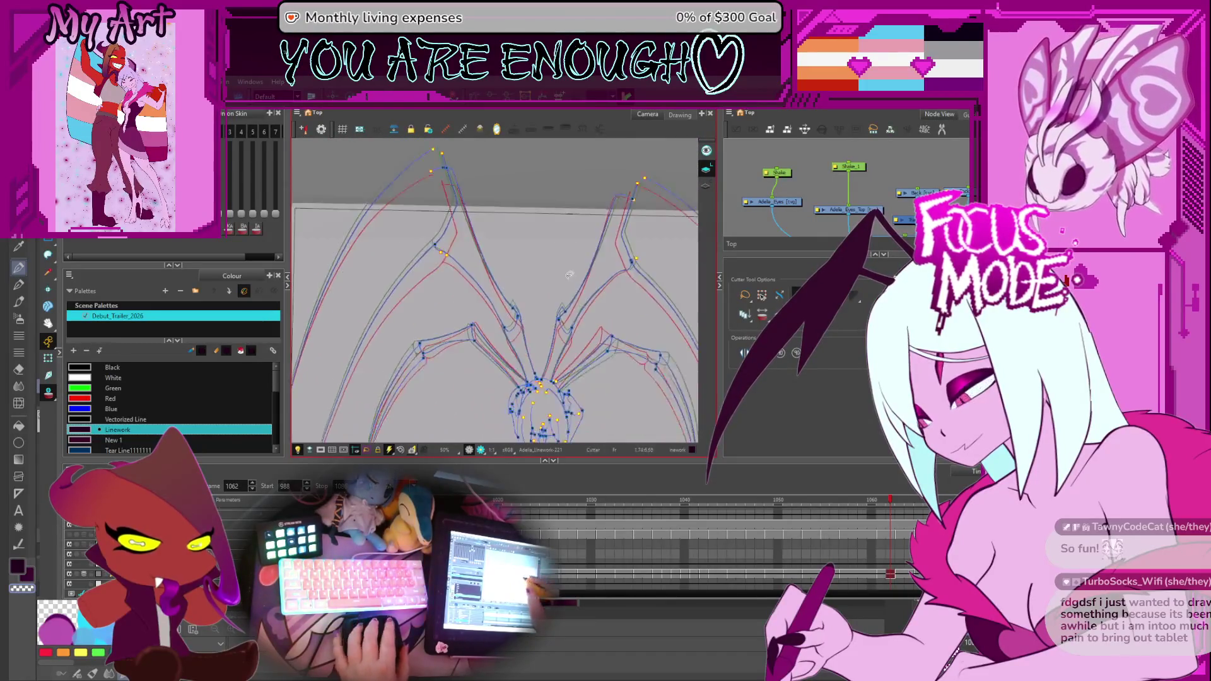
{"action": "scroll", "coordinate": [596, 334], "scroll_direction": "down", "scroll_amount": 2}
{"action": "scroll", "coordinate": [601, 336], "scroll_direction": "up", "scroll_amount": 1}
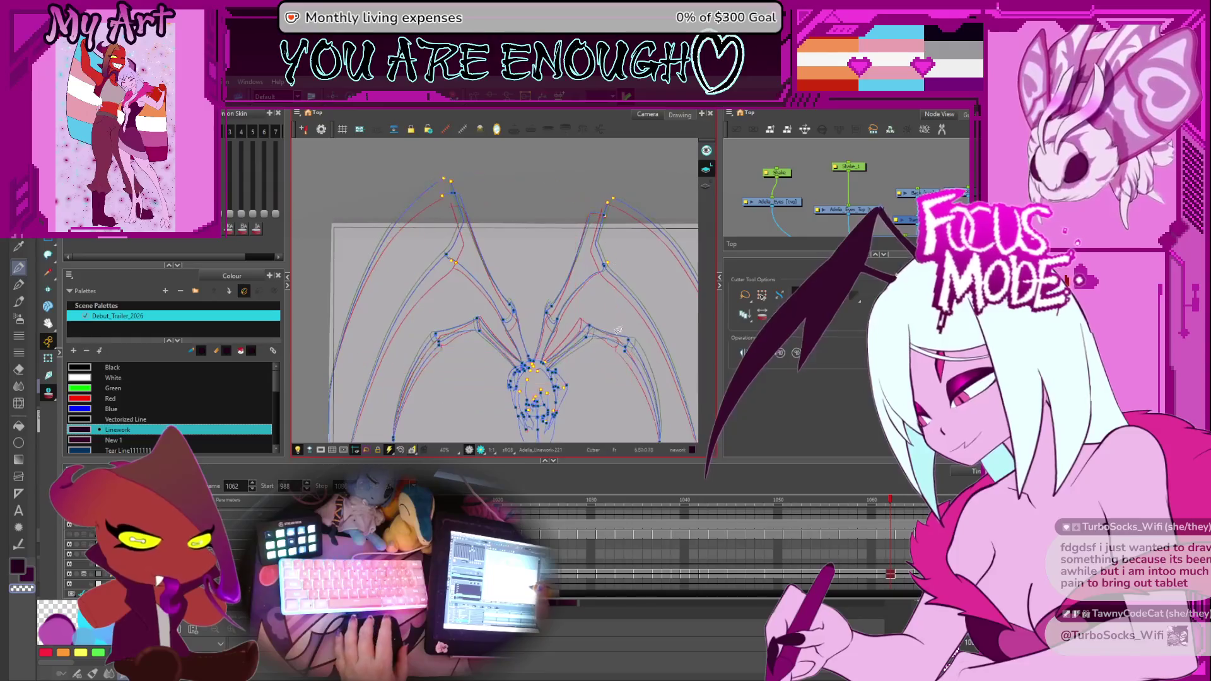
{"action": "scroll", "coordinate": [599, 333], "scroll_direction": "up", "scroll_amount": 1}
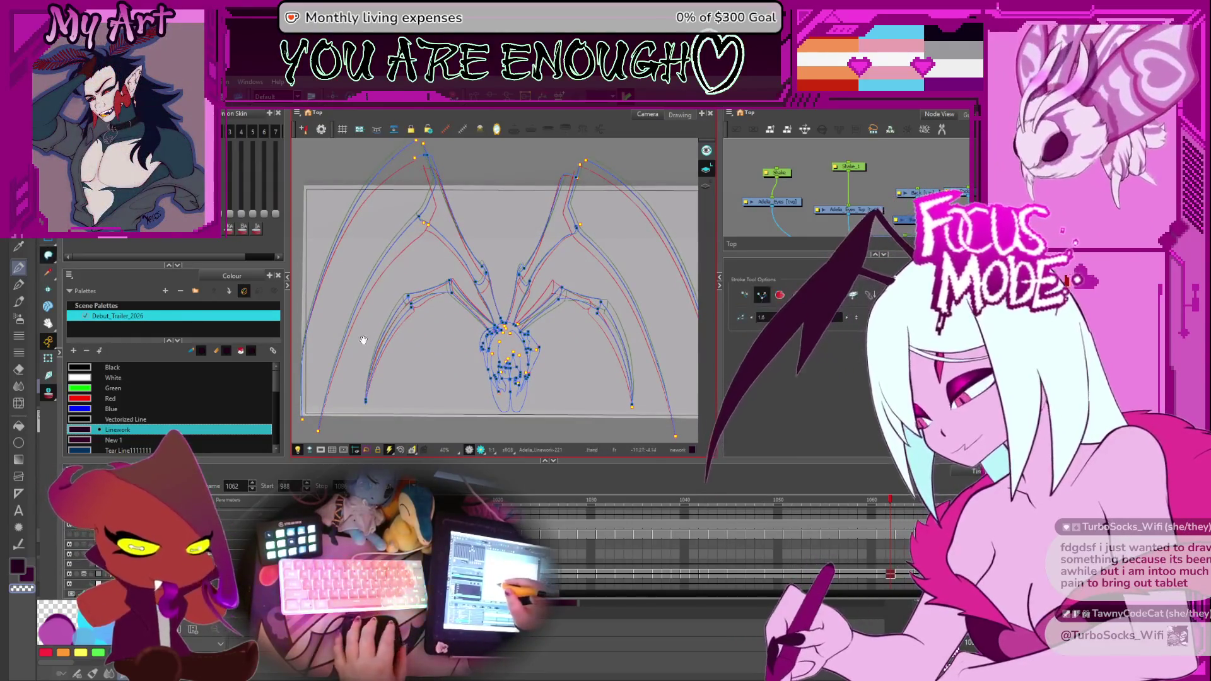
{"action": "left_click_drag", "start_coordinate": [373, 334], "coordinate": [390, 358]}
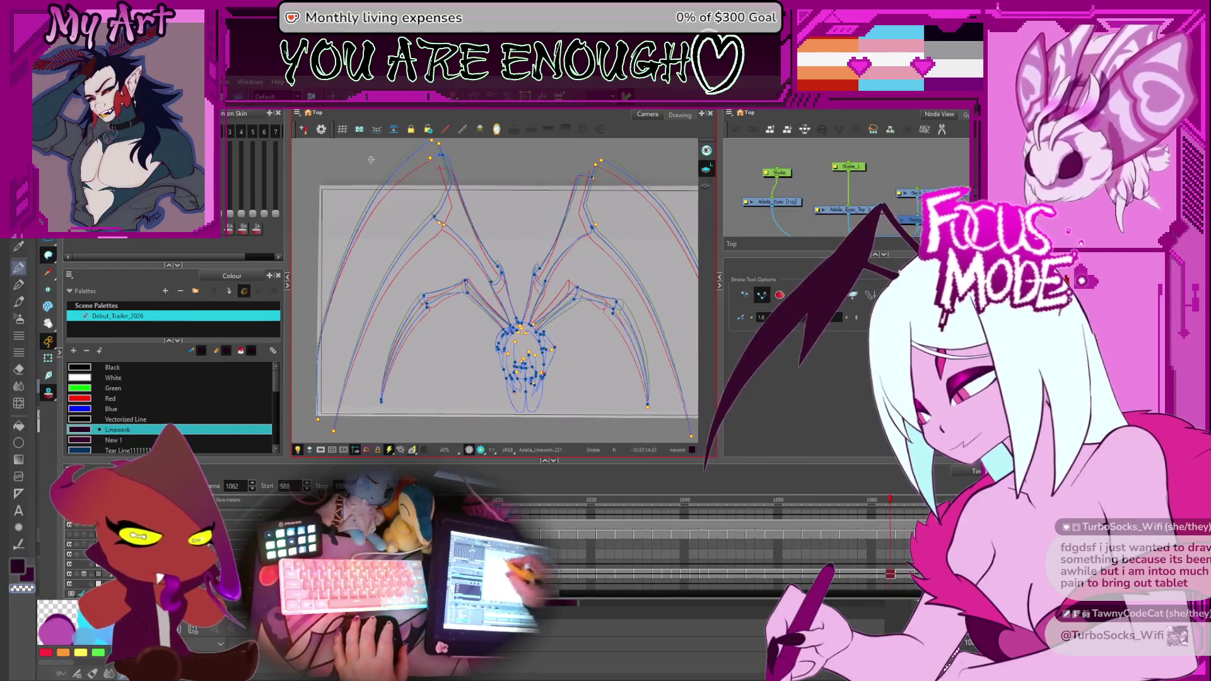
{"action": "left_click_drag", "start_coordinate": [350, 425], "coordinate": [349, 410]}
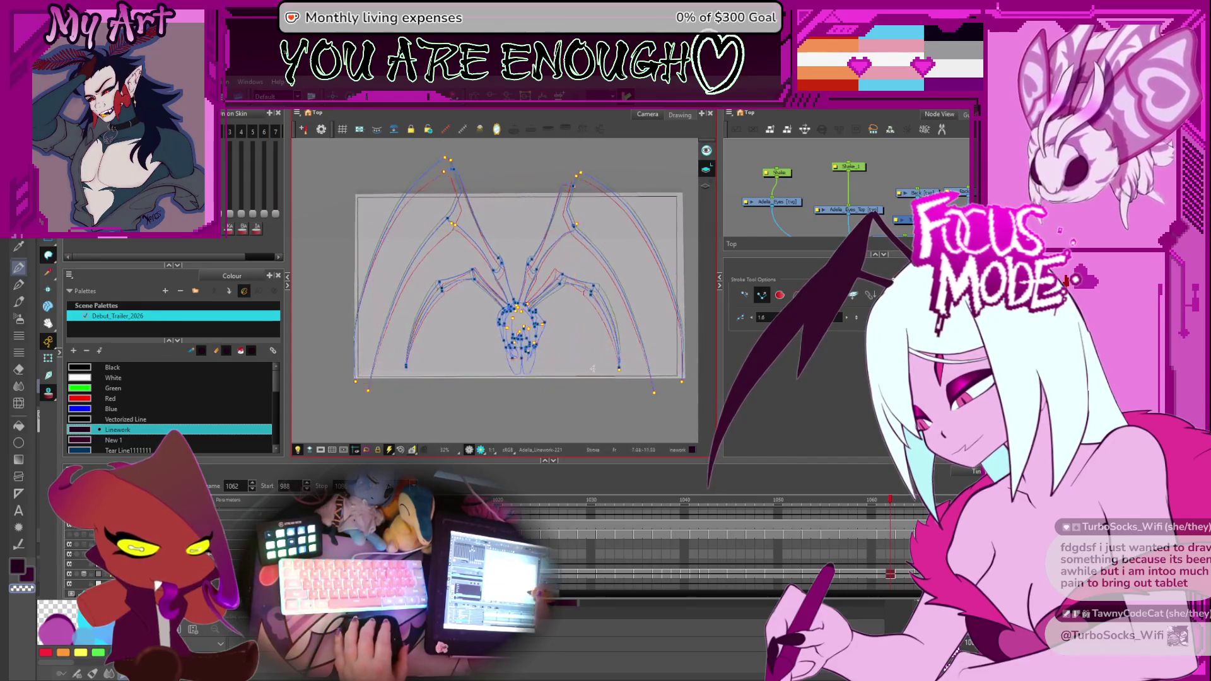
{"action": "scroll", "coordinate": [569, 379], "scroll_direction": "down", "scroll_amount": 1}
{"action": "scroll", "coordinate": [719, 559], "scroll_direction": "left", "scroll_amount": 3}
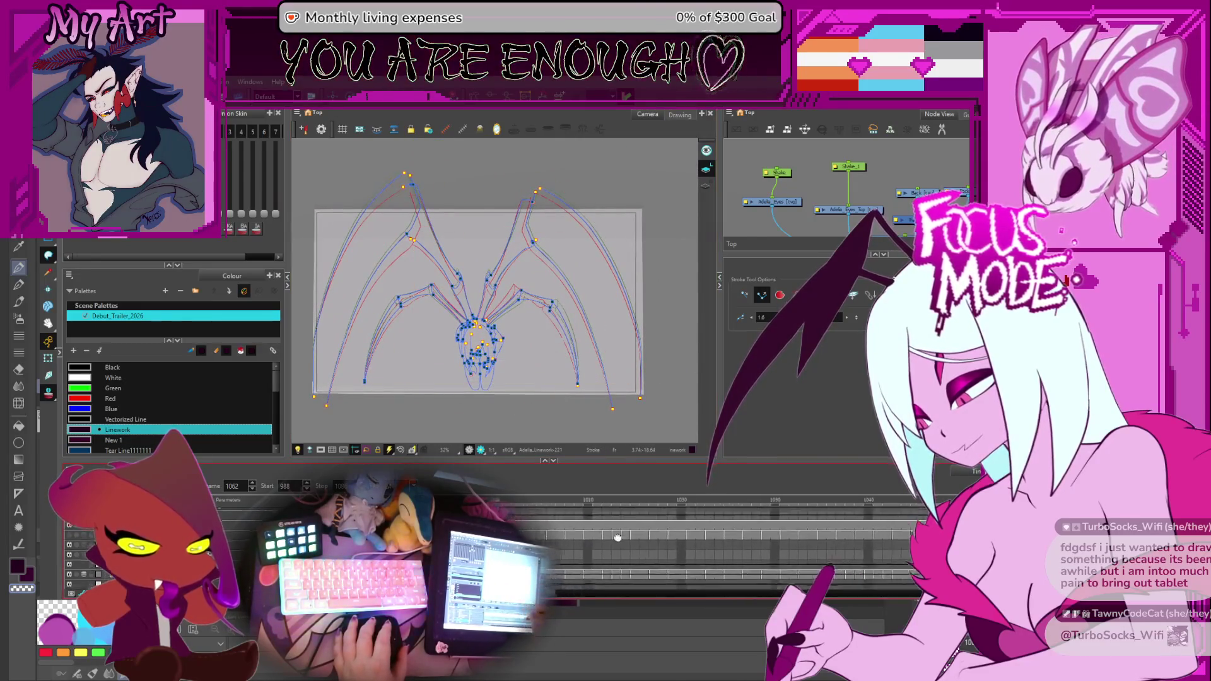
Navigate the timeline back to frame 990 with the kneeling body sketch.
{"action": "left_click", "coordinate": [533, 502]}
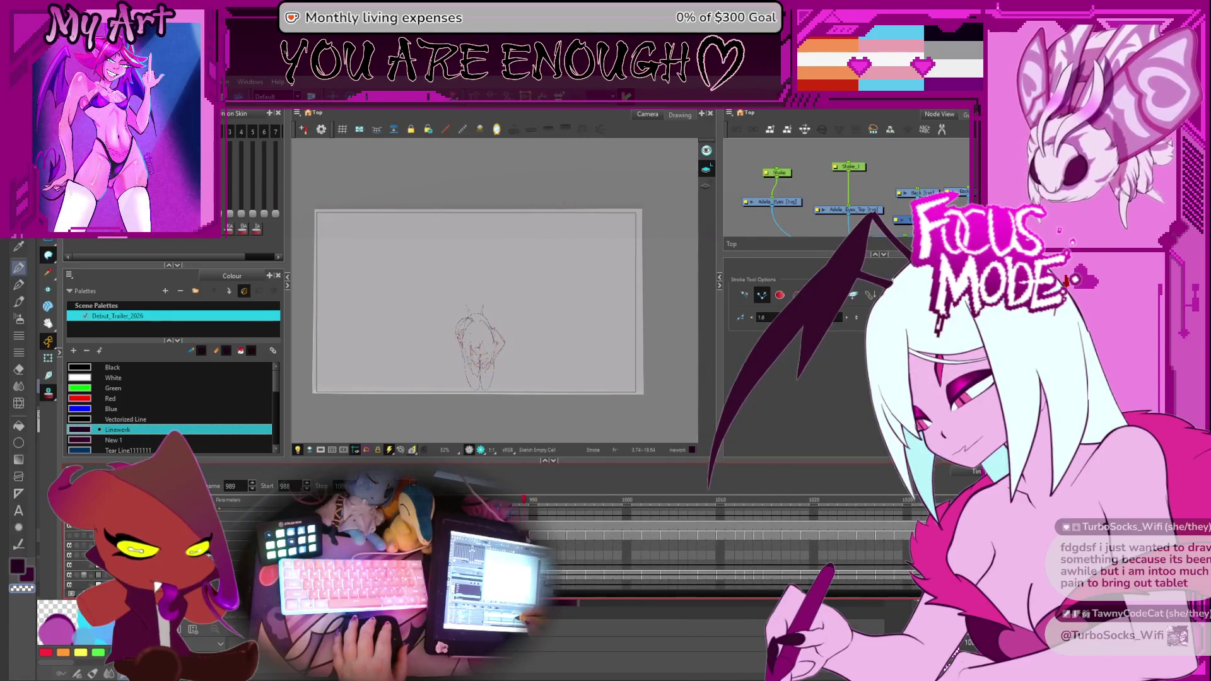
{"action": "left_click_drag", "start_coordinate": [423, 417], "coordinate": [446, 424]}
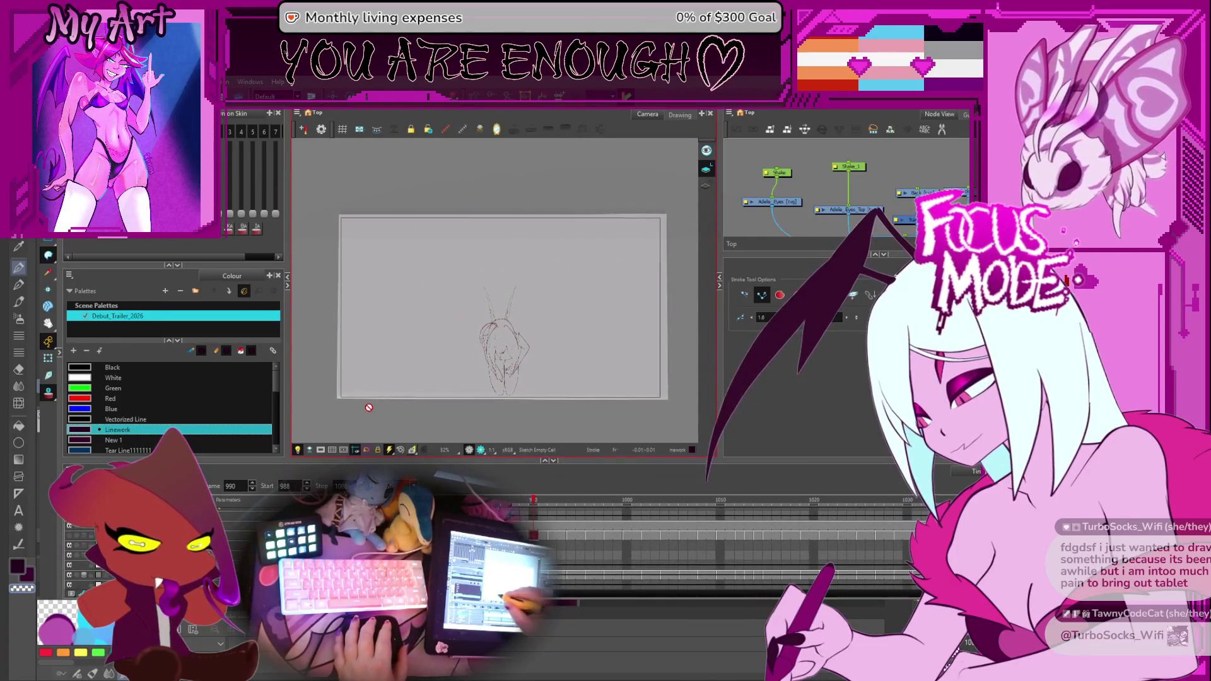
{"action": "left_click", "coordinate": [542, 535]}
{"action": "key", "text": "comma"}
Select the whole frame-990 drawing to frame it in view, then clear the selection.
{"action": "key", "text": "ctrl+a"}
{"action": "key", "text": "x"}
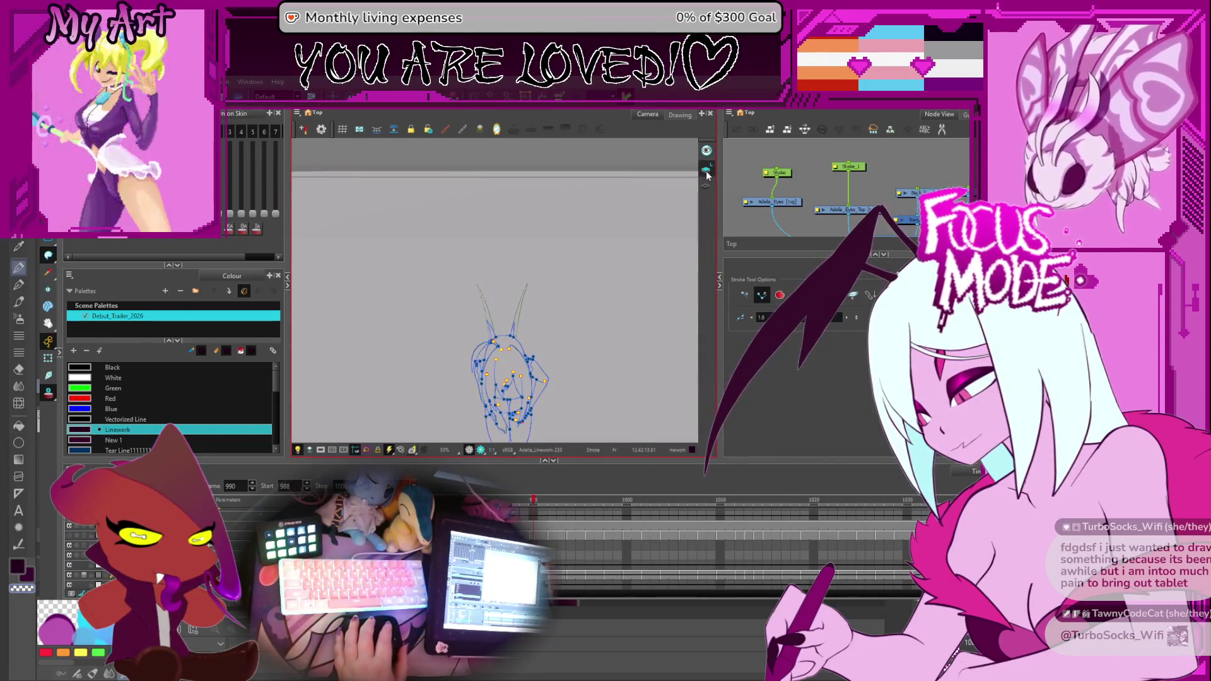
{"action": "key", "text": "Escape"}
{"action": "left_click_drag", "start_coordinate": [579, 361], "coordinate": [578, 305]}
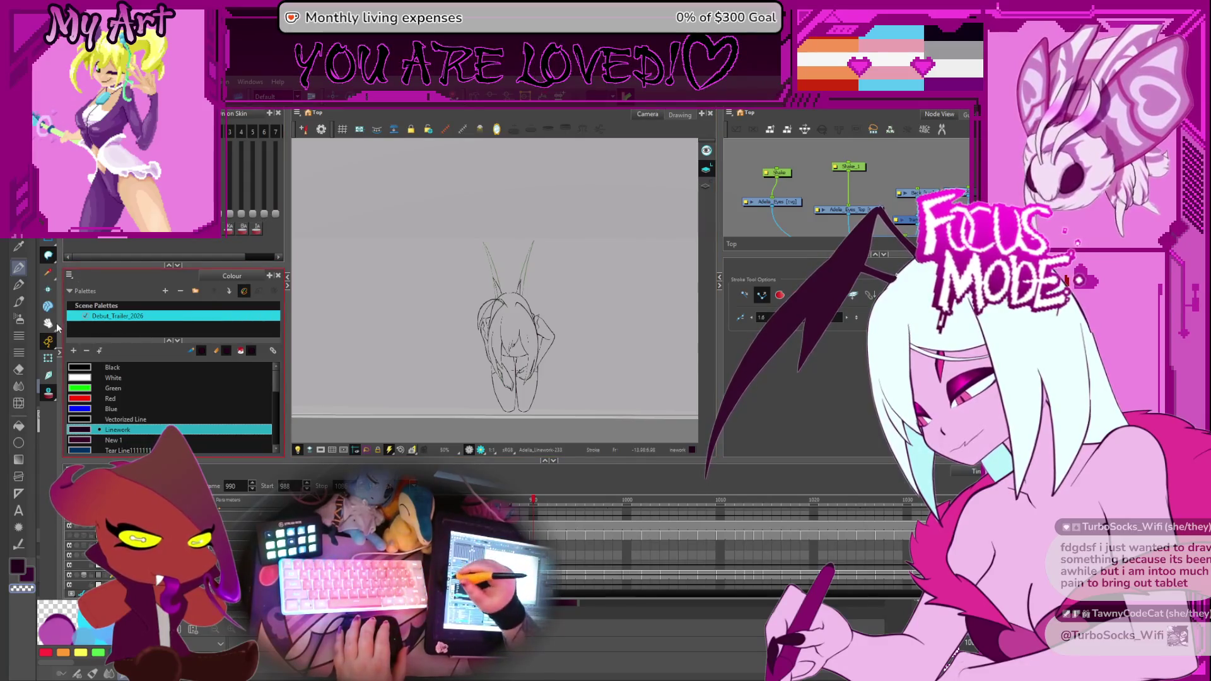
{"action": "key", "text": "alt+s"}
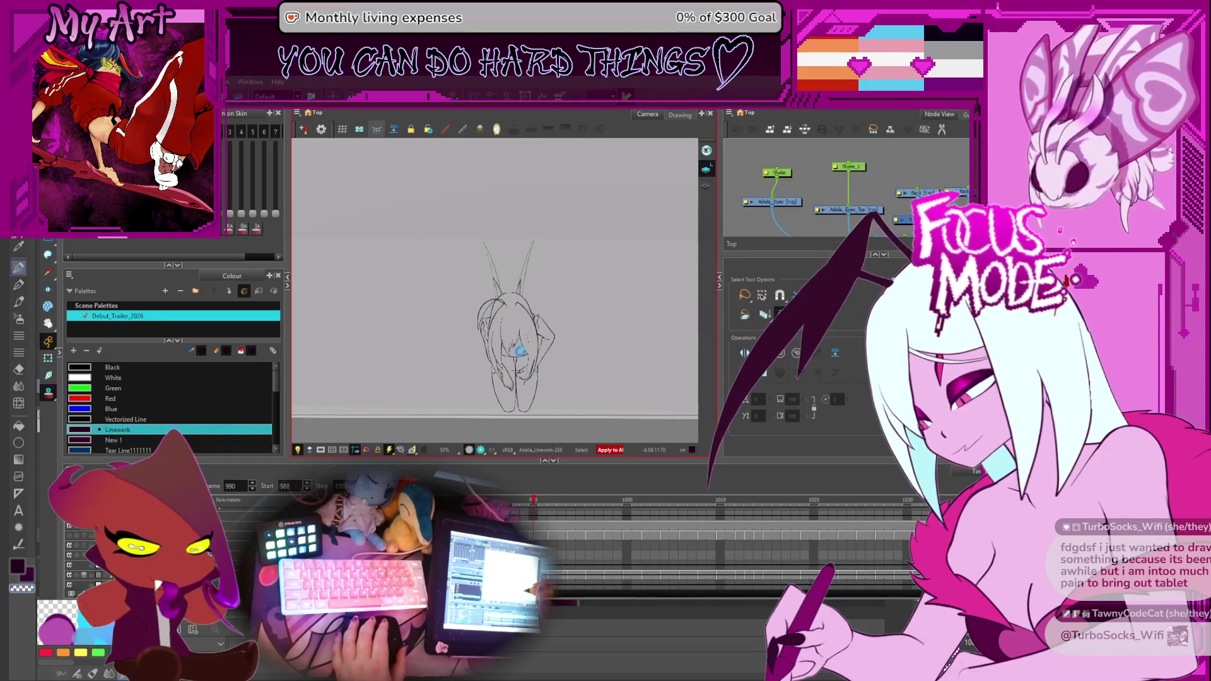
{"action": "scroll", "coordinate": [520, 352], "scroll_direction": "down", "scroll_amount": 1}
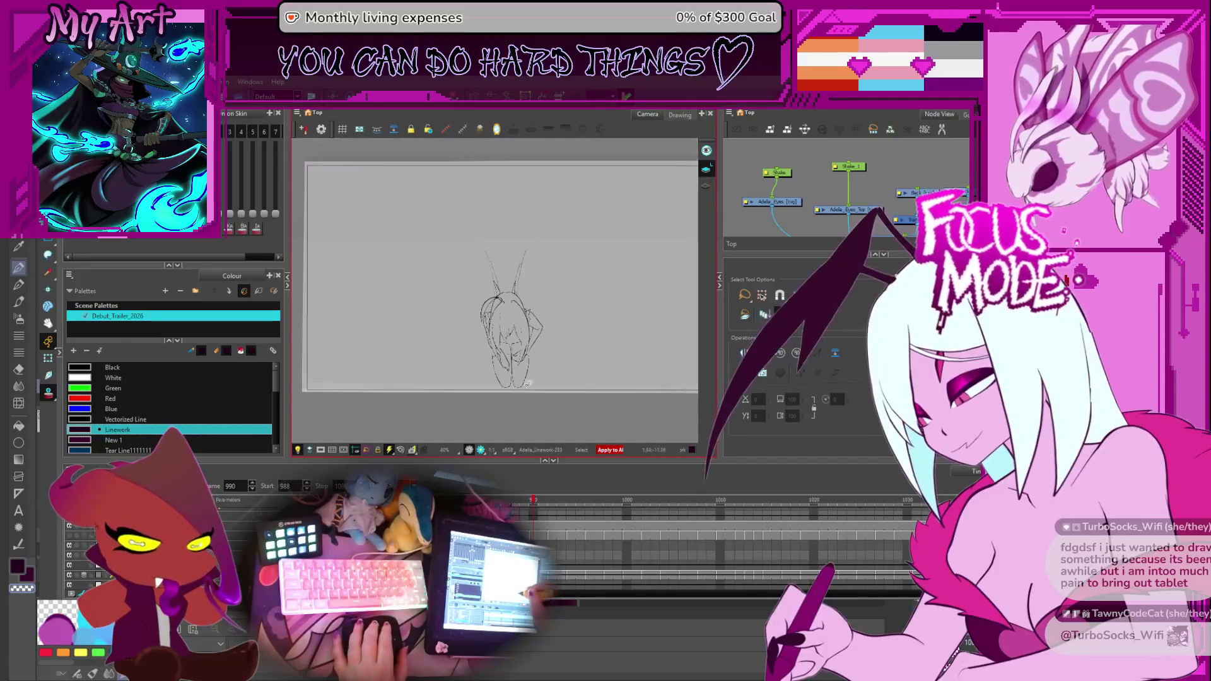
{"action": "scroll", "coordinate": [527, 383], "scroll_direction": "up", "scroll_amount": 1}
{"action": "scroll", "coordinate": [528, 384], "scroll_direction": "up", "scroll_amount": 1}
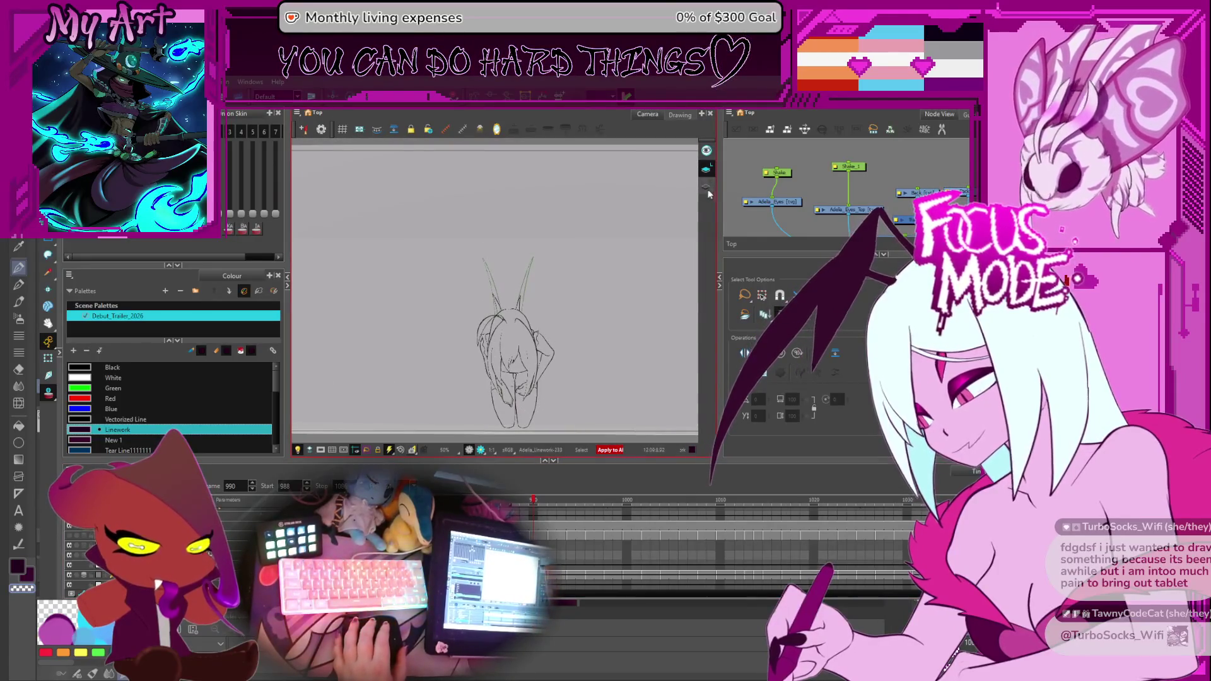
Move the playhead back to frame 993 and an earlier linework frame, viewing the whole camera frame.
{"action": "left_click_drag", "start_coordinate": [582, 332], "coordinate": [560, 334]}
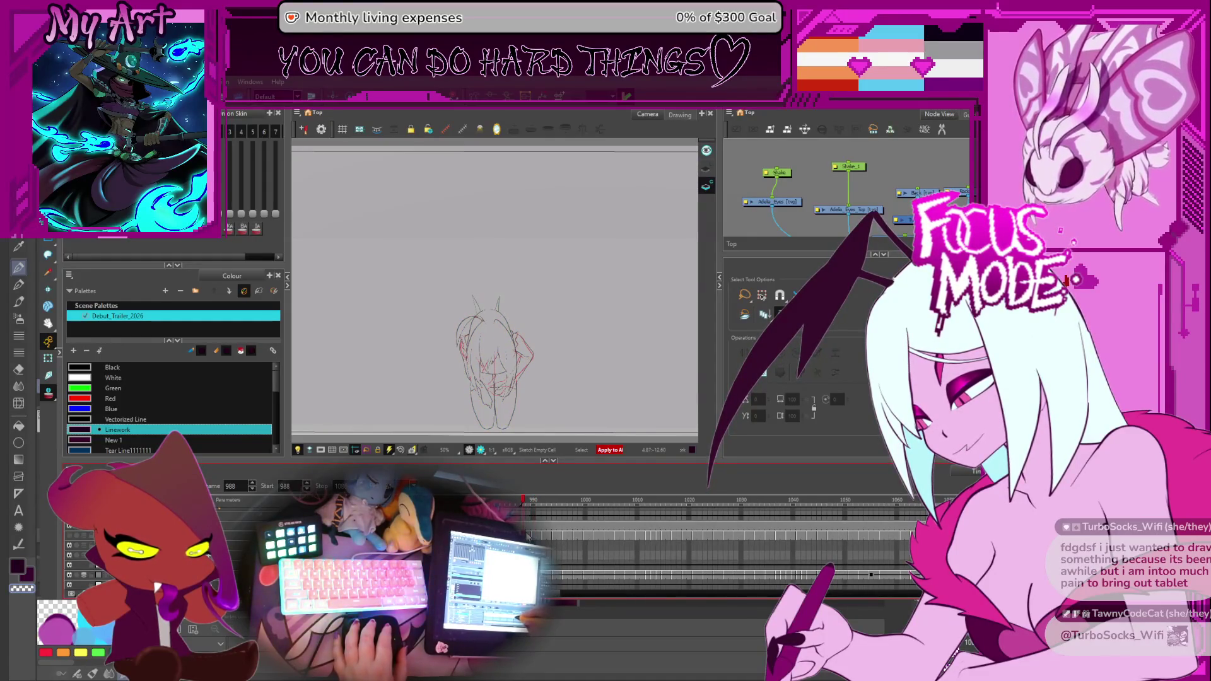
{"action": "left_click", "coordinate": [549, 530]}
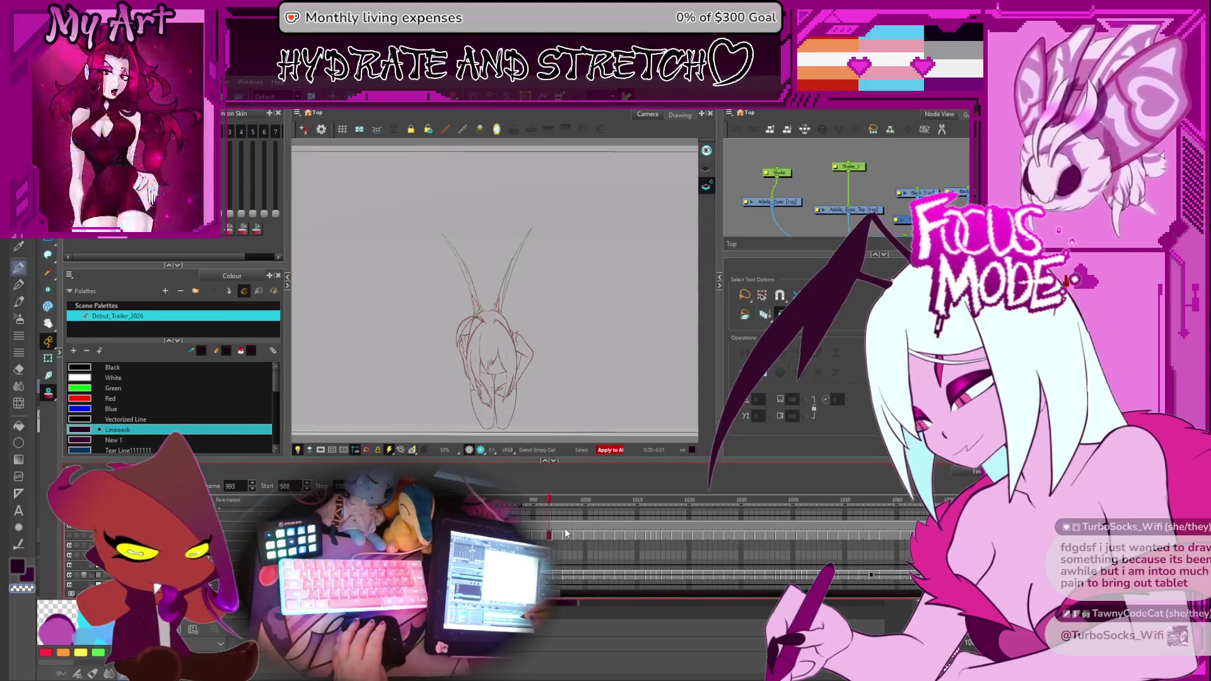
{"action": "left_click", "coordinate": [540, 537]}
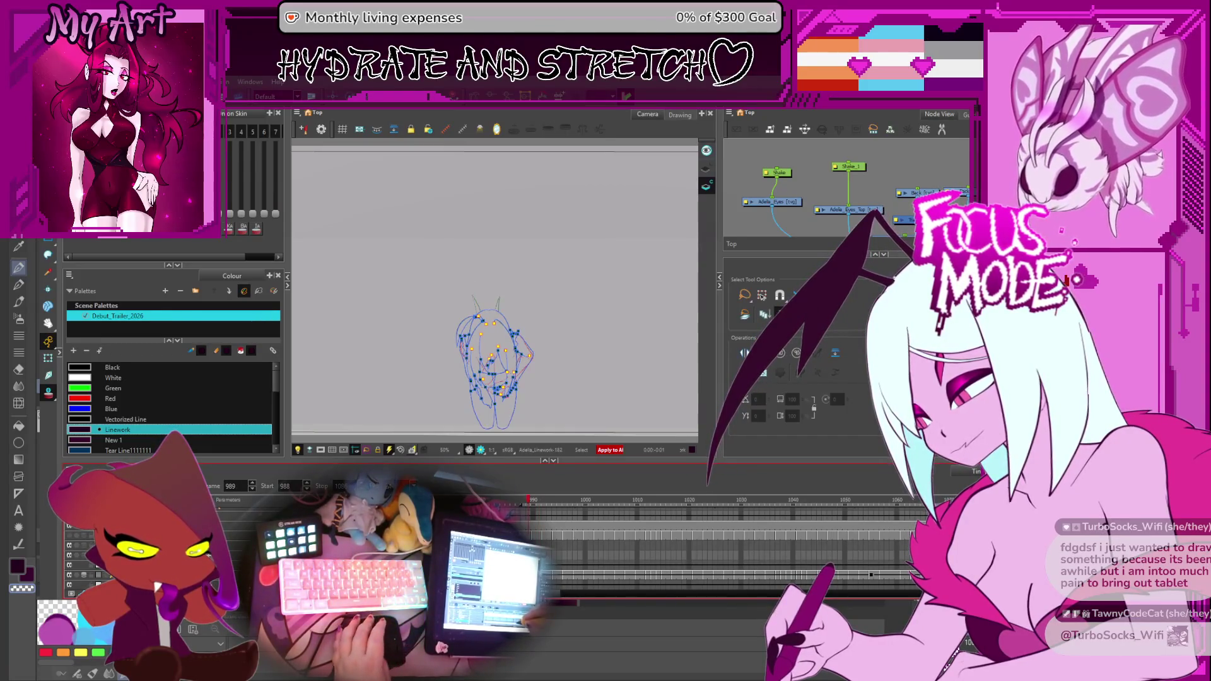
{"action": "scroll", "coordinate": [492, 378], "scroll_direction": "down", "scroll_amount": 2}
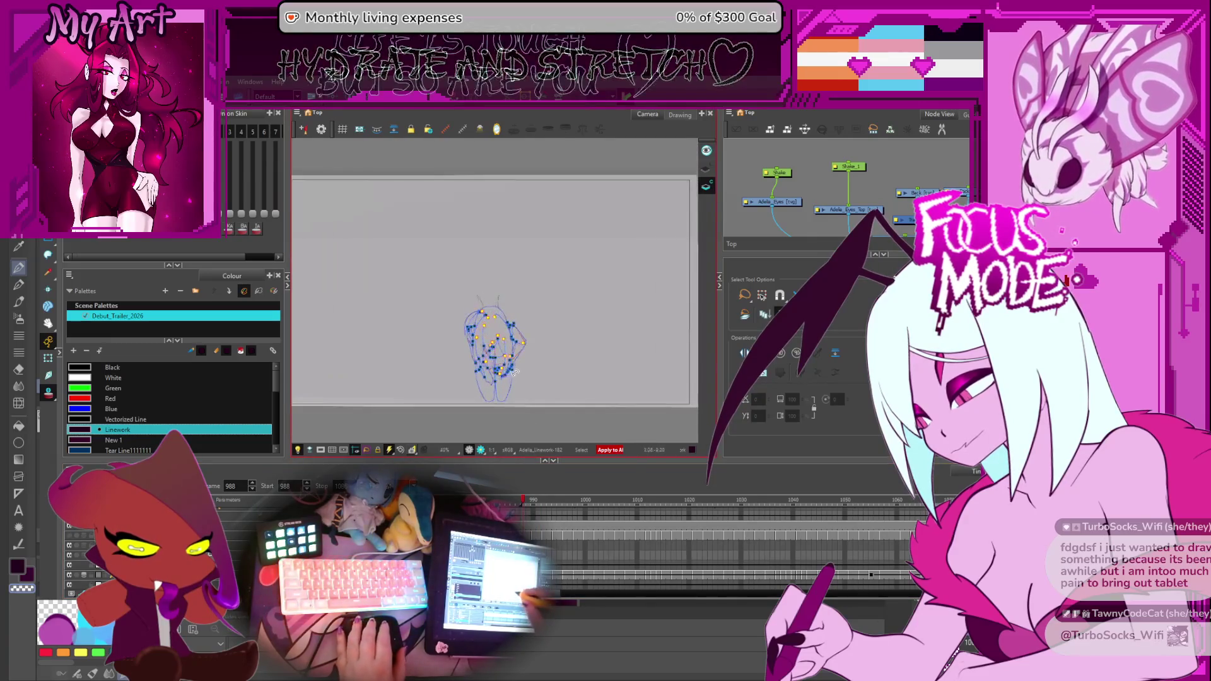
{"action": "scroll", "coordinate": [425, 379], "scroll_direction": "down", "scroll_amount": 1}
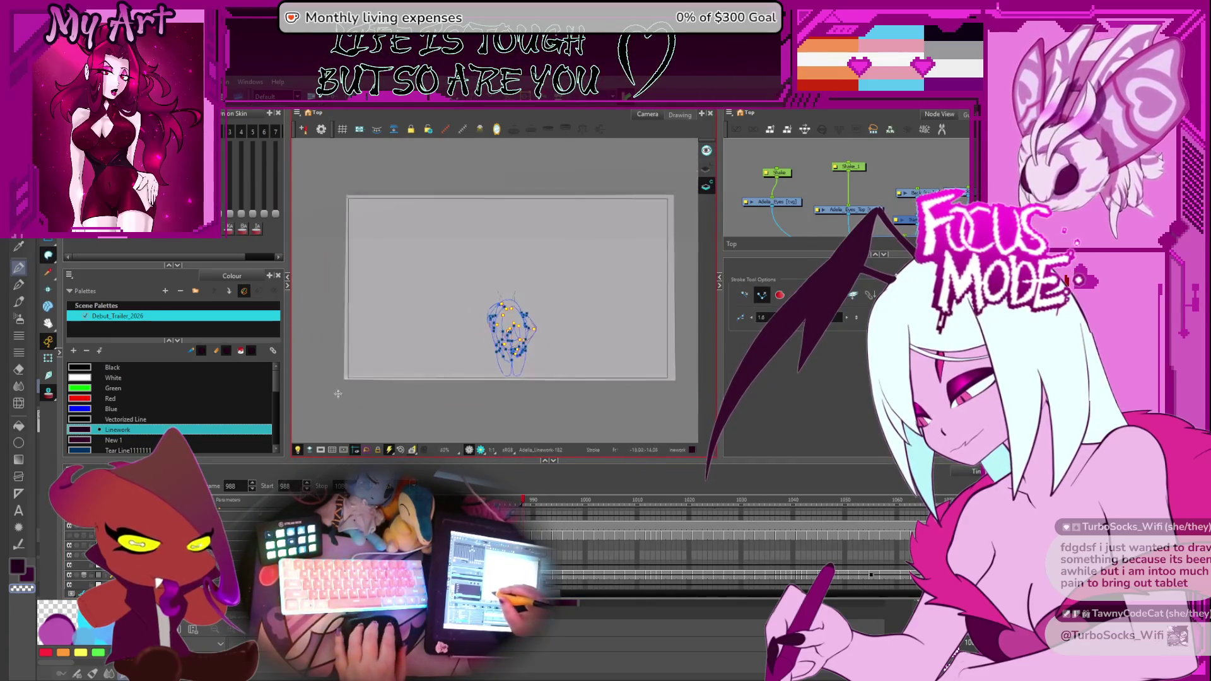
{"action": "scroll", "coordinate": [337, 392], "scroll_direction": "down", "scroll_amount": 1}
{"action": "left_click_drag", "start_coordinate": [338, 393], "coordinate": [328, 388]}
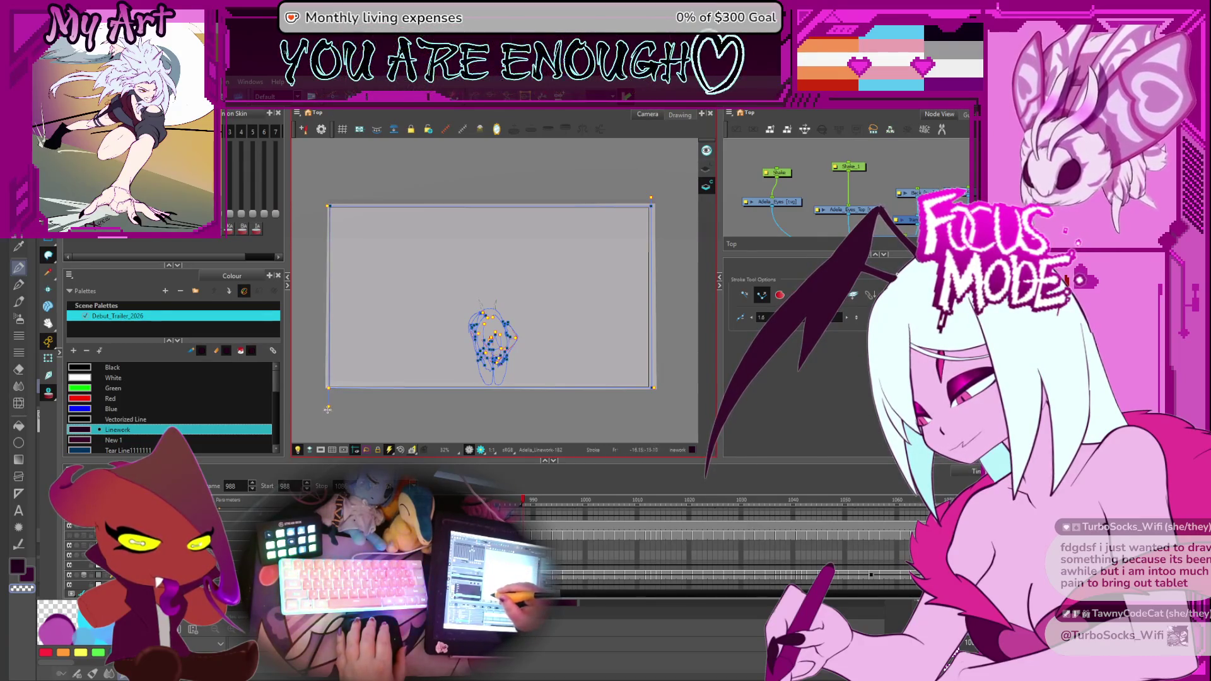
{"action": "scroll", "coordinate": [328, 405], "scroll_direction": "up", "scroll_amount": 2}
Select and delete the stray orange hair strokes, then recentre on the camera frame.
{"action": "left_click_drag", "start_coordinate": [328, 405], "coordinate": [408, 293]}
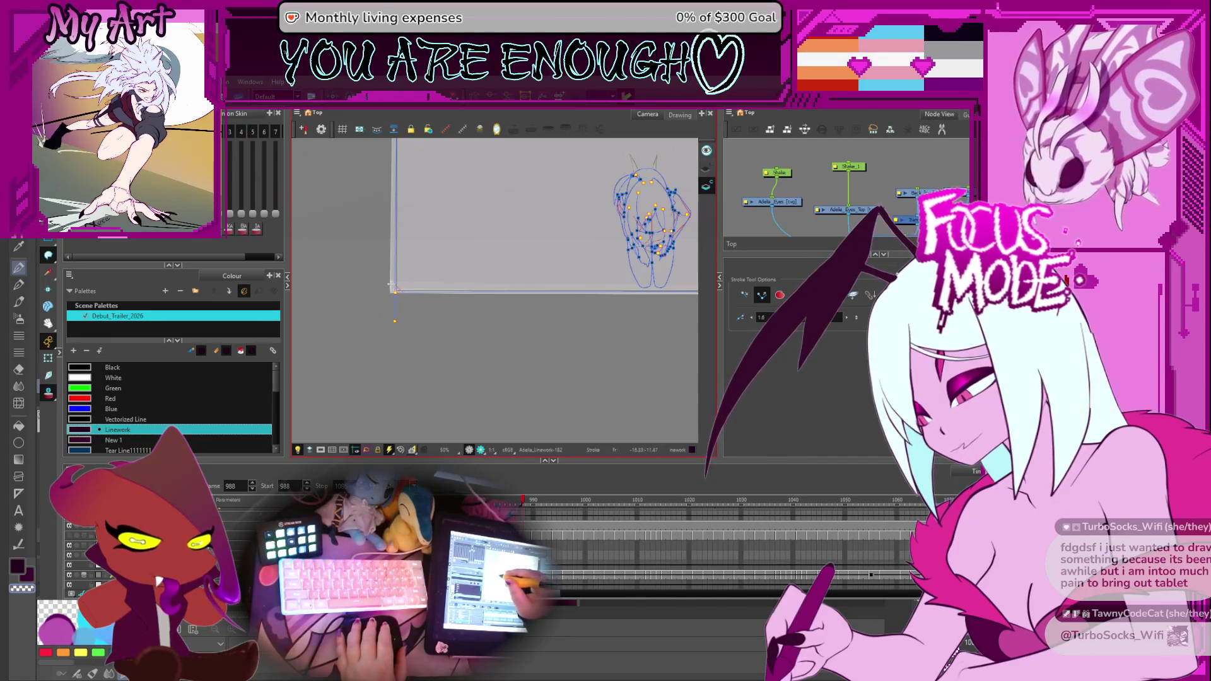
{"action": "scroll", "coordinate": [392, 293], "scroll_direction": "down", "scroll_amount": 3}
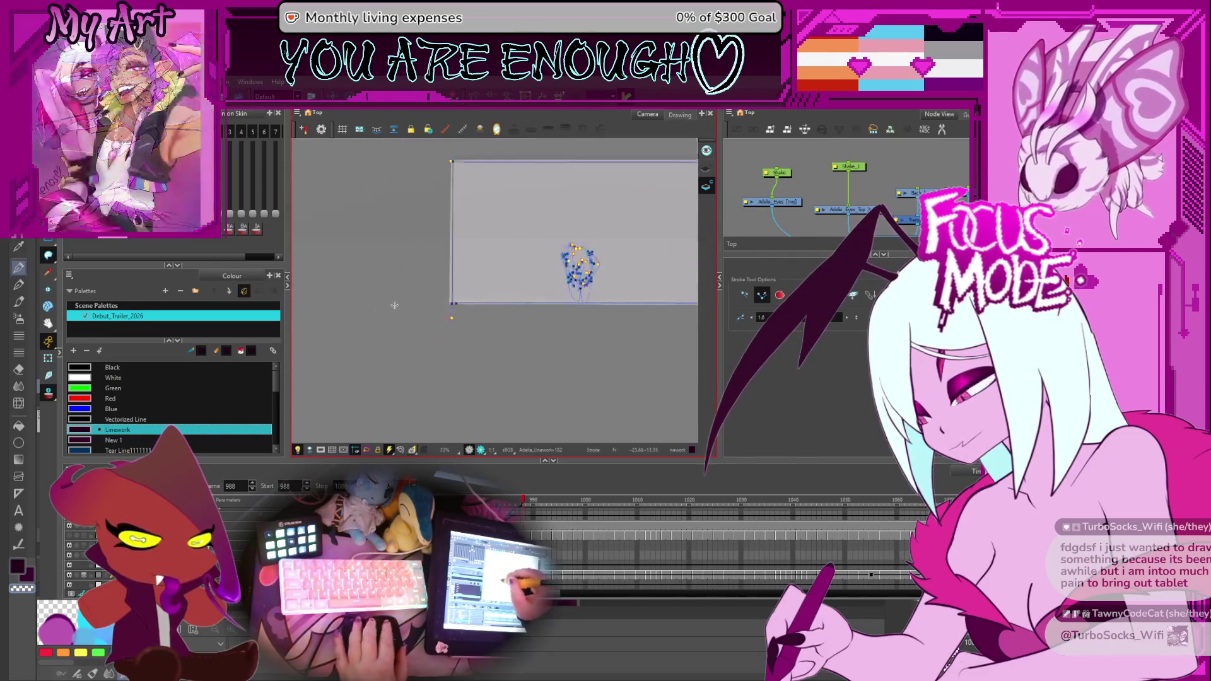
{"action": "key", "text": "shift+n"}
{"action": "key", "text": "alt+s"}
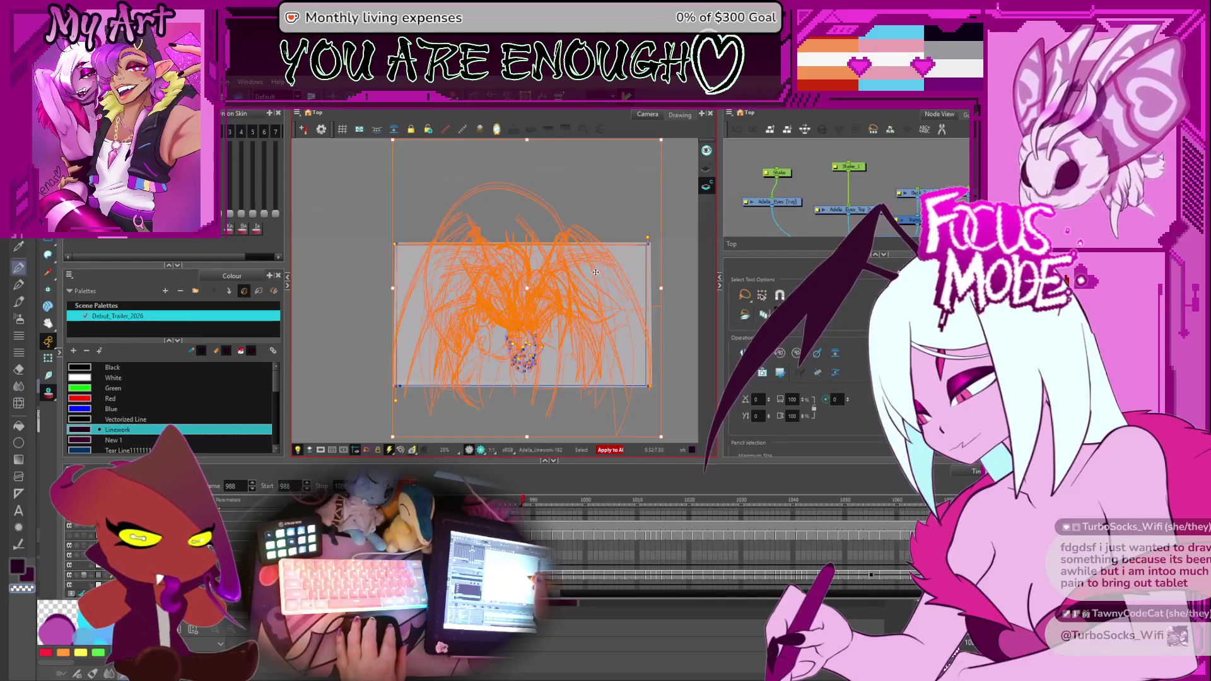
{"action": "key", "text": "shift+m"}
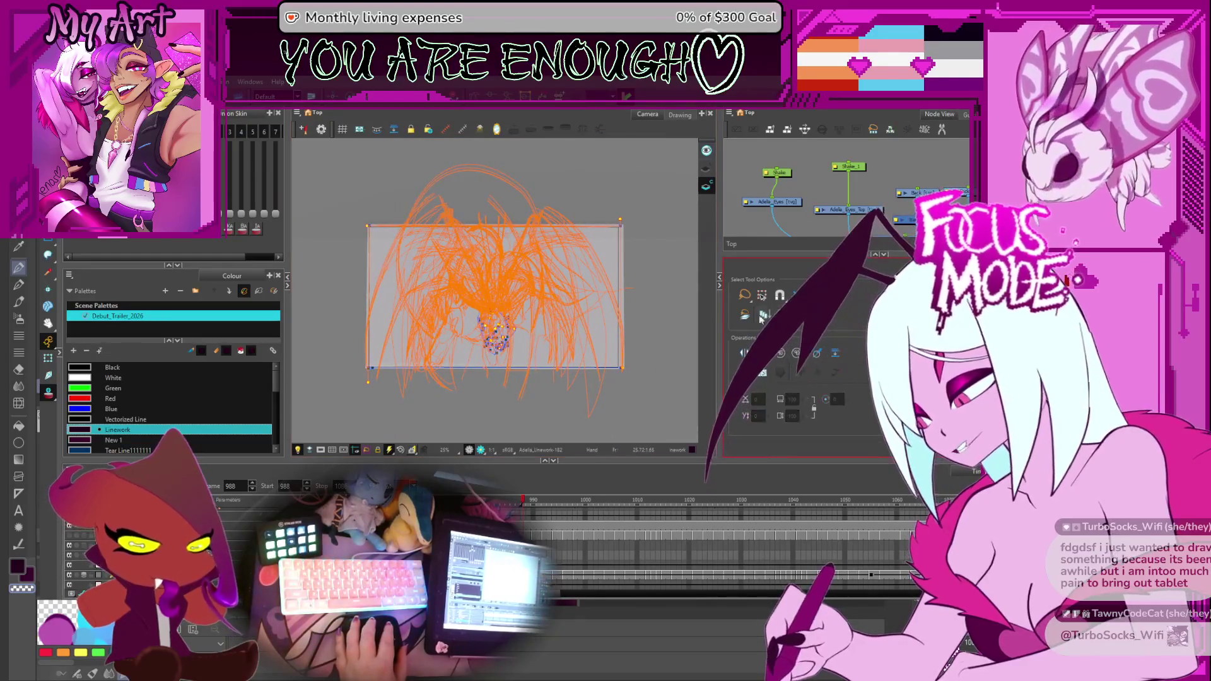
{"action": "key", "text": "Delete"}
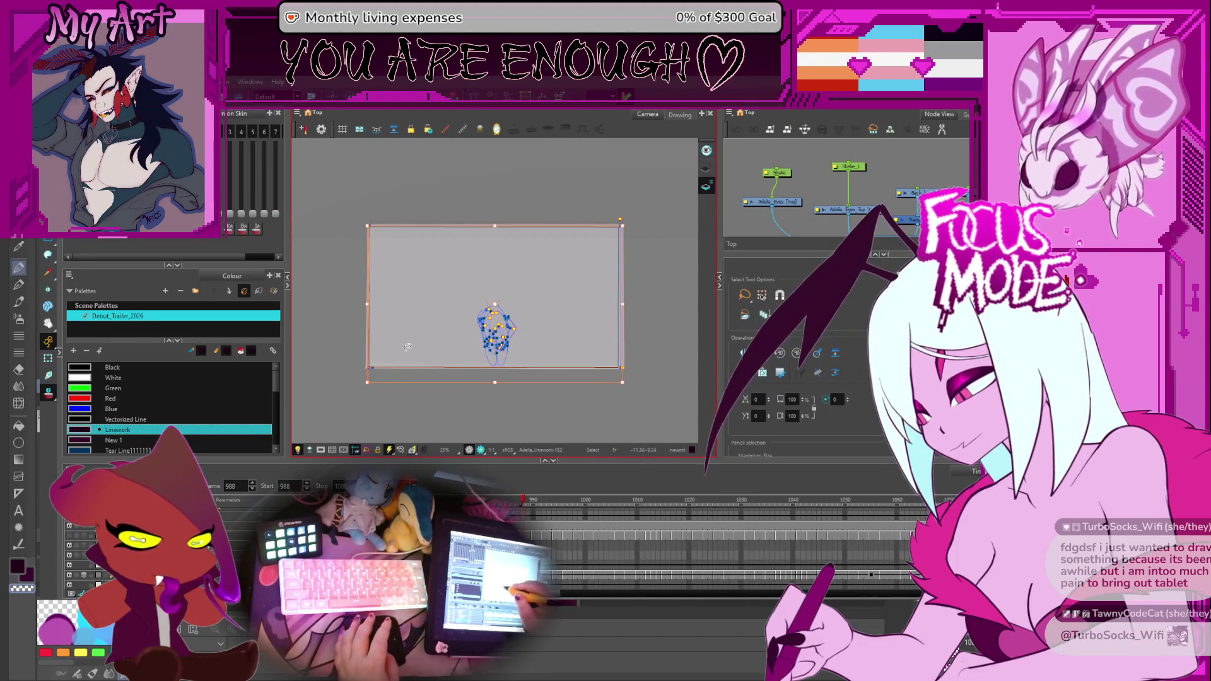
{"action": "key", "text": "2"}
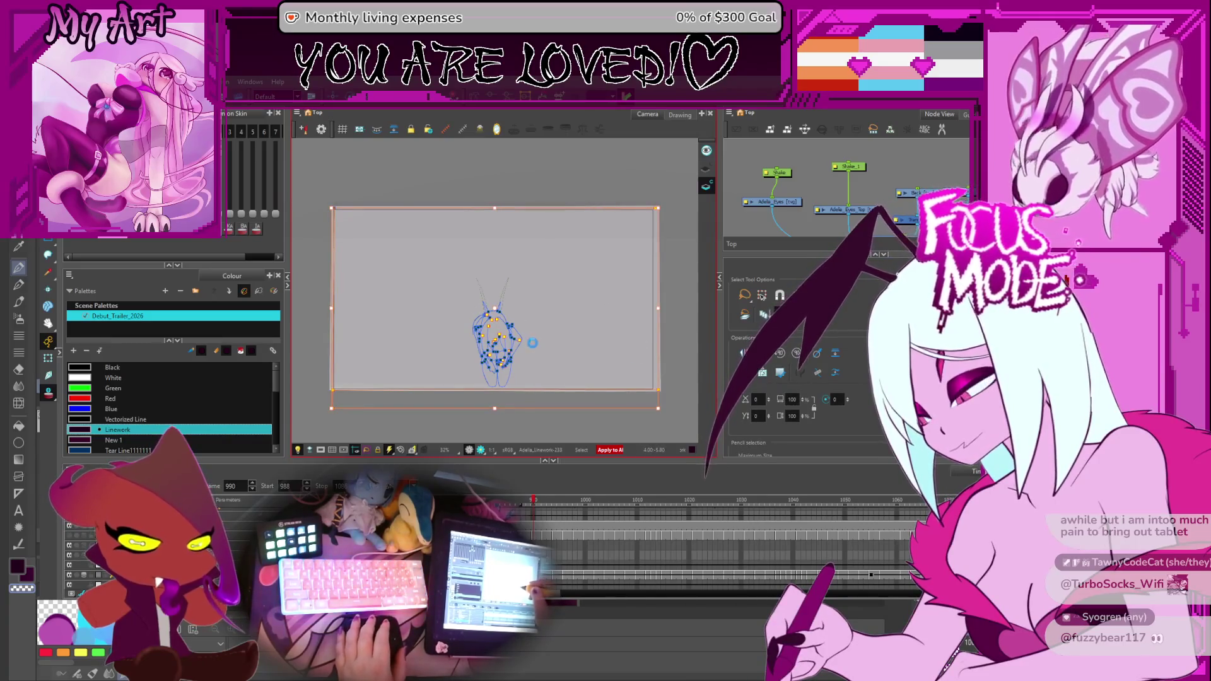
Advance a couple of frames and play the winged character's animation forward.
{"action": "key", "text": "period"}
{"action": "key", "text": "period"}
{"action": "key", "text": "period"}
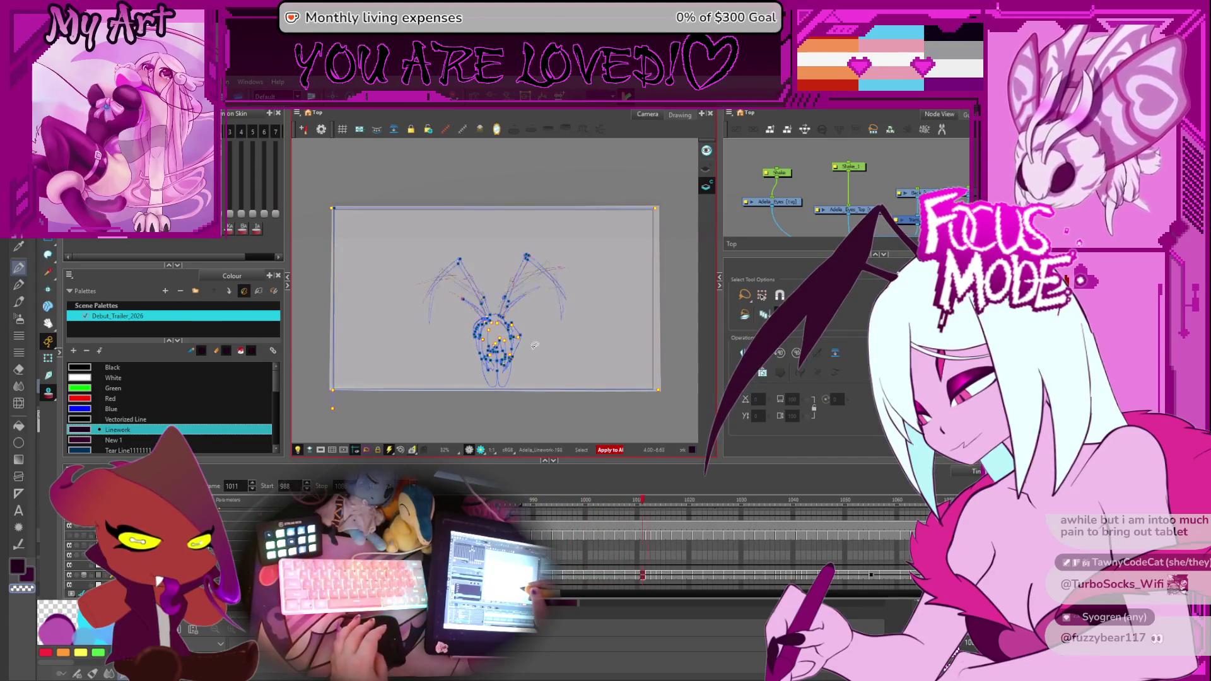
{"action": "key", "text": "period"}
{"action": "key", "text": "period"}
{"action": "key", "text": "period"}
{"action": "scroll", "coordinate": [514, 340], "scroll_direction": "up", "scroll_amount": 2}
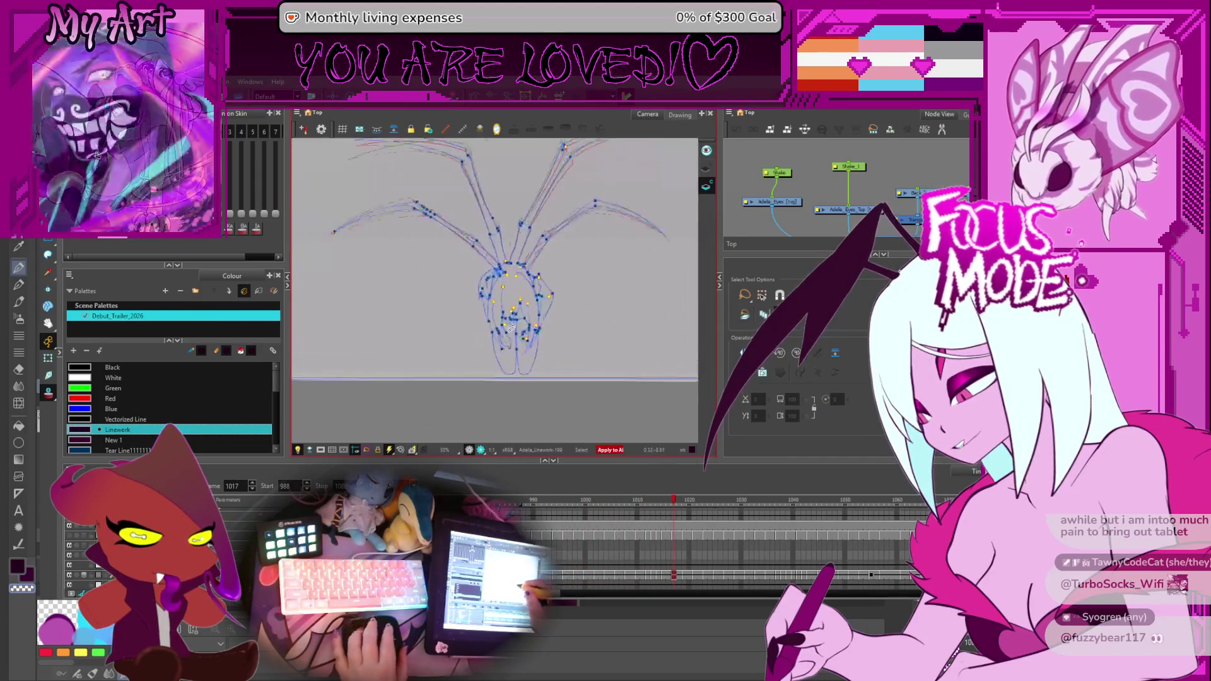
{"action": "scroll", "coordinate": [530, 327], "scroll_direction": "up", "scroll_amount": 2}
{"action": "scroll", "coordinate": [551, 314], "scroll_direction": "up", "scroll_amount": 1}
{"action": "key", "text": "Return"}
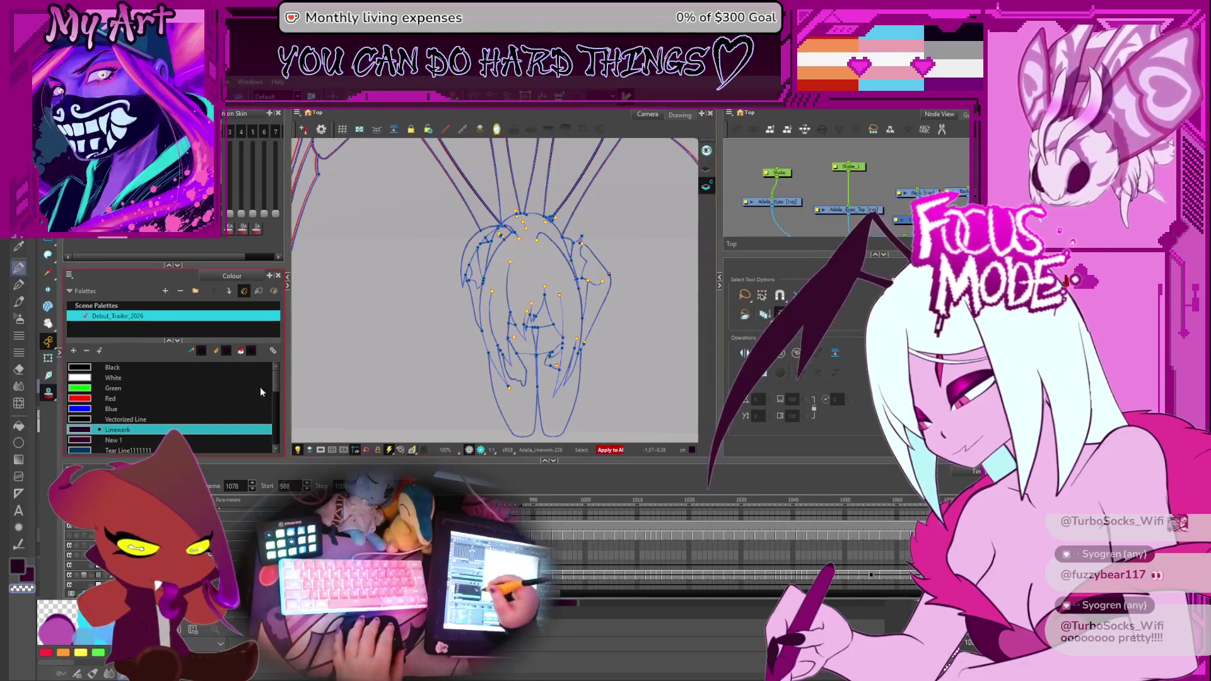
{"action": "scroll", "coordinate": [273, 386], "scroll_direction": "down", "scroll_amount": 3}
{"action": "scroll", "coordinate": [276, 406], "scroll_direction": "down", "scroll_amount": 2}
{"action": "scroll", "coordinate": [276, 406], "scroll_direction": "down", "scroll_amount": 1}
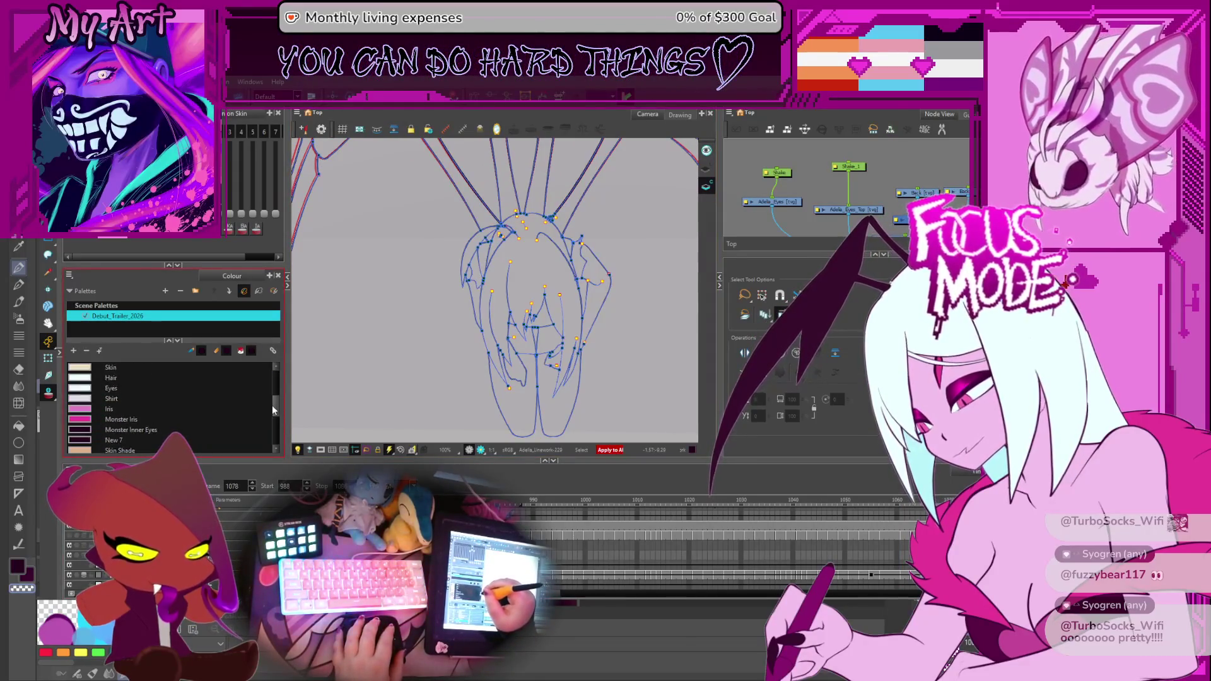
{"action": "scroll", "coordinate": [272, 407], "scroll_direction": "down", "scroll_amount": 1}
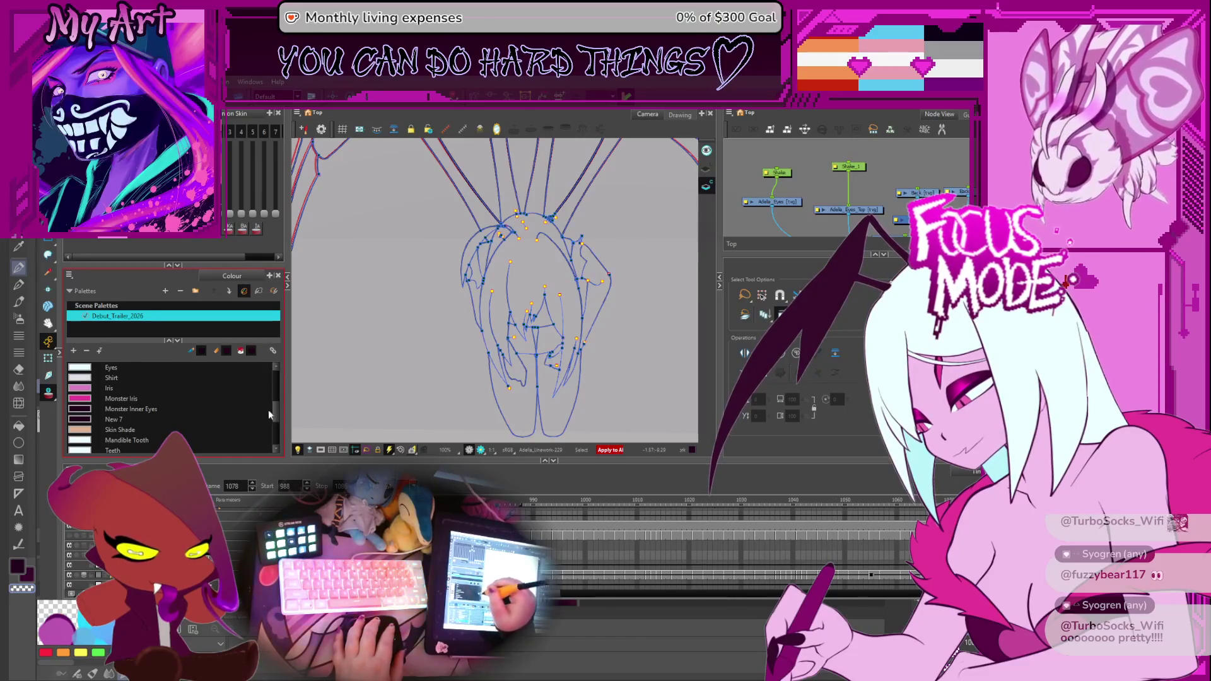
Choose the Hair colour for paint fills and return to the first animation frame.
{"action": "left_click", "coordinate": [554, 277]}
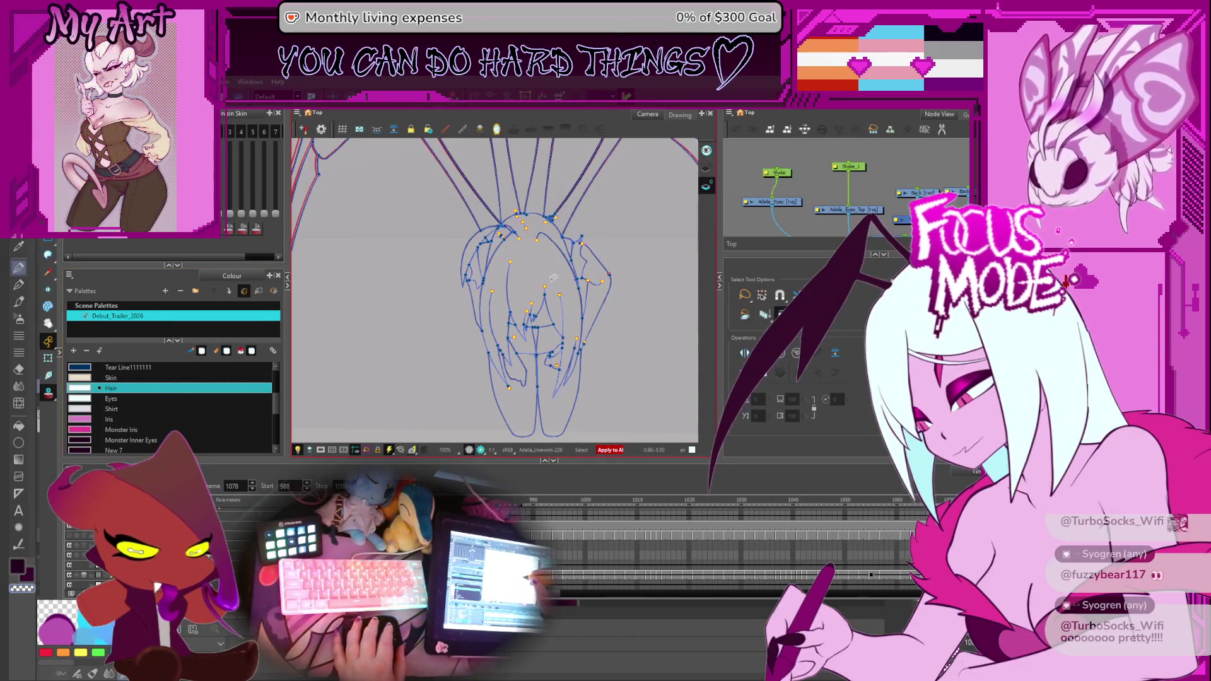
{"action": "key", "text": "alt+i"}
{"action": "scroll", "coordinate": [554, 284], "scroll_direction": "up", "scroll_amount": 2}
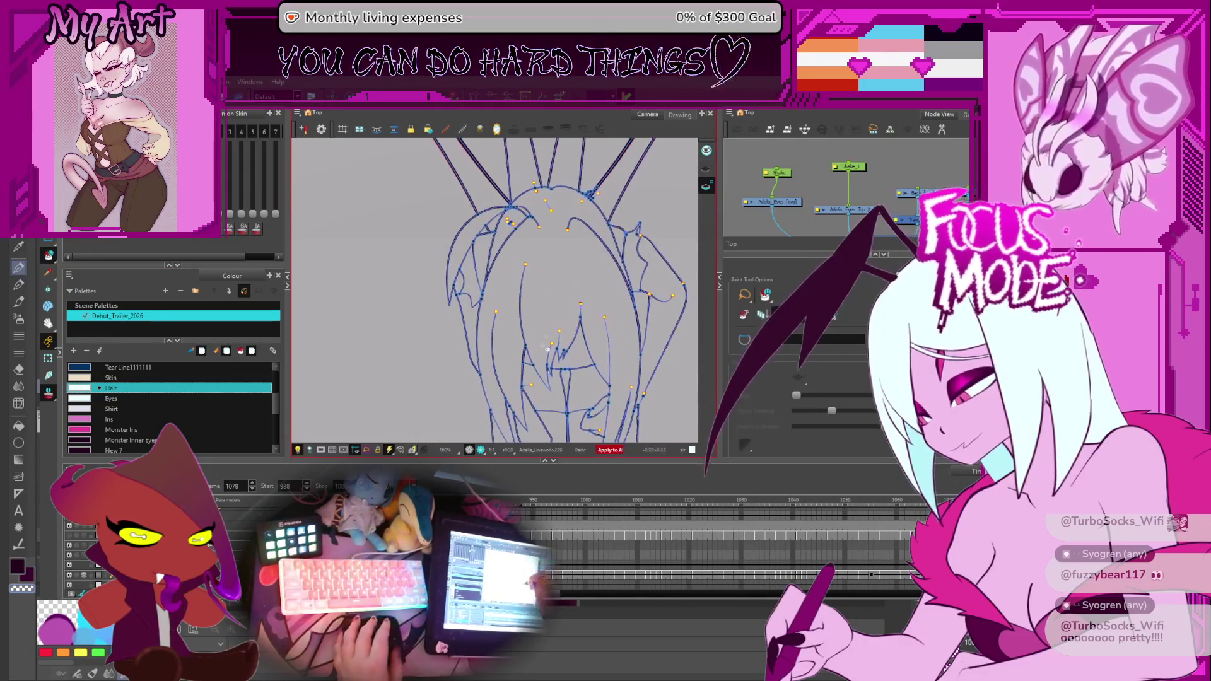
{"action": "key", "text": "Return"}
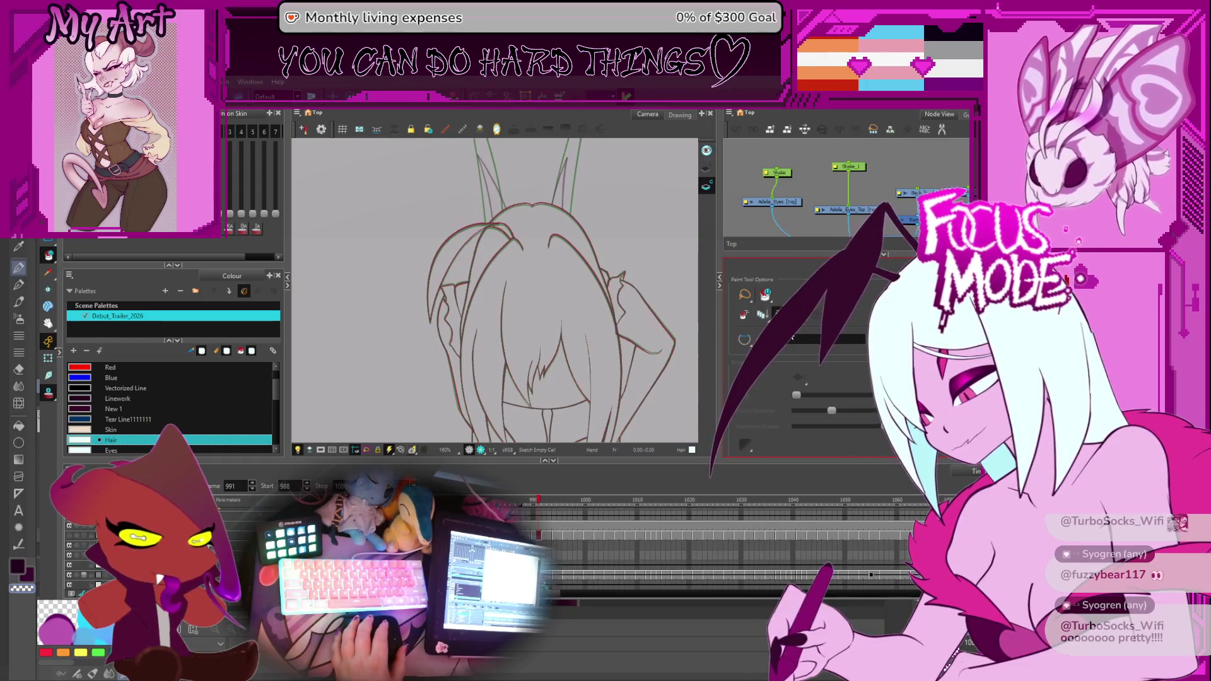
Enable onion skinning and select the linework drawing of the kneeling figure.
{"action": "left_click", "coordinate": [228, 173]}
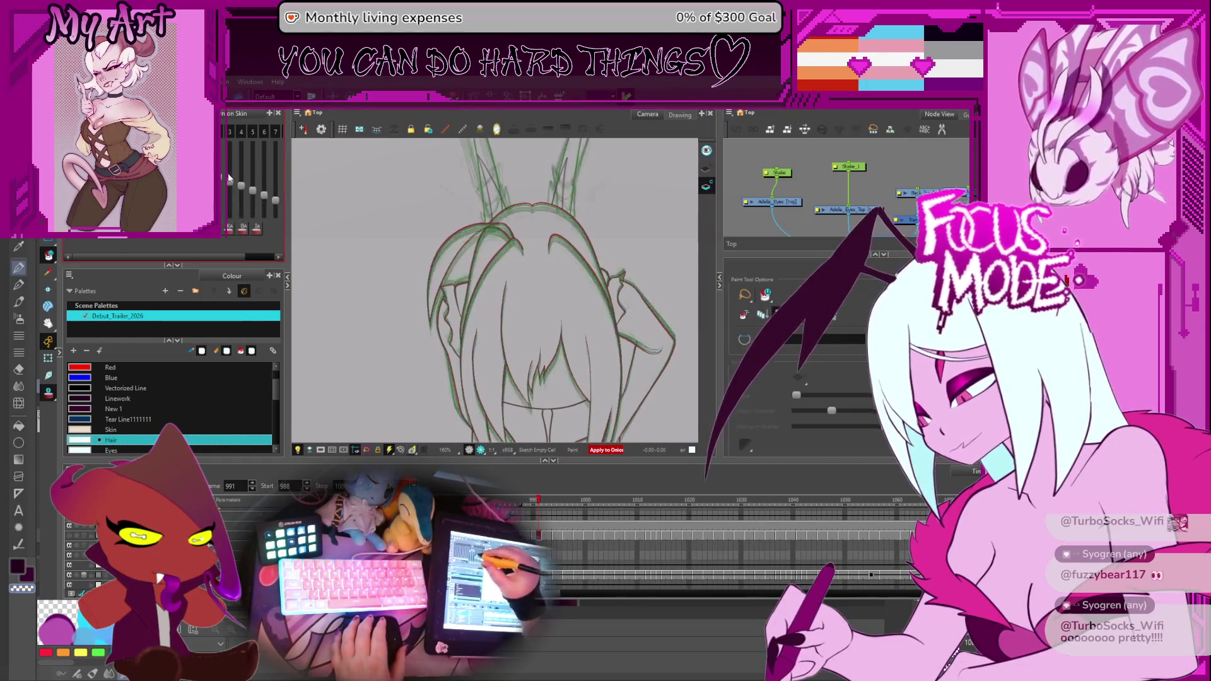
{"action": "left_click_drag", "start_coordinate": [527, 311], "coordinate": [518, 303]}
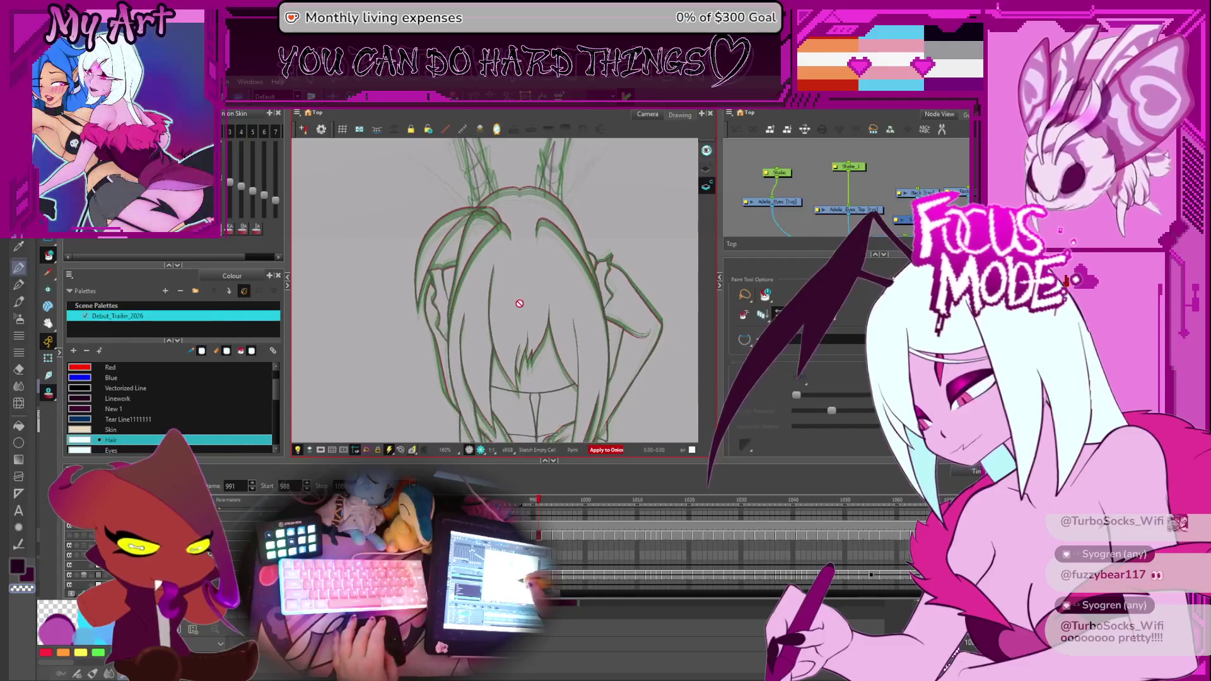
{"action": "left_click", "coordinate": [494, 243]}
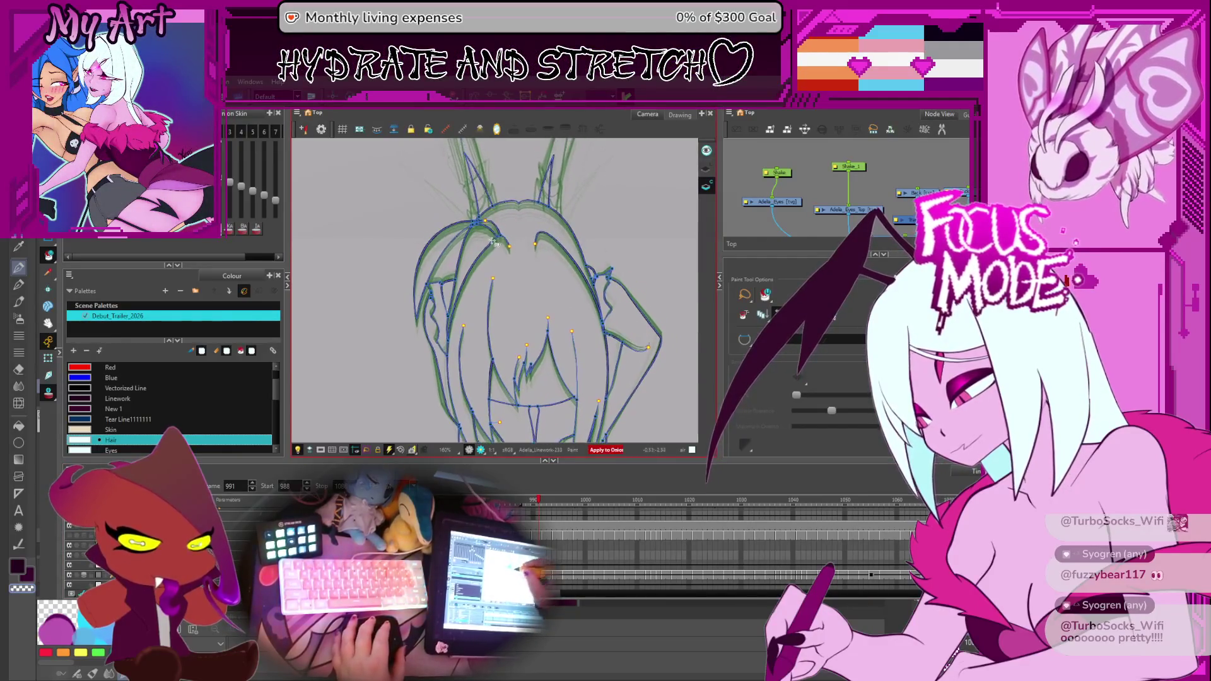
Fill the hair pale on the first drawing and the next hair drawing, replacing red.
{"action": "left_click", "coordinate": [509, 217]}
{"action": "mouse_move", "coordinate": [511, 291]}
{"action": "left_mouse_down"}
{"action": "mouse_move", "coordinate": [504, 233]}
{"action": "mouse_move", "coordinate": [499, 271]}
{"action": "left_mouse_up"}
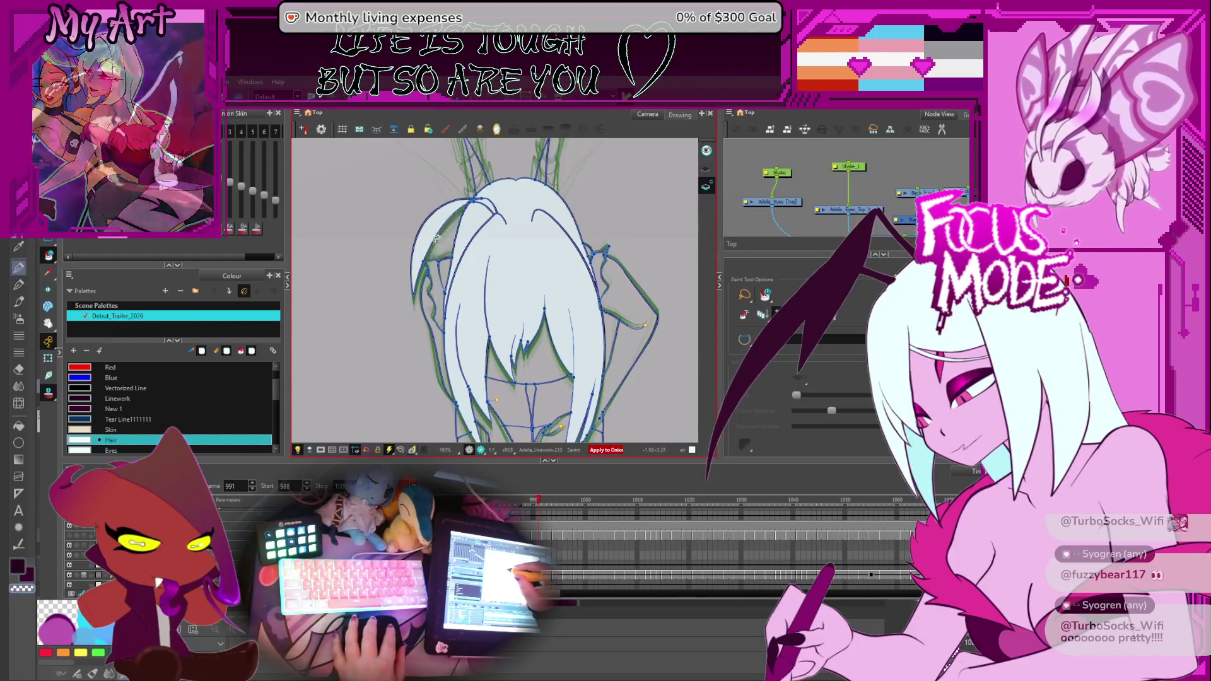
{"action": "key", "text": "period"}
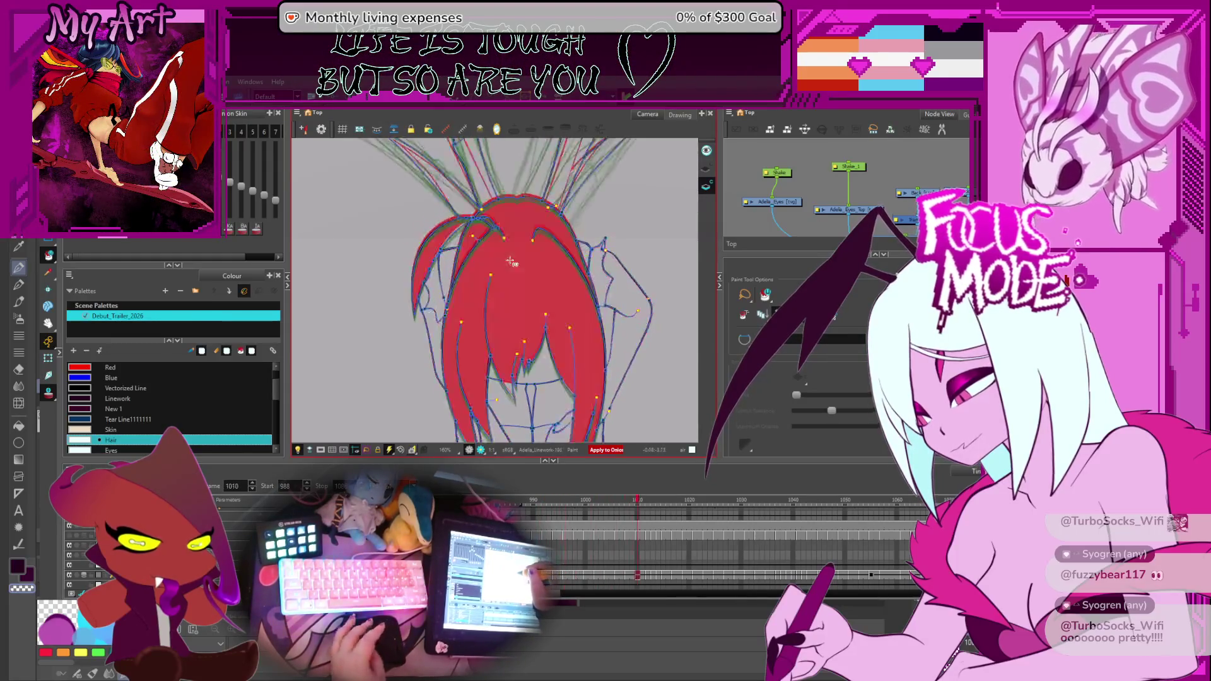
{"action": "key", "text": "period"}
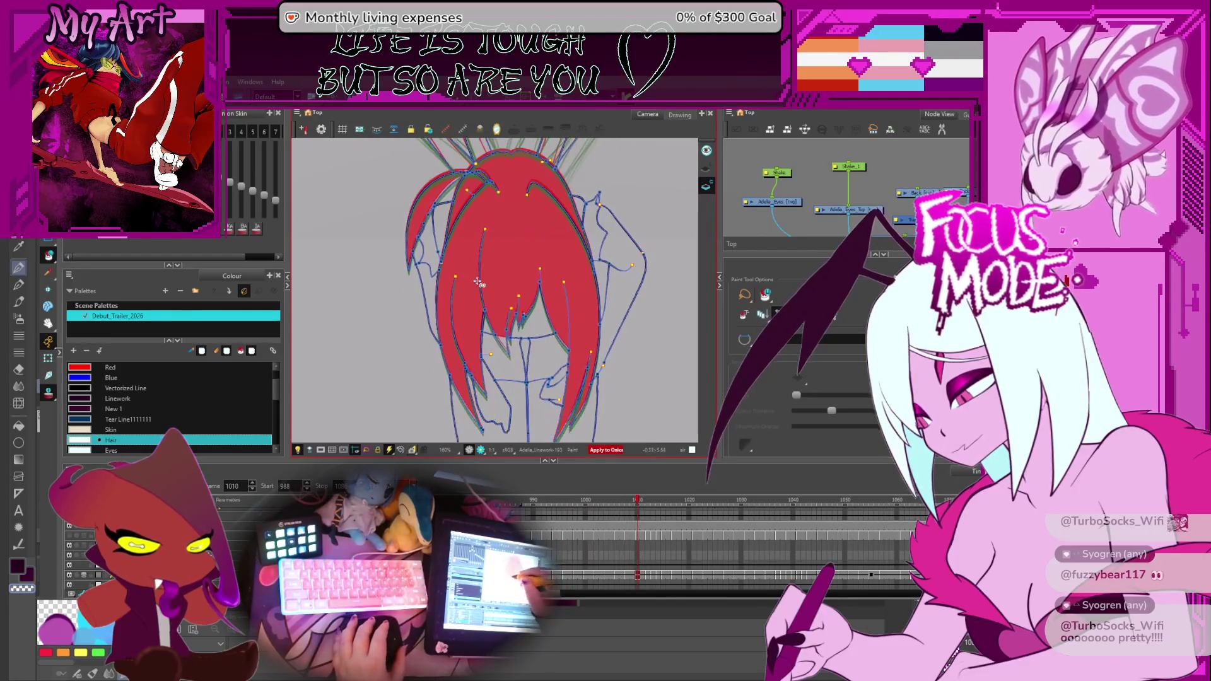
{"action": "left_click", "coordinate": [523, 234]}
{"action": "left_click", "coordinate": [479, 185]}
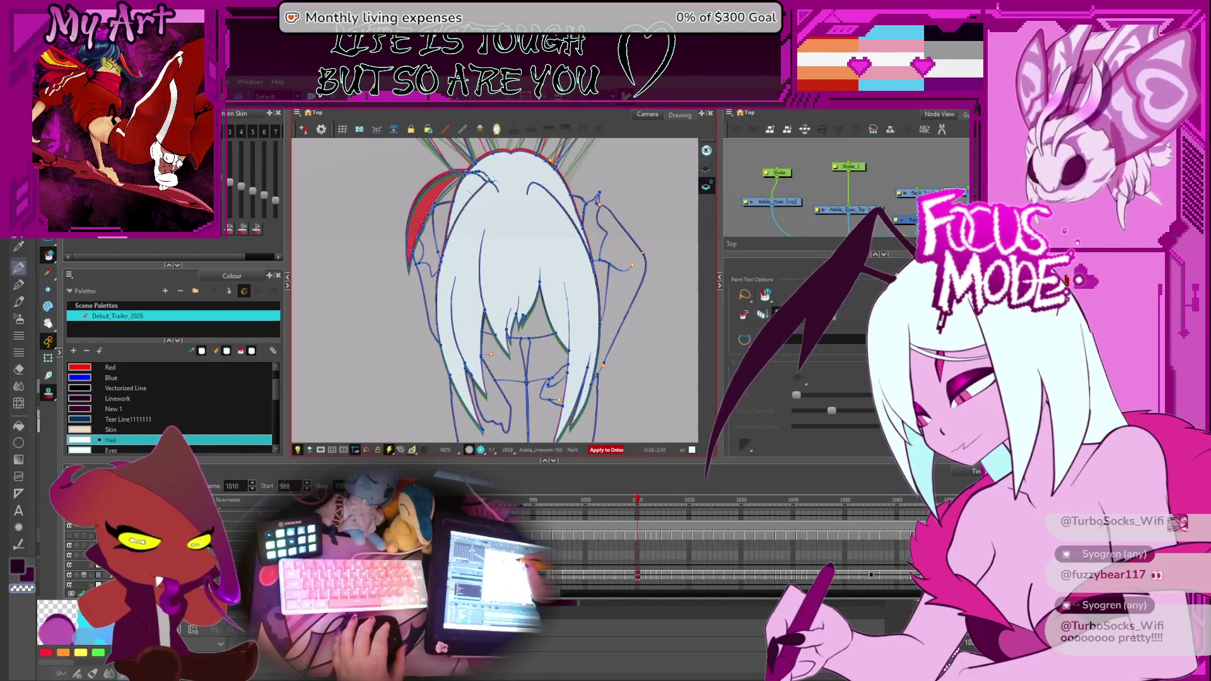
Advance to the next unpainted hair drawing and fill its red hair pale.
{"action": "key", "text": "period"}
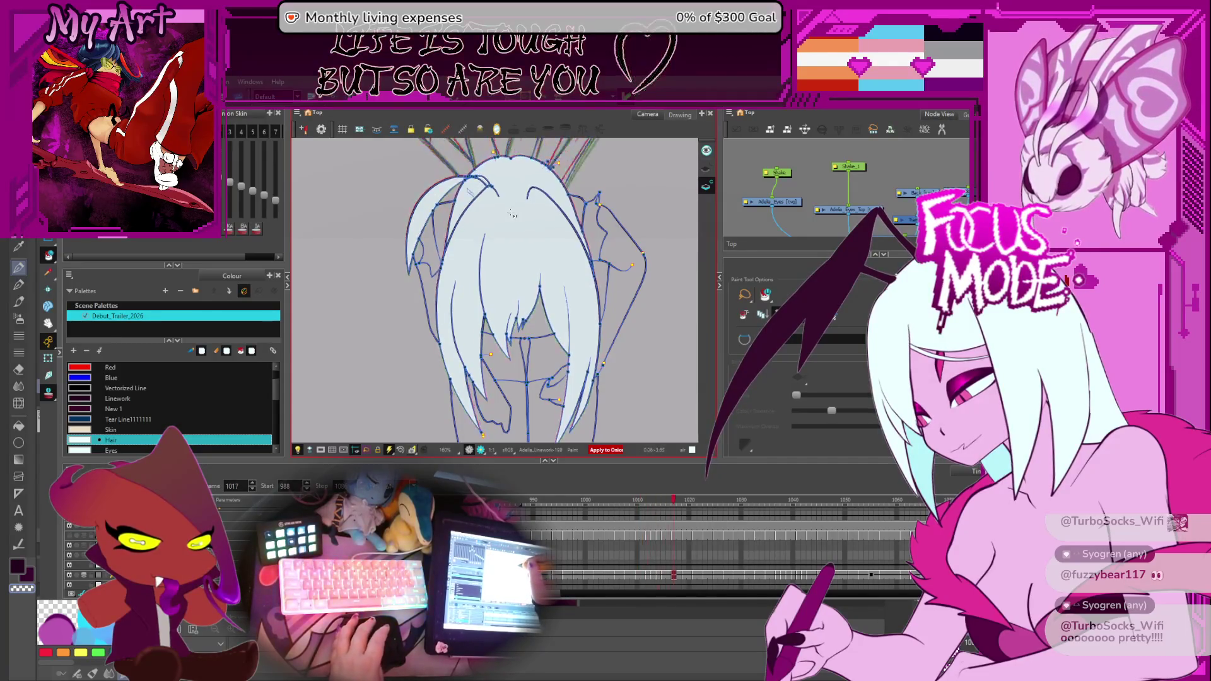
{"action": "key", "text": "period"}
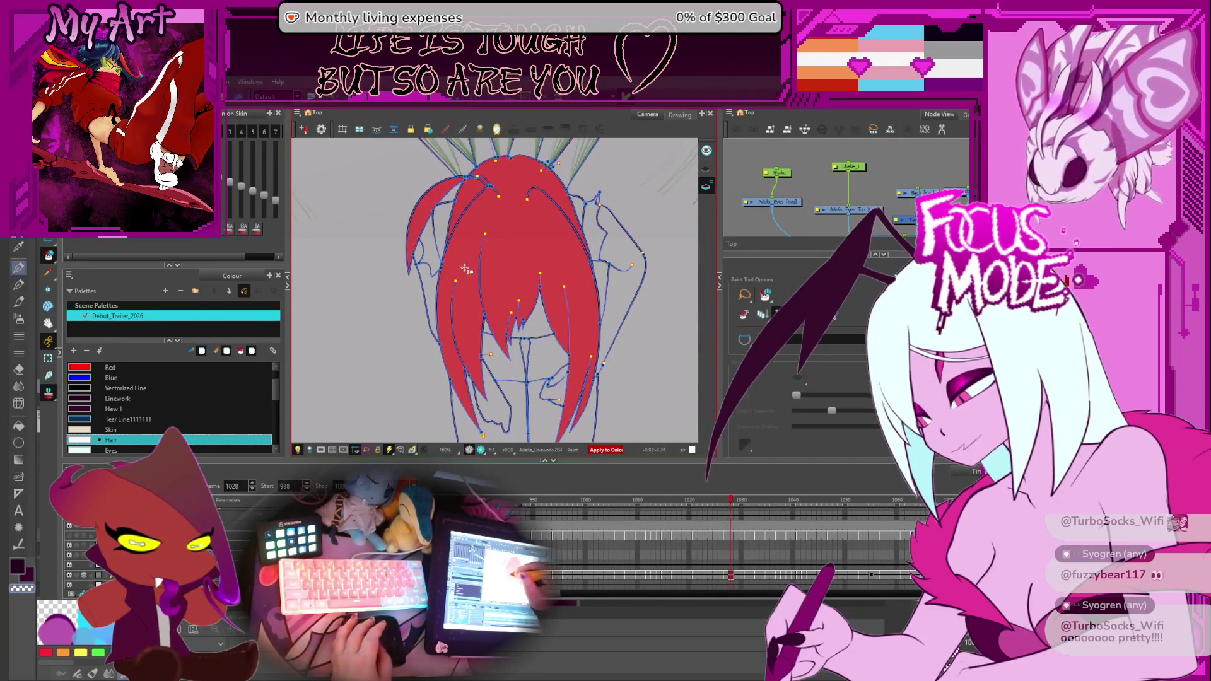
{"action": "left_click", "coordinate": [465, 270]}
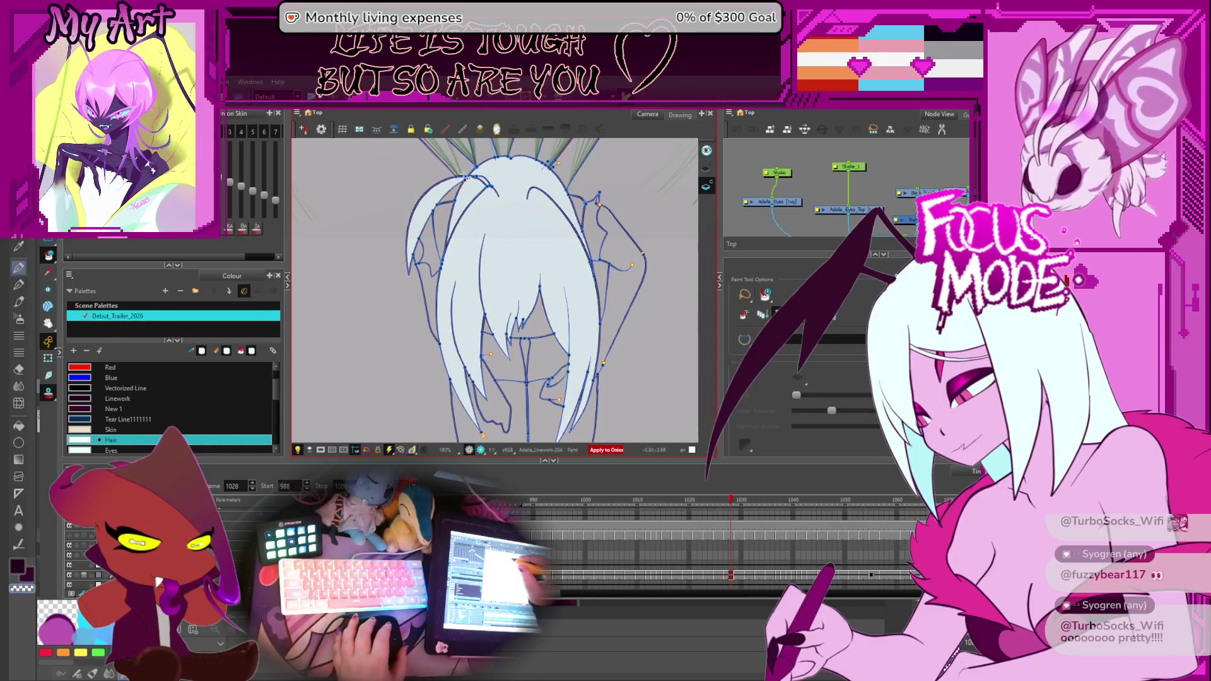
{"action": "scroll", "coordinate": [464, 176], "scroll_direction": "up", "scroll_amount": 2}
{"action": "scroll", "coordinate": [474, 182], "scroll_direction": "up", "scroll_amount": 2}
{"action": "key", "text": "comma"}
{"action": "key", "text": "comma"}
{"action": "key", "text": "comma"}
{"action": "key", "text": "comma"}
{"action": "key", "text": "comma"}
{"action": "key", "text": "comma"}
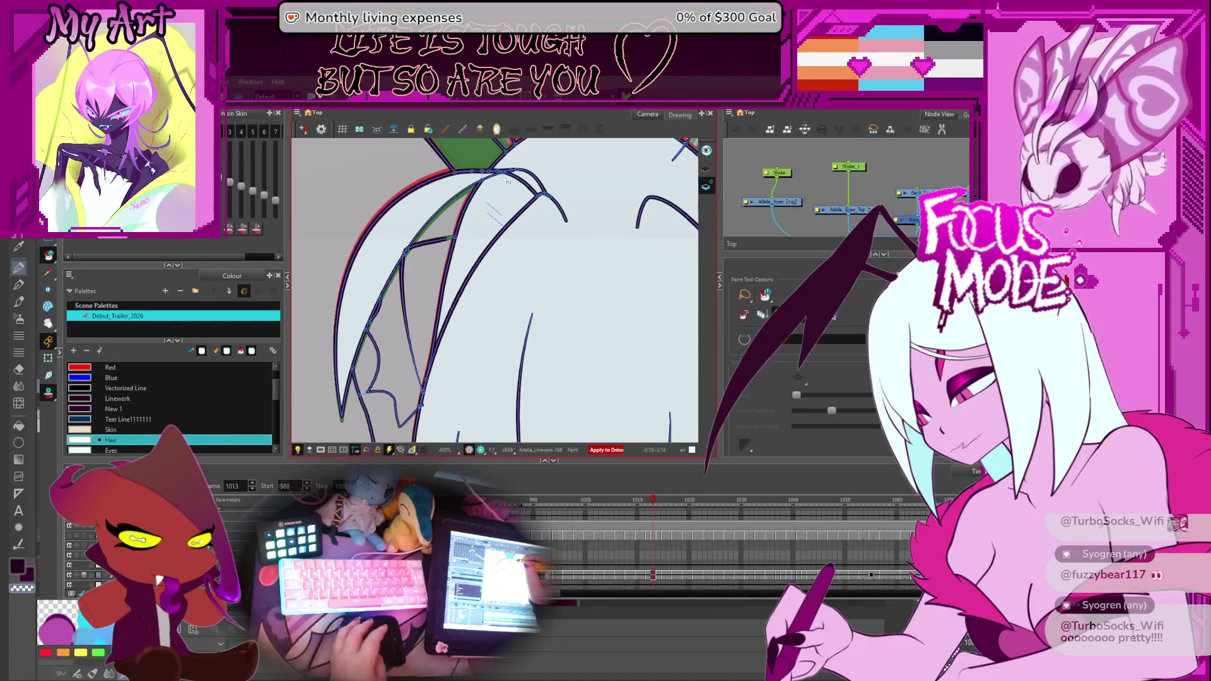
Scrub back and forth through nearby hair drawings and zoom in on the hair outline.
{"action": "key", "text": "period"}
{"action": "key", "text": "period"}
{"action": "key", "text": "period"}
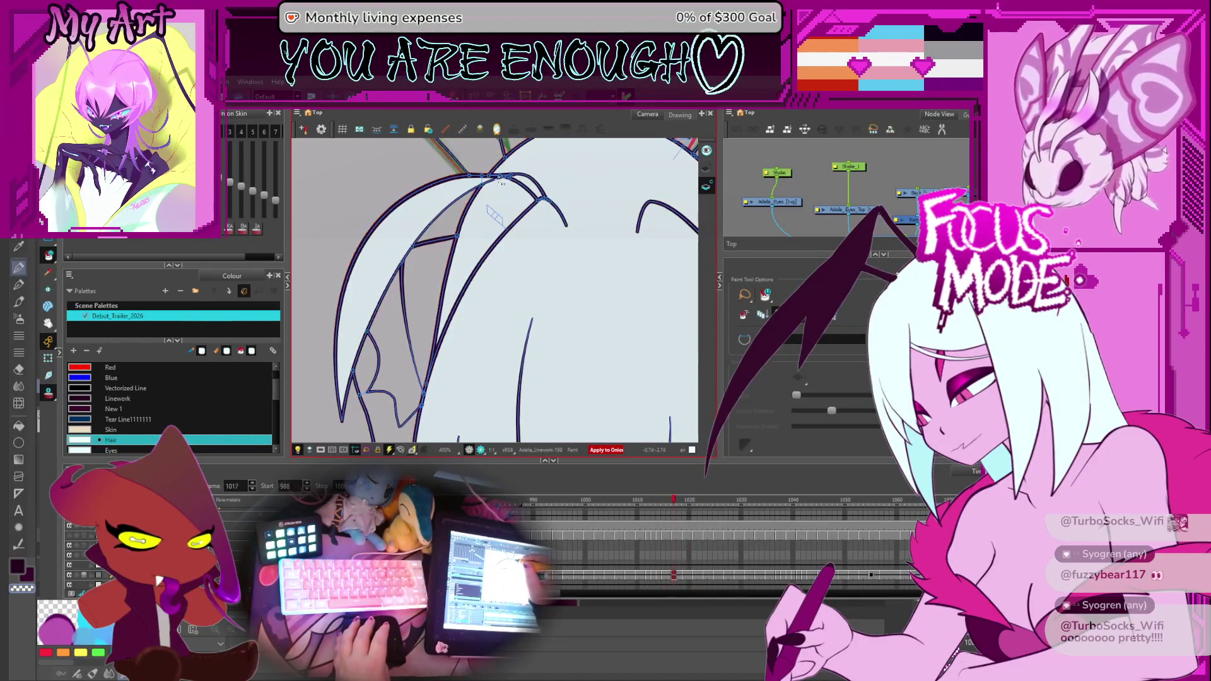
{"action": "key", "text": "comma"}
{"action": "key", "text": "comma"}
{"action": "key", "text": "comma"}
{"action": "key", "text": "comma"}
{"action": "key", "text": "comma"}
{"action": "key", "text": "comma"}
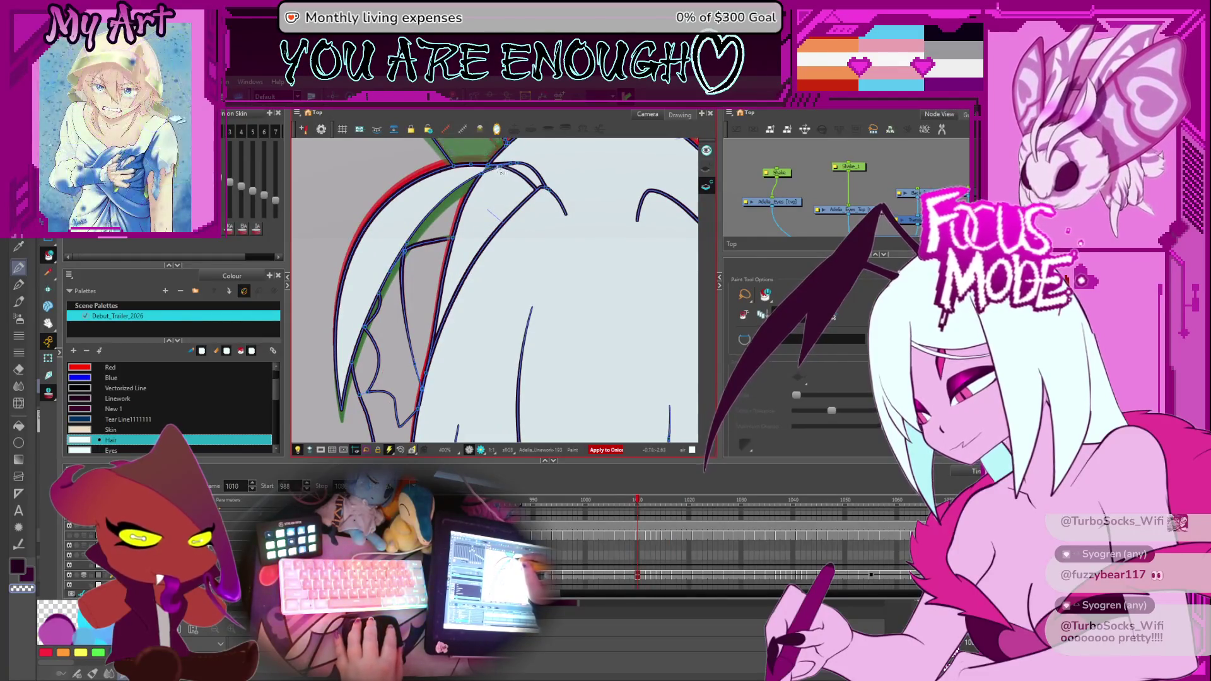
{"action": "key", "text": "period"}
{"action": "key", "text": "period"}
{"action": "key", "text": "period"}
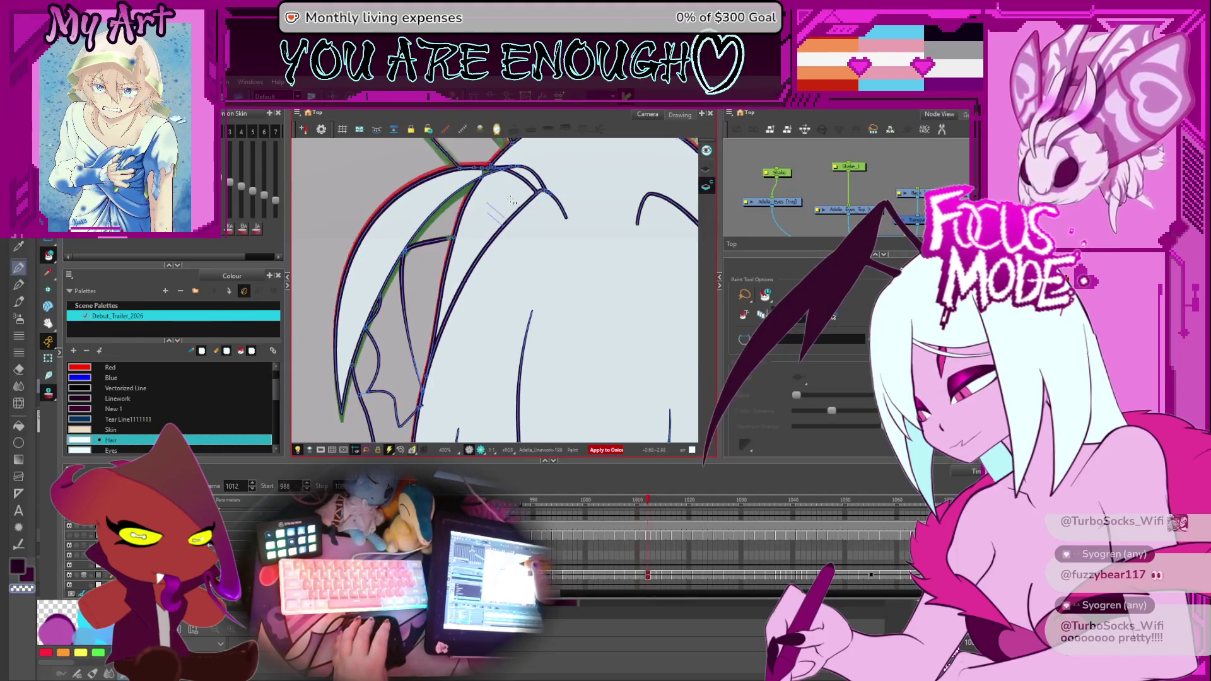
{"action": "key", "text": "period"}
{"action": "key", "text": "period"}
{"action": "key", "text": "period"}
{"action": "key", "text": "comma"}
{"action": "key", "text": "comma"}
{"action": "key", "text": "comma"}
{"action": "key", "text": "comma"}
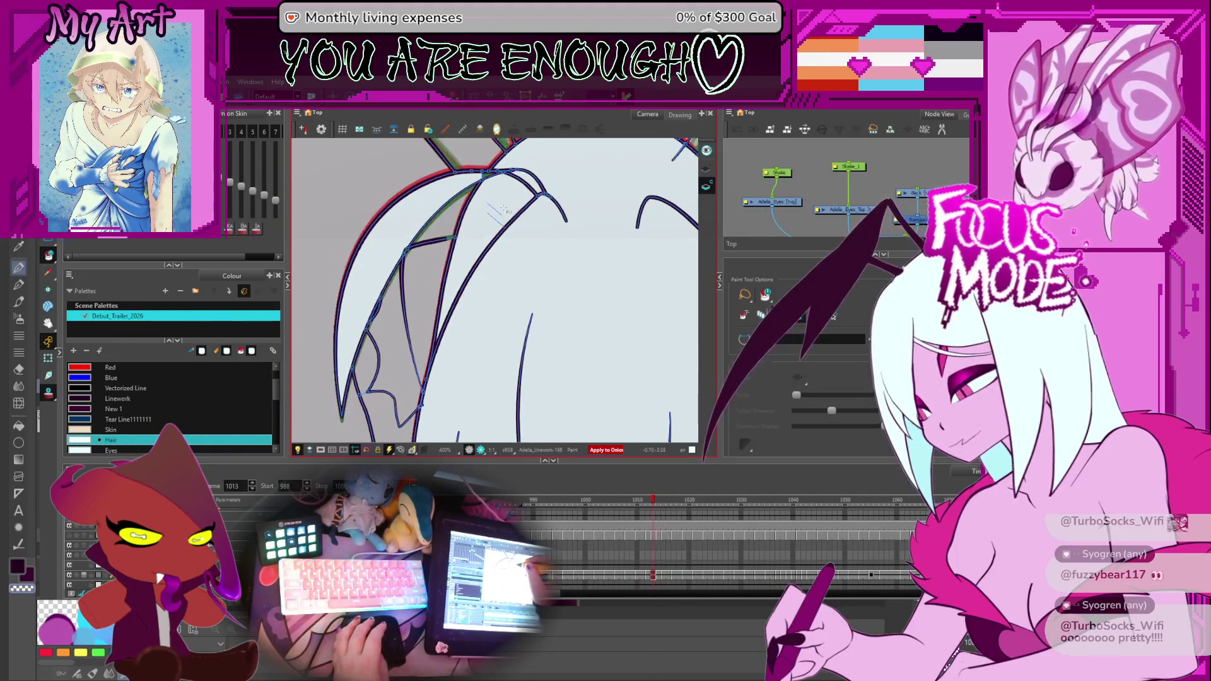
{"action": "left_click_drag", "start_coordinate": [492, 212], "coordinate": [499, 283]}
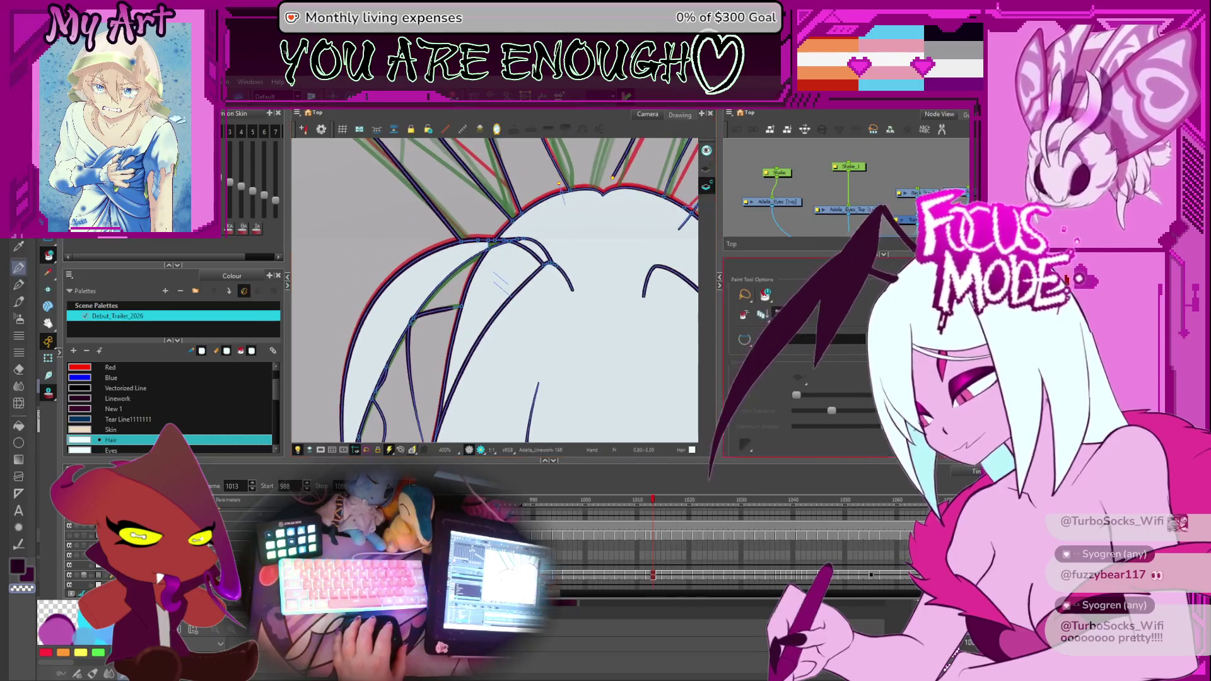
{"action": "left_click_drag", "start_coordinate": [592, 289], "coordinate": [612, 301]}
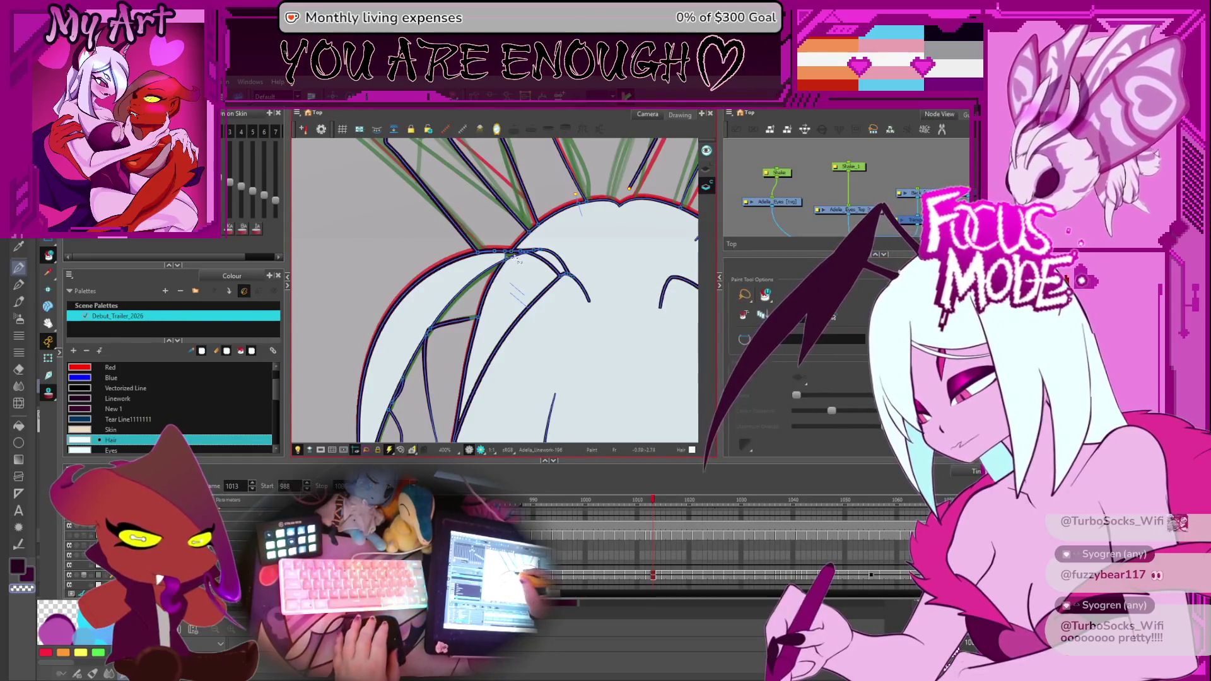
{"action": "key", "text": "2"}
{"action": "key", "text": "2"}
Step back through earlier hair drawings around 986, then play forward to frame 1040.
{"action": "key", "text": "comma"}
{"action": "key", "text": "comma"}
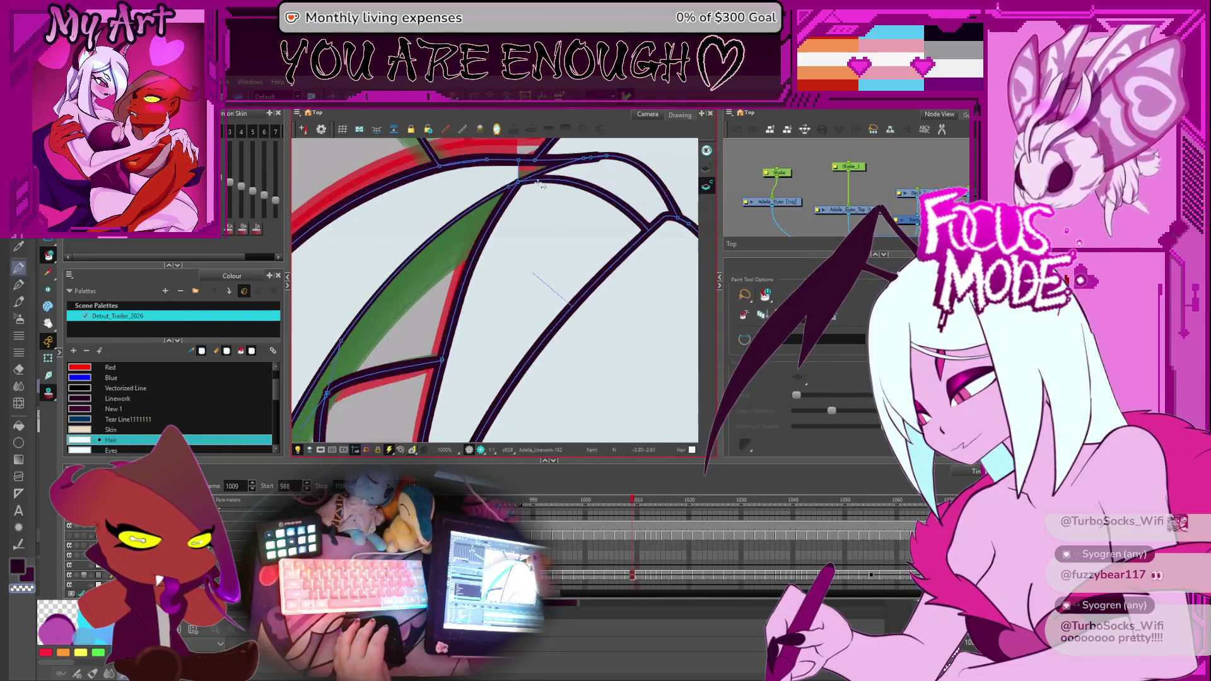
{"action": "key", "text": "comma"}
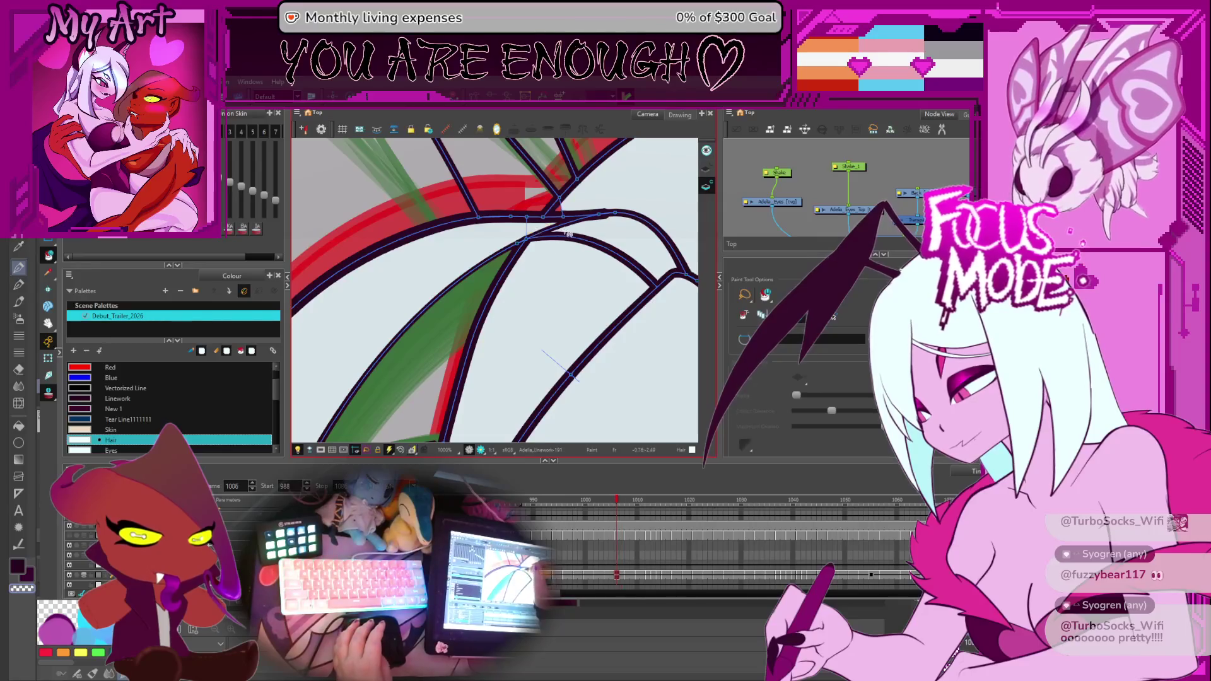
{"action": "key", "text": "comma"}
{"action": "key", "text": "comma"}
{"action": "key", "text": "comma"}
{"action": "key", "text": "comma"}
{"action": "key", "text": "comma"}
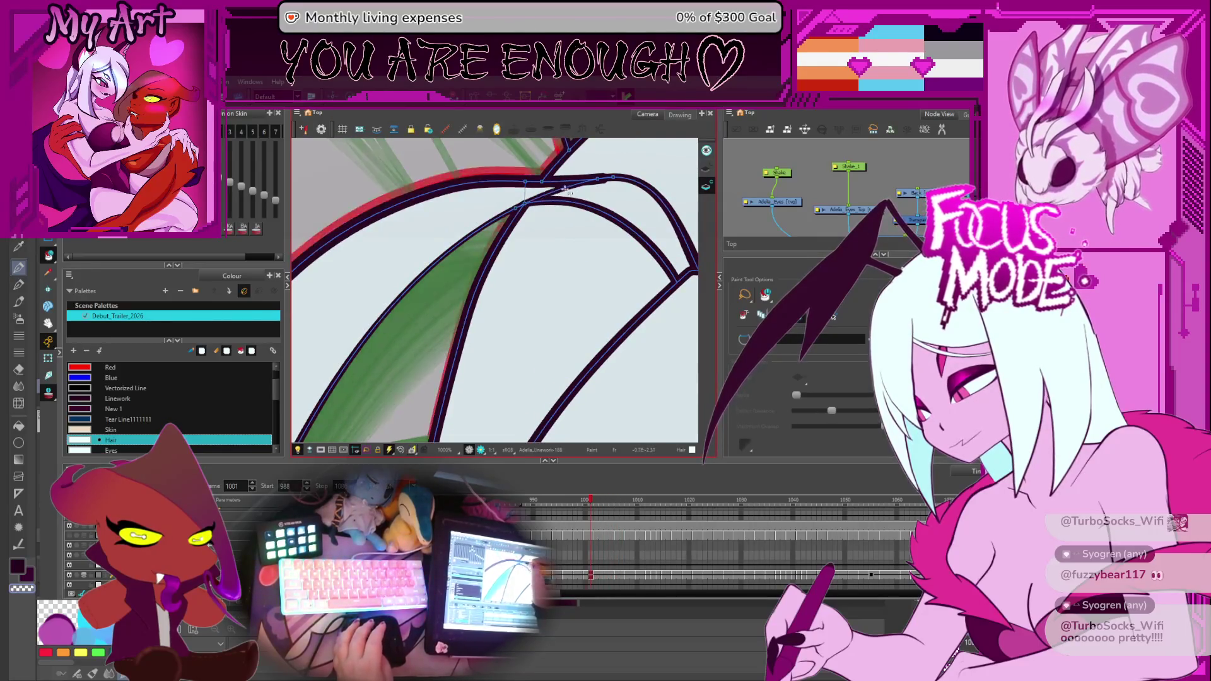
{"action": "key", "text": "comma"}
{"action": "key", "text": "comma"}
{"action": "key", "text": "comma"}
{"action": "key", "text": "comma"}
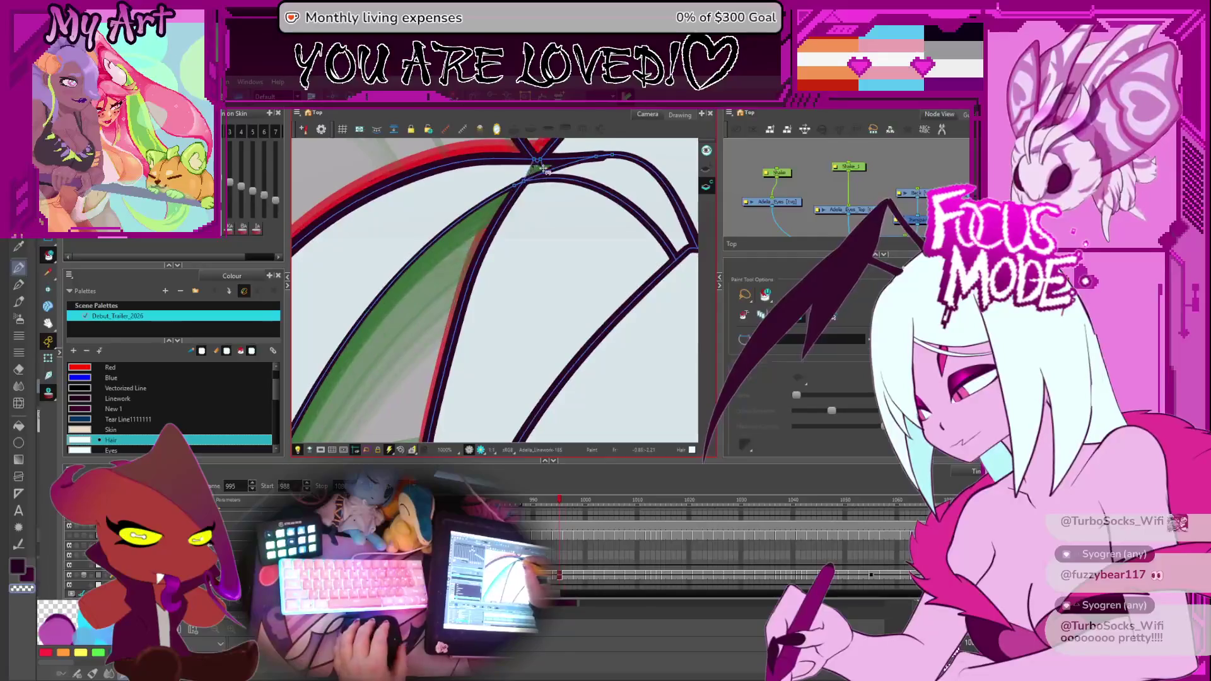
{"action": "key", "text": "comma"}
{"action": "key", "text": "comma"}
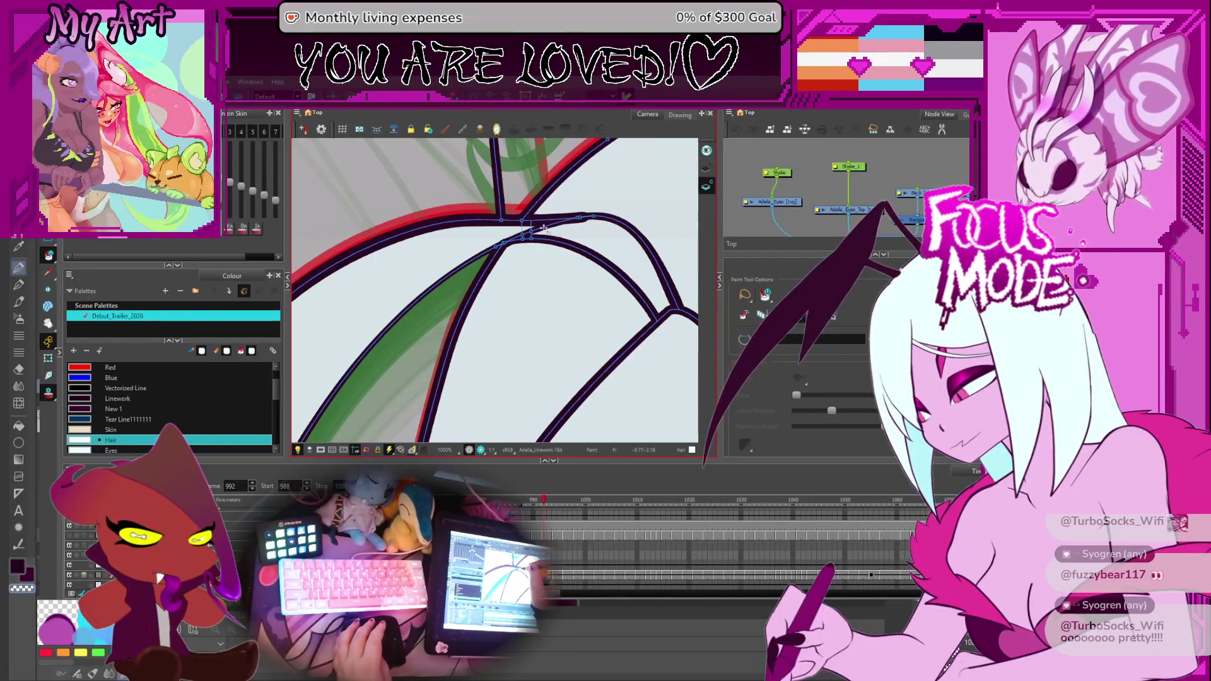
{"action": "key", "text": "comma"}
{"action": "key", "text": "comma"}
{"action": "key", "text": "comma"}
{"action": "key", "text": "comma"}
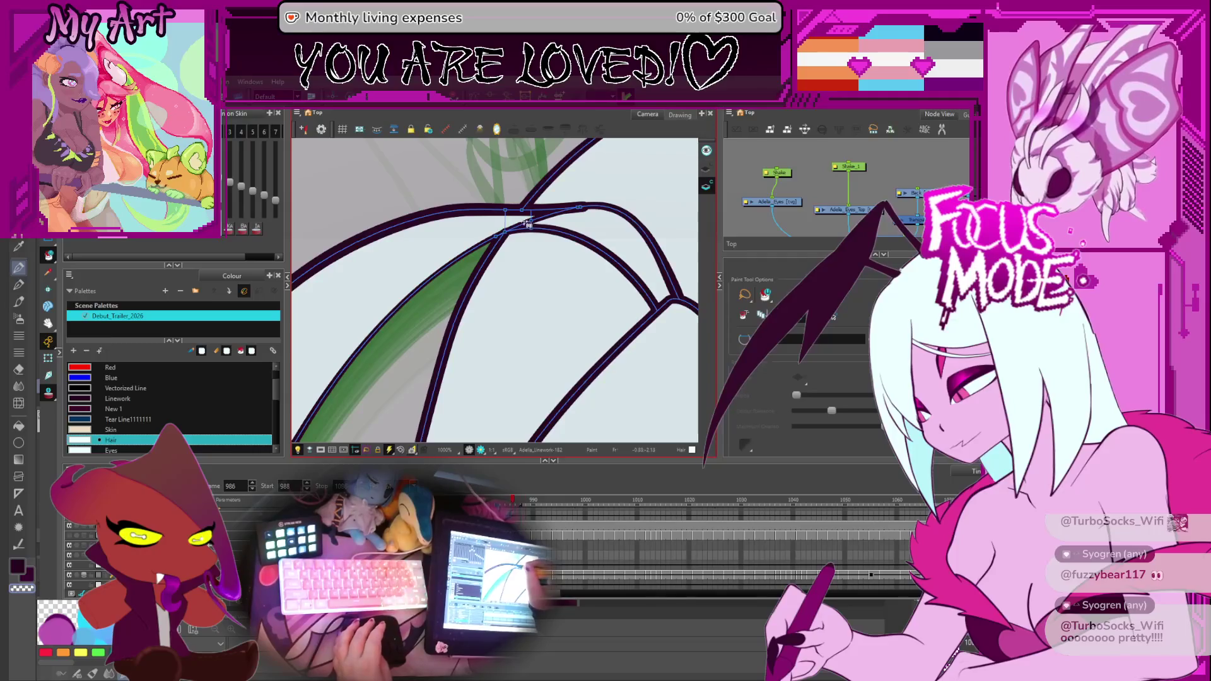
{"action": "key", "text": "Return"}
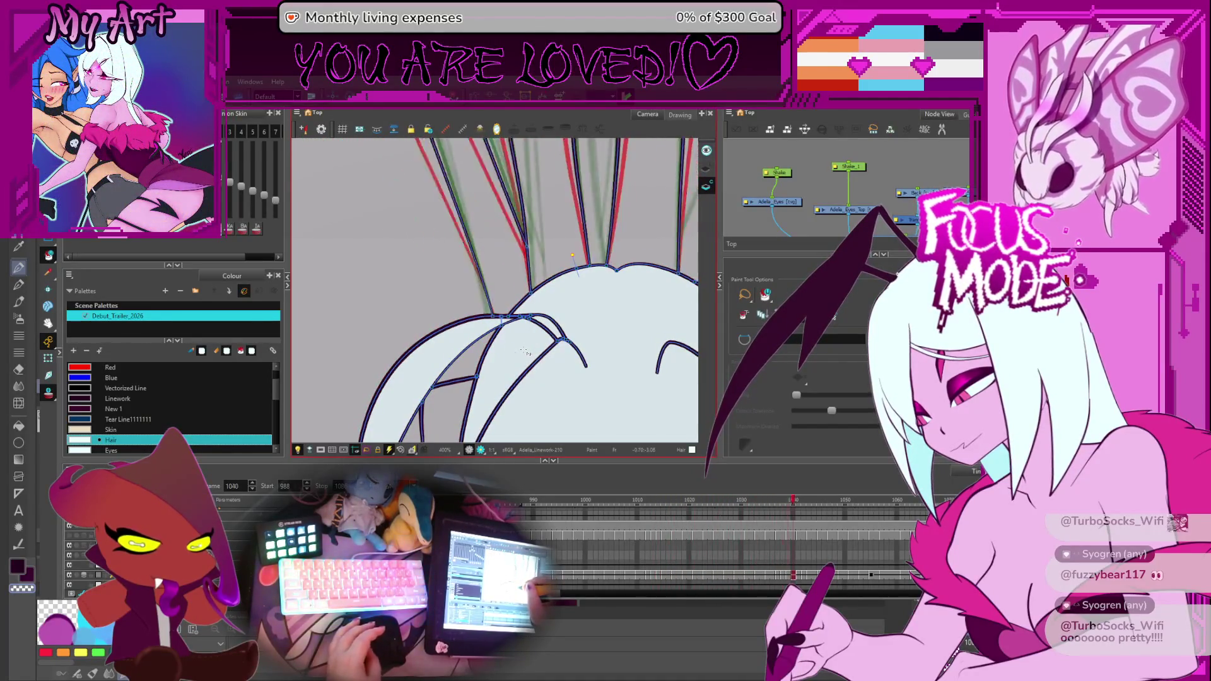
{"action": "scroll", "coordinate": [529, 351], "scroll_direction": "down", "scroll_amount": 1}
{"action": "scroll", "coordinate": [521, 332], "scroll_direction": "down", "scroll_amount": 1}
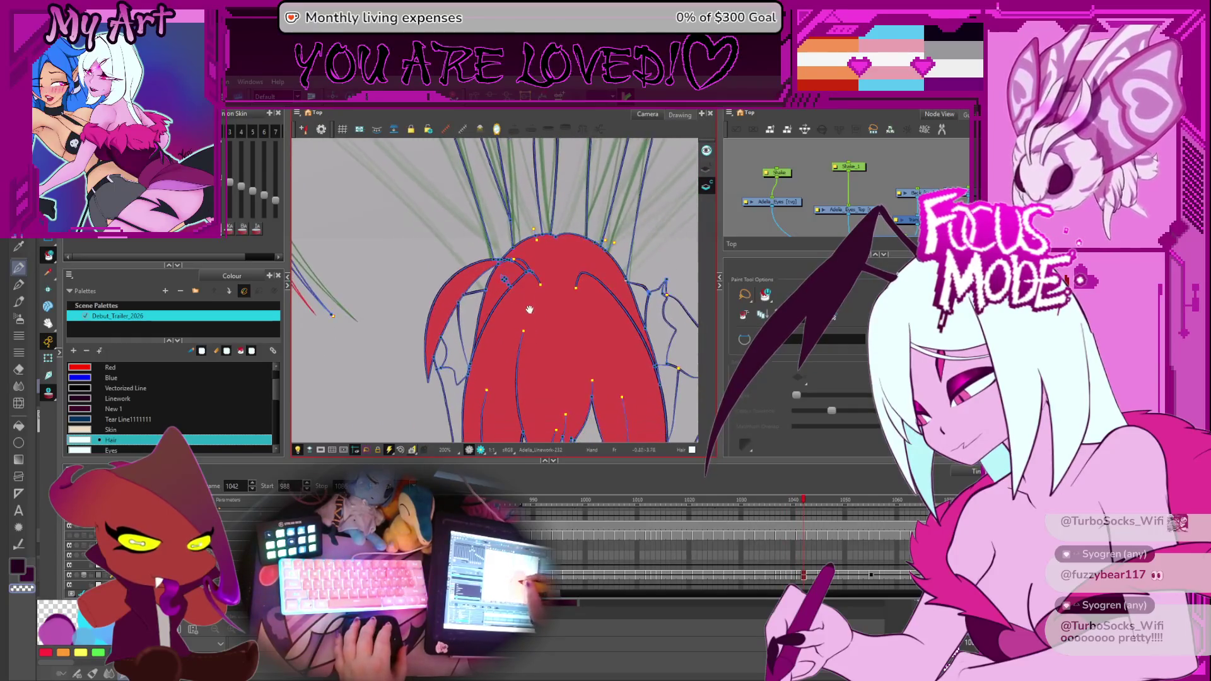
{"action": "scroll", "coordinate": [513, 315], "scroll_direction": "down", "scroll_amount": 1}
Fill the hair on frame 1043 and advance to the next unfilled drawing at frame 1067.
{"action": "key", "text": "period"}
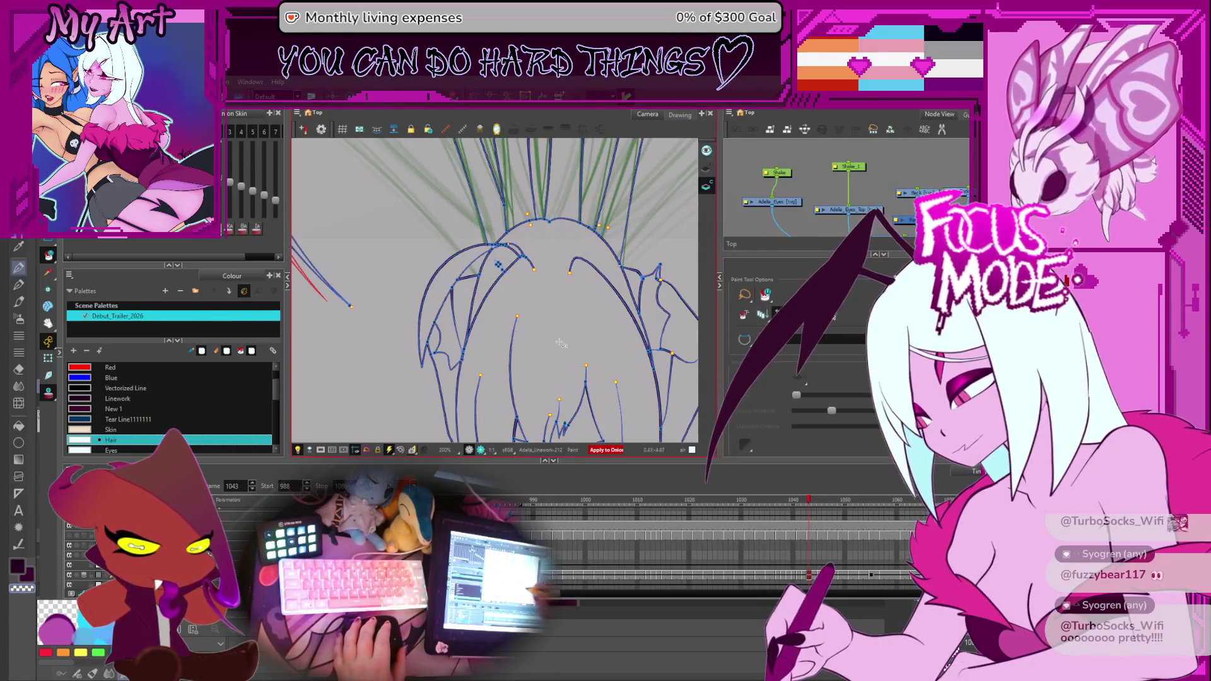
{"action": "left_click", "coordinate": [536, 283]}
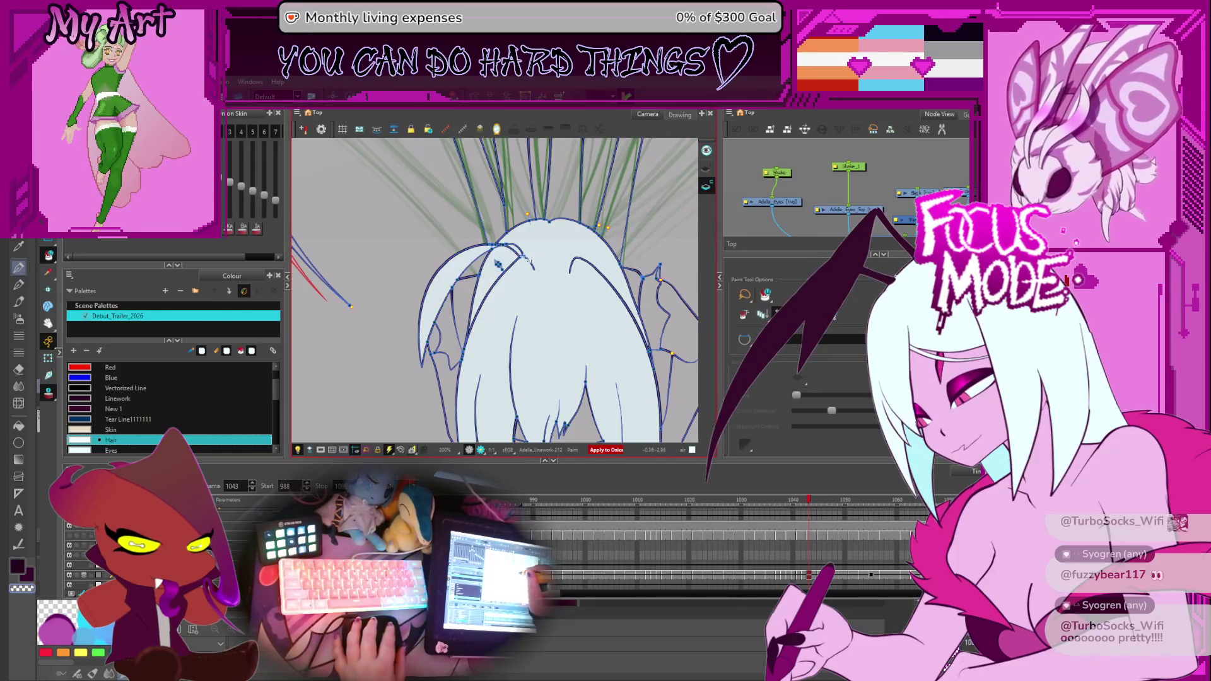
{"action": "key", "text": "period"}
{"action": "key", "text": "period"}
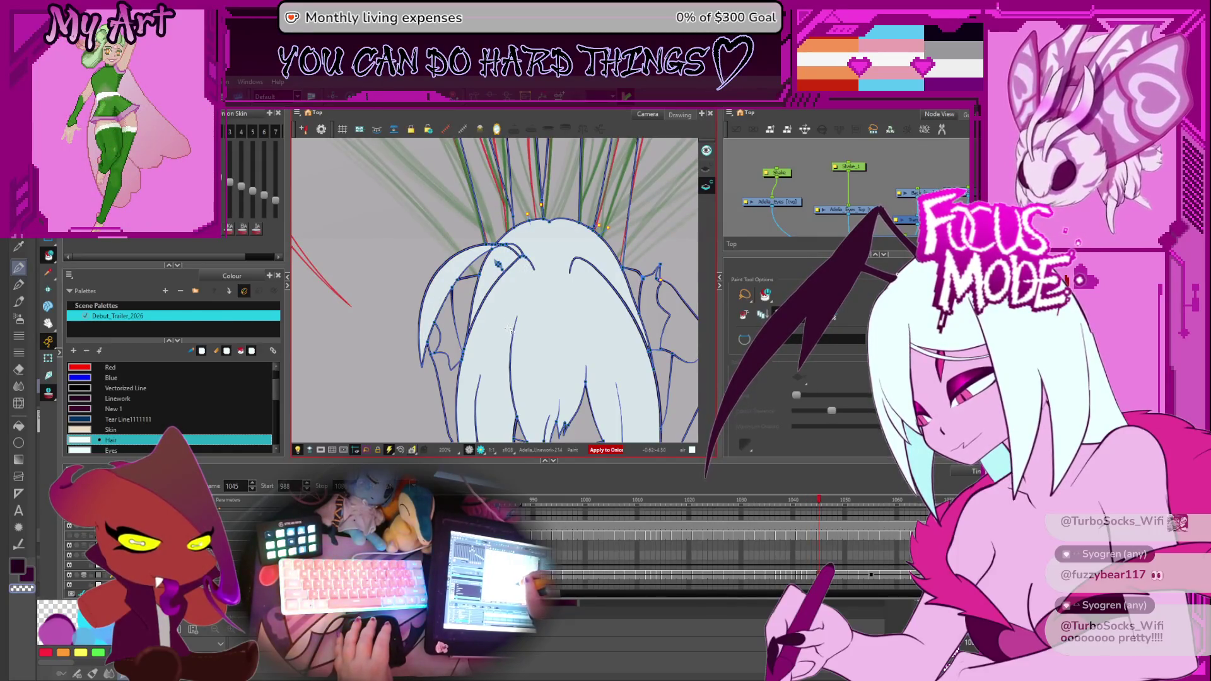
{"action": "key", "text": "period"}
{"action": "key", "text": "period"}
{"action": "key", "text": "period"}
{"action": "key", "text": "period"}
{"action": "key", "text": "period"}
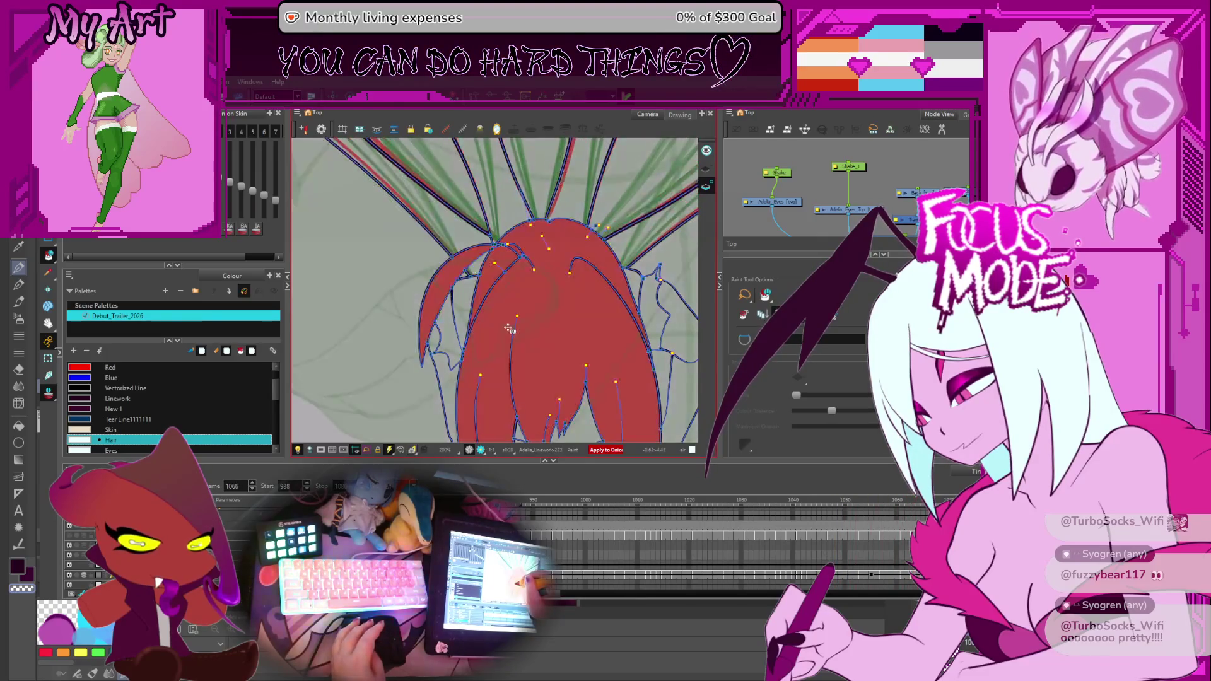
{"action": "key", "text": "period"}
{"action": "key", "text": "comma"}
{"action": "key", "text": "period"}
{"action": "key", "text": "period"}
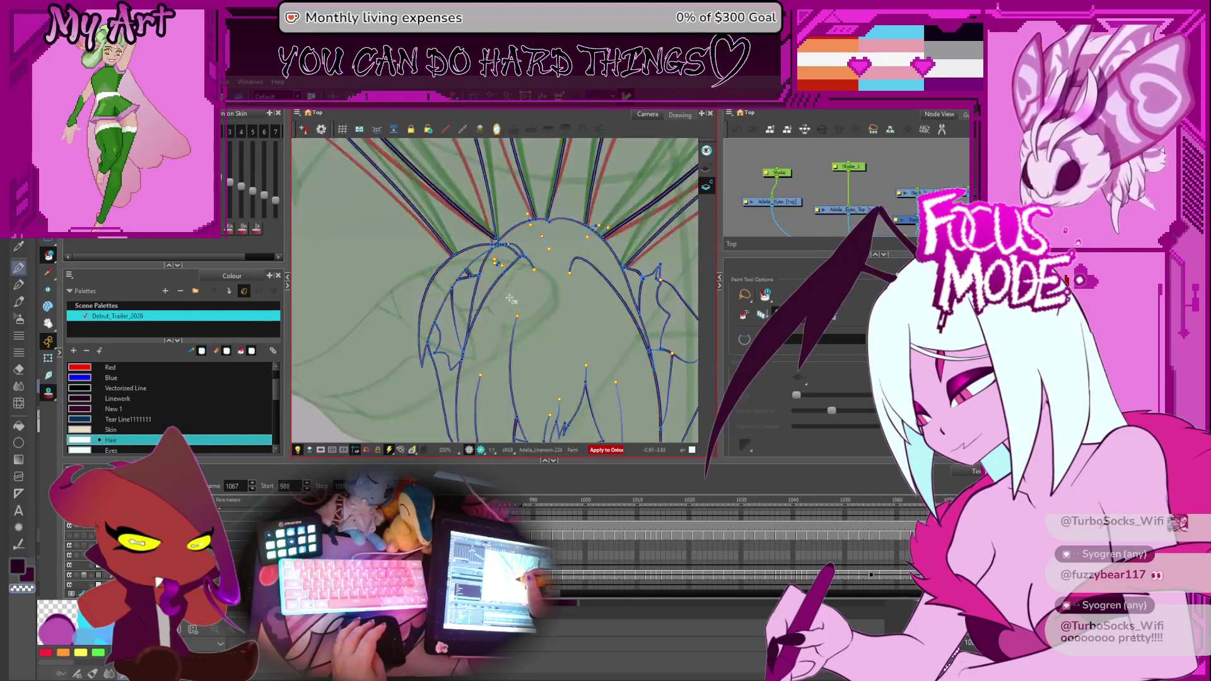
Fill frame 1067's hair regions pale, undoing a stray fill beside the hair.
{"action": "left_click_drag", "start_coordinate": [510, 298], "coordinate": [533, 262]}
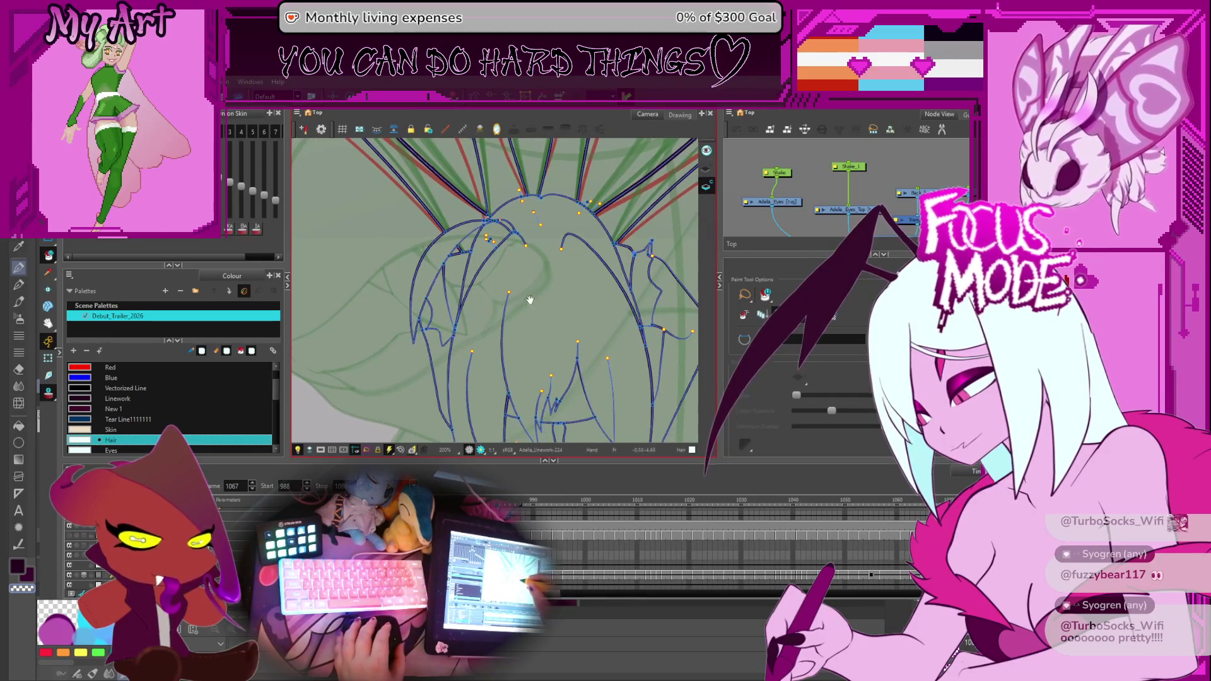
{"action": "key", "text": "alt+i"}
{"action": "left_click", "coordinate": [589, 299]}
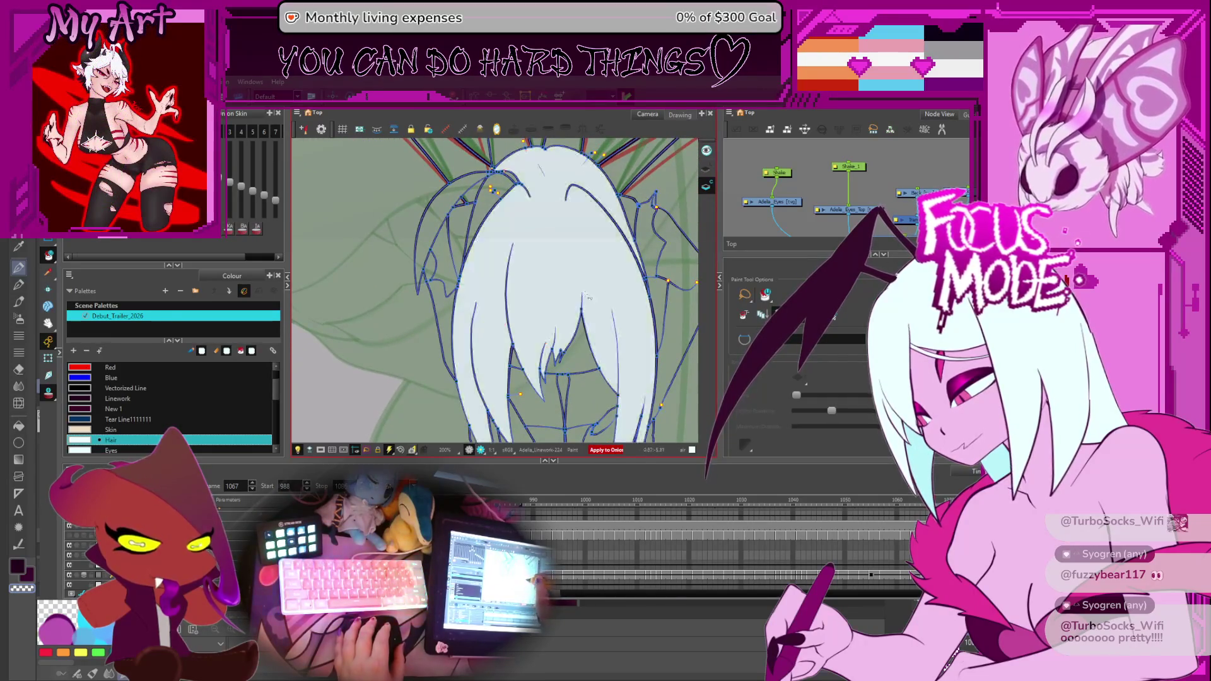
{"action": "left_click_drag", "start_coordinate": [586, 280], "coordinate": [595, 332]}
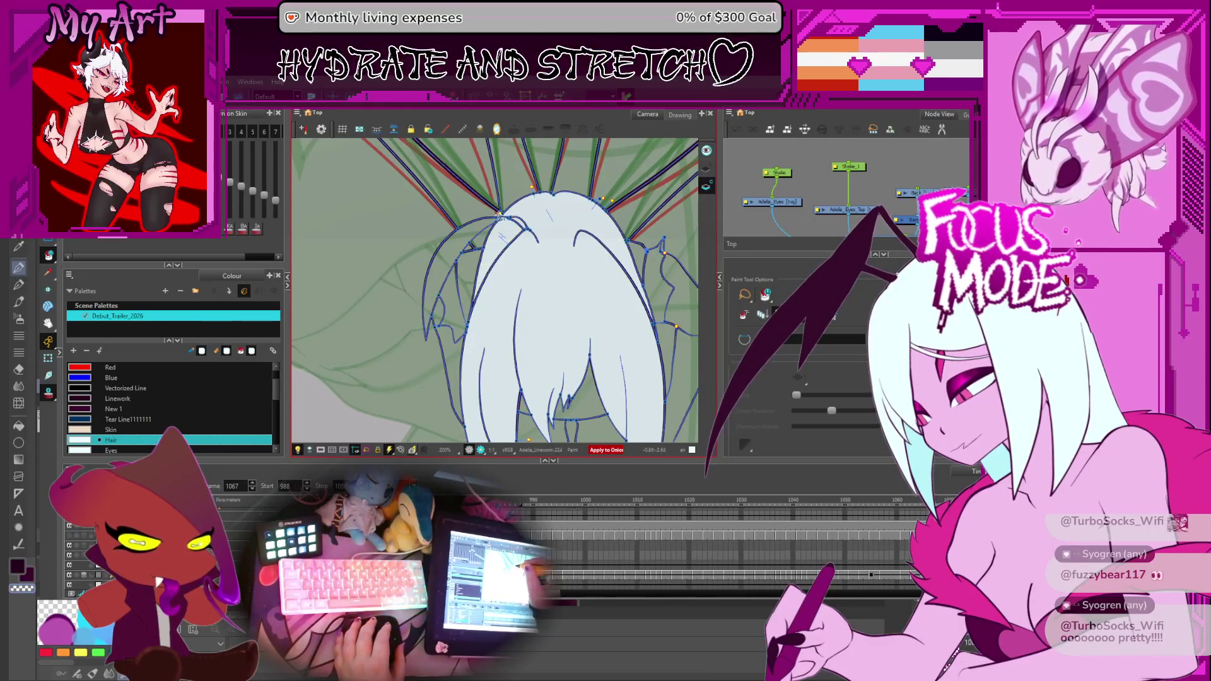
{"action": "left_click", "coordinate": [499, 219]}
{"action": "key", "text": "ctrl+z"}
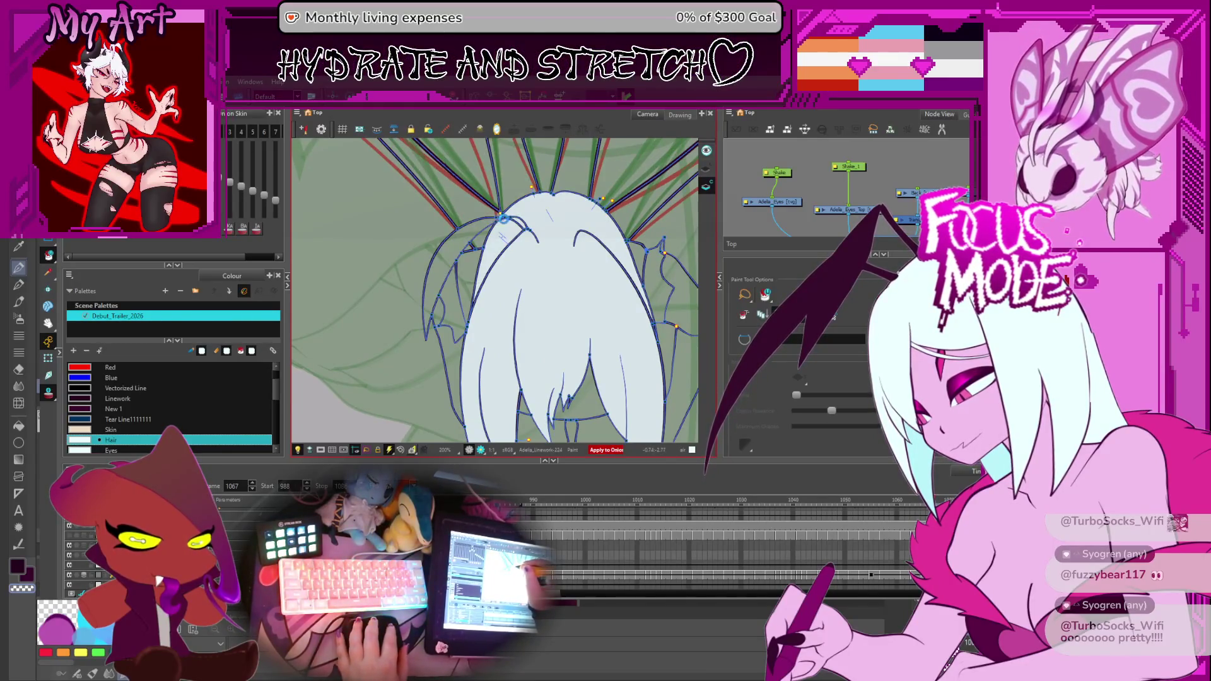
{"action": "scroll", "coordinate": [508, 226], "scroll_direction": "down", "scroll_amount": 1}
{"action": "scroll", "coordinate": [497, 243], "scroll_direction": "down", "scroll_amount": 1}
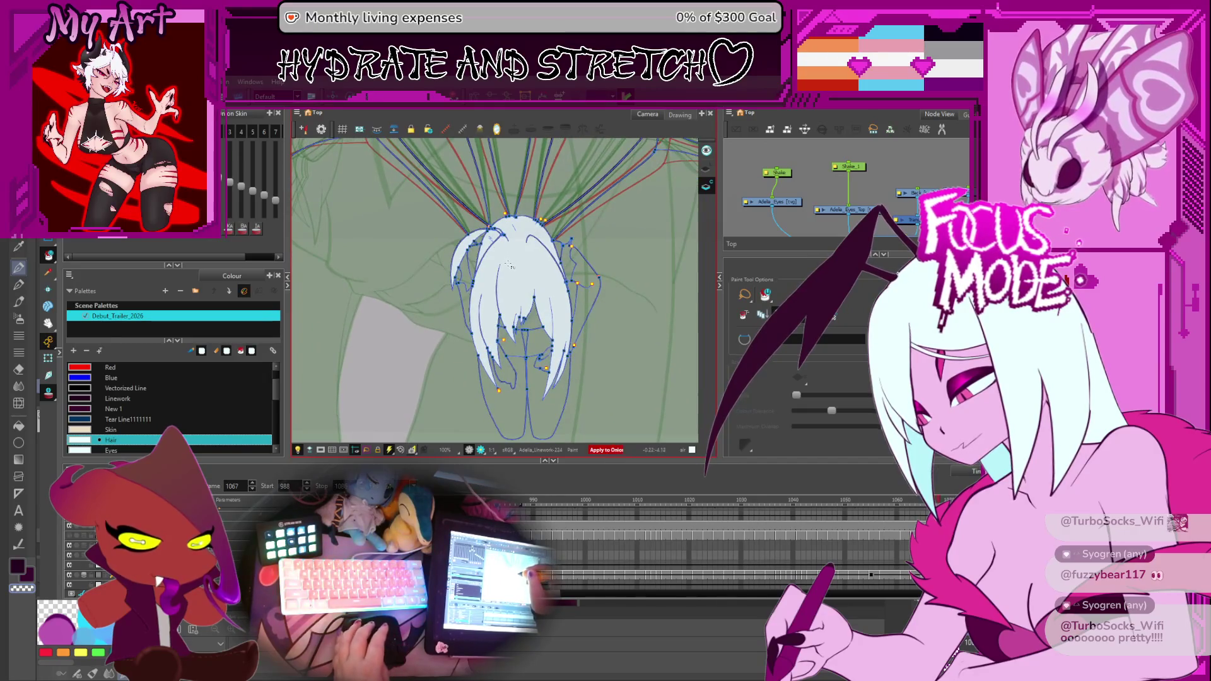
Step back to the raised-arm drawings and fill the right arm with the Skin colour.
{"action": "key", "text": "Return"}
{"action": "key", "text": "comma"}
{"action": "key", "text": "comma"}
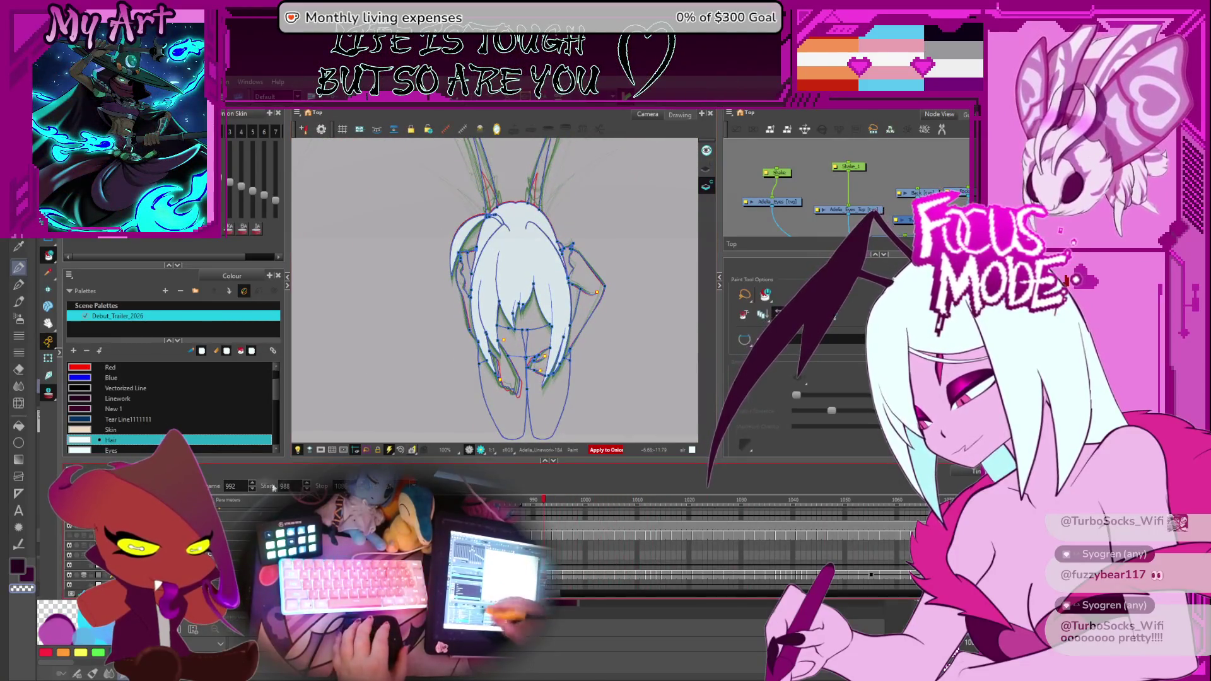
{"action": "key", "text": "comma"}
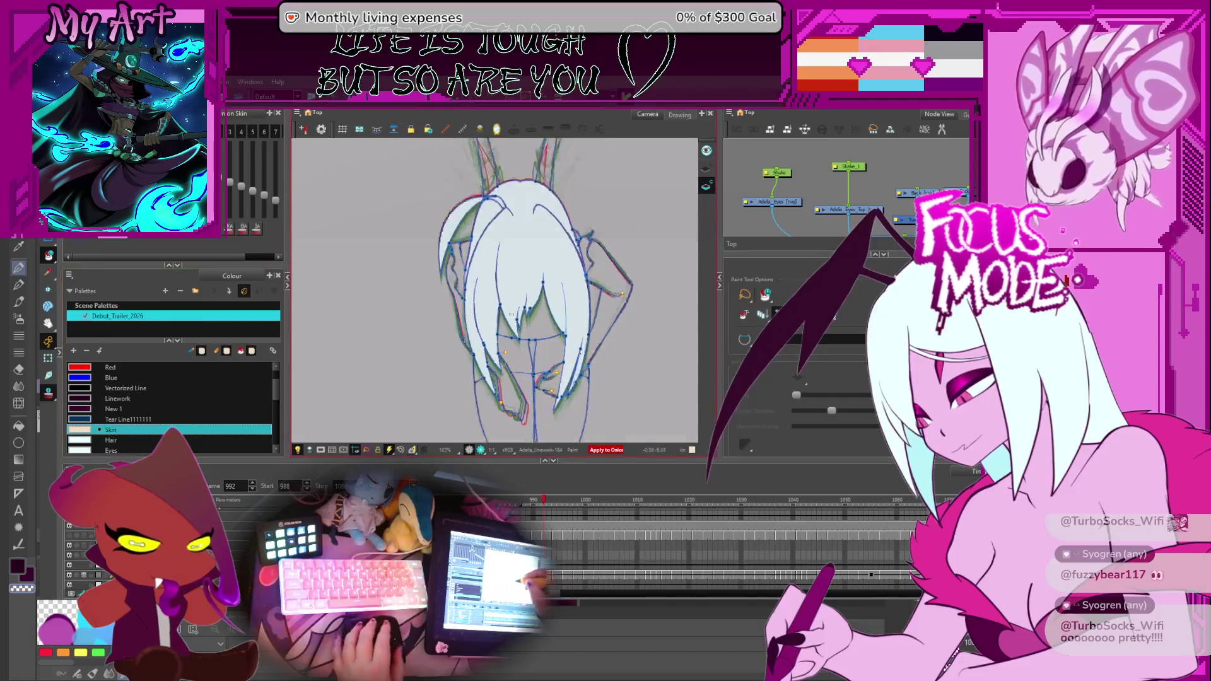
{"action": "key", "text": "2"}
{"action": "key", "text": "period"}
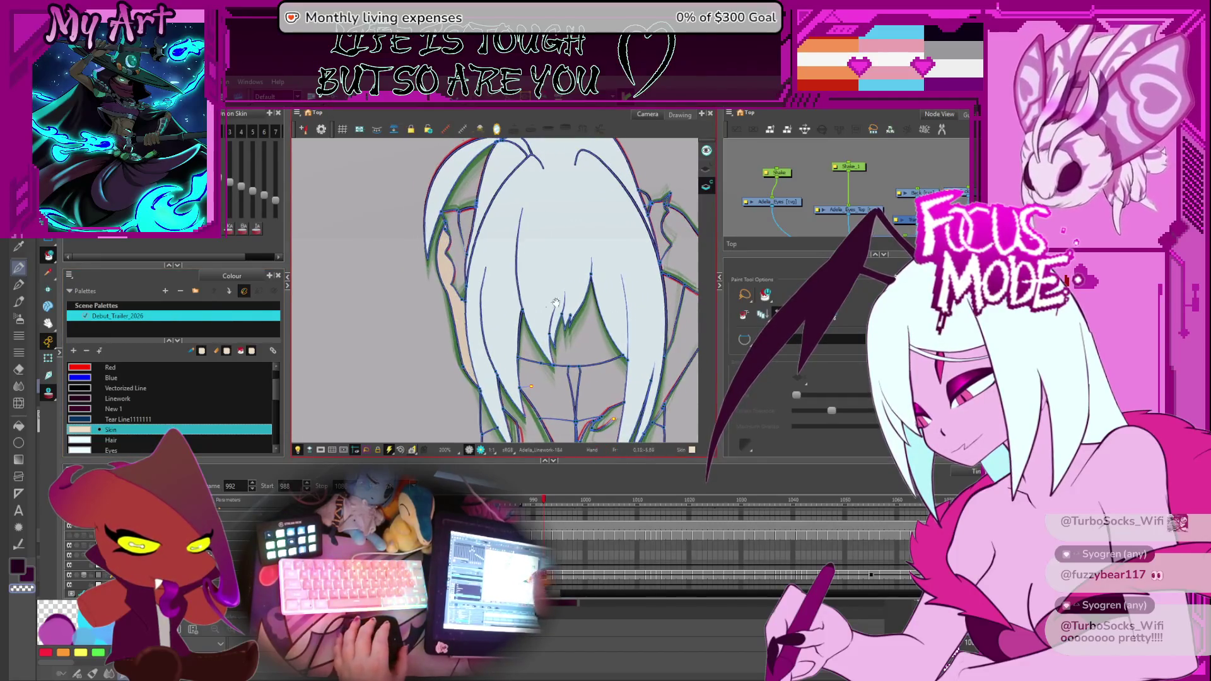
{"action": "key", "text": "period"}
{"action": "key", "text": "period"}
{"action": "key", "text": "period"}
{"action": "key", "text": "period"}
{"action": "key", "text": "period"}
{"action": "key", "text": "period"}
{"action": "key", "text": "period"}
{"action": "key", "text": "period"}
{"action": "key", "text": "period"}
{"action": "key", "text": "period"}
{"action": "key", "text": "period"}
{"action": "key", "text": "period"}
{"action": "key", "text": "period"}
{"action": "key", "text": "period"}
{"action": "left_click", "coordinate": [631, 266]}
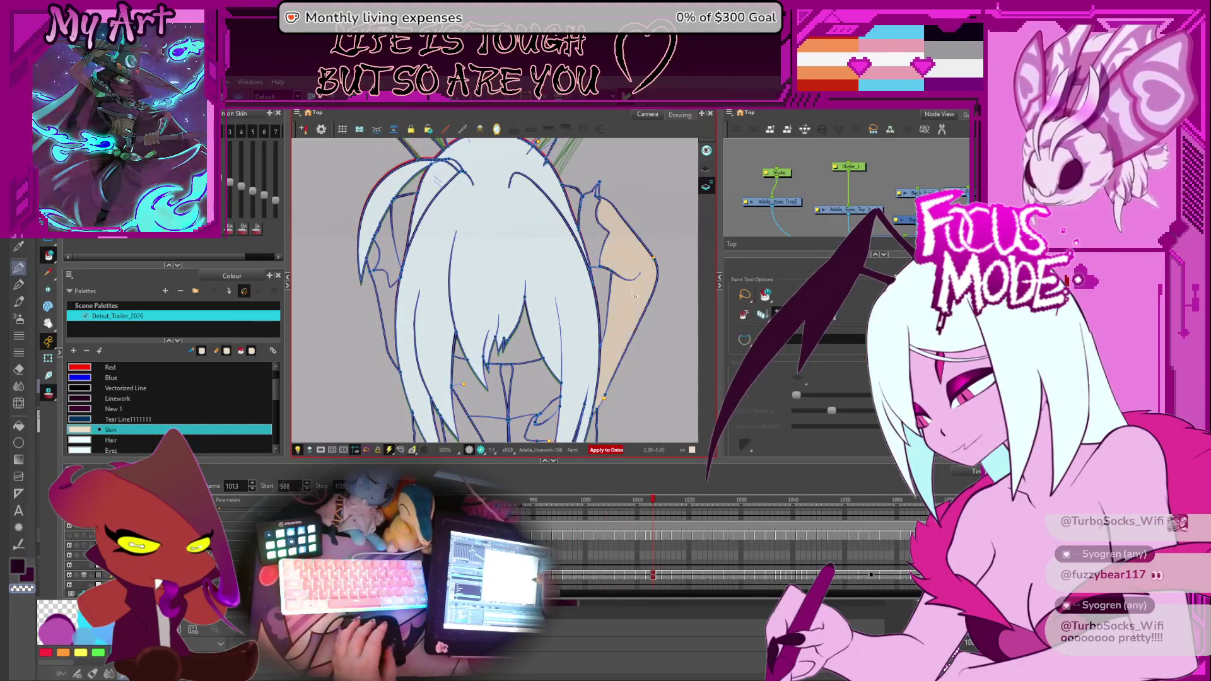
Move through the later drawings and fill the left arm with the Skin colour.
{"action": "key", "text": "period"}
{"action": "key", "text": "period"}
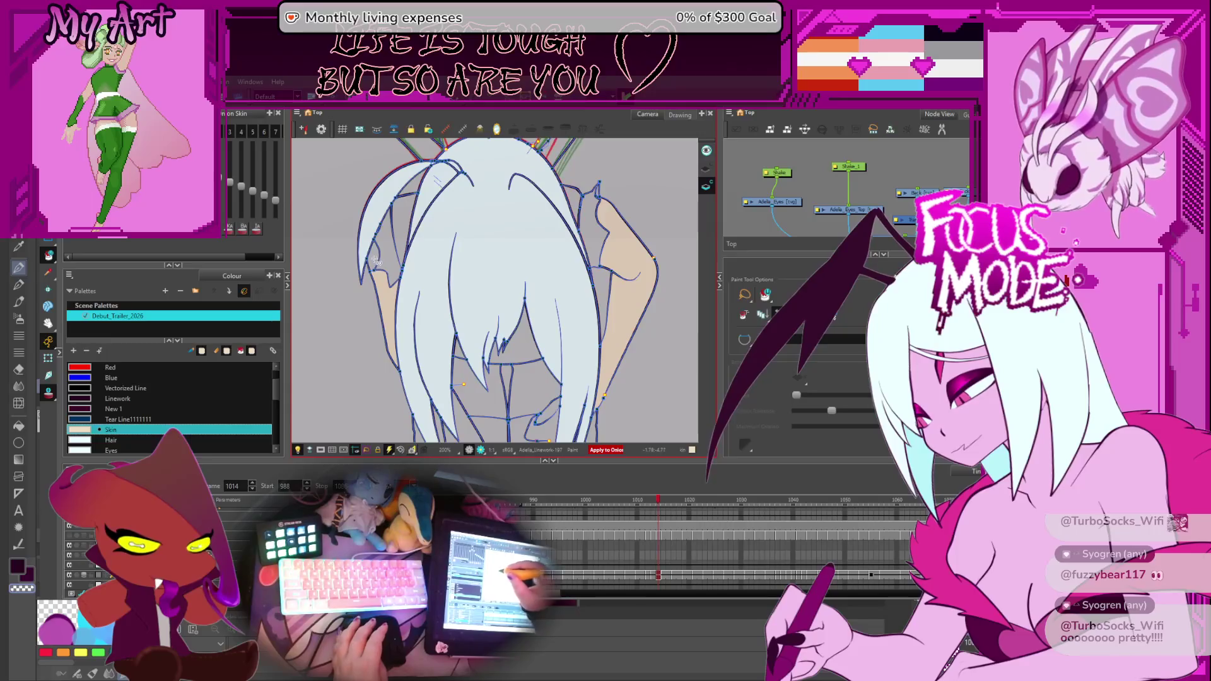
{"action": "key", "text": "period"}
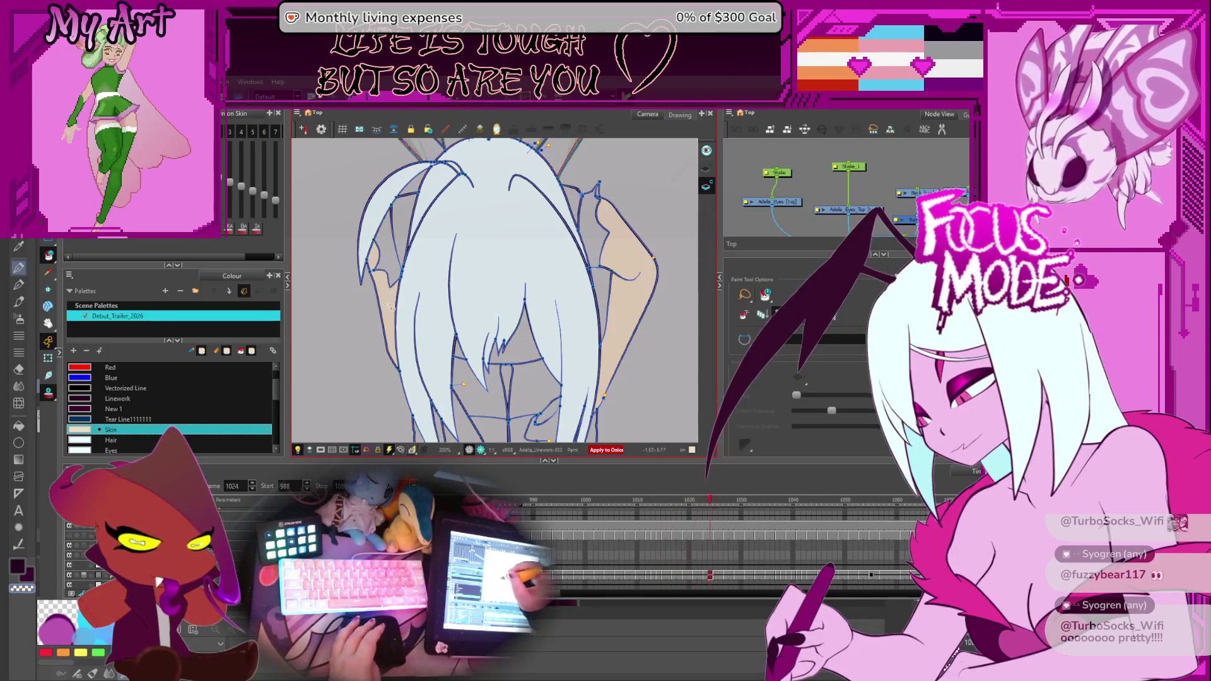
{"action": "key", "text": "period"}
{"action": "key", "text": "period"}
{"action": "key", "text": "period"}
{"action": "key", "text": "period"}
{"action": "key", "text": "period"}
{"action": "key", "text": "period"}
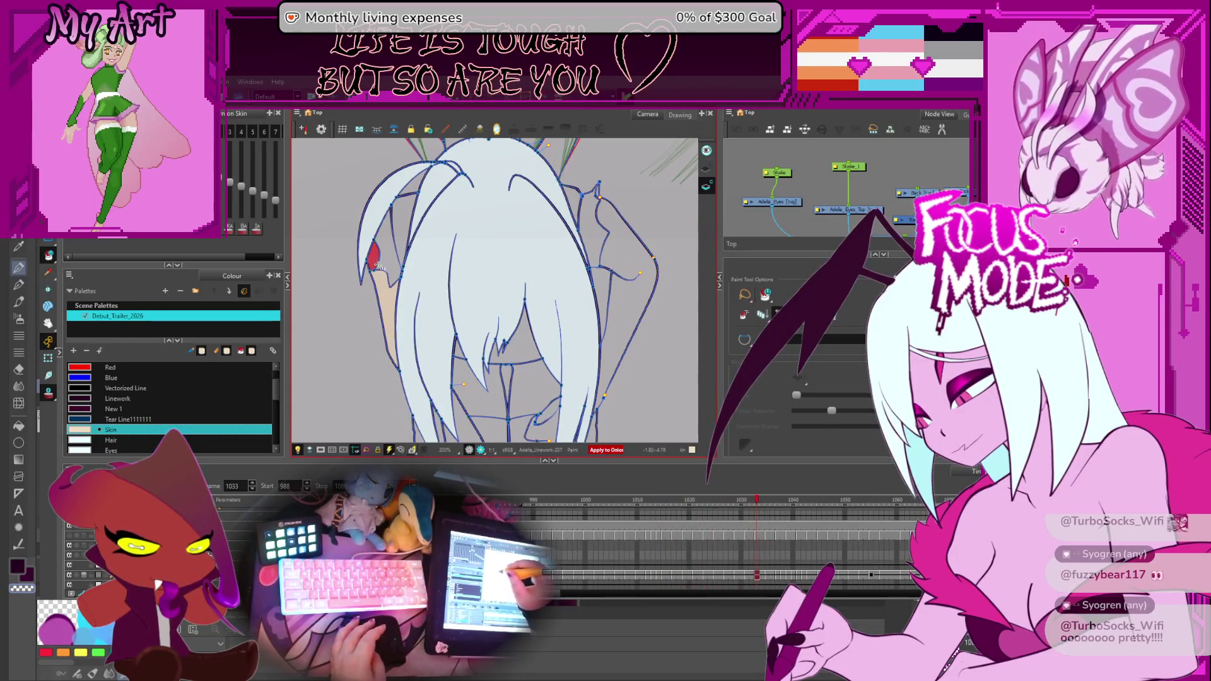
{"action": "key", "text": "period"}
{"action": "key", "text": "period"}
{"action": "key", "text": "period"}
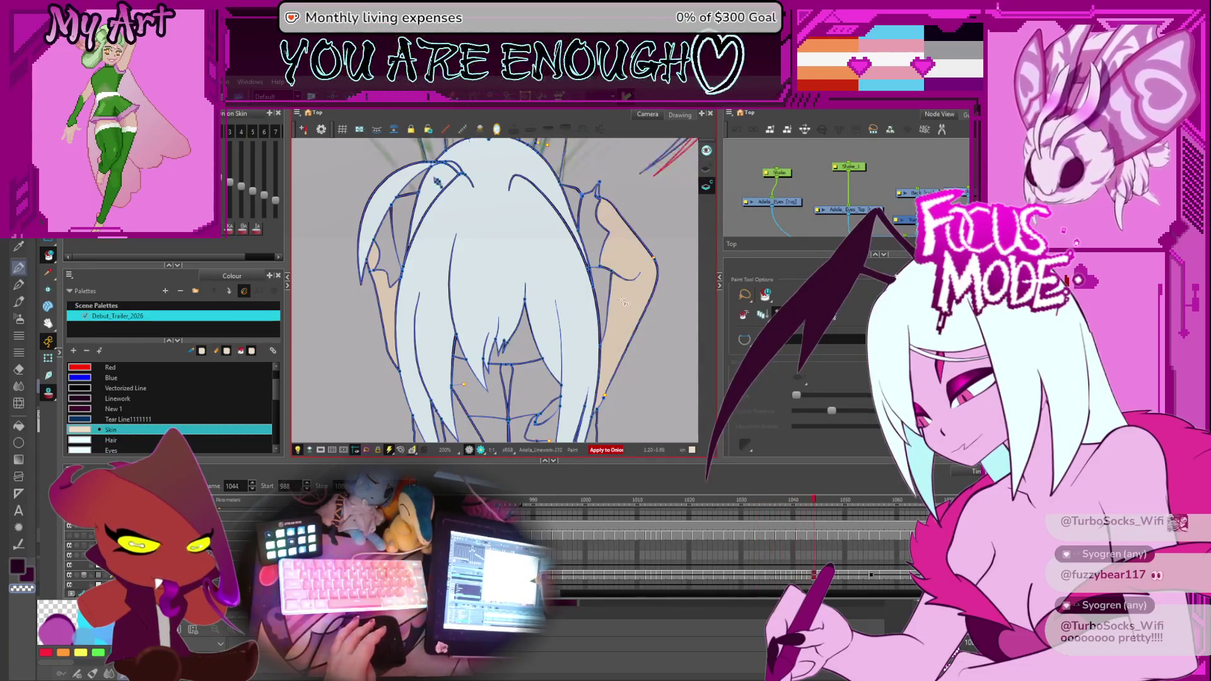
{"action": "key", "text": "period"}
{"action": "key", "text": "period"}
{"action": "key", "text": "period"}
{"action": "key", "text": "period"}
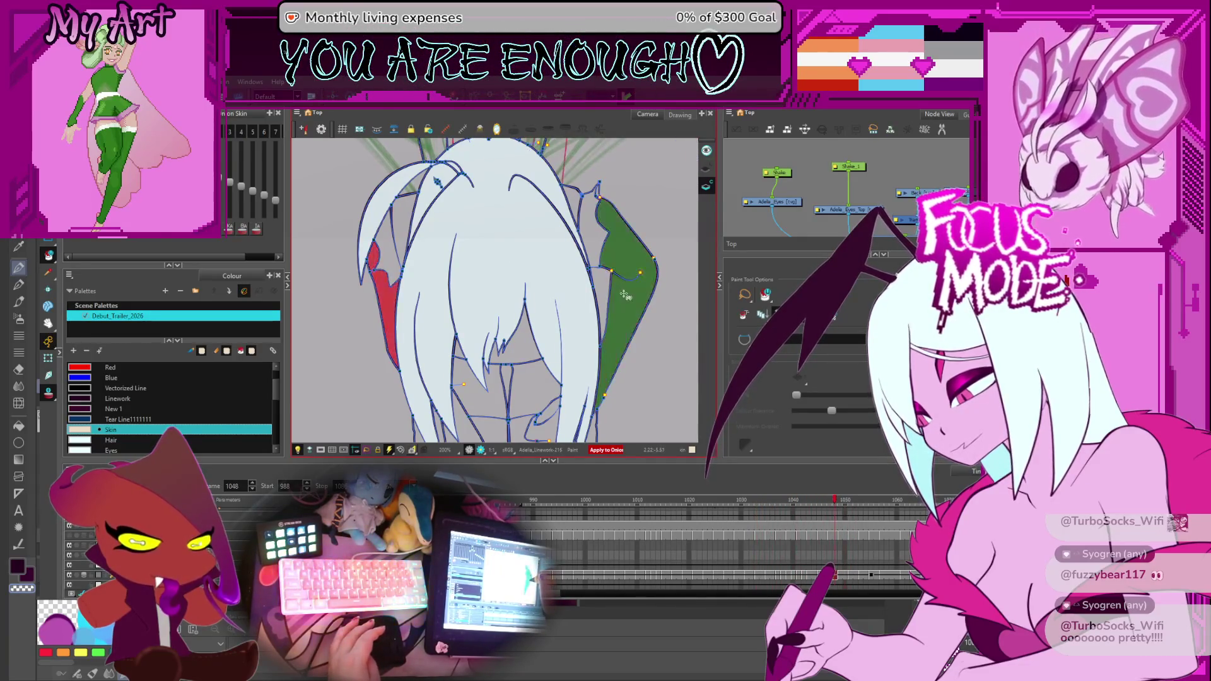
{"action": "key", "text": "comma"}
{"action": "key", "text": "comma"}
{"action": "key", "text": "comma"}
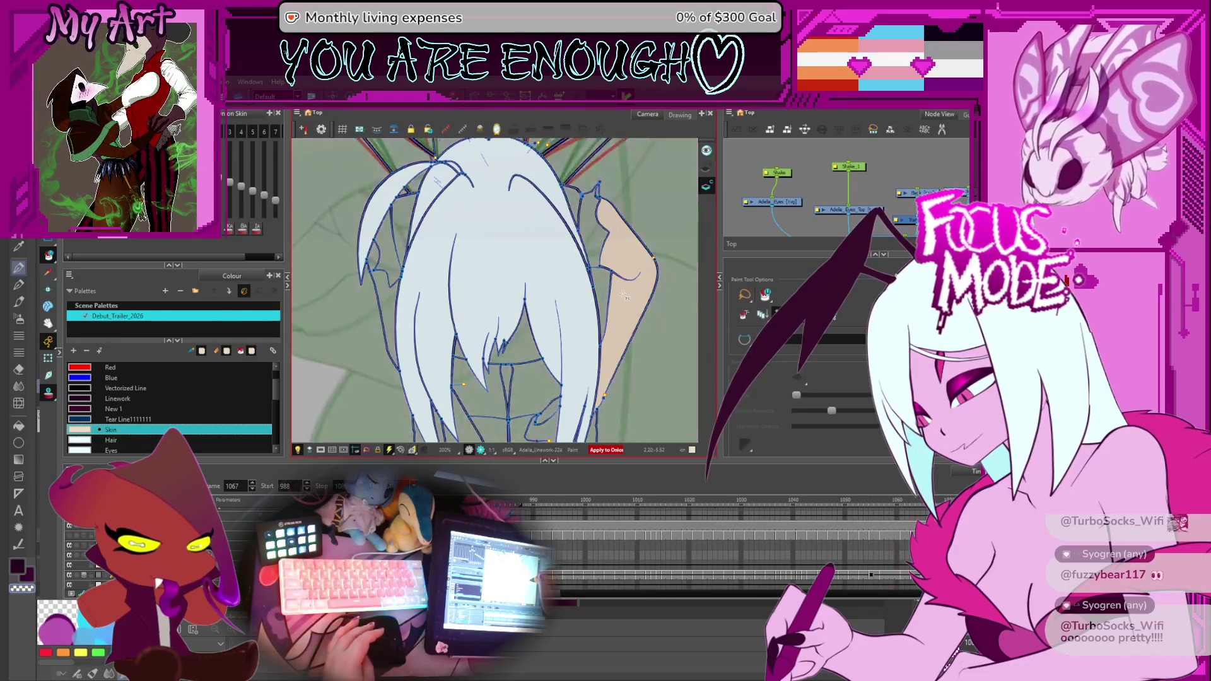
{"action": "key", "text": "comma"}
{"action": "key", "text": "comma"}
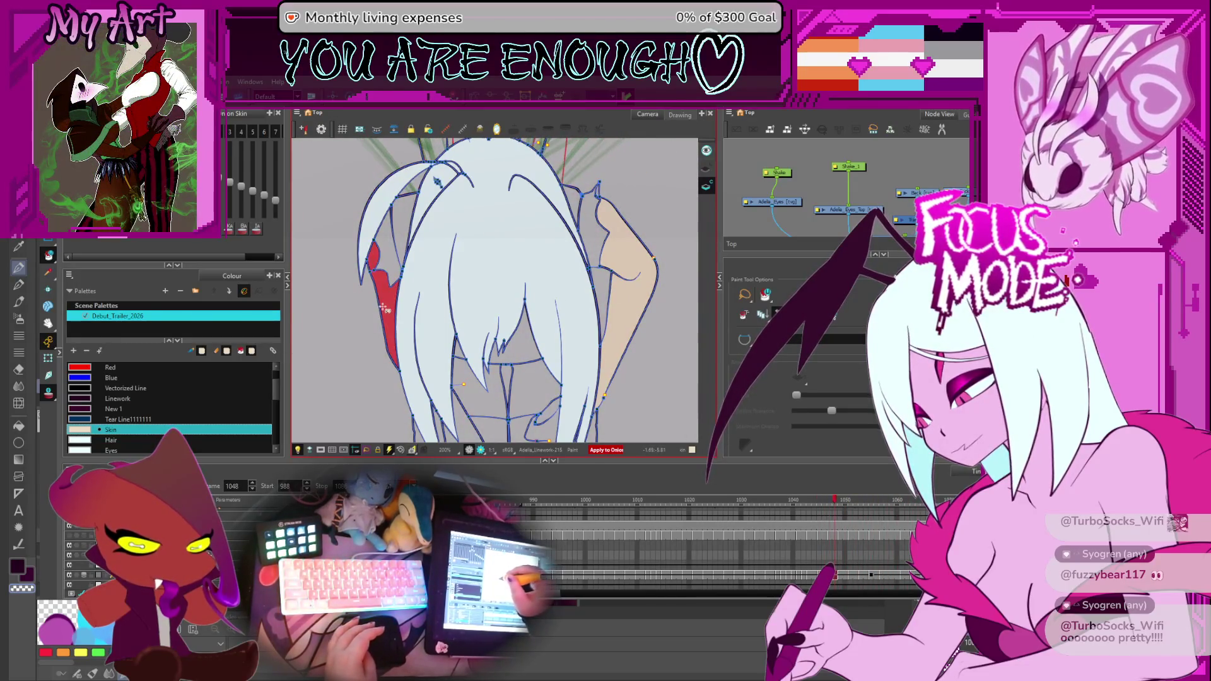
{"action": "left_click", "coordinate": [384, 313]}
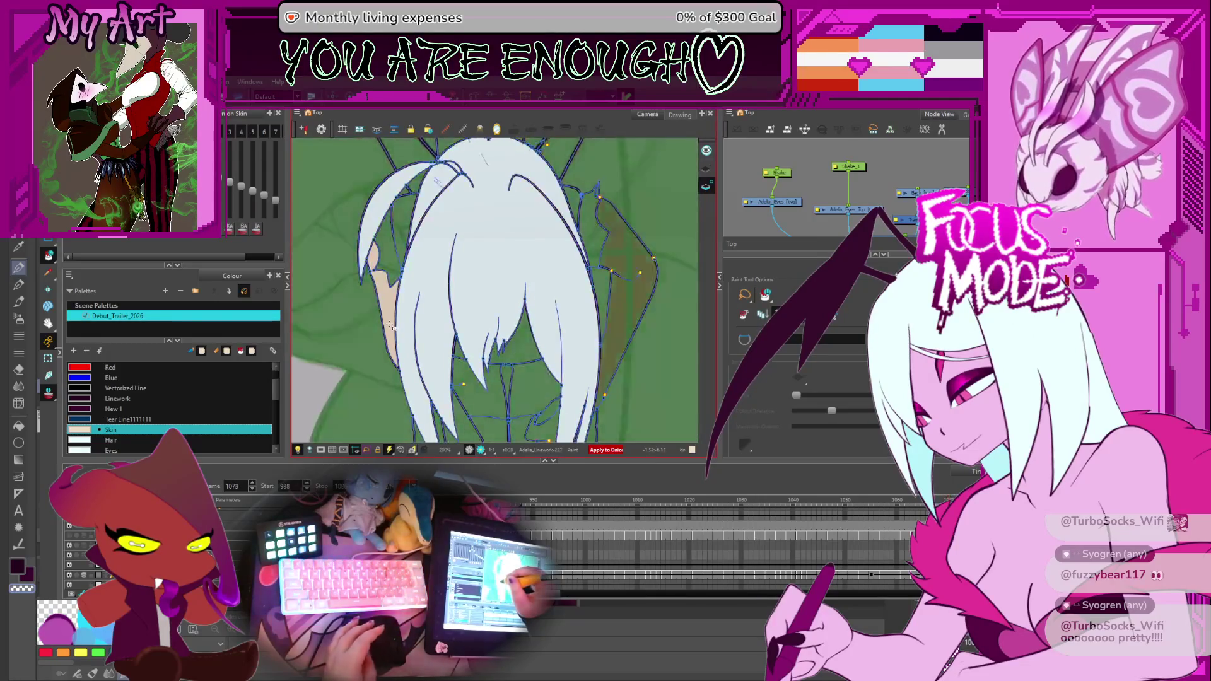
{"action": "key", "text": "comma"}
{"action": "key", "text": "comma"}
{"action": "key", "text": "comma"}
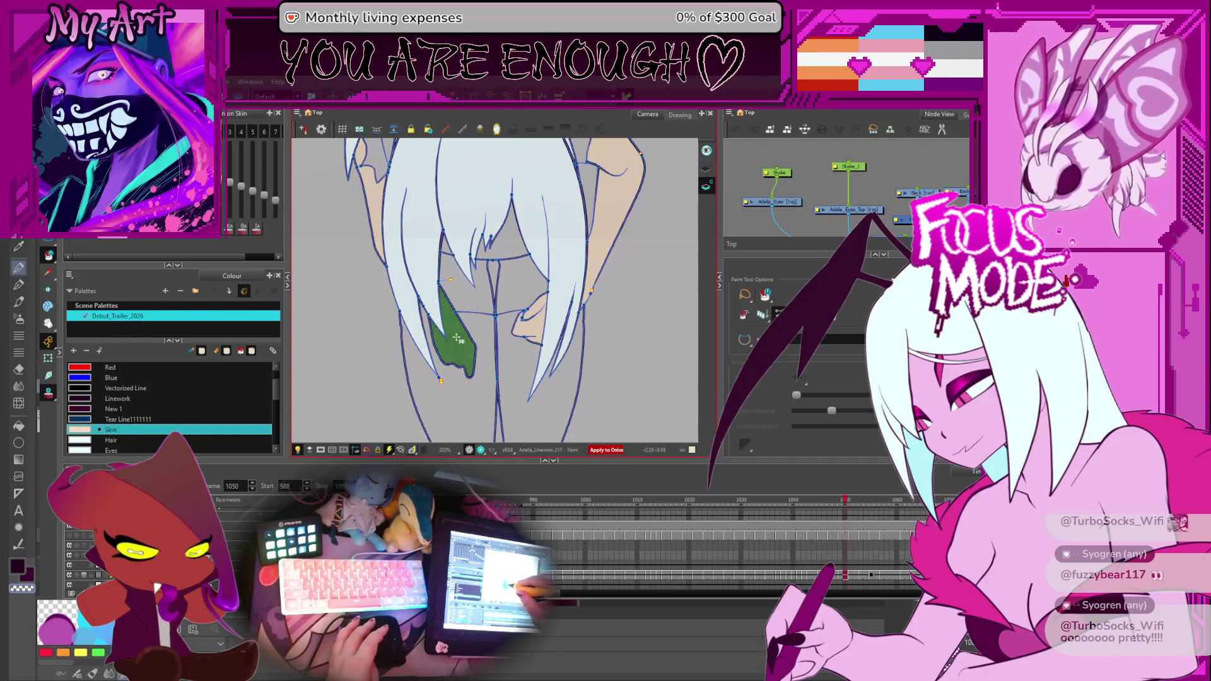
Zoom on the chest, step back several frames and recolour the small green shape with Skin.
{"action": "key", "text": "2"}
{"action": "key", "text": "2"}
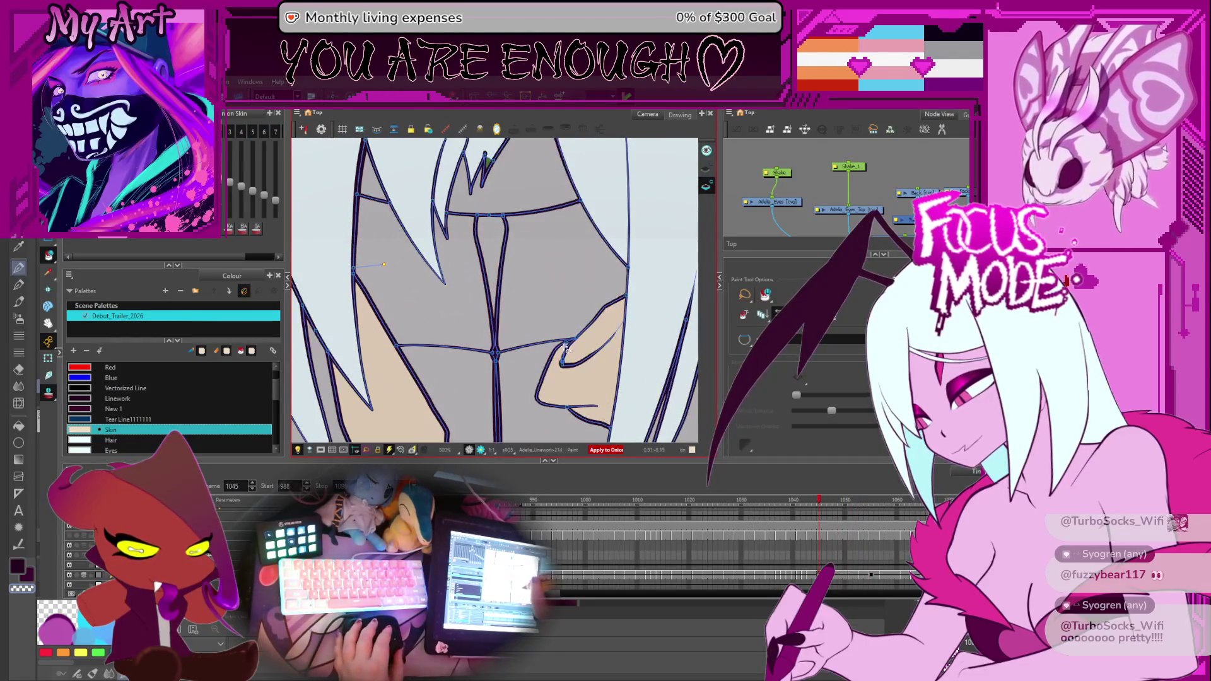
{"action": "key", "text": "comma"}
{"action": "key", "text": "comma"}
{"action": "key", "text": "comma"}
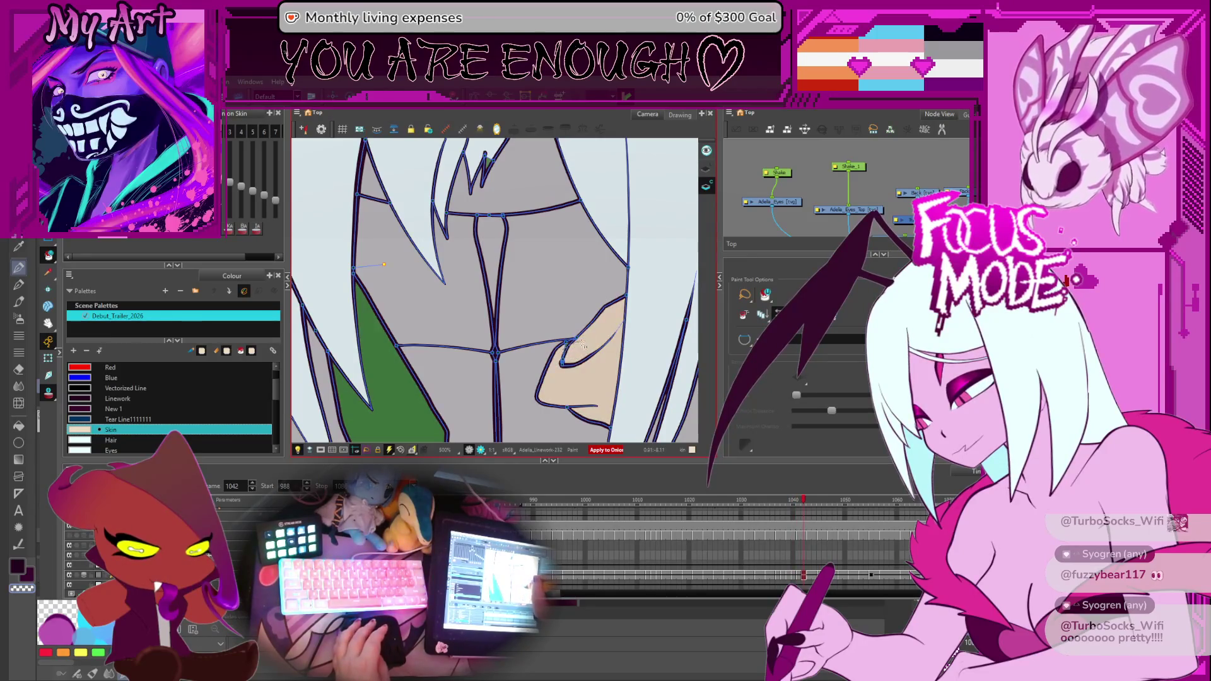
{"action": "key", "text": "comma"}
{"action": "key", "text": "comma"}
{"action": "key", "text": "comma"}
{"action": "key", "text": "comma"}
{"action": "key", "text": "comma"}
{"action": "key", "text": "comma"}
{"action": "key", "text": "comma"}
{"action": "key", "text": "comma"}
{"action": "key", "text": "comma"}
{"action": "key", "text": "comma"}
{"action": "key", "text": "comma"}
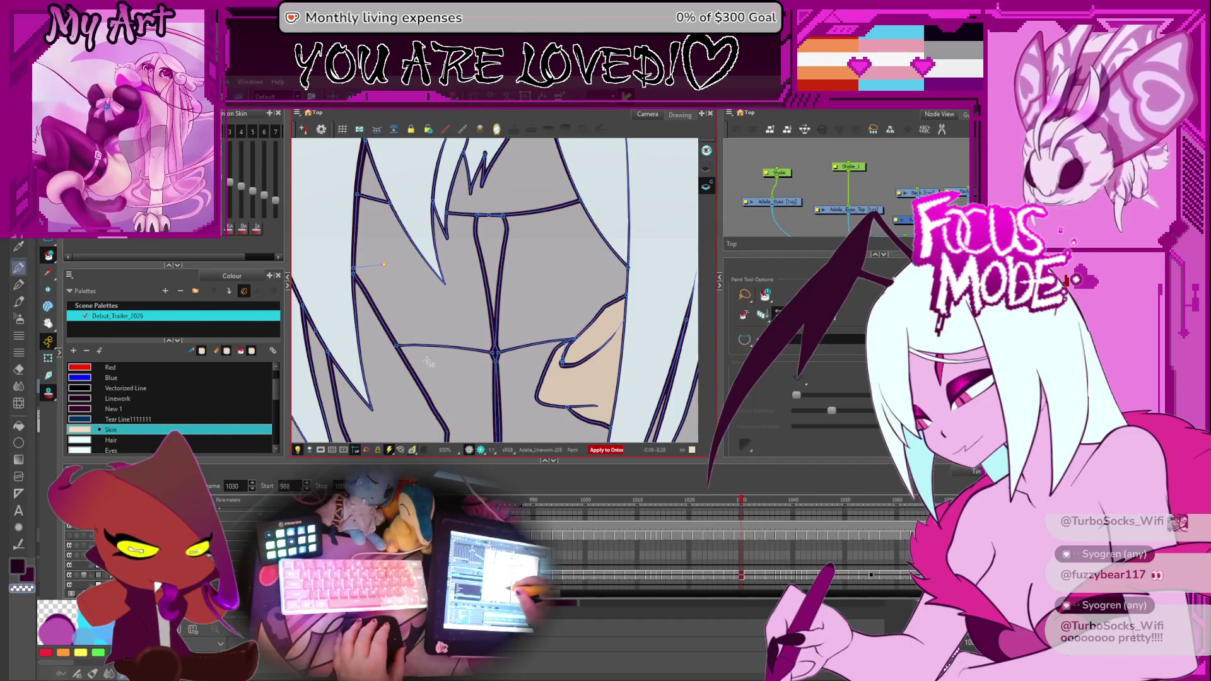
{"action": "key", "text": "comma"}
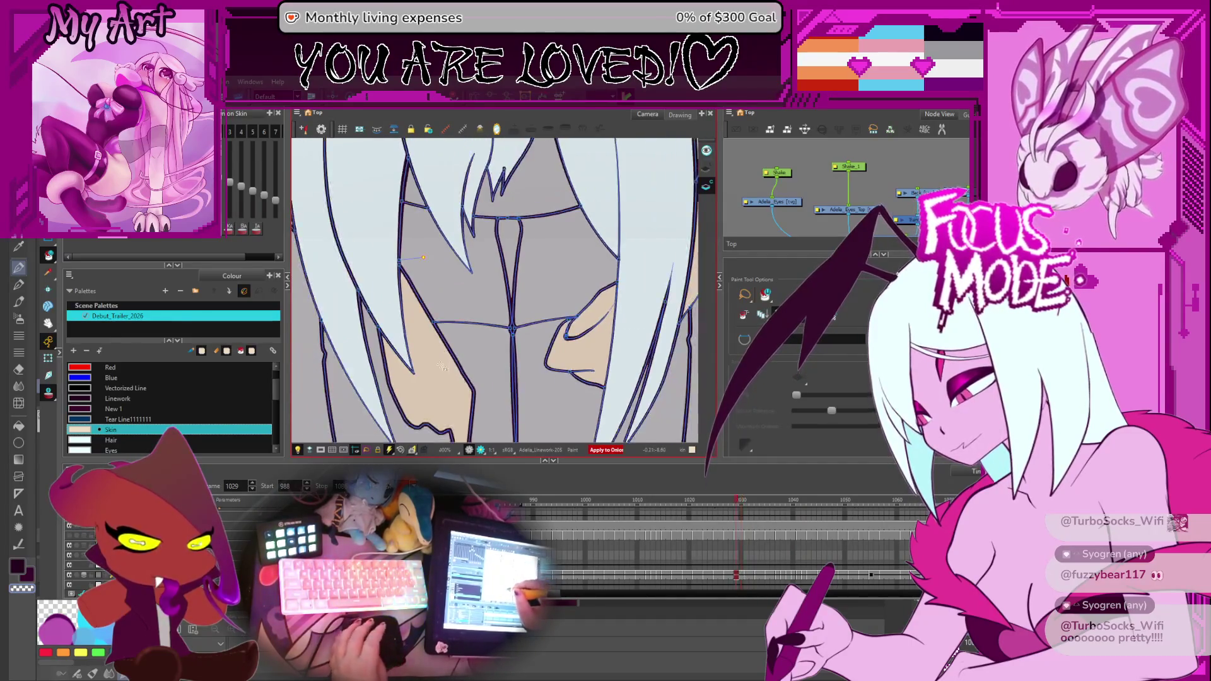
{"action": "key", "text": "comma"}
{"action": "key", "text": "comma"}
{"action": "key", "text": "comma"}
{"action": "key", "text": "comma"}
{"action": "key", "text": "comma"}
{"action": "key", "text": "comma"}
{"action": "key", "text": "comma"}
{"action": "key", "text": "comma"}
{"action": "key", "text": "comma"}
{"action": "key", "text": "comma"}
{"action": "key", "text": "comma"}
{"action": "key", "text": "comma"}
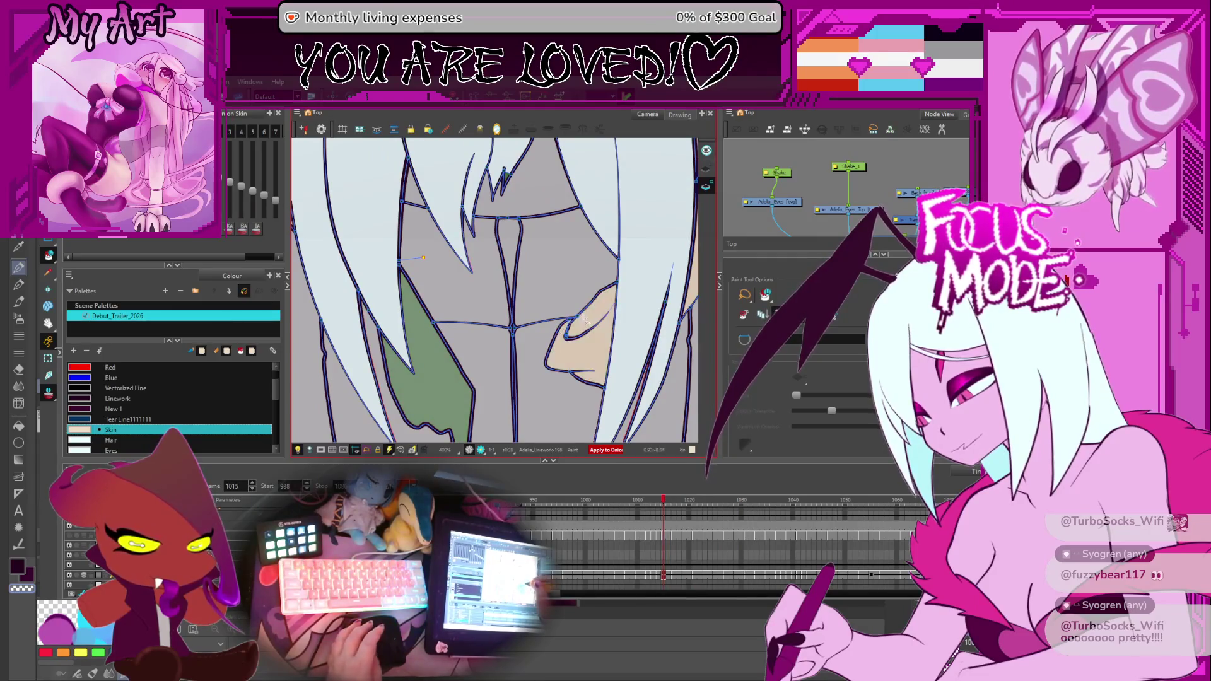
{"action": "key", "text": "comma"}
{"action": "key", "text": "comma"}
{"action": "key", "text": "comma"}
{"action": "key", "text": "comma"}
{"action": "key", "text": "comma"}
{"action": "key", "text": "comma"}
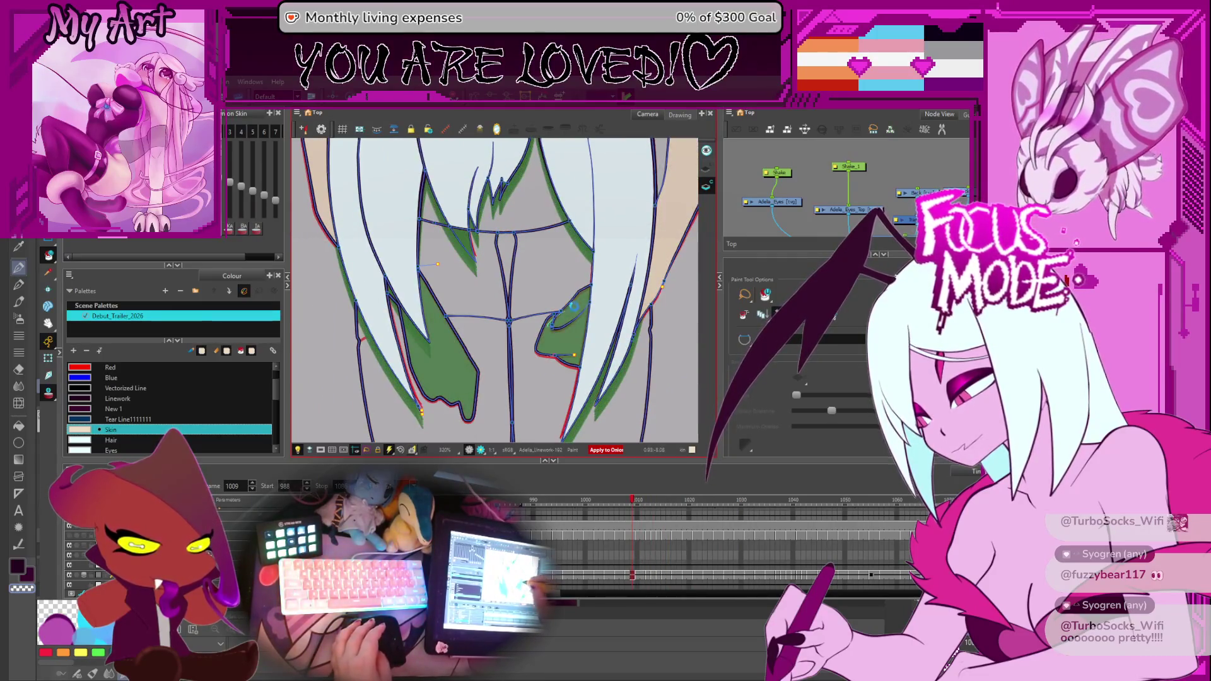
{"action": "key", "text": "comma"}
{"action": "key", "text": "comma"}
{"action": "key", "text": "comma"}
{"action": "key", "text": "comma"}
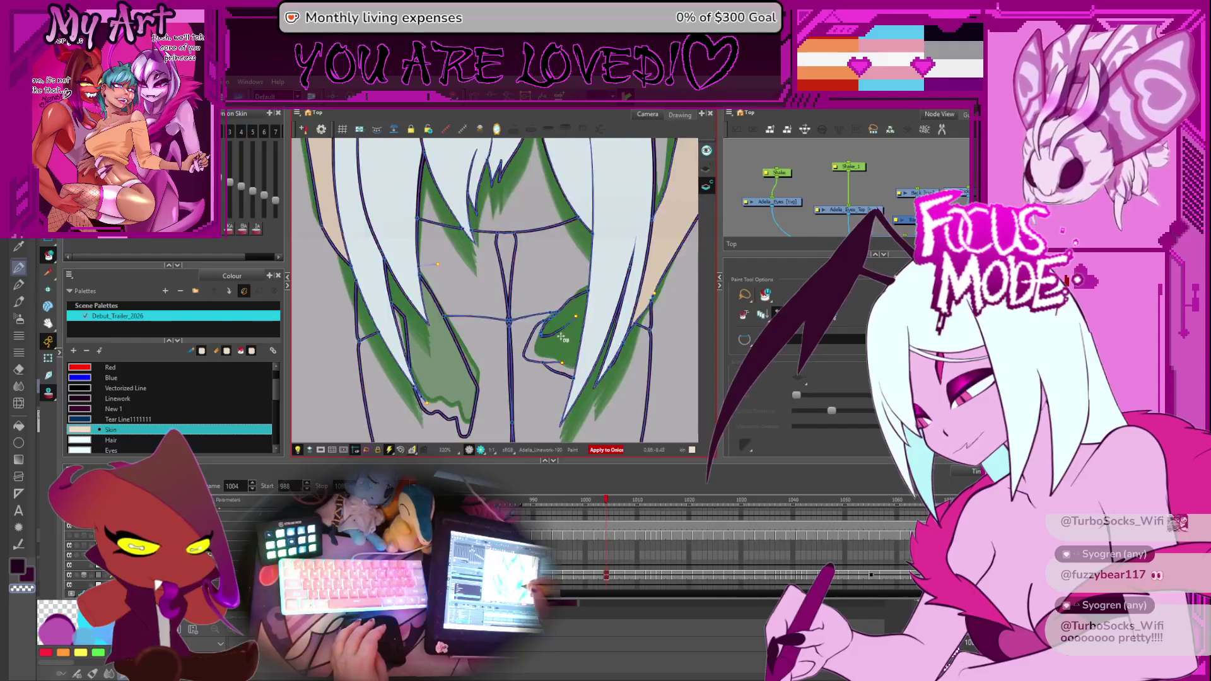
{"action": "left_click", "coordinate": [549, 352]}
Compare neighbouring drawings and fill the green hands and grey body area with Skin.
{"action": "key", "text": "period"}
{"action": "key", "text": "comma"}
{"action": "key", "text": "period"}
{"action": "key", "text": "comma"}
{"action": "left_click", "coordinate": [428, 367]}
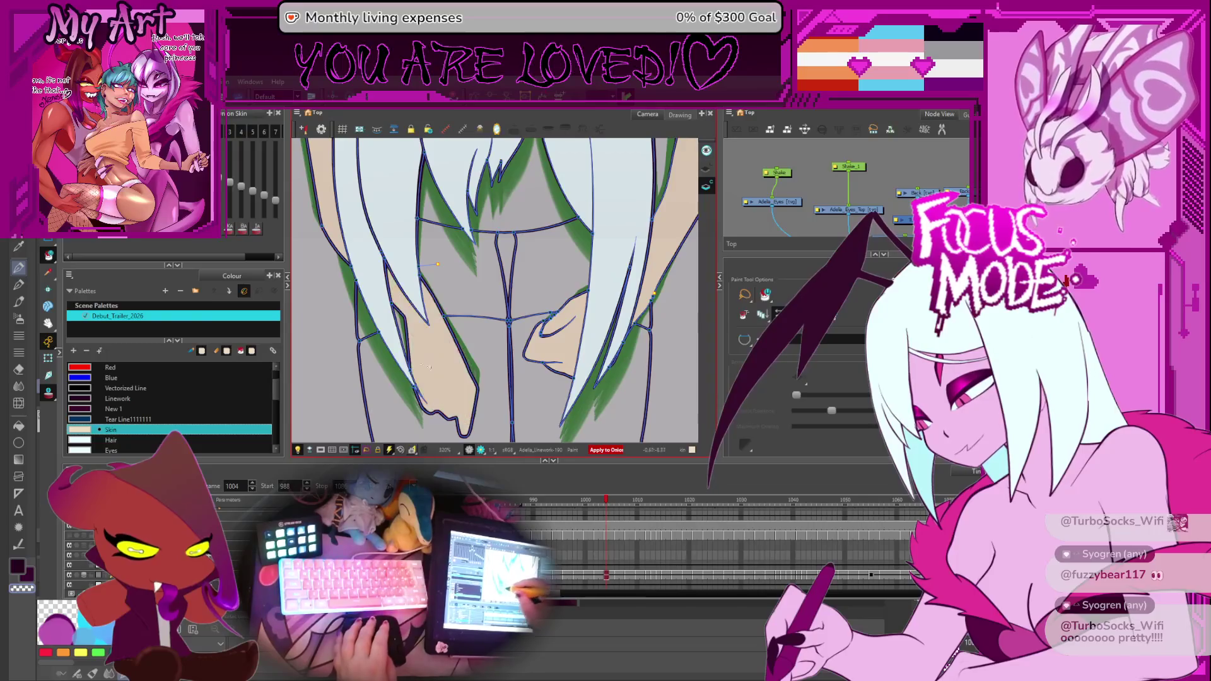
{"action": "key", "text": "comma"}
{"action": "key", "text": "comma"}
{"action": "key", "text": "comma"}
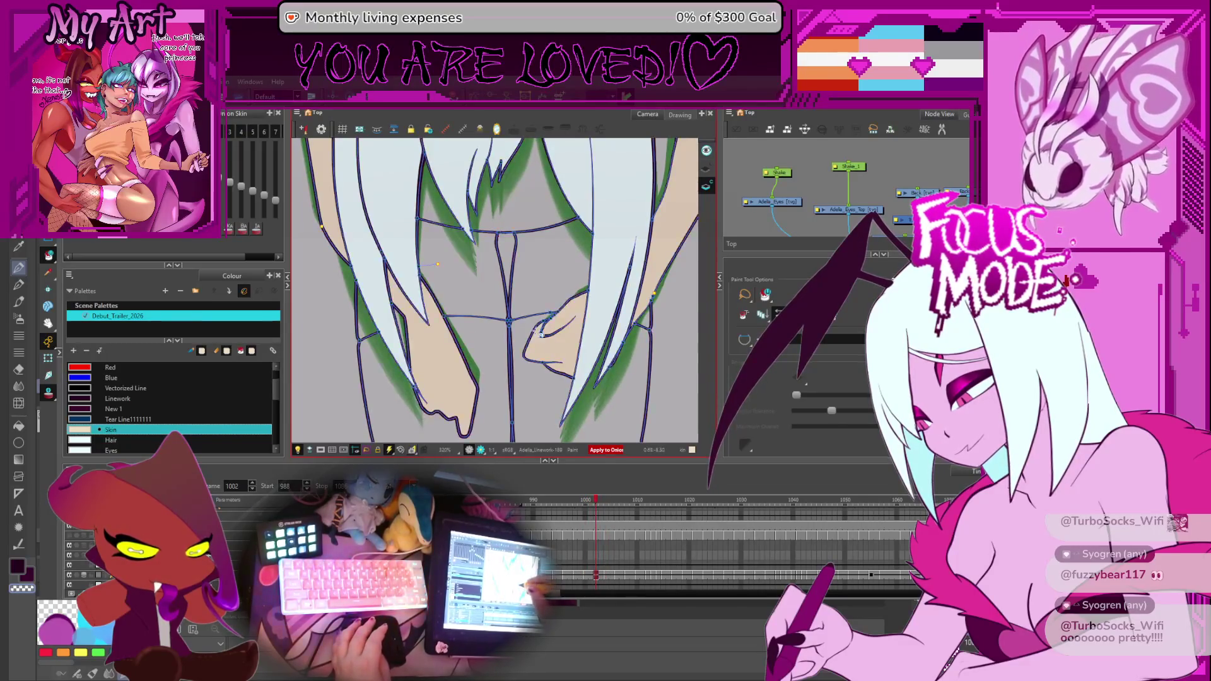
{"action": "left_click", "coordinate": [550, 350]}
{"action": "left_click", "coordinate": [463, 361]}
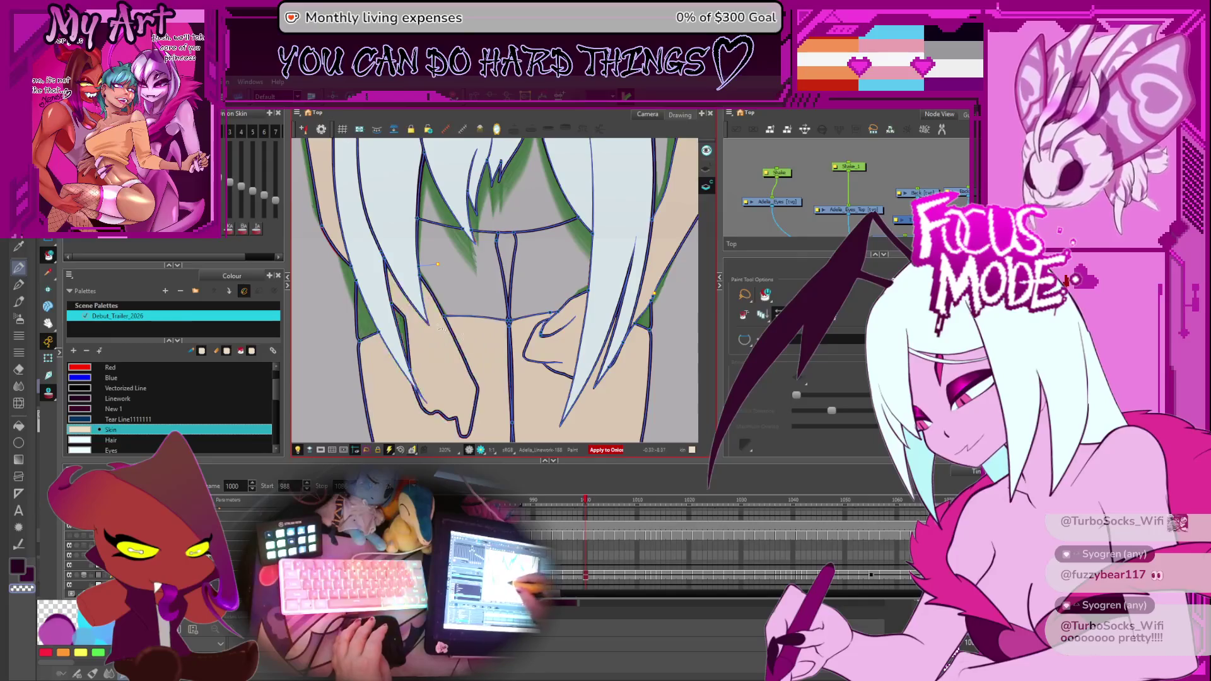
{"action": "key", "text": "comma"}
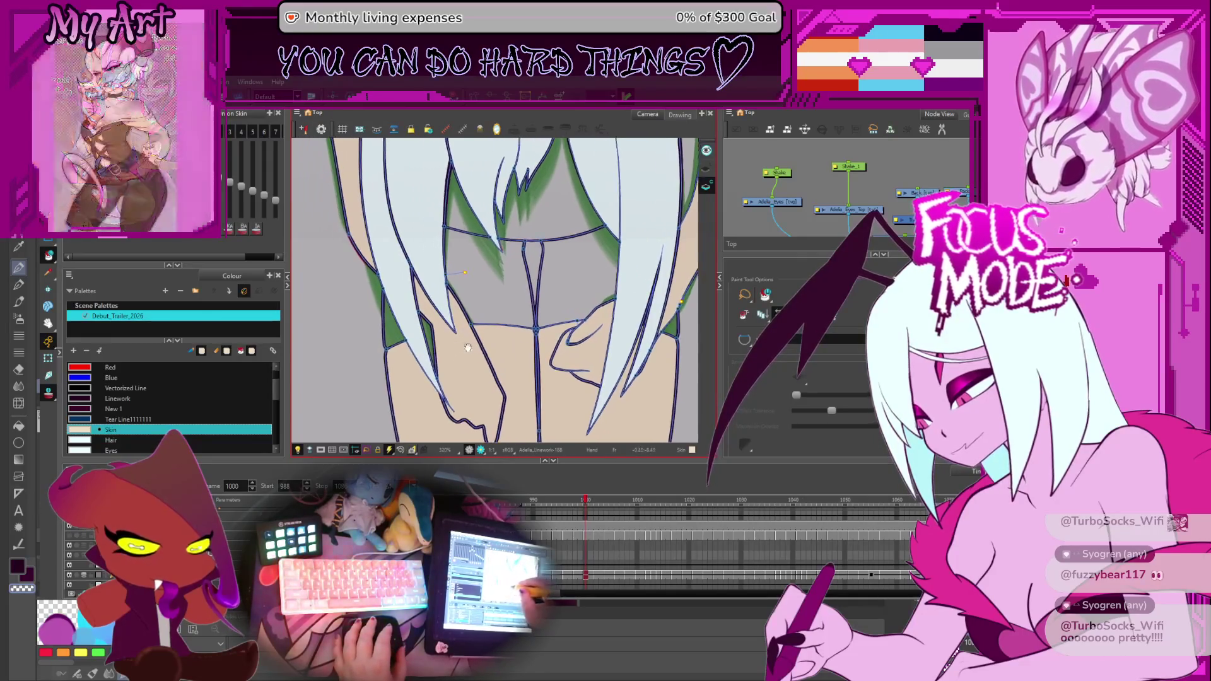
Fill the lower-left body zone and the brown strip beside it with Skin on an earlier drawing.
{"action": "key", "text": "comma"}
{"action": "key", "text": "comma"}
{"action": "key", "text": "comma"}
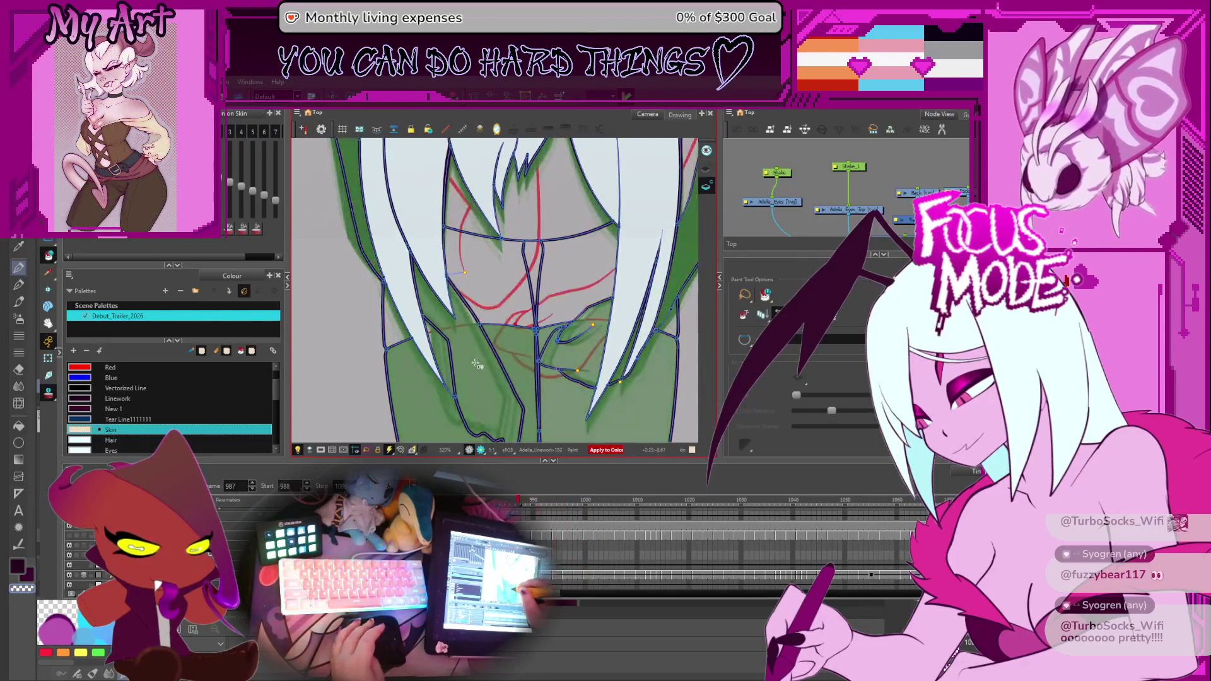
{"action": "left_click_drag", "start_coordinate": [416, 399], "coordinate": [445, 392]}
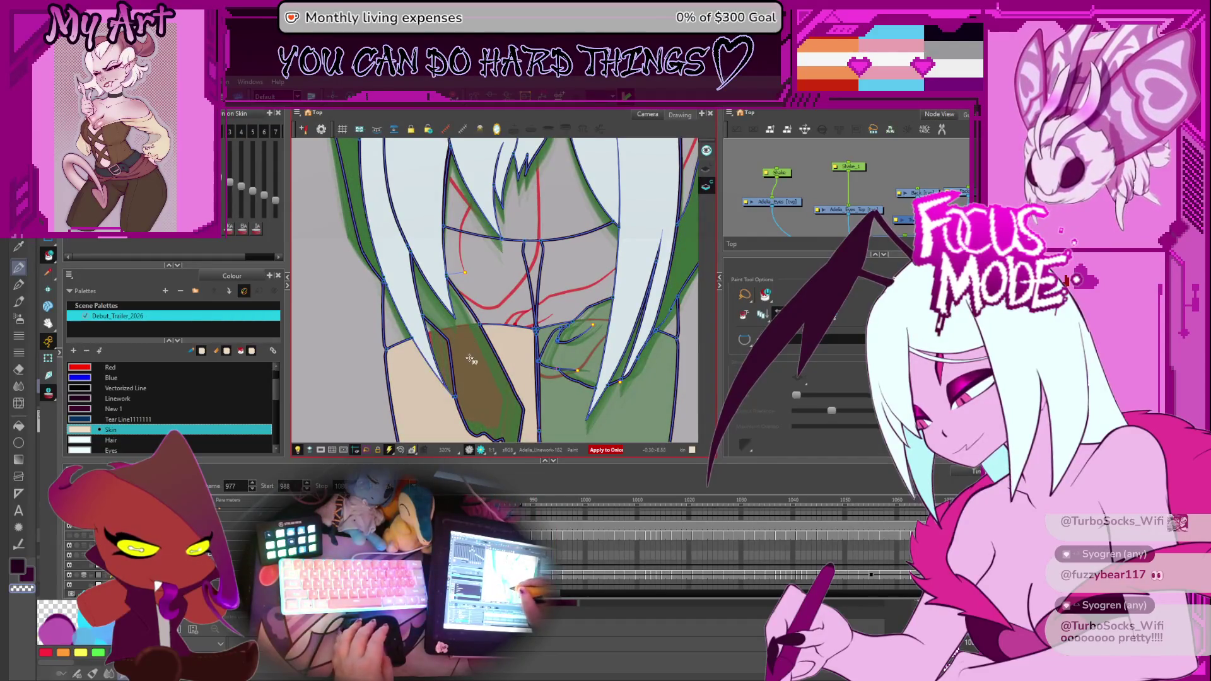
{"action": "left_click", "coordinate": [459, 372]}
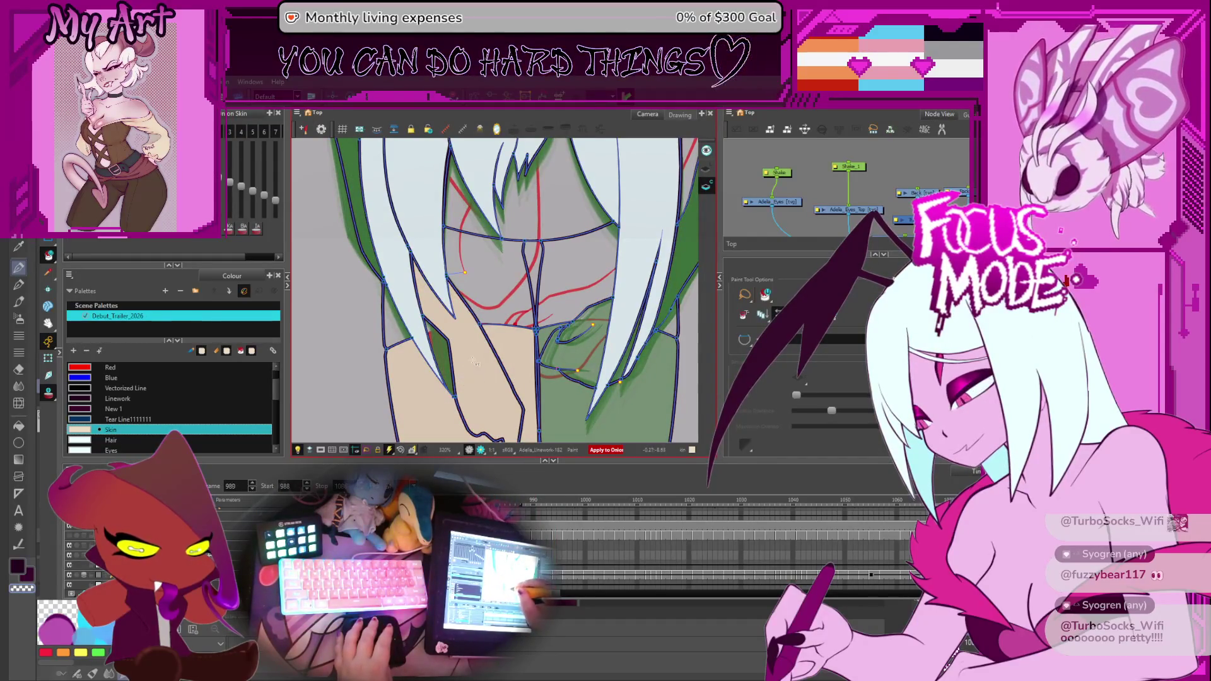
{"action": "key", "text": "period"}
{"action": "key", "text": "period"}
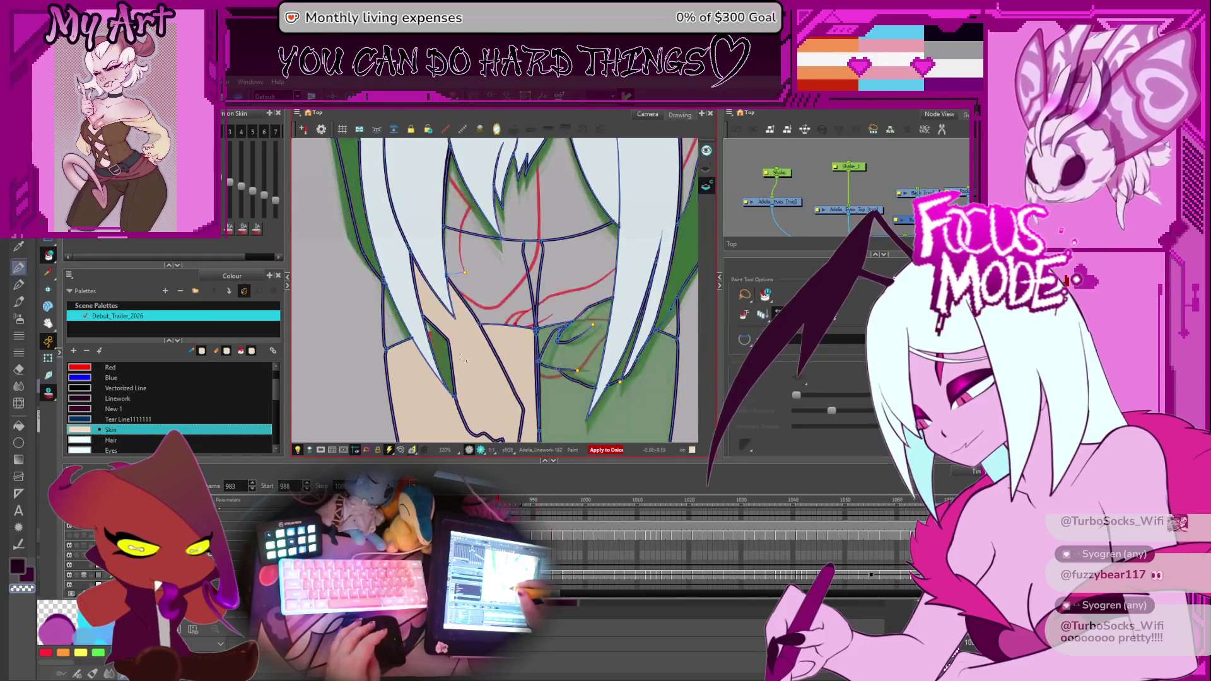
{"action": "key", "text": "comma"}
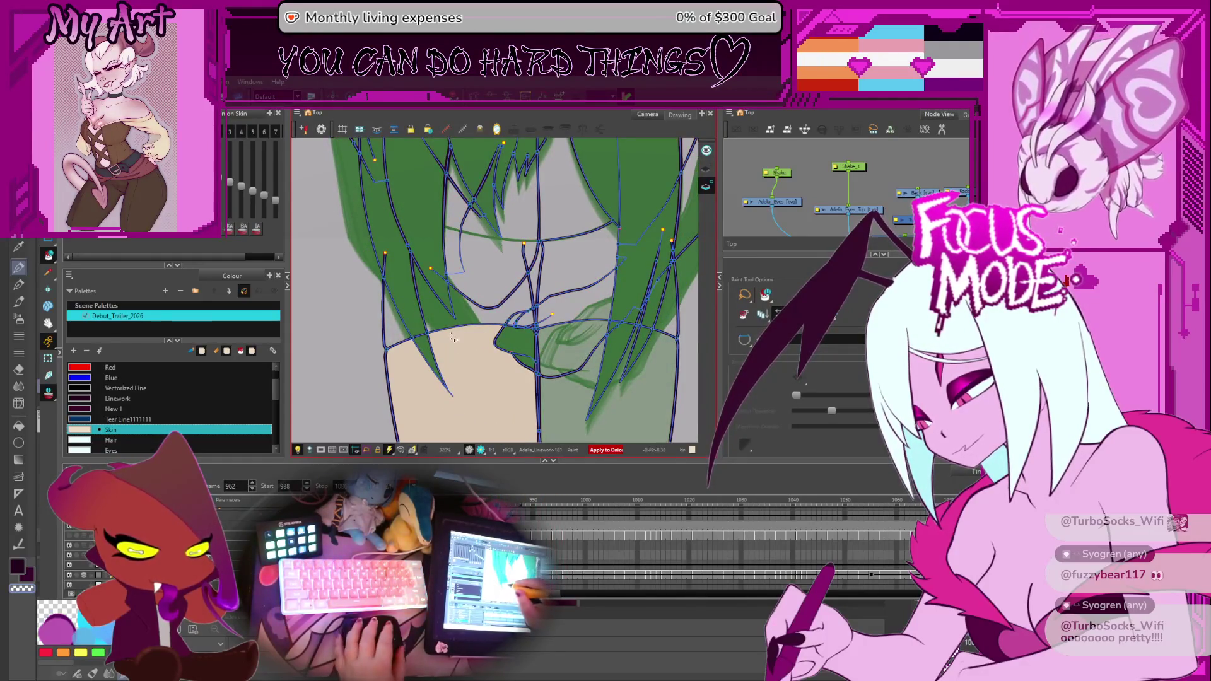
{"action": "scroll", "coordinate": [453, 337], "scroll_direction": "down", "scroll_amount": 2}
{"action": "scroll", "coordinate": [453, 337], "scroll_direction": "down", "scroll_amount": 1}
{"action": "scroll", "coordinate": [452, 338], "scroll_direction": "down", "scroll_amount": 1}
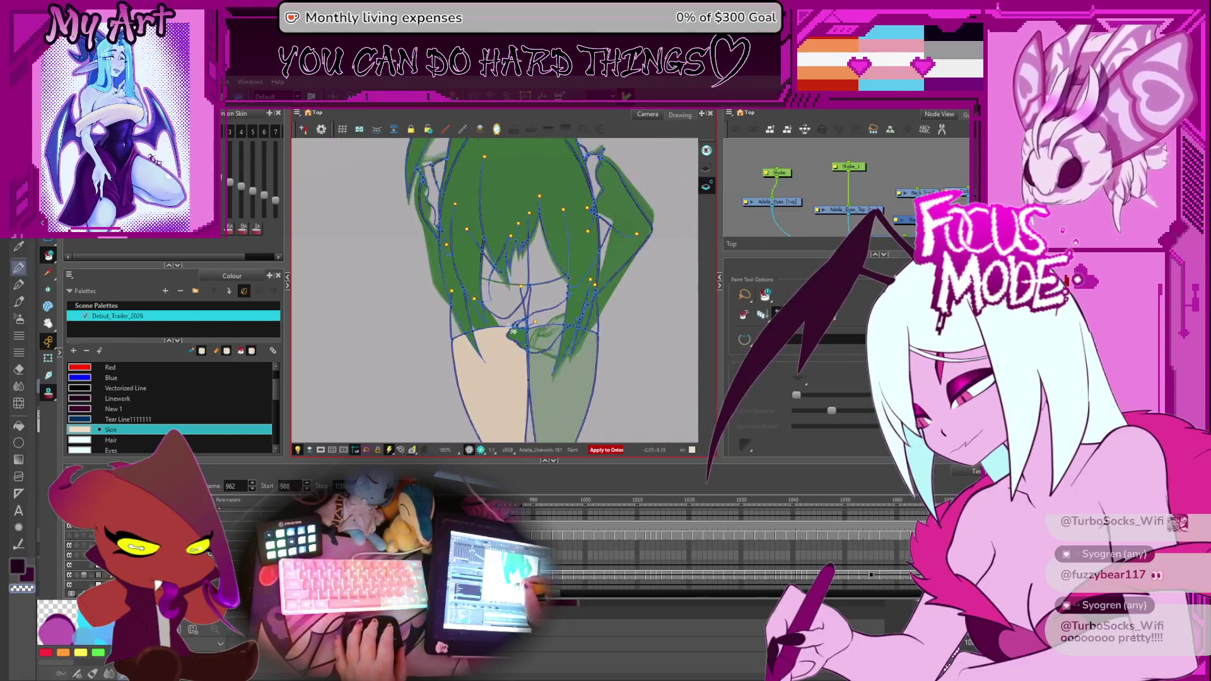
{"action": "scroll", "coordinate": [508, 329], "scroll_direction": "up", "scroll_amount": 1}
{"action": "scroll", "coordinate": [465, 358], "scroll_direction": "up", "scroll_amount": 1}
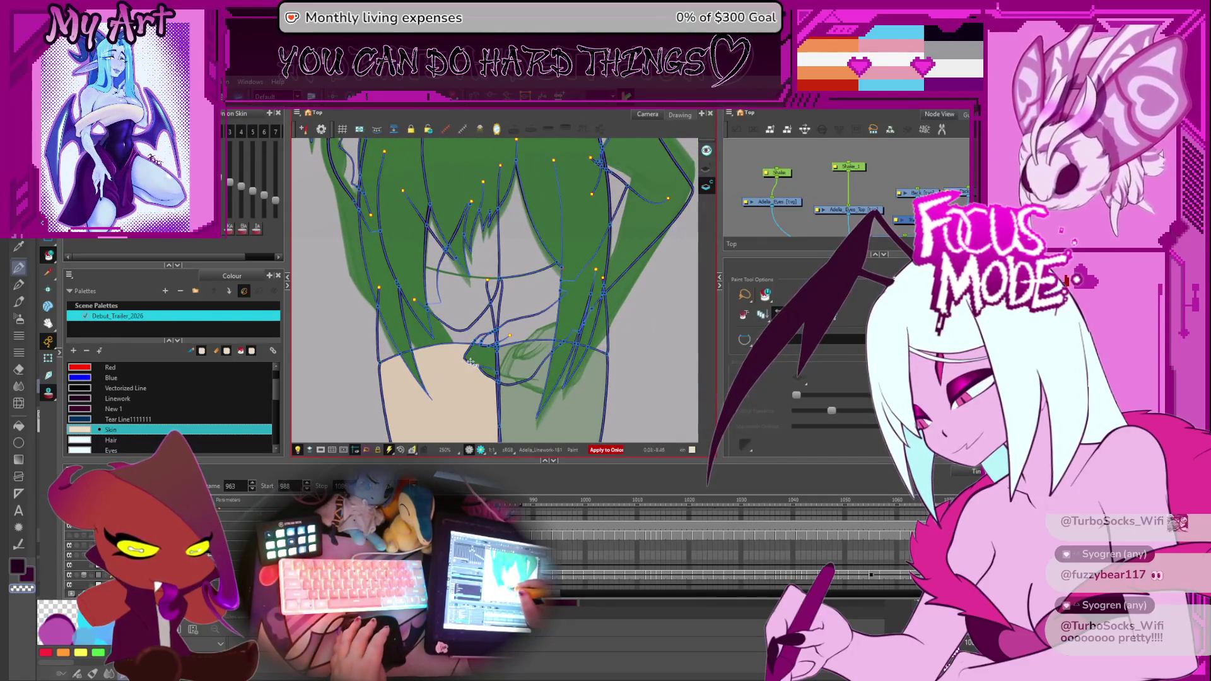
Flip to the neighbouring drawing around frame 968 and switch to the Select tool.
{"action": "key", "text": "period"}
{"action": "left_click_drag", "start_coordinate": [431, 375], "coordinate": [462, 371]}
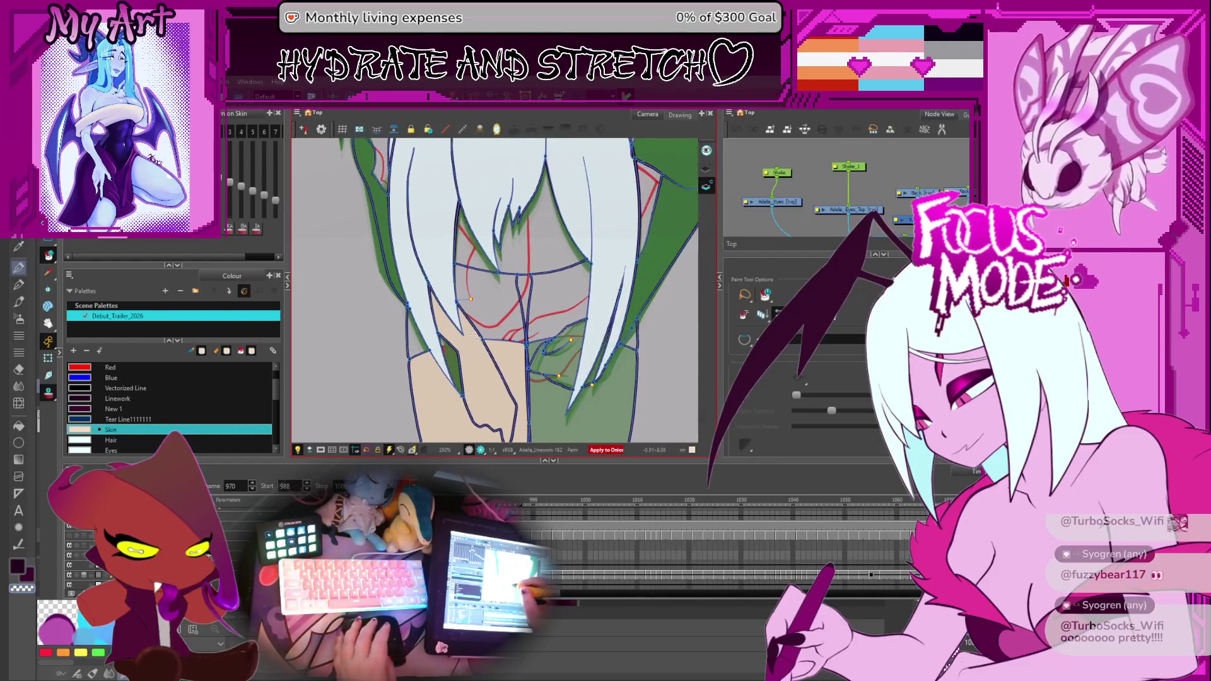
{"action": "key", "text": "comma"}
{"action": "key", "text": "alt+s"}
{"action": "scroll", "coordinate": [467, 345], "scroll_direction": "up", "scroll_amount": 1}
{"action": "scroll", "coordinate": [464, 355], "scroll_direction": "up", "scroll_amount": 2}
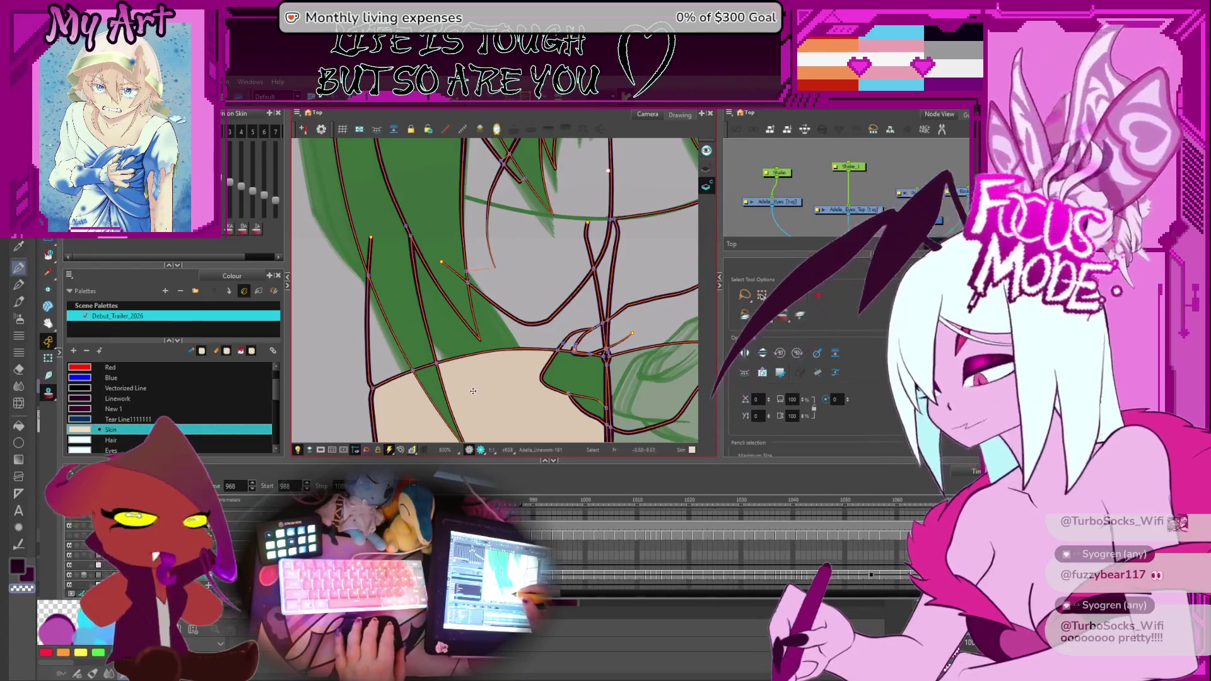
Jump to a much later frame, pan, rotate and zoom the view before the Welcome screen appears.
{"action": "key", "text": "Return"}
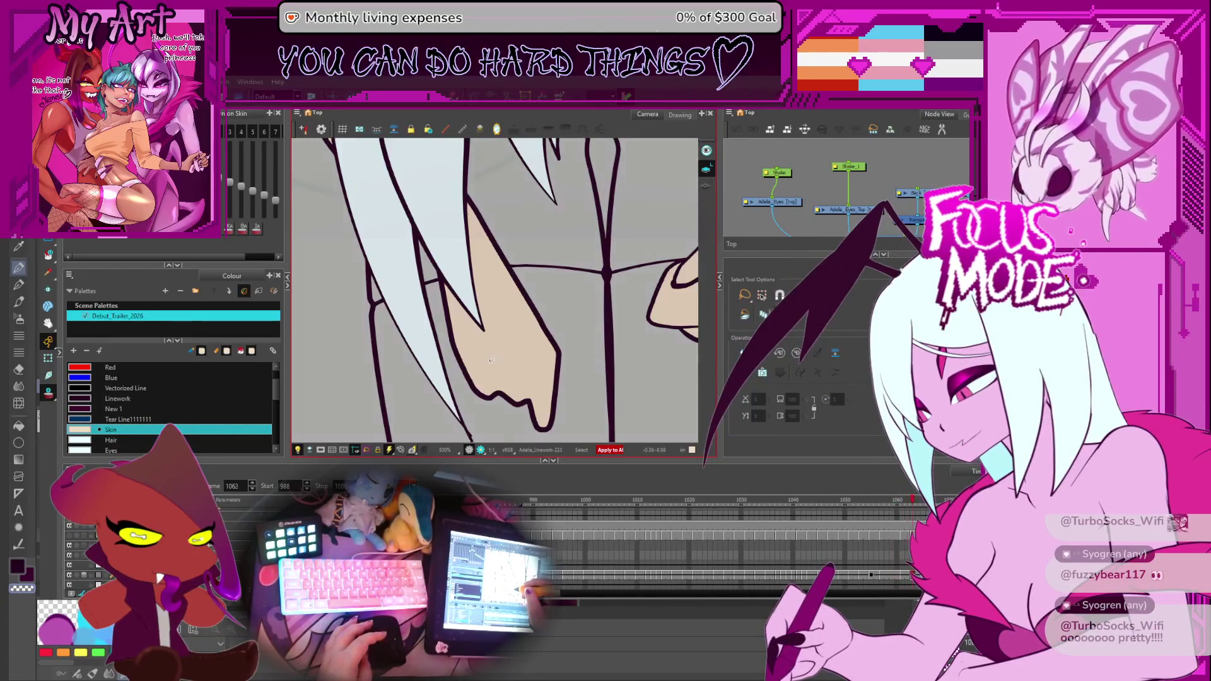
{"action": "key", "text": "period"}
{"action": "key", "text": "period"}
{"action": "mouse_move", "coordinate": [582, 263]}
{"action": "left_mouse_down"}
{"action": "mouse_move", "coordinate": [511, 301]}
{"action": "mouse_move", "coordinate": [549, 296]}
{"action": "left_mouse_up"}
{"action": "key", "text": "alt+i"}
{"action": "key", "text": "2"}
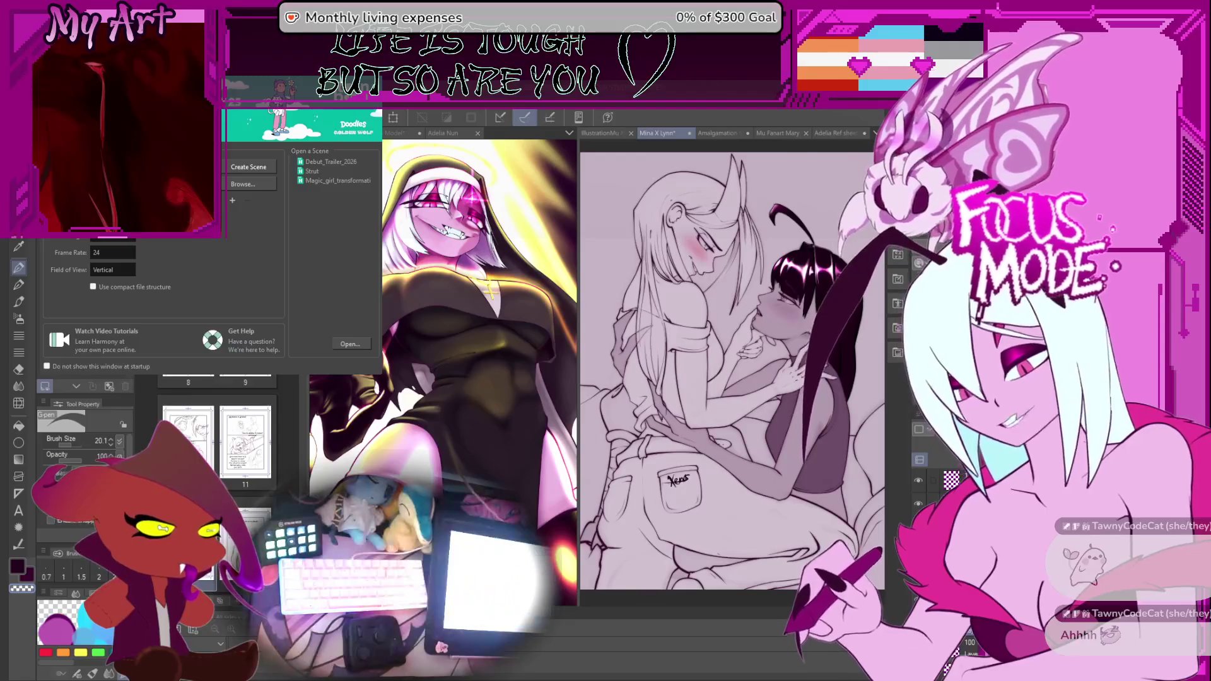
Return from the scene chooser, step back a frame and zoom in on the collar lines.
{"action": "key", "text": "alt+Tab"}
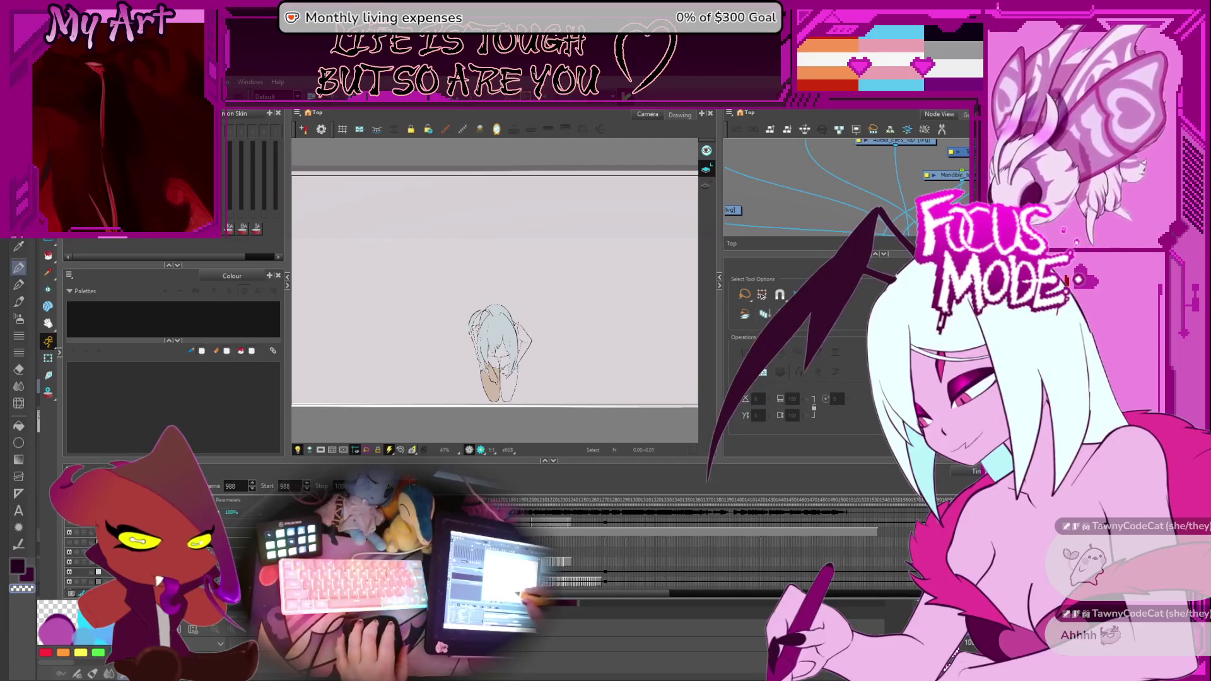
{"action": "scroll", "coordinate": [497, 283], "scroll_direction": "up", "scroll_amount": 3}
{"action": "scroll", "coordinate": [496, 283], "scroll_direction": "up", "scroll_amount": 2}
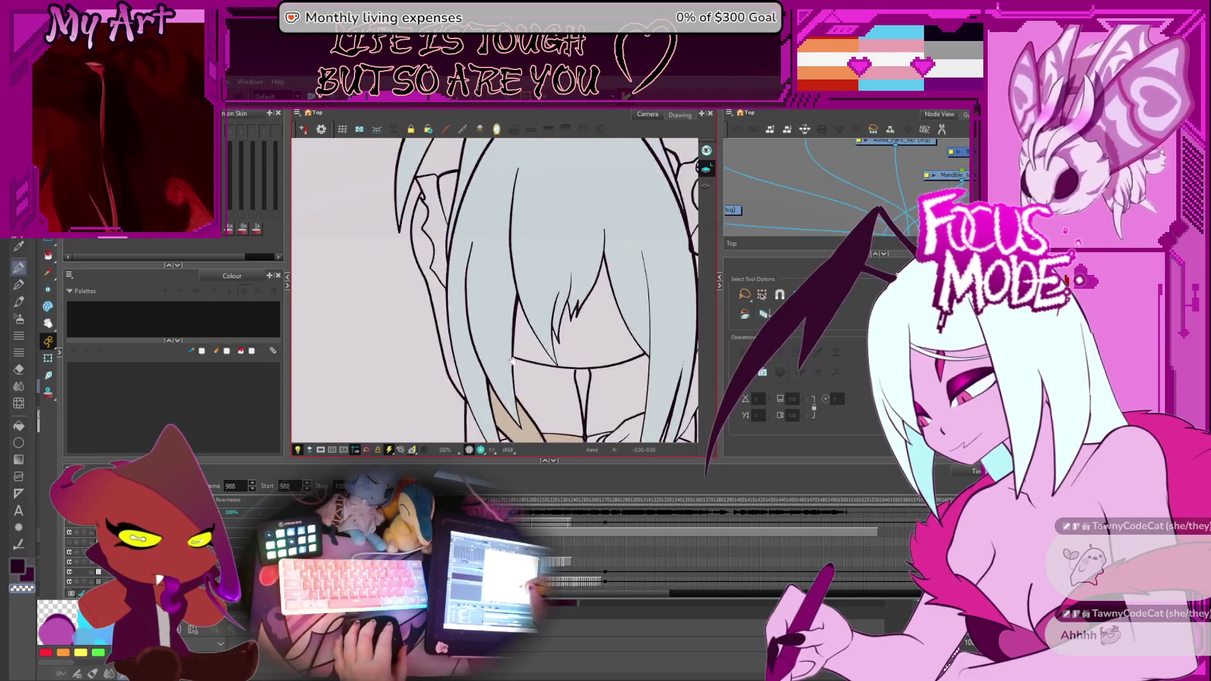
{"action": "scroll", "coordinate": [496, 283], "scroll_direction": "up", "scroll_amount": 2}
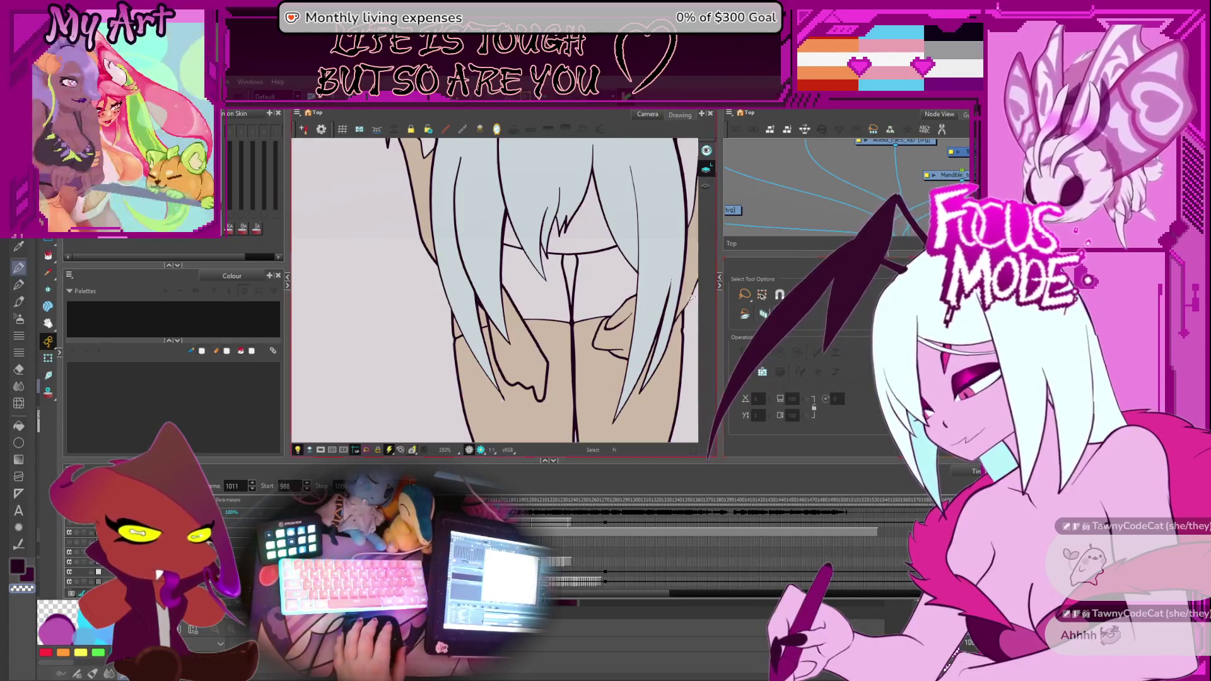
{"action": "key", "text": "comma"}
{"action": "key", "text": "comma"}
{"action": "key", "text": "comma"}
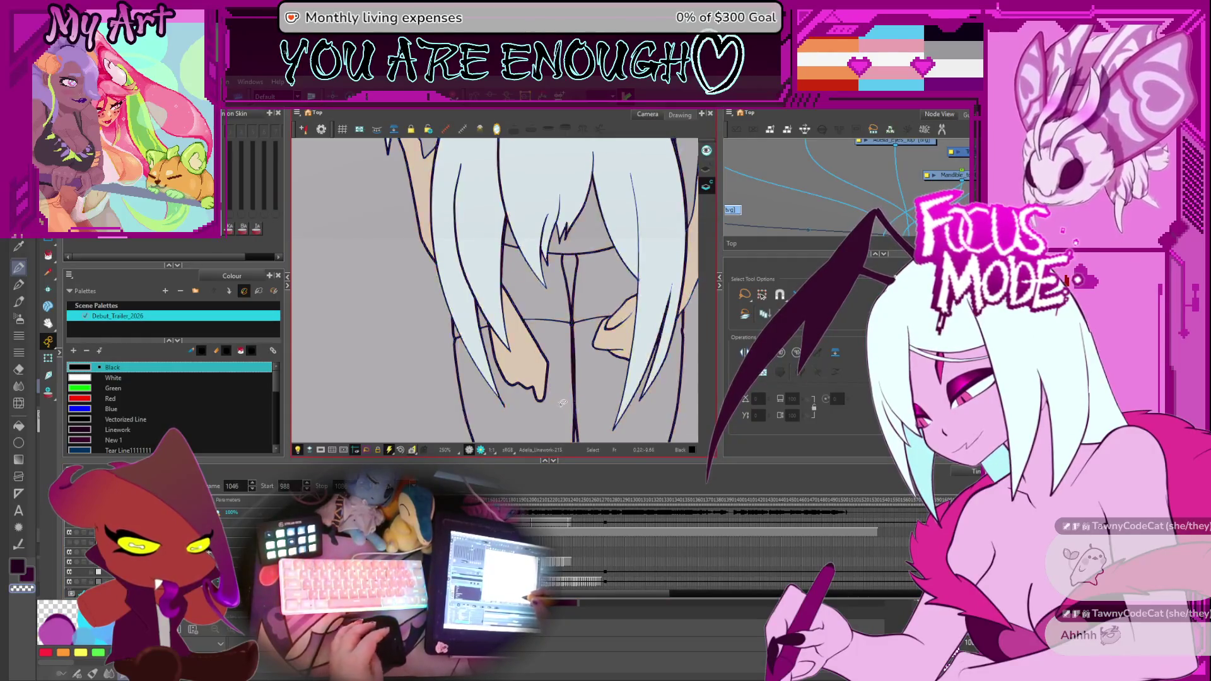
{"action": "key", "text": "2"}
{"action": "key", "text": "2"}
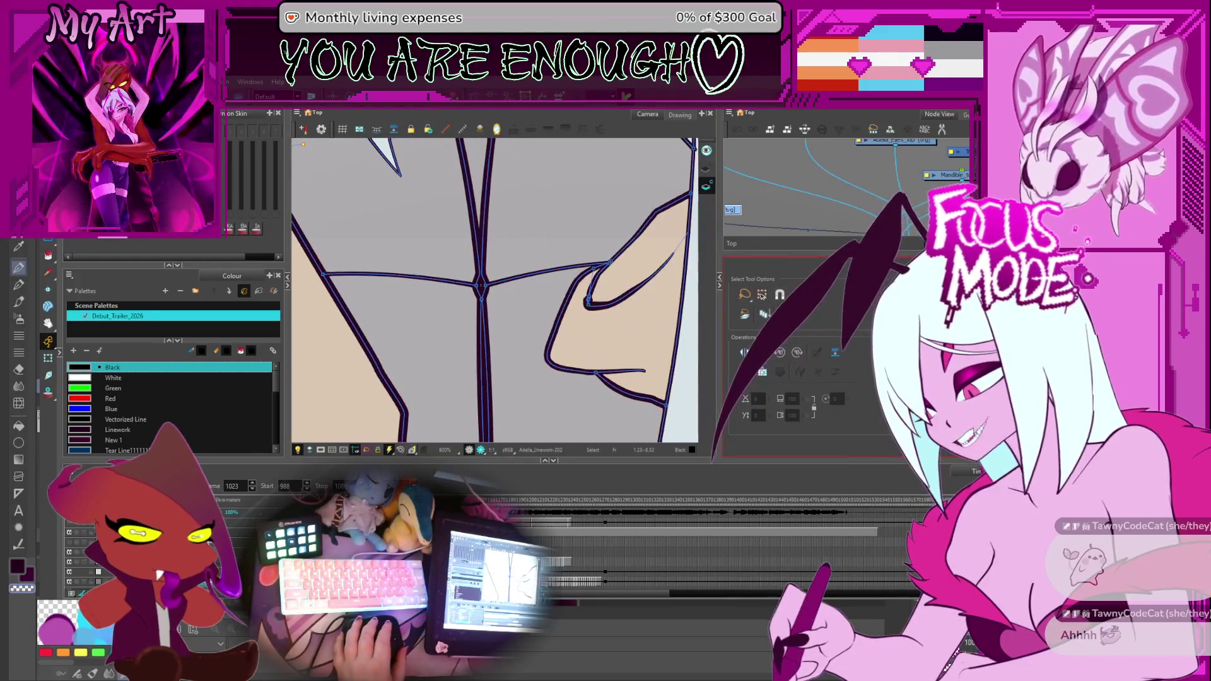
Enable Apply to Onion, step through frames 1014 and 1027 to 1068, and take the Paint tool.
{"action": "left_click", "coordinate": [59, 365]}
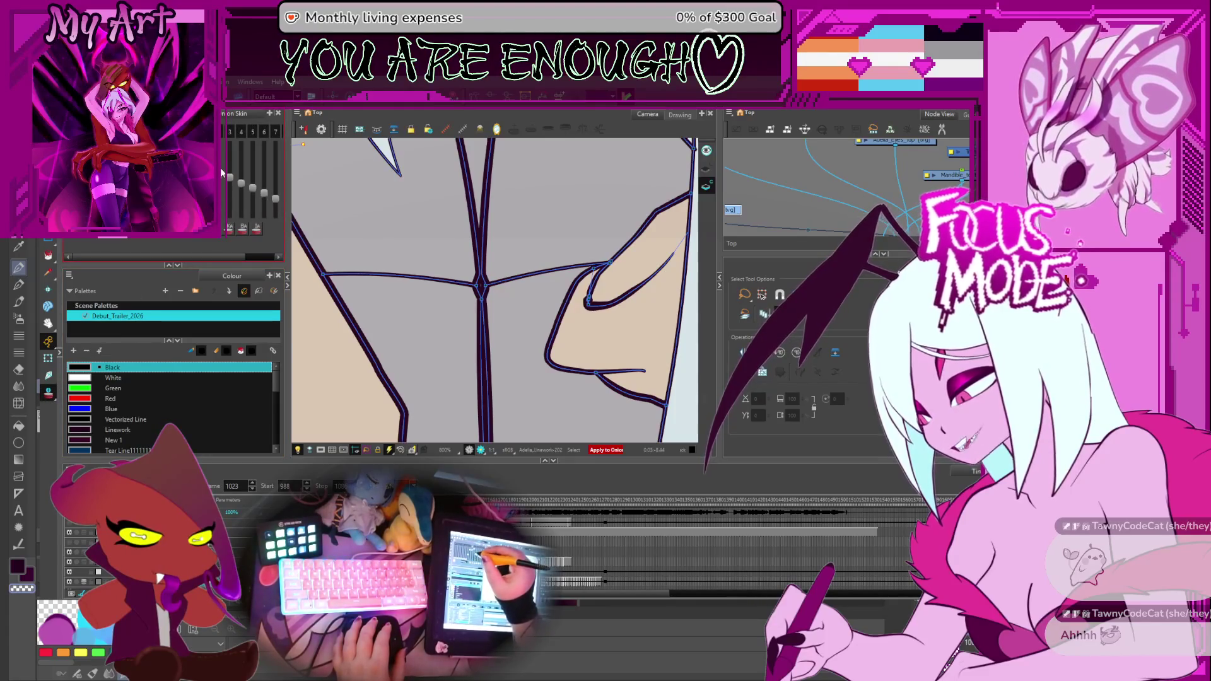
{"action": "key", "text": "comma"}
{"action": "key", "text": "comma"}
{"action": "key", "text": "comma"}
{"action": "key", "text": "comma"}
{"action": "key", "text": "comma"}
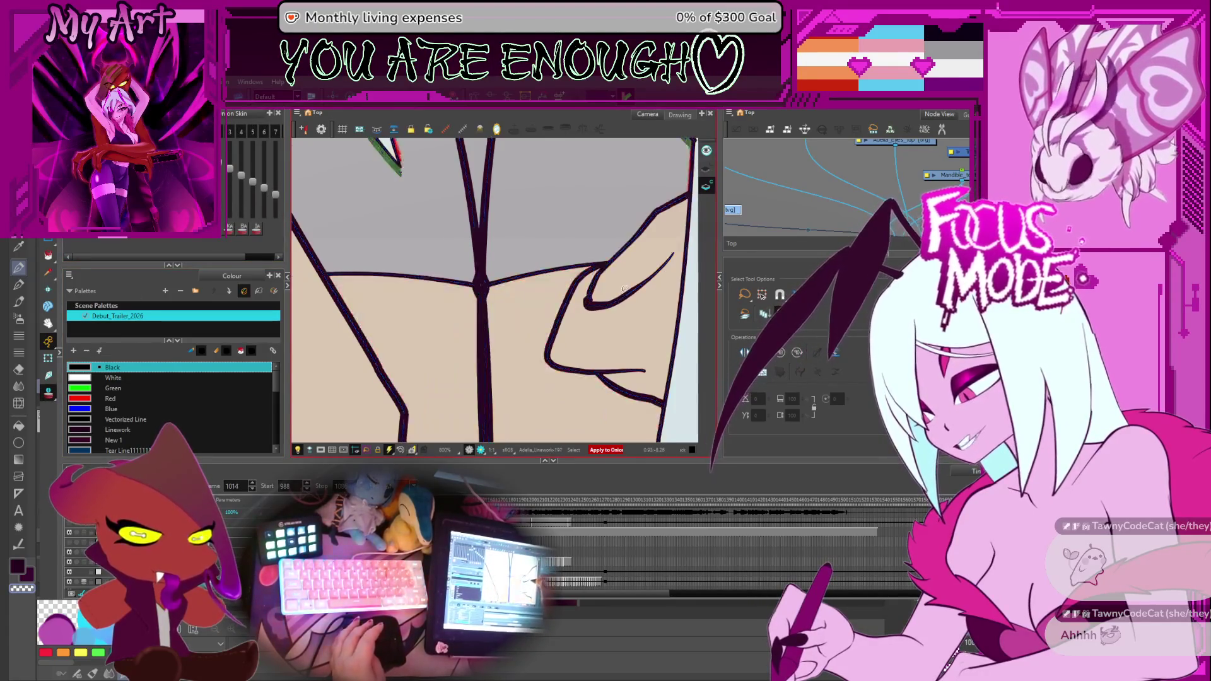
{"action": "key", "text": "period"}
{"action": "key", "text": "period"}
{"action": "key", "text": "period"}
{"action": "key", "text": "period"}
{"action": "key", "text": "period"}
{"action": "key", "text": "period"}
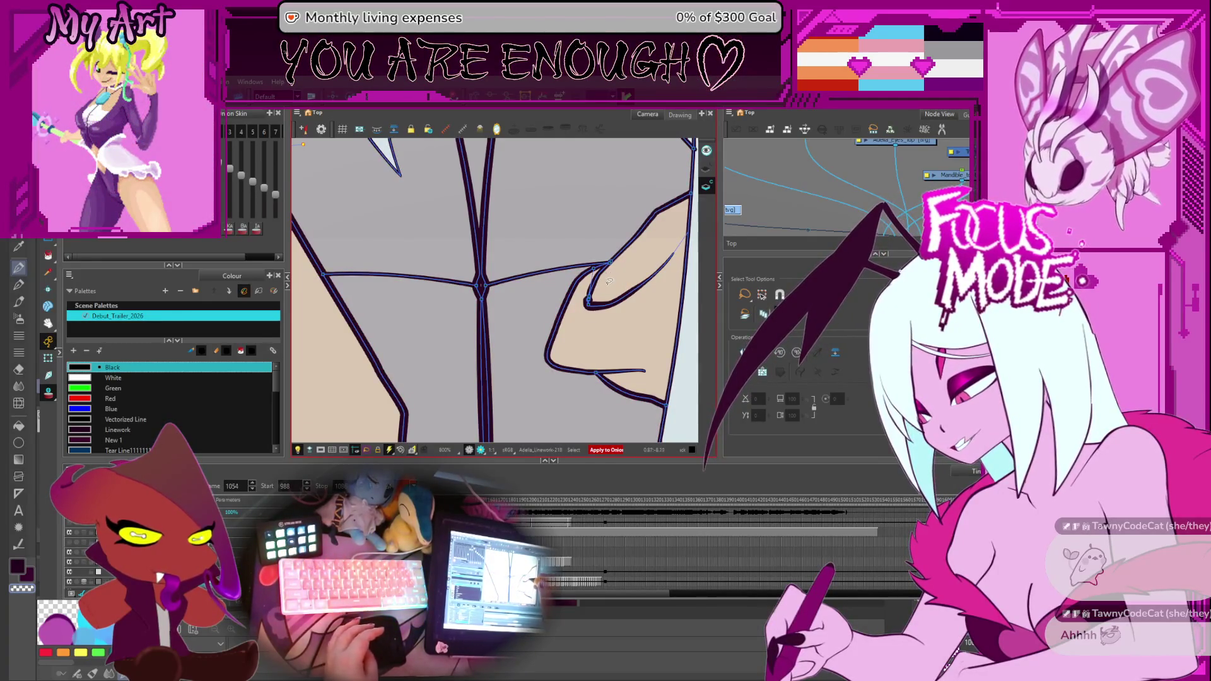
{"action": "key", "text": "period"}
{"action": "key", "text": "period"}
{"action": "key", "text": "period"}
{"action": "key", "text": "period"}
{"action": "key", "text": "period"}
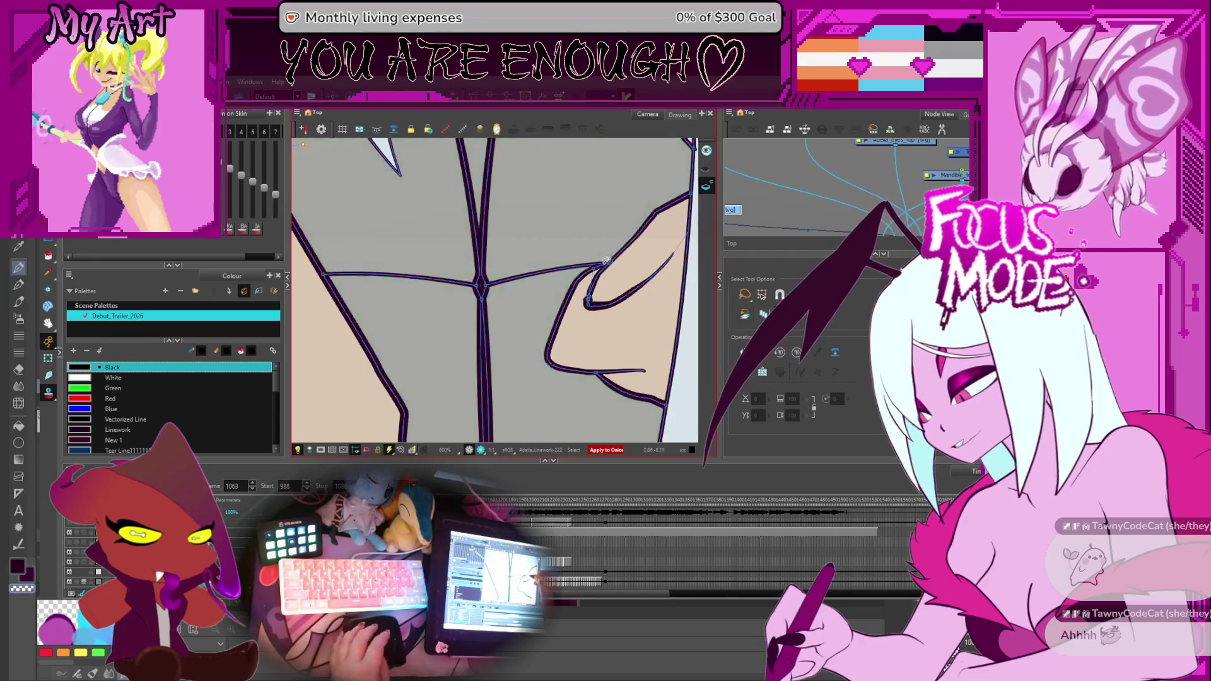
{"action": "key", "text": "period"}
{"action": "key", "text": "period"}
{"action": "key", "text": "period"}
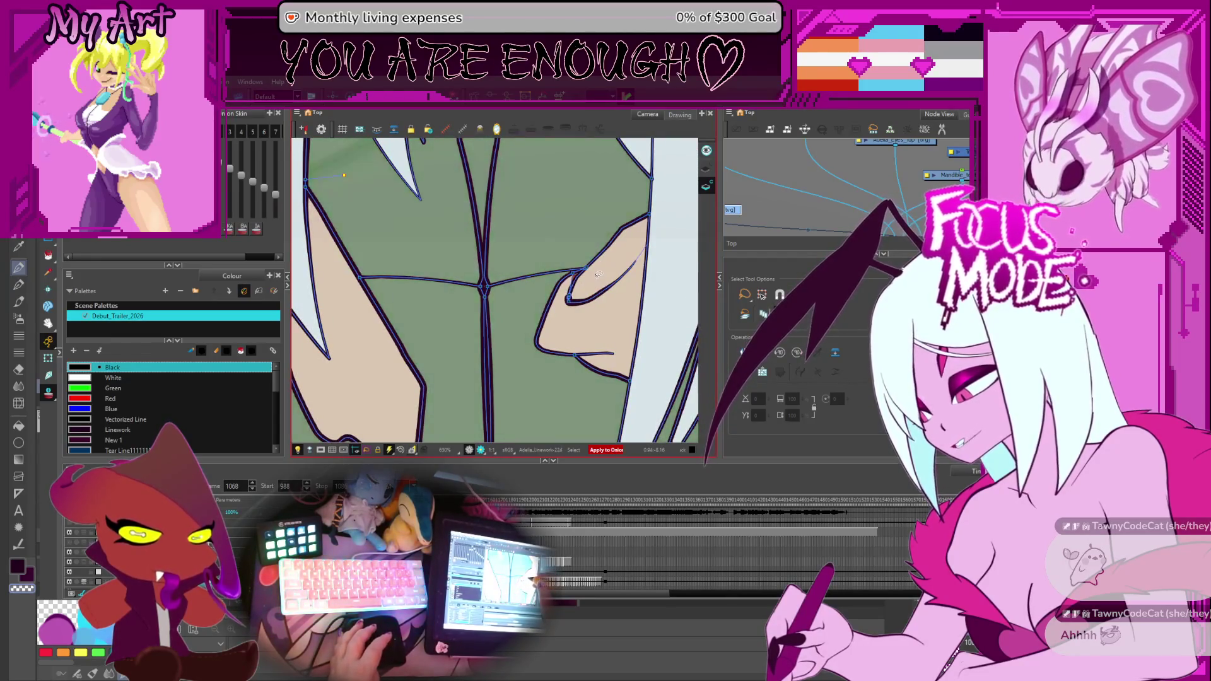
{"action": "key", "text": "period"}
{"action": "scroll", "coordinate": [598, 274], "scroll_direction": "up", "scroll_amount": 1}
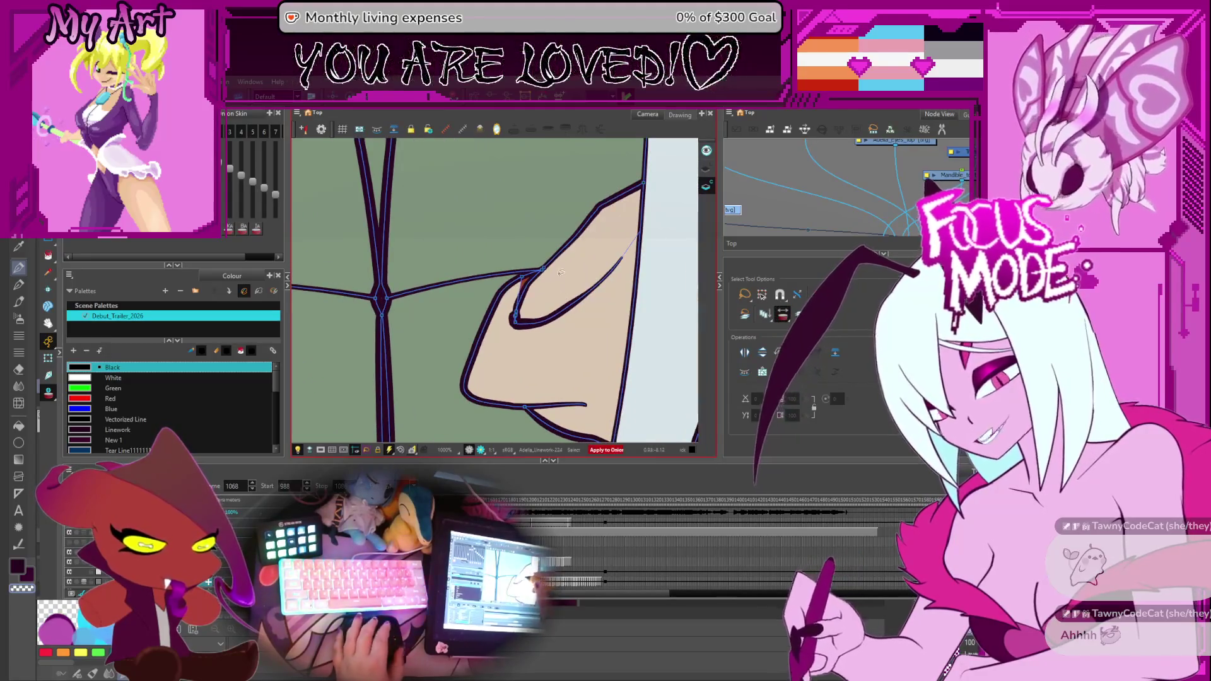
{"action": "key", "text": "alt+i"}
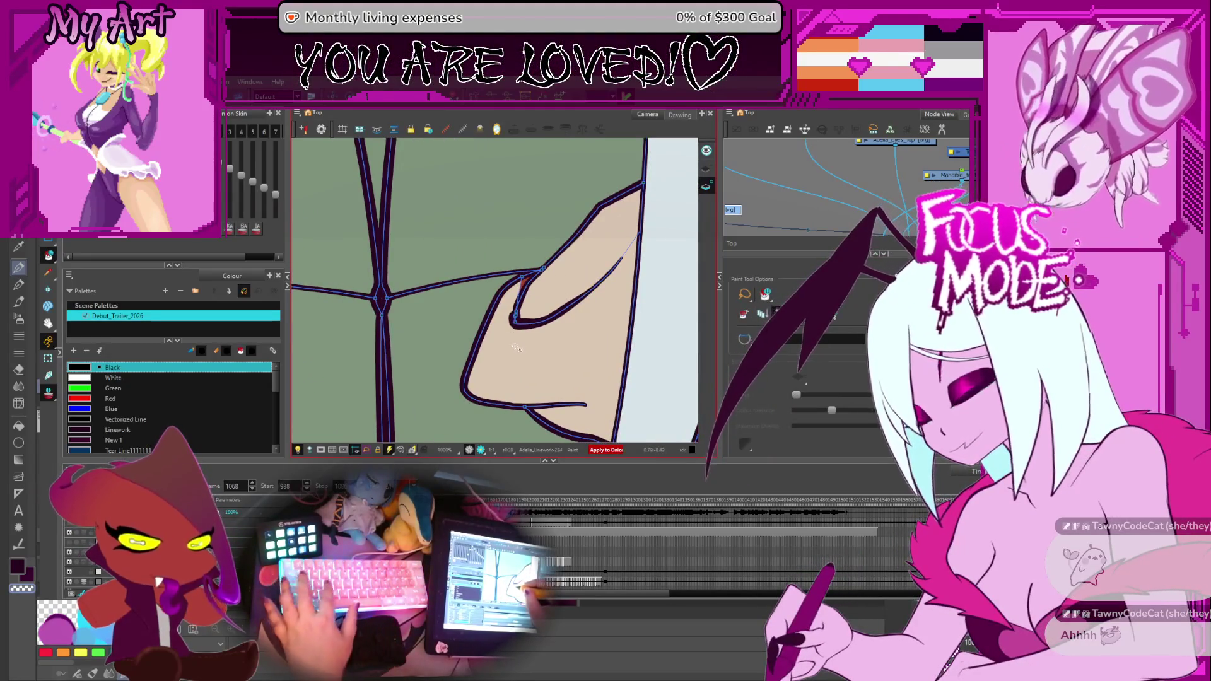
Fill the chest area and the shirt region between the hair strands with the Skin colour.
{"action": "left_click", "coordinate": [527, 343], "text": "alt"}
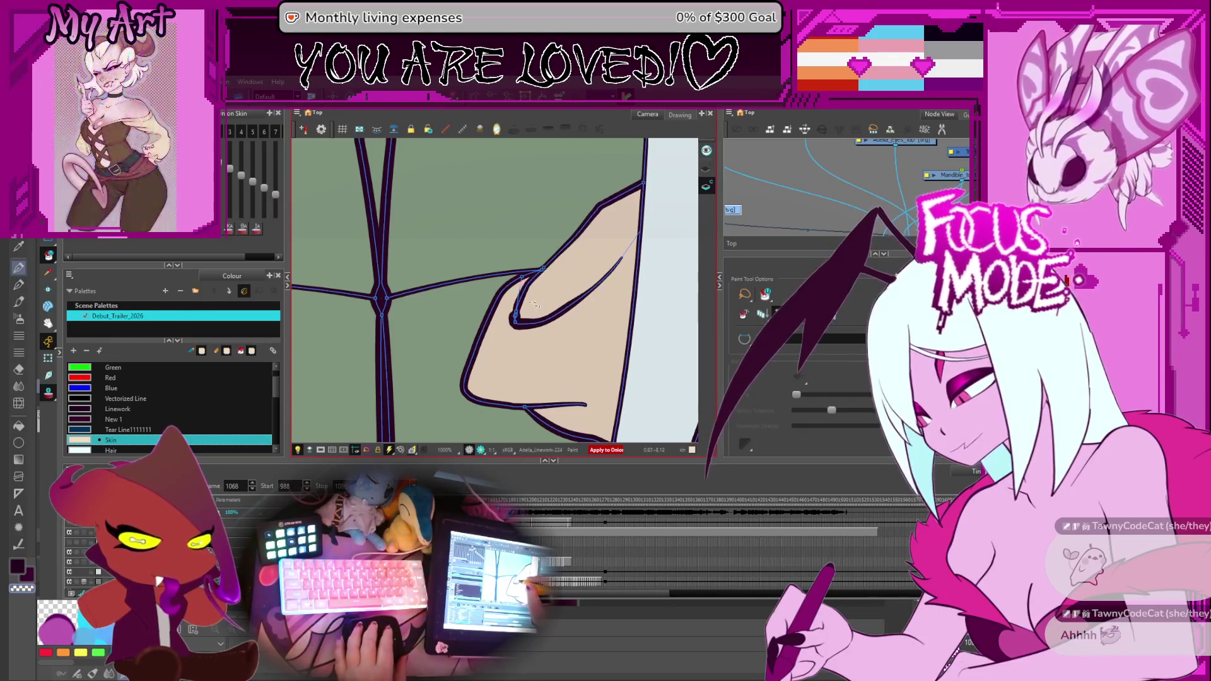
{"action": "key", "text": "2"}
{"action": "key", "text": "2"}
{"action": "key", "text": "2"}
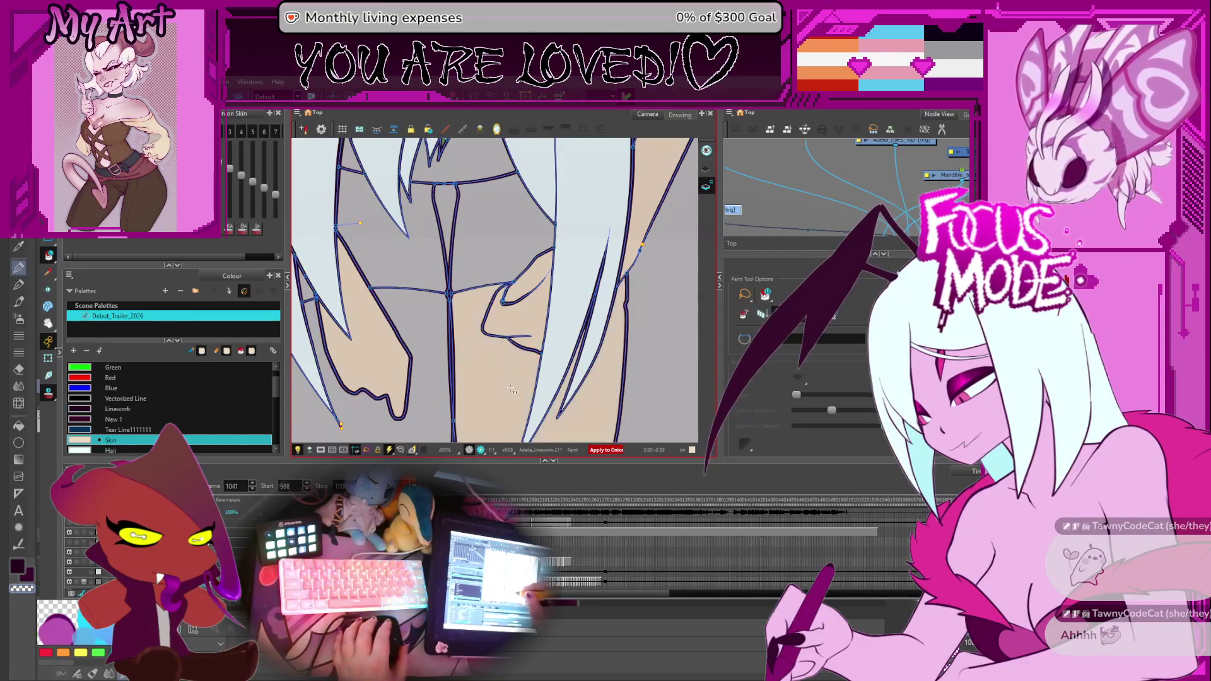
{"action": "scroll", "coordinate": [507, 345], "scroll_direction": "down", "scroll_amount": 3}
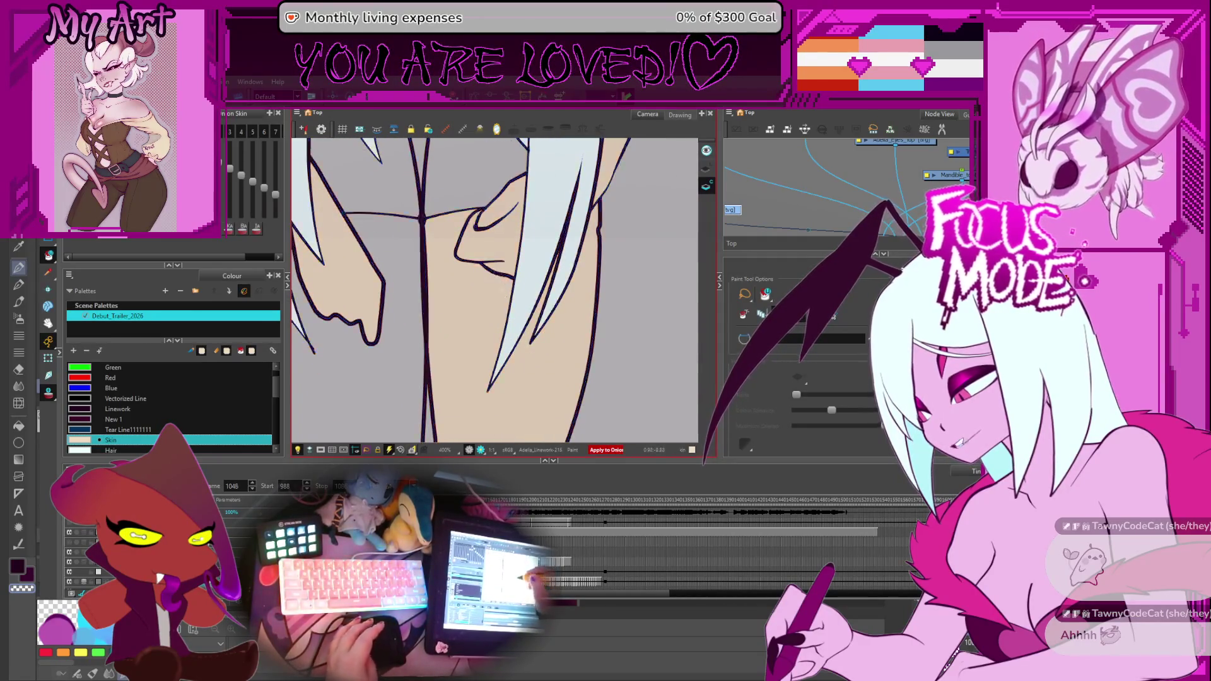
{"action": "left_click", "coordinate": [497, 297]}
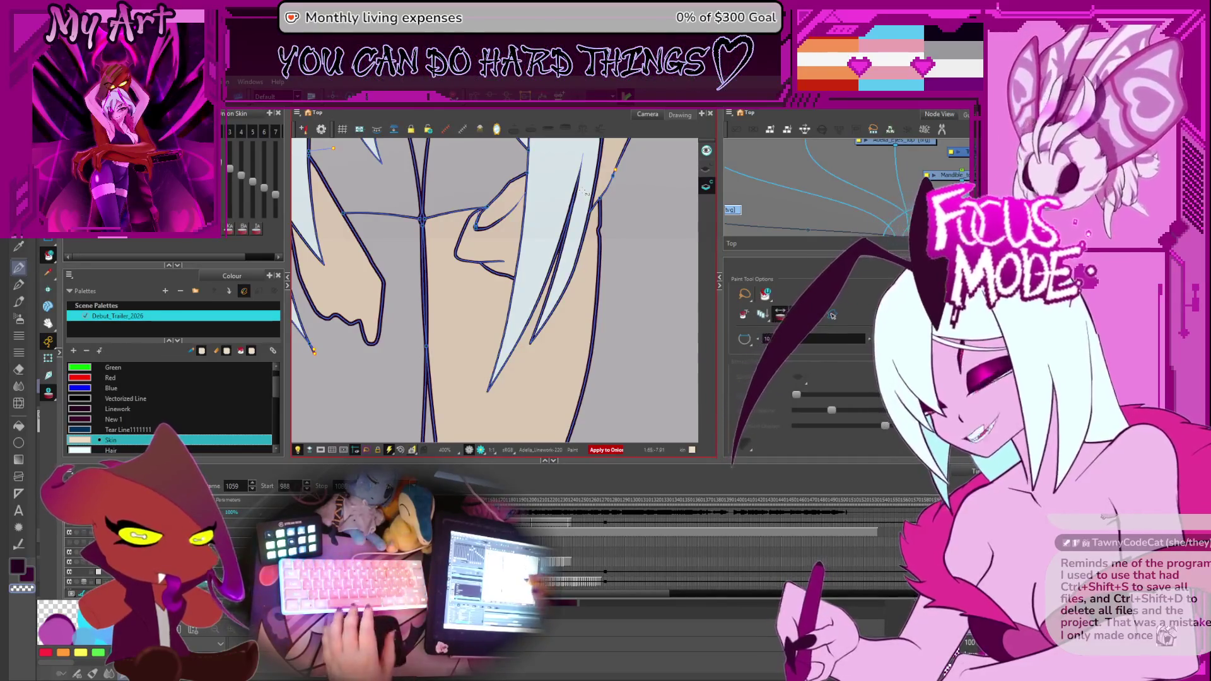
{"action": "left_click_drag", "start_coordinate": [517, 211], "coordinate": [523, 291]}
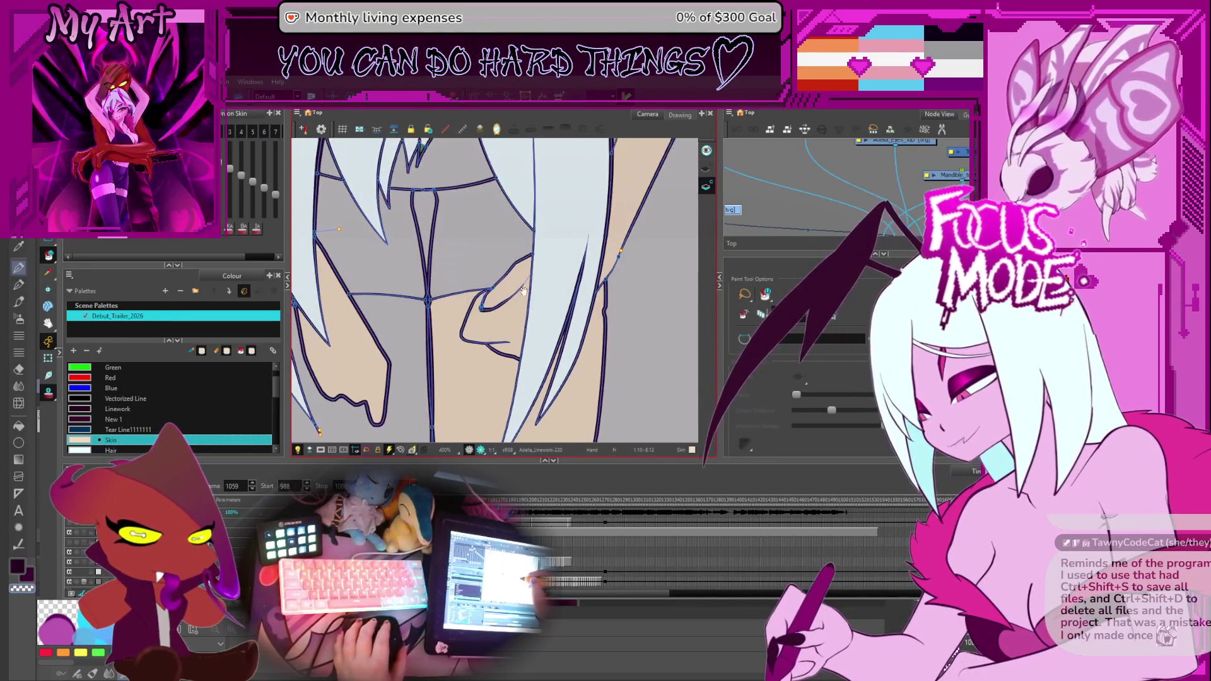
{"action": "left_click", "coordinate": [558, 305]}
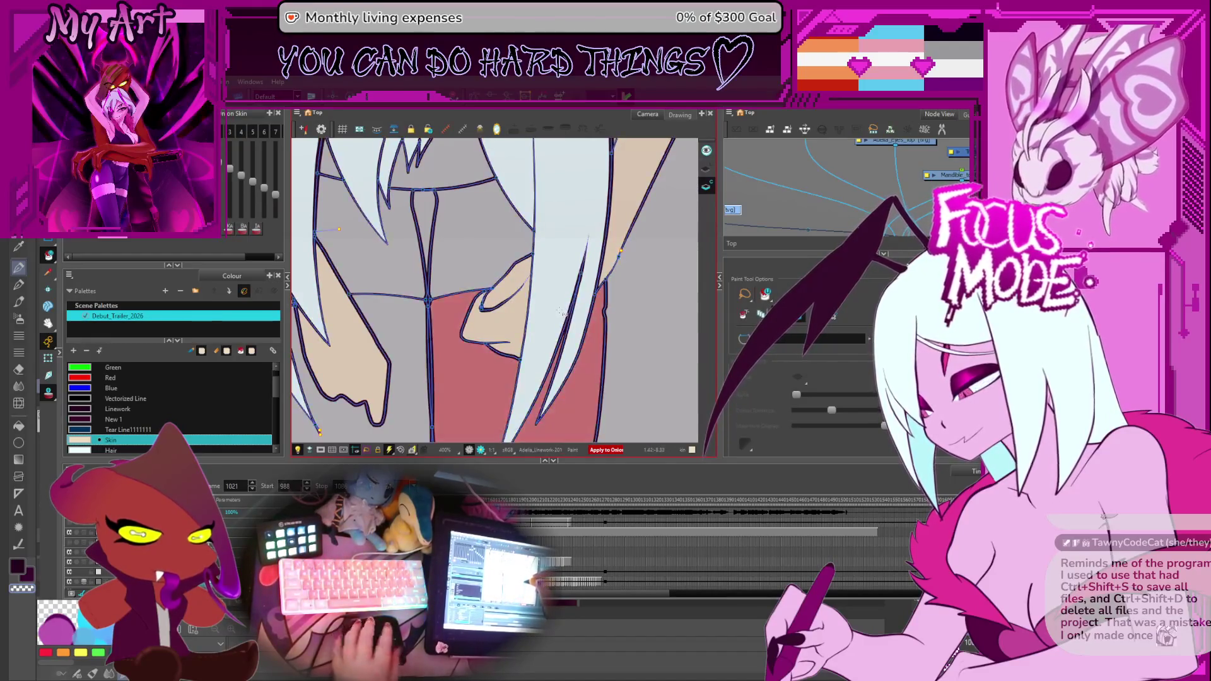
Check frame 1004, then select and delete the stray stroke beside the hair on frame 1006.
{"action": "key", "text": "Return"}
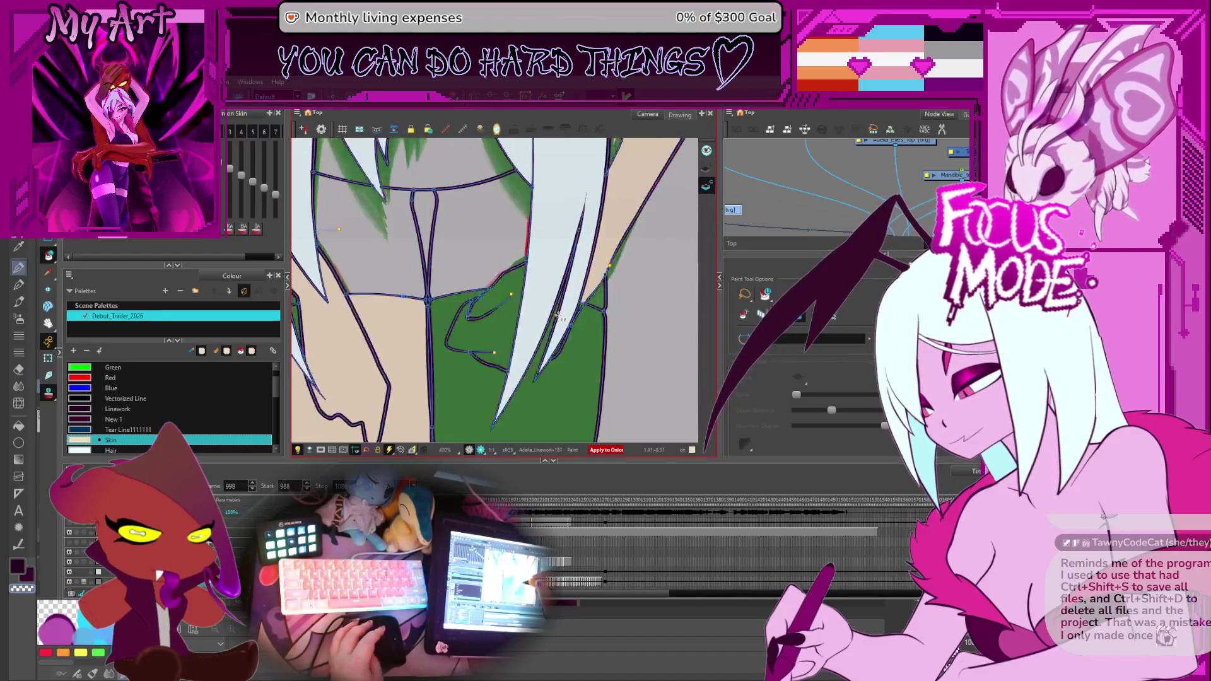
{"action": "scroll", "coordinate": [614, 306], "scroll_direction": "up", "scroll_amount": 1}
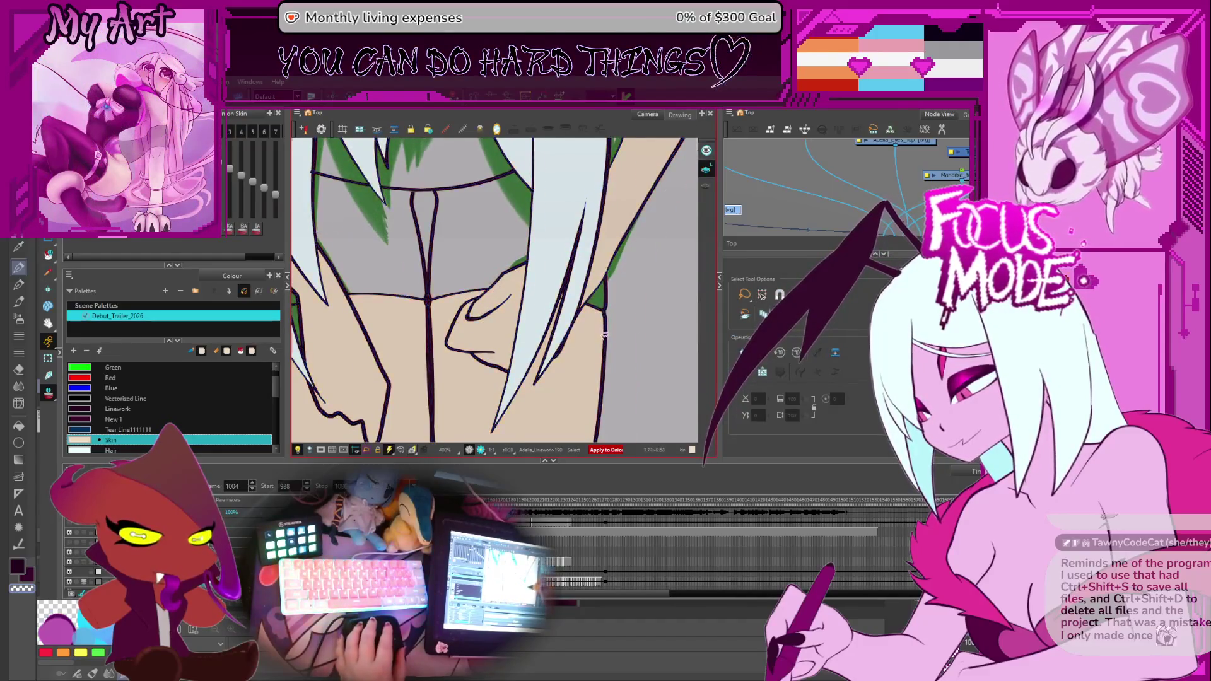
{"action": "scroll", "coordinate": [653, 313], "scroll_direction": "up", "scroll_amount": 1}
{"action": "left_click_drag", "start_coordinate": [653, 312], "coordinate": [585, 297]}
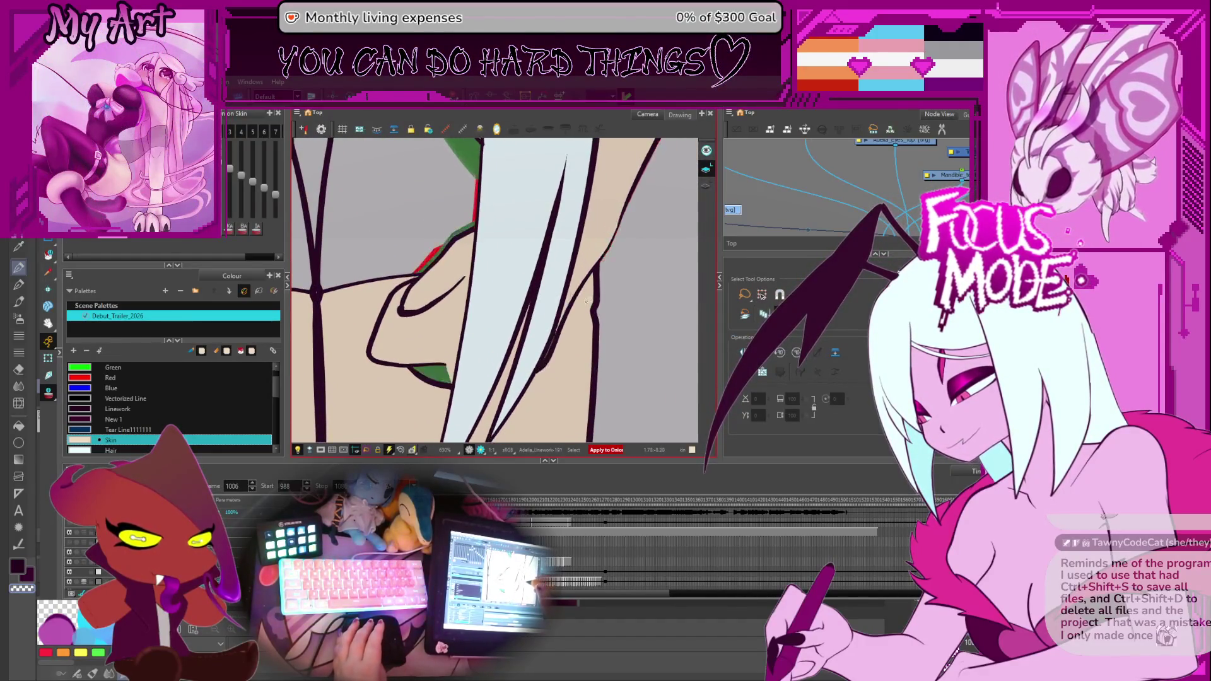
{"action": "left_click", "coordinate": [578, 310]}
{"action": "key", "text": "period"}
{"action": "key", "text": "period"}
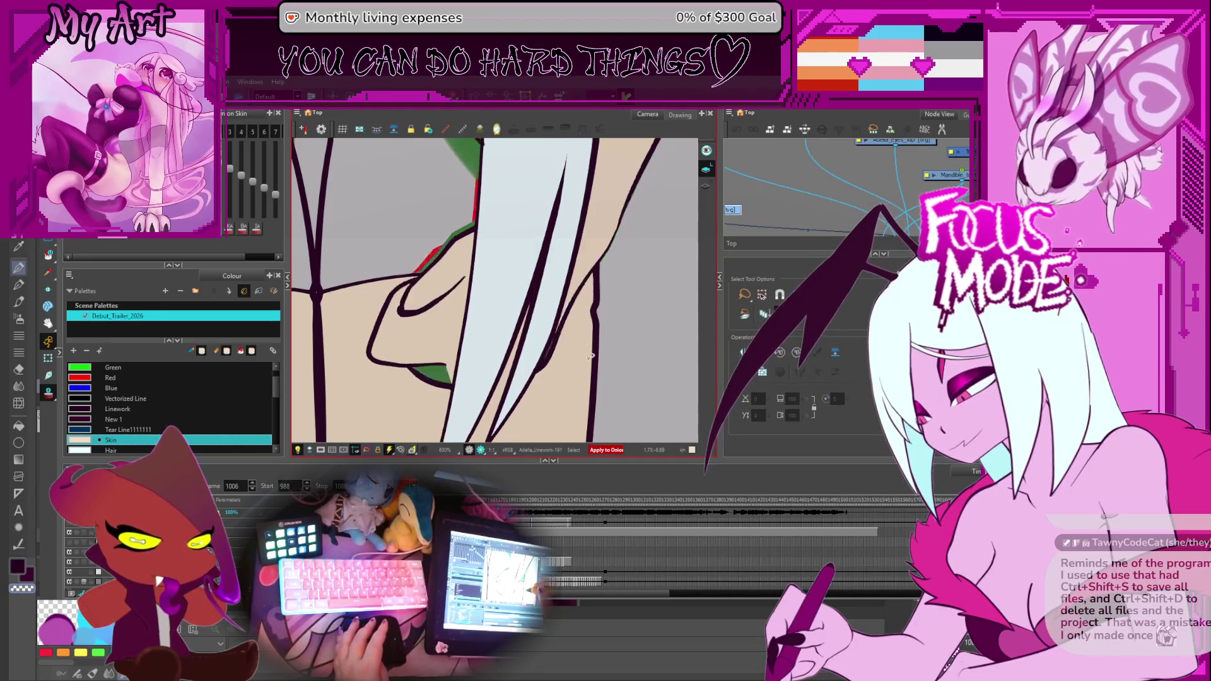
{"action": "left_click", "coordinate": [579, 307]}
{"action": "key", "text": "Delete"}
{"action": "key", "text": "alt+t"}
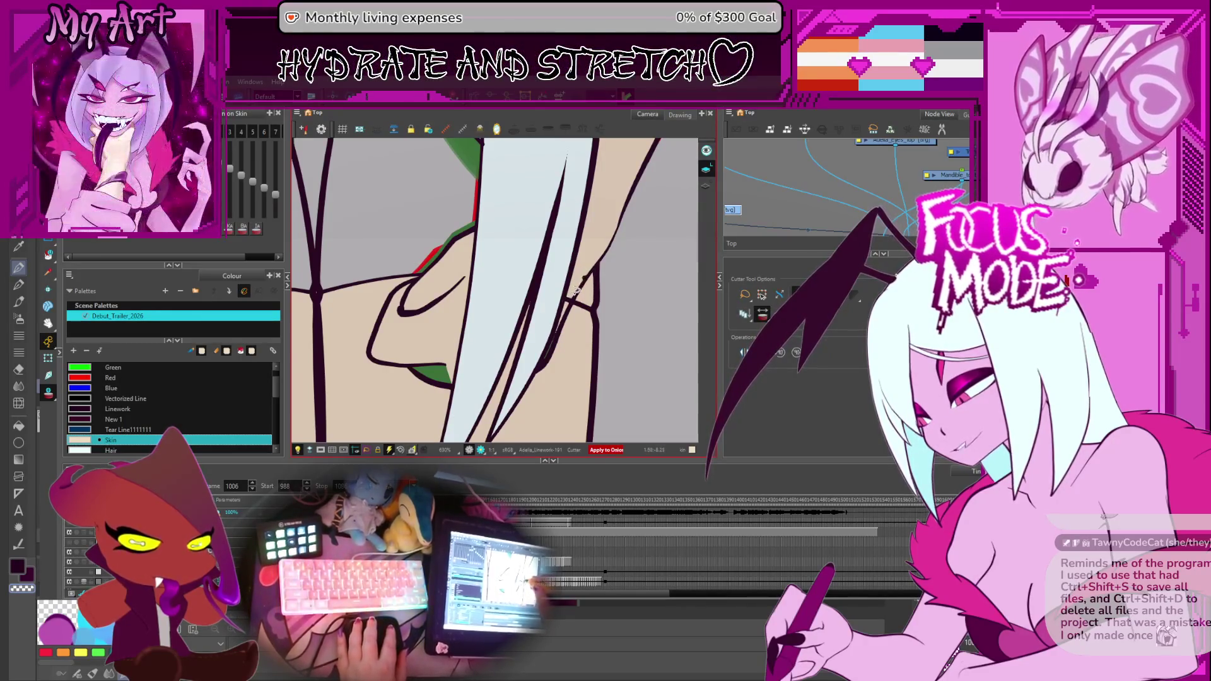
Delete the green sketch strokes beside the hair strand and select the crossing stroke pieces, undoing once.
{"action": "mouse_move", "coordinate": [568, 299]}
{"action": "left_mouse_down"}
{"action": "mouse_move", "coordinate": [643, 279]}
{"action": "mouse_move", "coordinate": [619, 312]}
{"action": "left_mouse_up"}
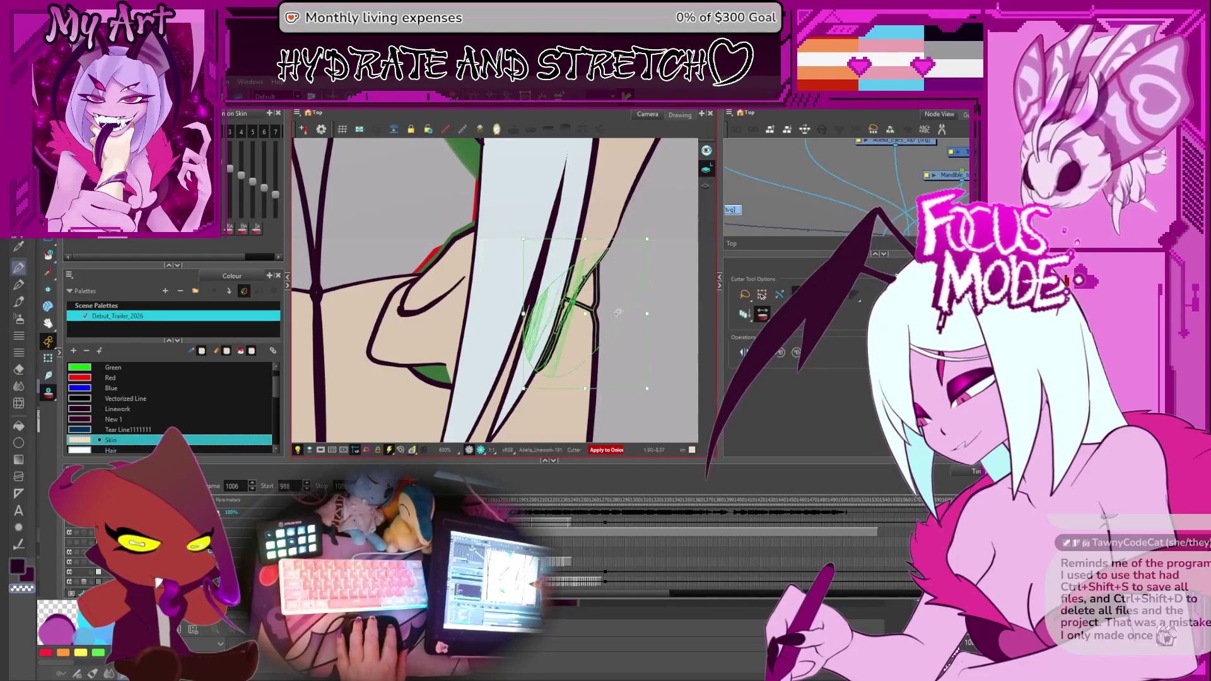
{"action": "key", "text": "Delete"}
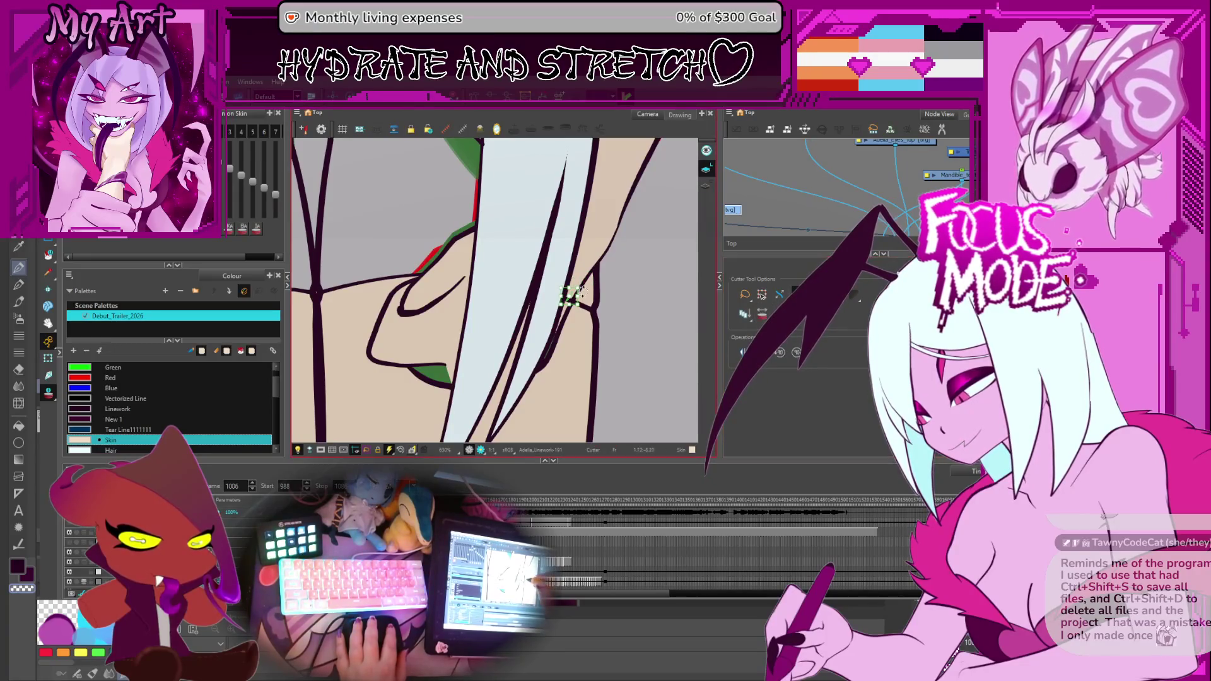
{"action": "scroll", "coordinate": [623, 285], "scroll_direction": "up", "scroll_amount": 3}
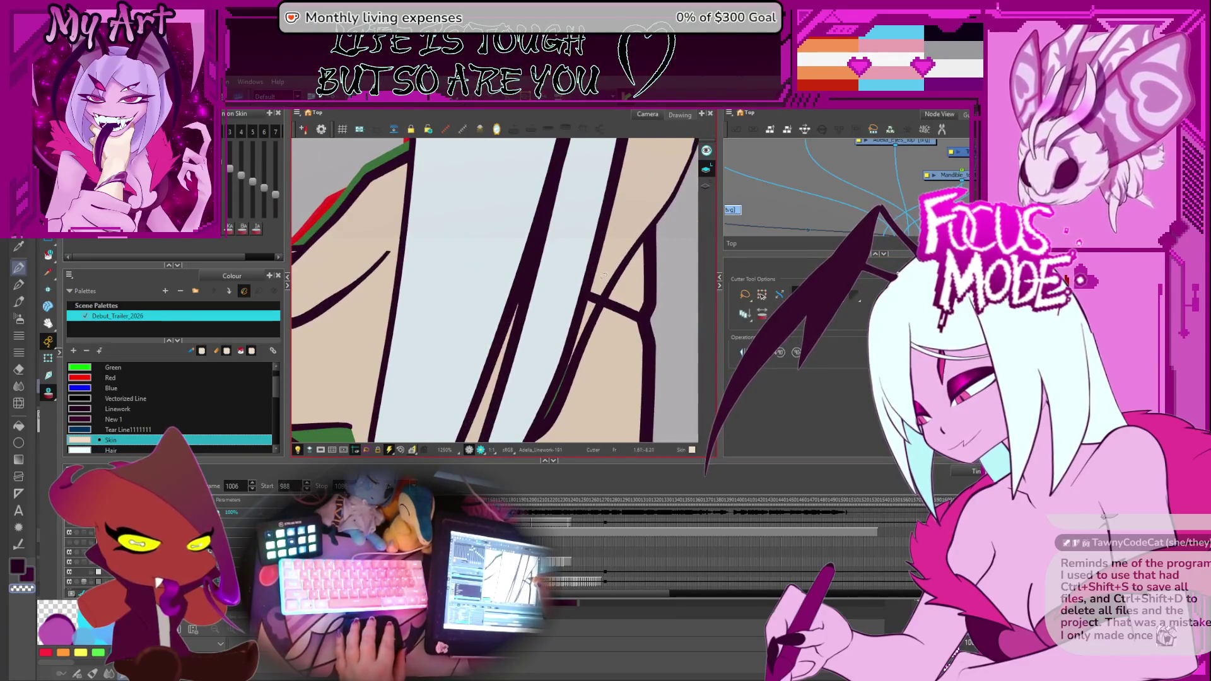
{"action": "scroll", "coordinate": [603, 271], "scroll_direction": "down", "scroll_amount": 3}
{"action": "scroll", "coordinate": [493, 311], "scroll_direction": "up", "scroll_amount": 3}
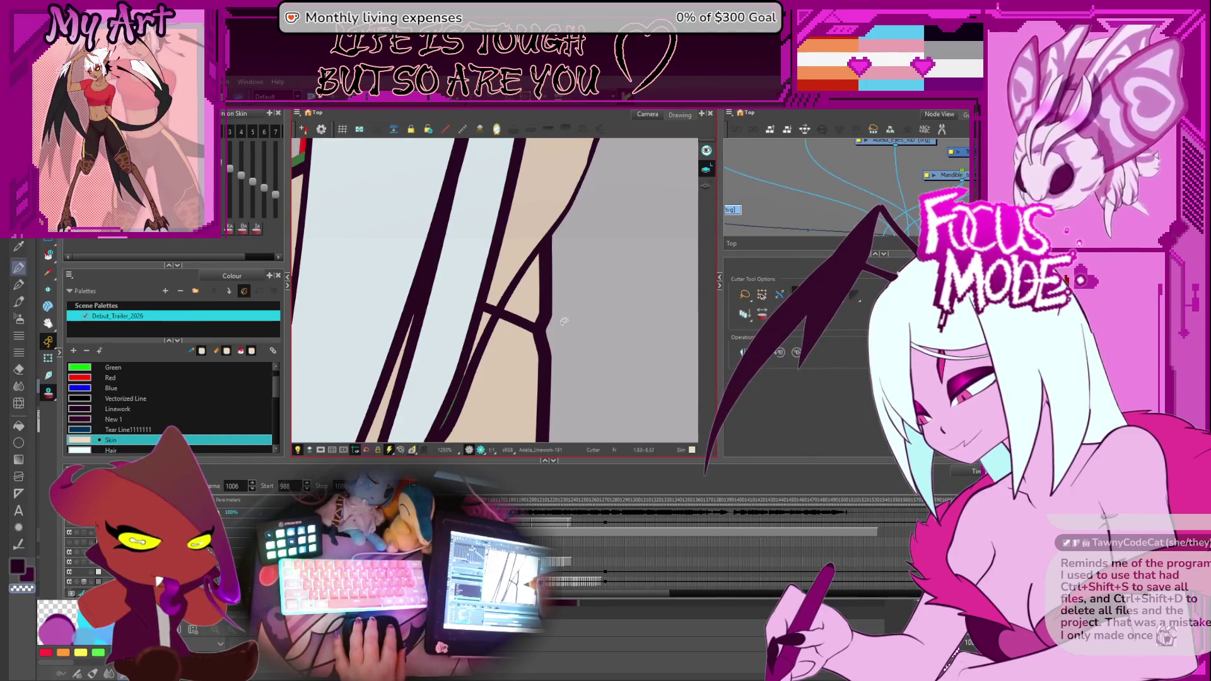
{"action": "left_click_drag", "start_coordinate": [561, 327], "coordinate": [566, 318]}
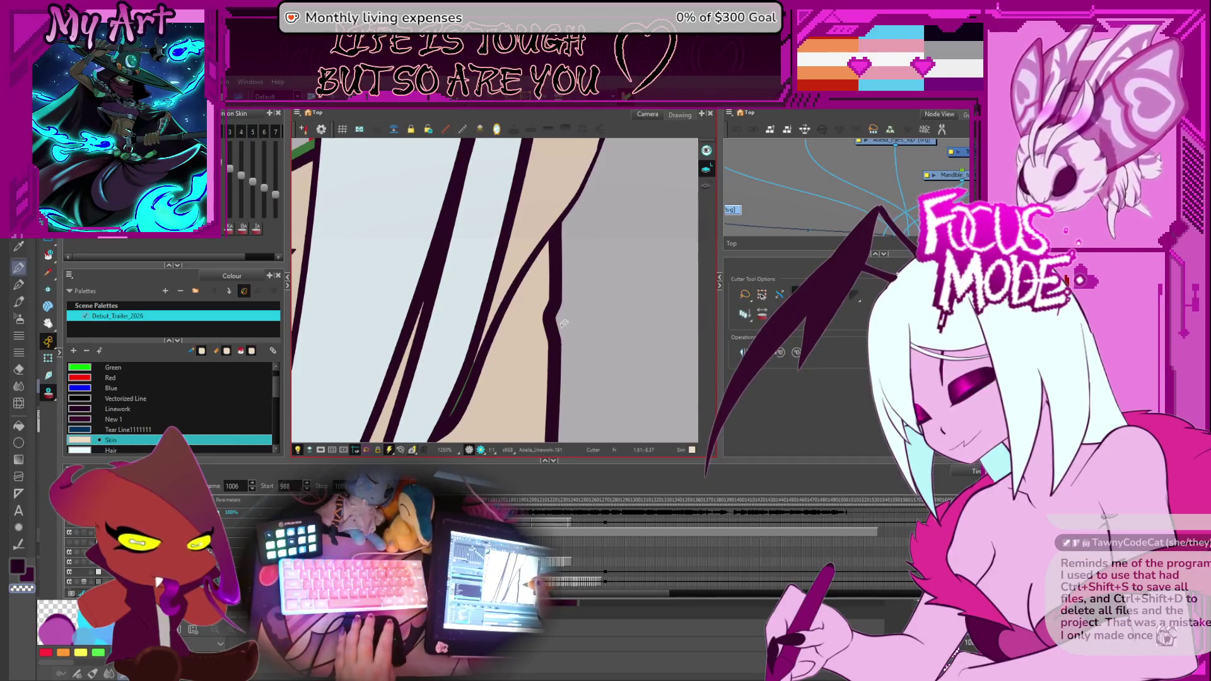
{"action": "left_click_drag", "start_coordinate": [562, 323], "coordinate": [501, 288]}
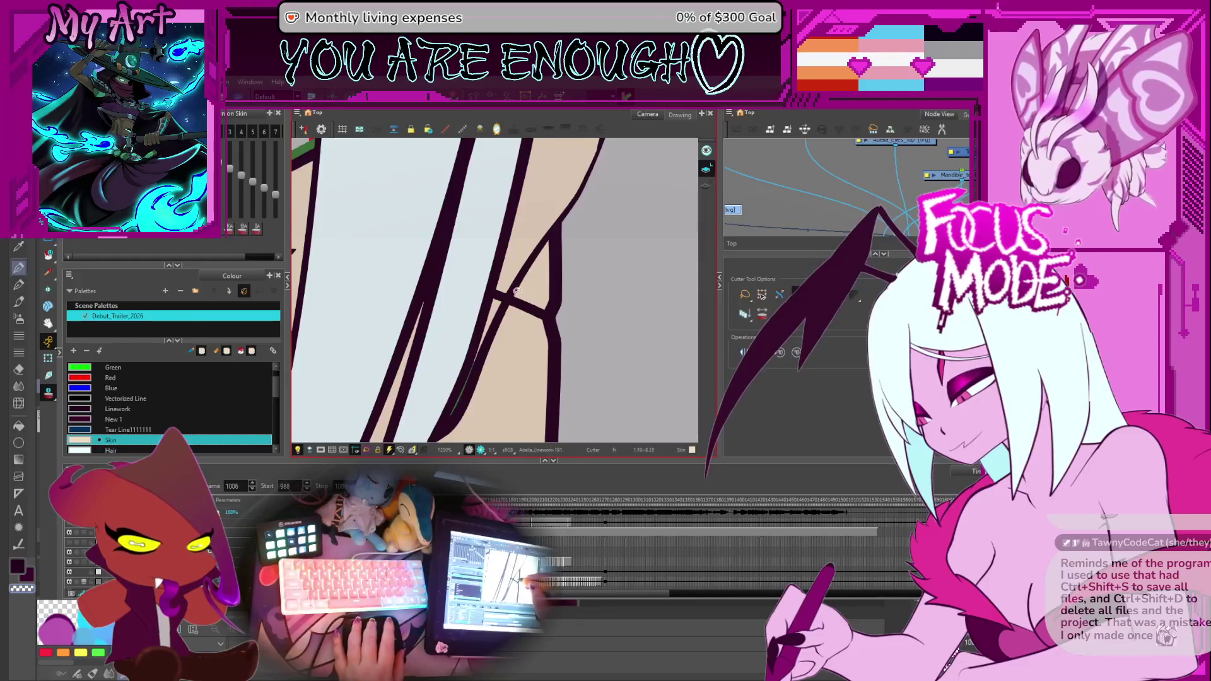
{"action": "left_click_drag", "start_coordinate": [488, 290], "coordinate": [546, 310]}
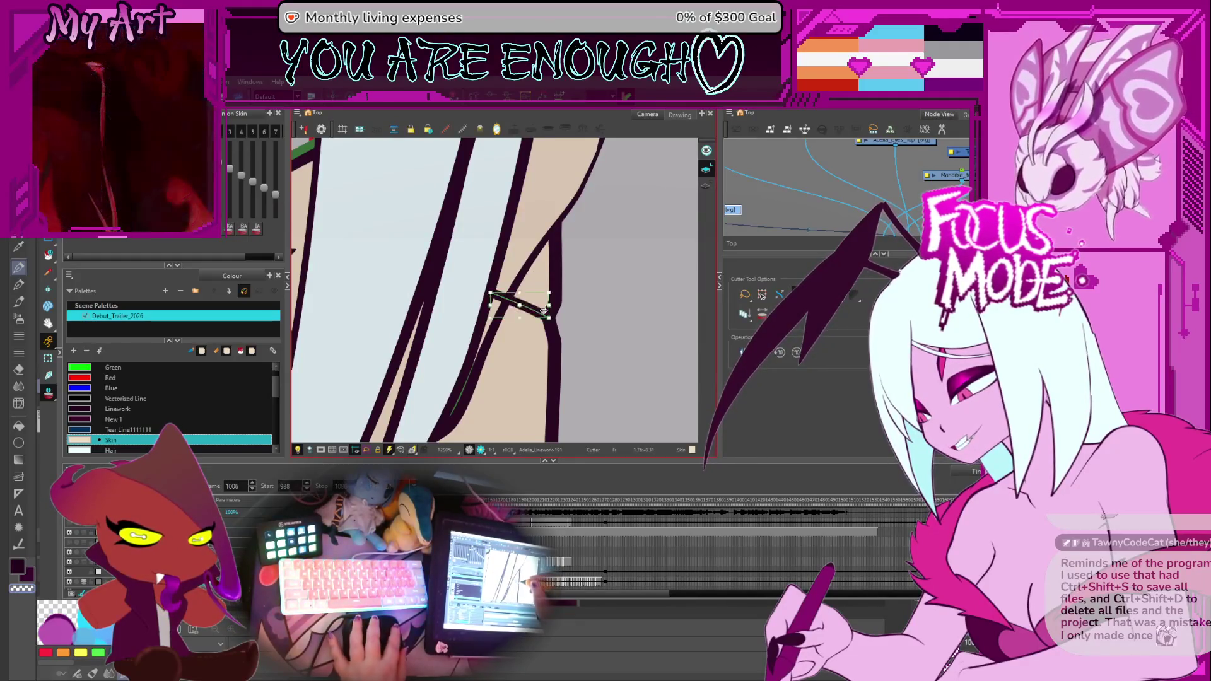
{"action": "key", "text": "ctrl+z"}
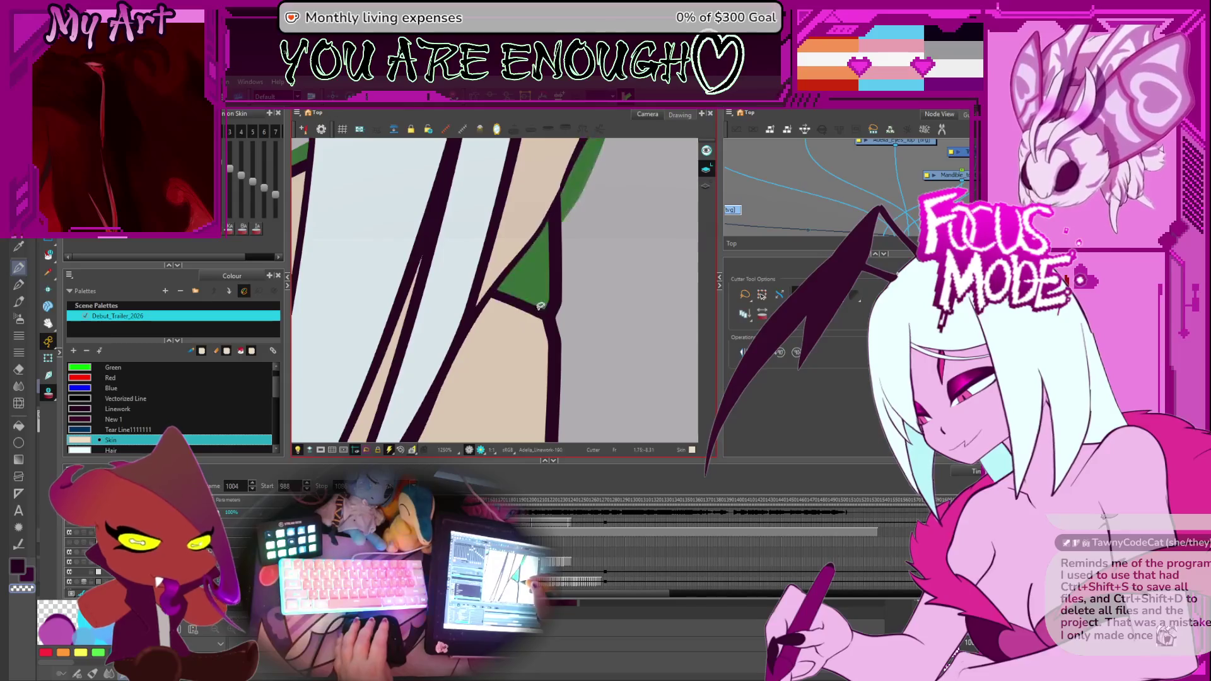
{"action": "key", "text": "ctrl+shift+z"}
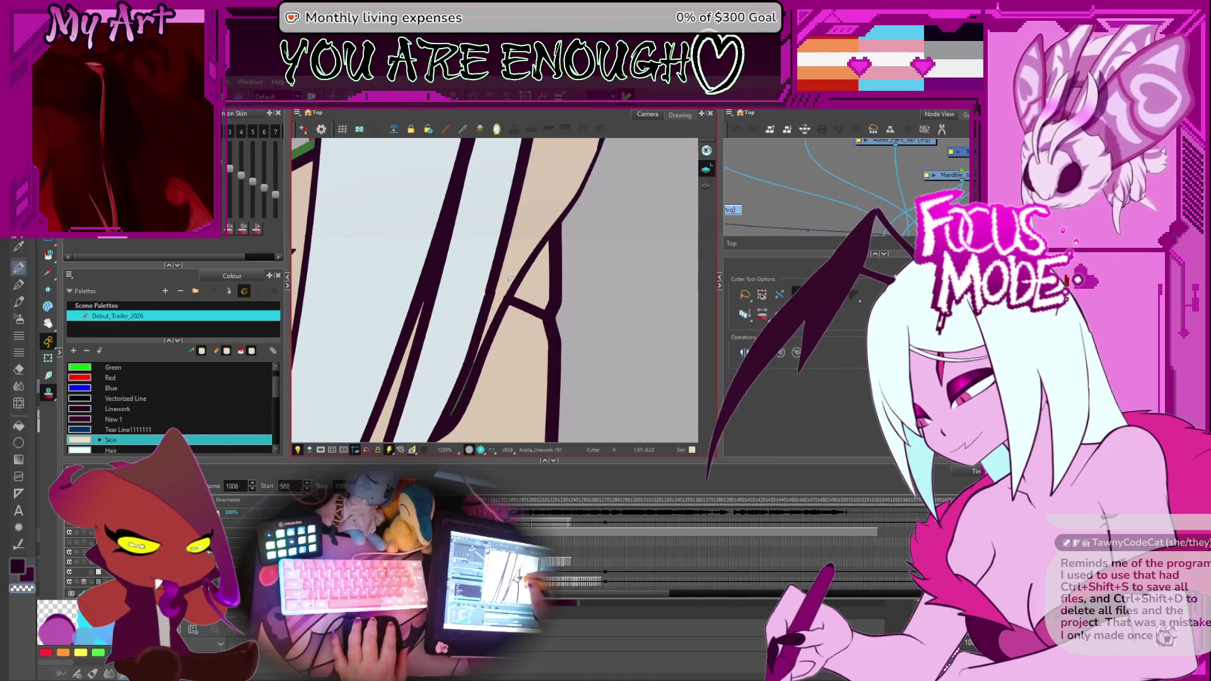
Redraw the thin arm line as a thick stroke, clear the stray stroke and pick the line for contour editing.
{"action": "left_click_drag", "start_coordinate": [491, 291], "coordinate": [551, 316]}
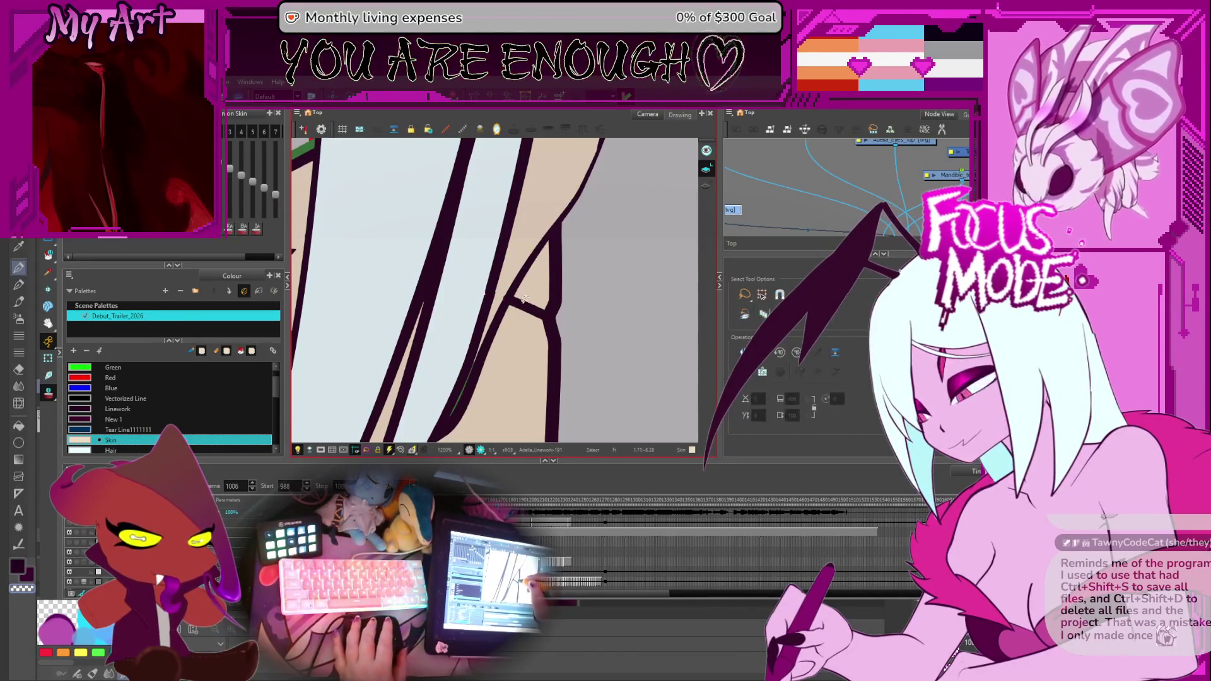
{"action": "key", "text": "alt+v"}
{"action": "left_click", "coordinate": [520, 306]}
{"action": "key", "text": "Escape"}
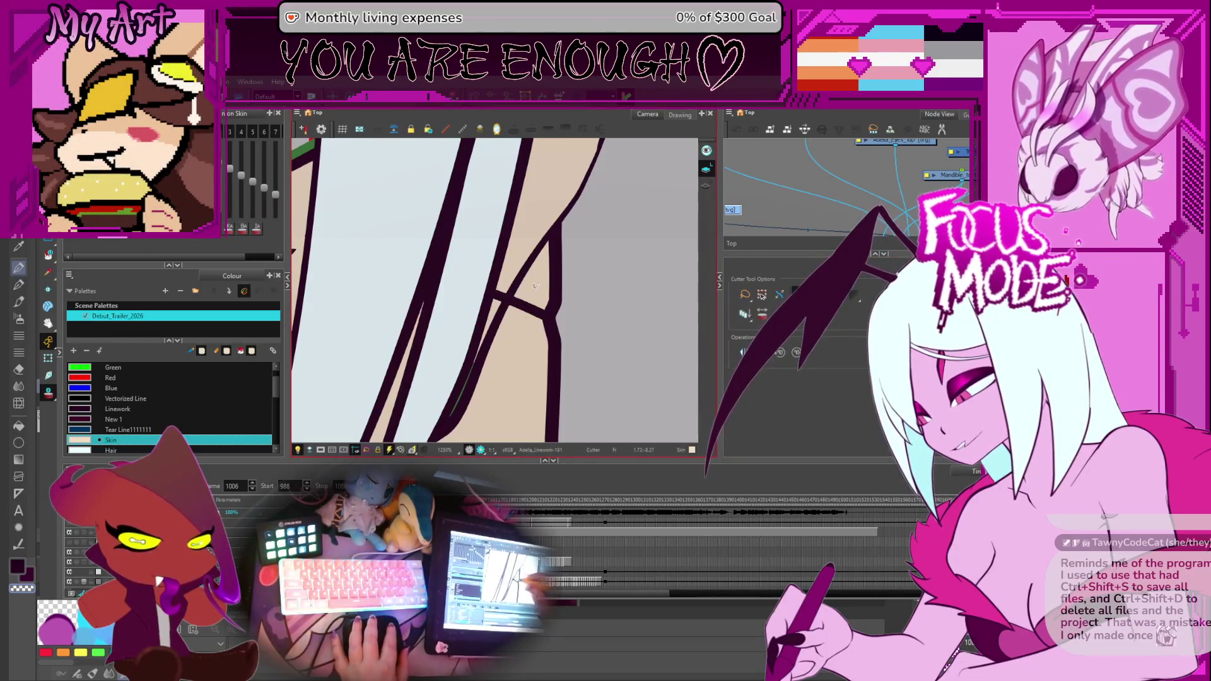
{"action": "key", "text": "alt+t"}
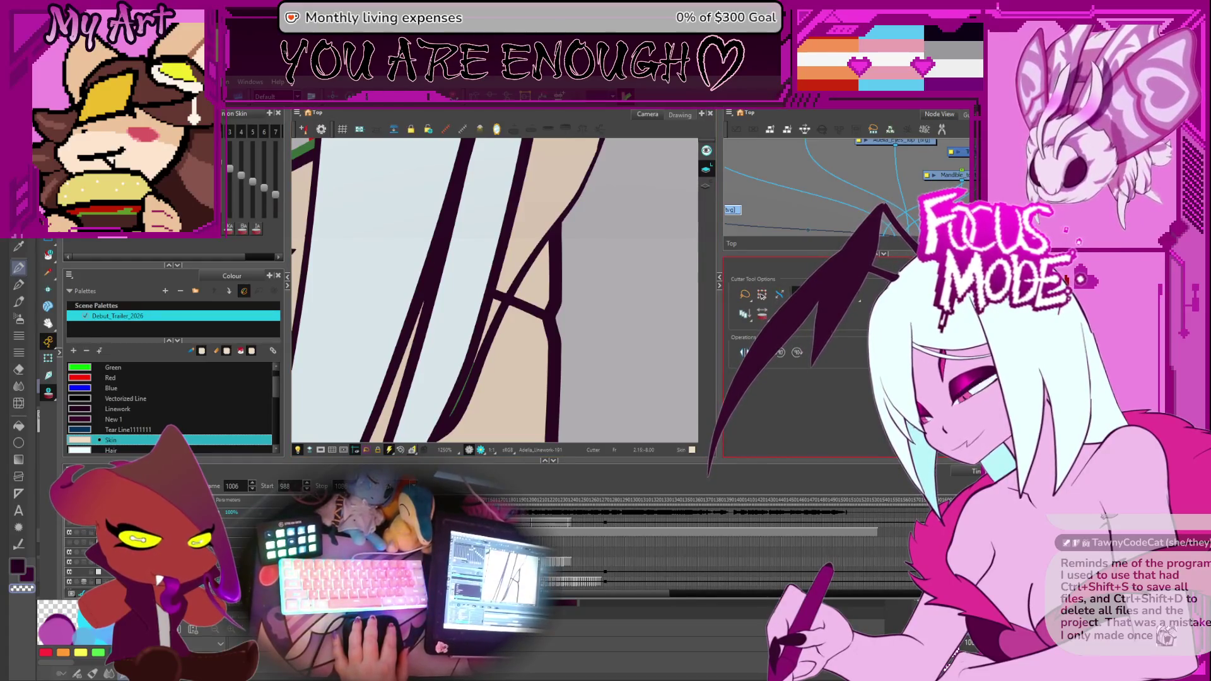
{"action": "scroll", "coordinate": [492, 293], "scroll_direction": "up", "scroll_amount": 2}
{"action": "key", "text": "alt+q"}
{"action": "left_click", "coordinate": [486, 301]}
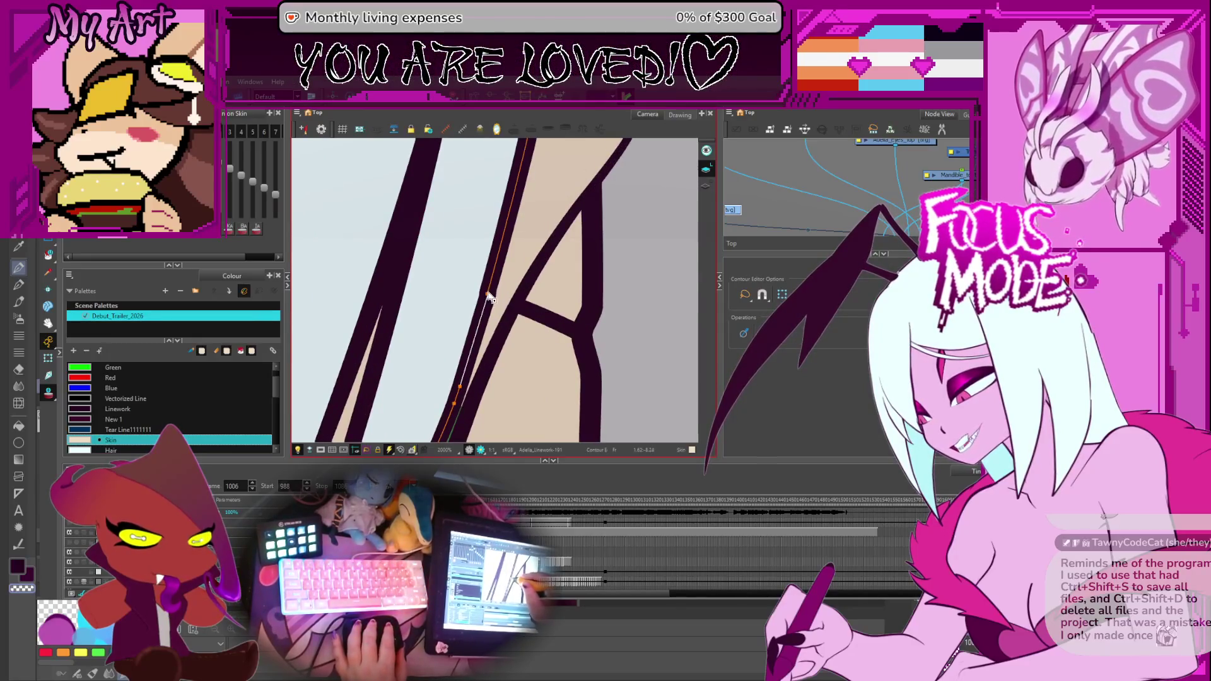
{"action": "scroll", "coordinate": [513, 295], "scroll_direction": "down", "scroll_amount": 2}
Select the small stray stroke on this drawing and on frame 1008.
{"action": "key", "text": "alt+s"}
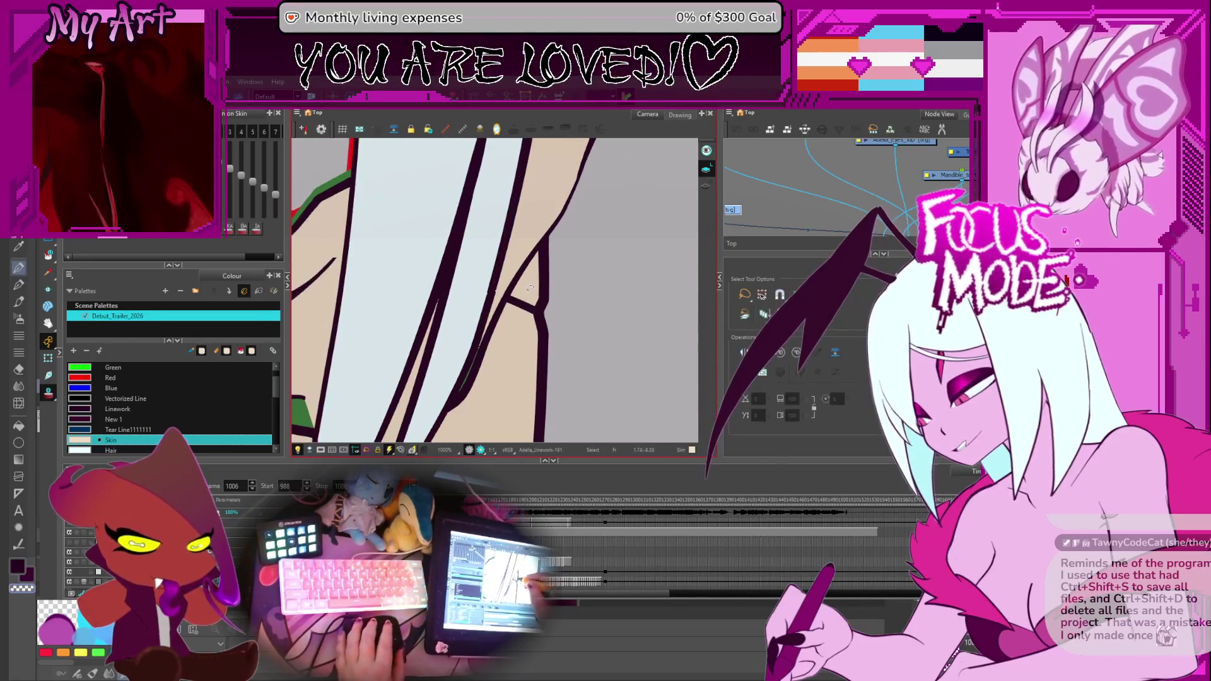
{"action": "left_click", "coordinate": [524, 311]}
{"action": "key", "text": "g"}
{"action": "left_click", "coordinate": [526, 309]}
{"action": "scroll", "coordinate": [519, 302], "scroll_direction": "up", "scroll_amount": 1}
{"action": "key", "text": "alt+q"}
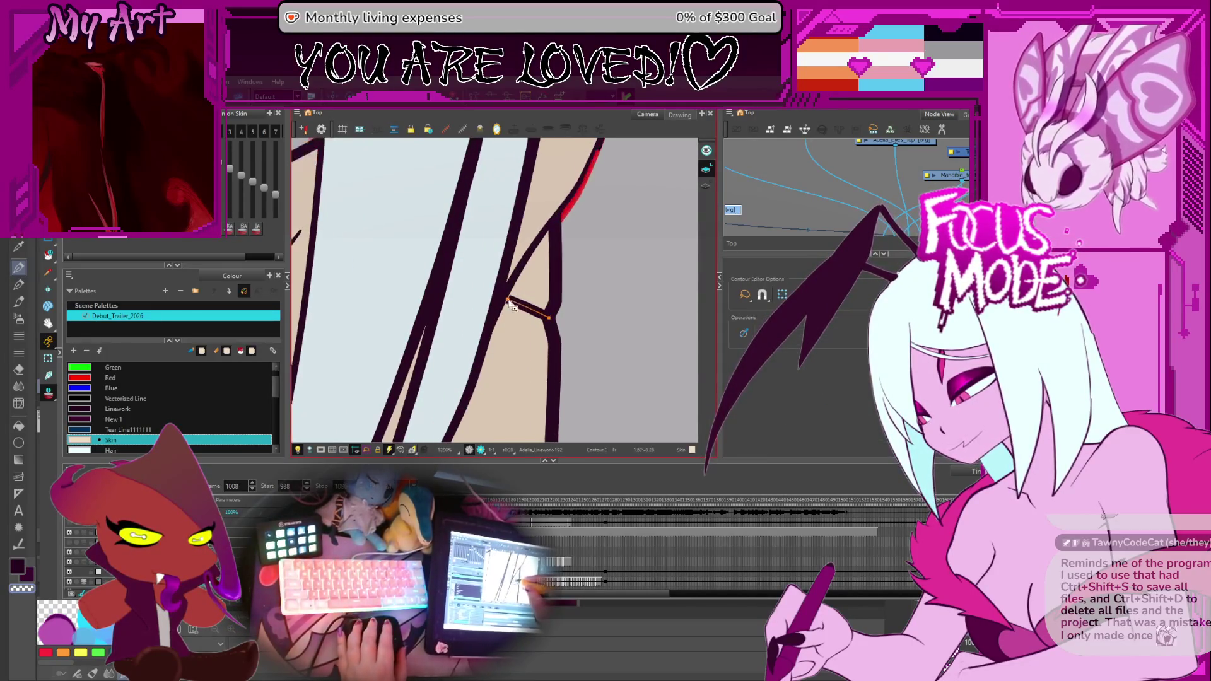
Flip between frames 1008 and 1010 to compare, then select the crossing stroke on 1008.
{"action": "key", "text": "g"}
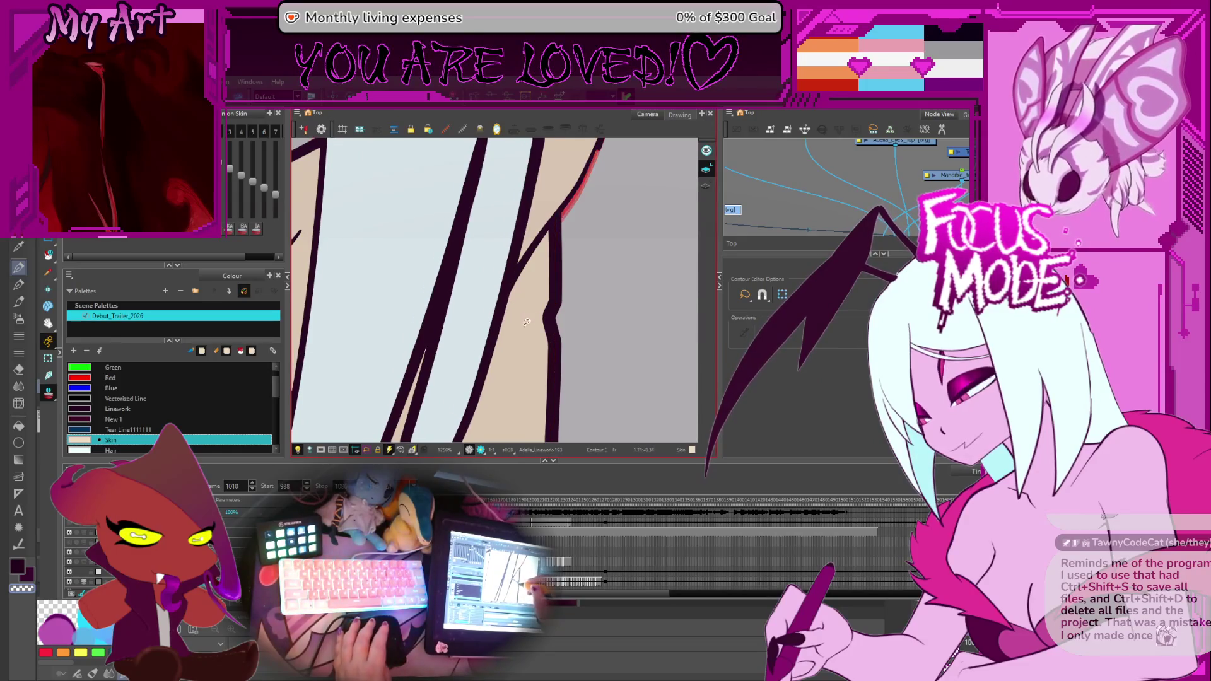
{"action": "key", "text": "f"}
{"action": "key", "text": "g"}
{"action": "key", "text": "f"}
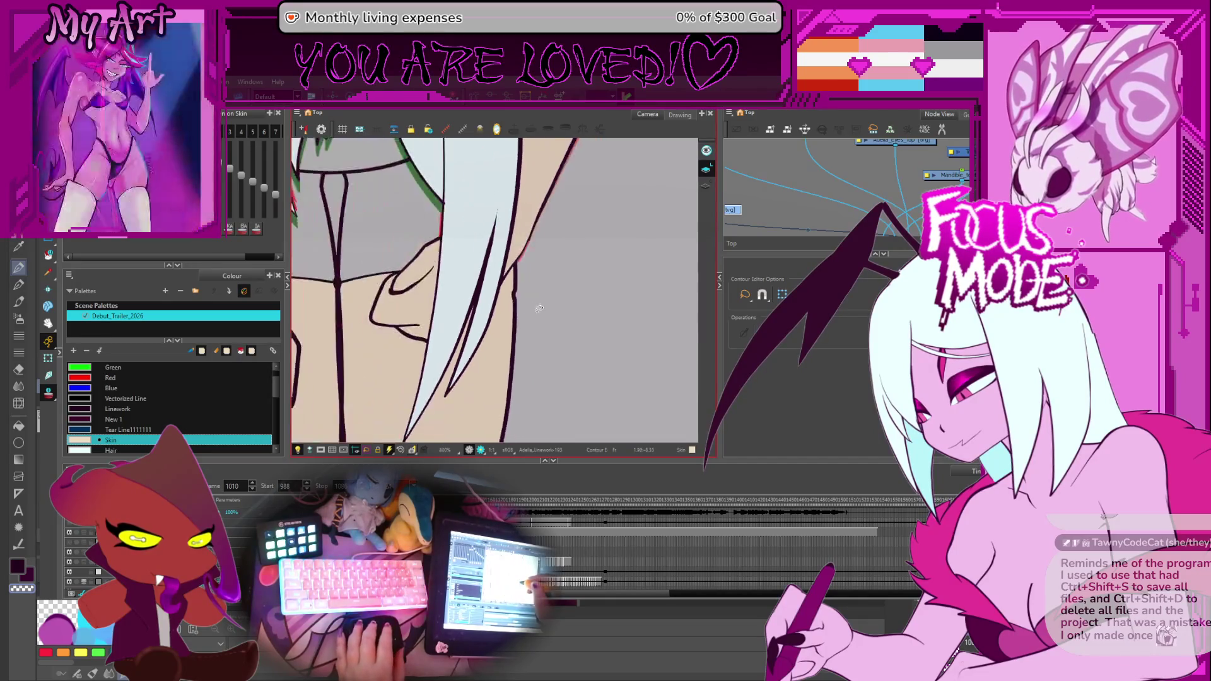
{"action": "scroll", "coordinate": [539, 307], "scroll_direction": "down", "scroll_amount": 2}
{"action": "key", "text": "alt+s"}
{"action": "left_click", "coordinate": [534, 294]}
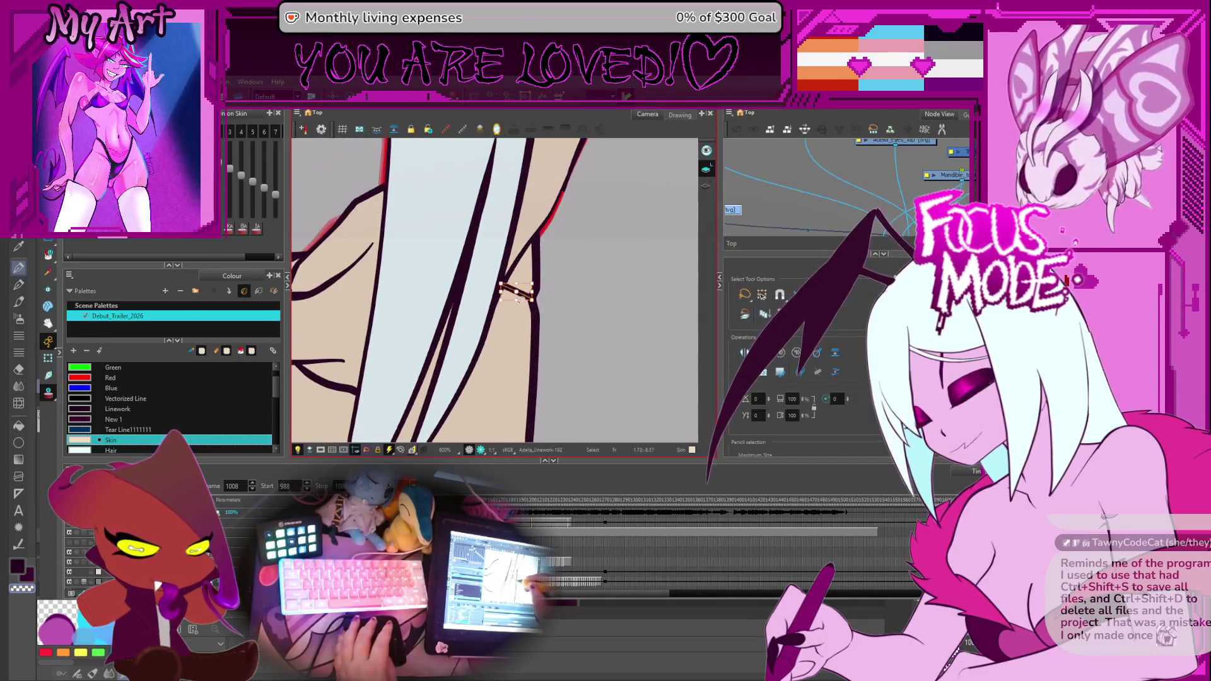
Flip through frames 1011–1014, then cut away the stray piece at the line junction on frame 1012.
{"action": "key", "text": "g"}
{"action": "key", "text": "f"}
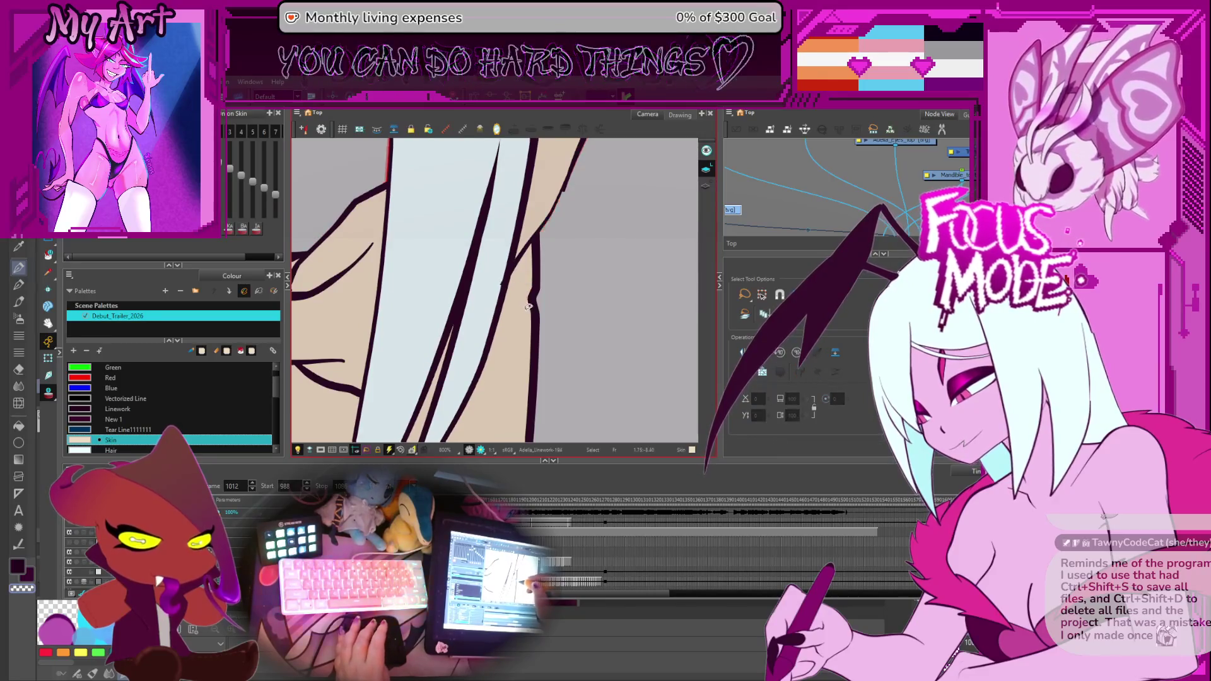
{"action": "key", "text": "g"}
{"action": "key", "text": "g"}
{"action": "key", "text": "g"}
{"action": "key", "text": "g"}
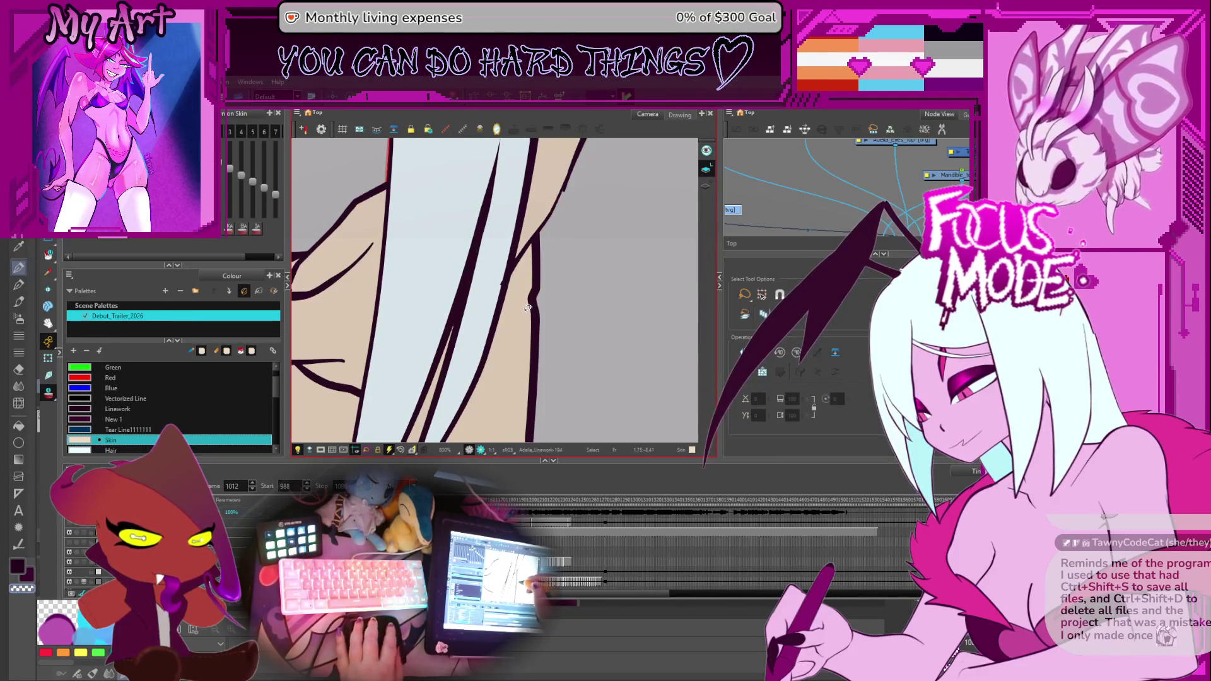
{"action": "key", "text": "g"}
{"action": "key", "text": "f"}
{"action": "key", "text": "g"}
{"action": "key", "text": "g"}
{"action": "key", "text": "f"}
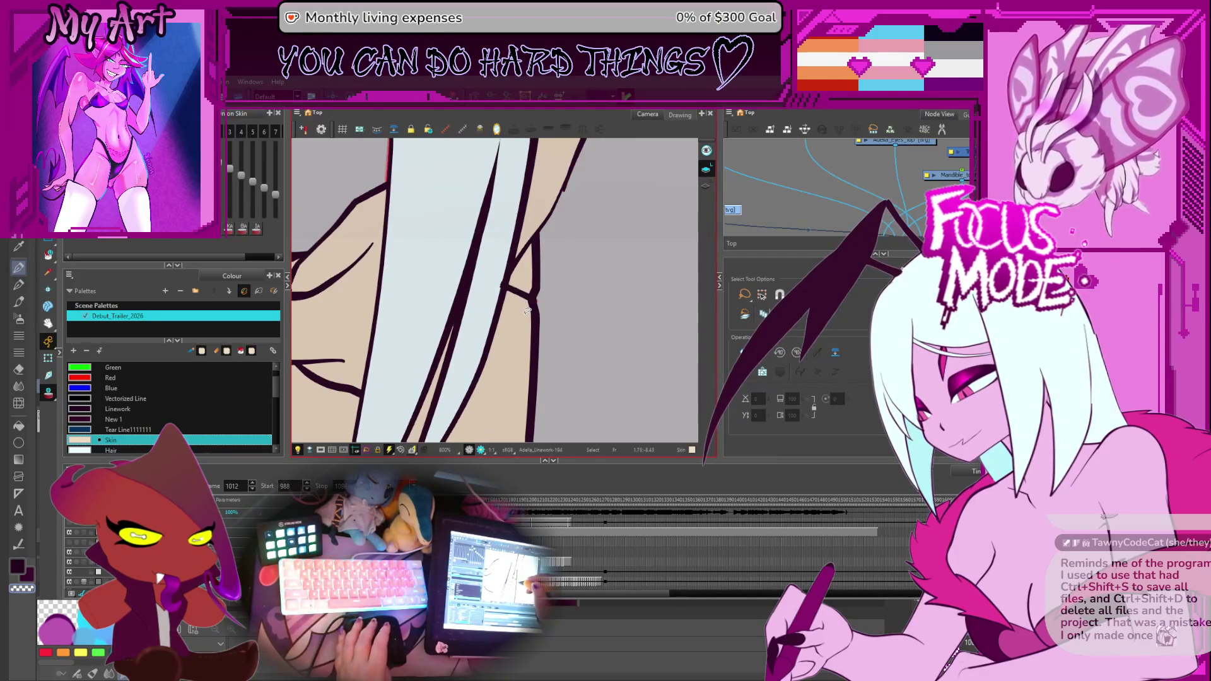
{"action": "left_click_drag", "start_coordinate": [502, 284], "coordinate": [534, 302]}
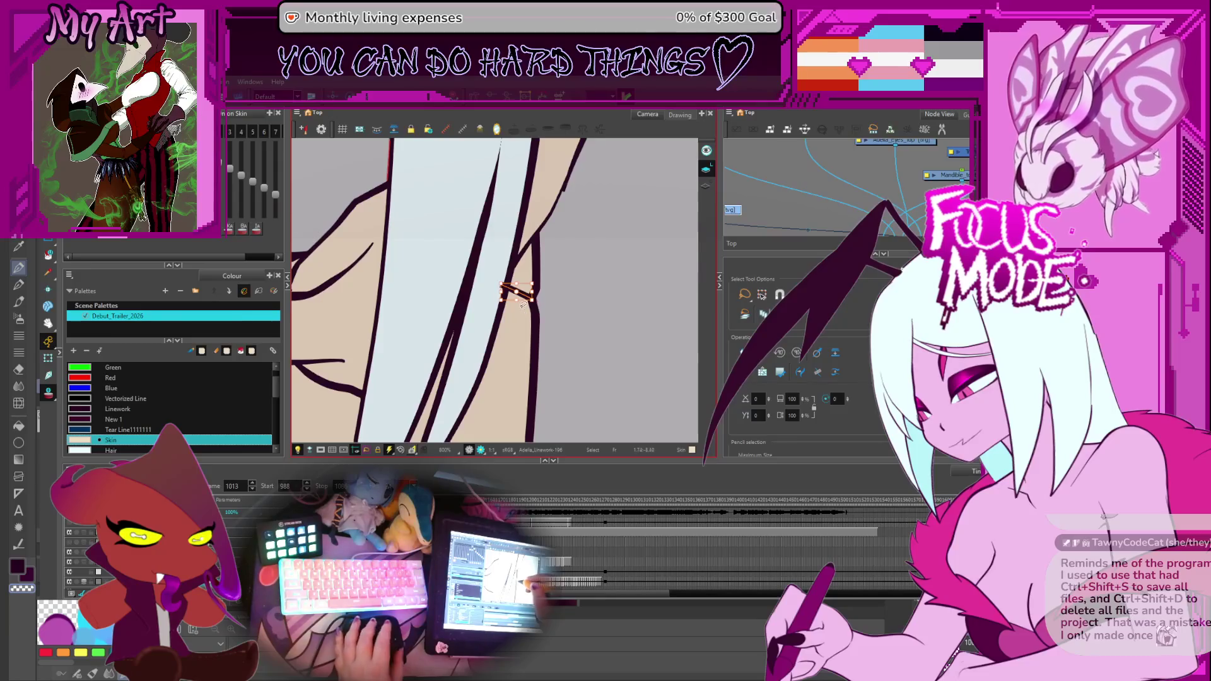
{"action": "key", "text": "alt+t"}
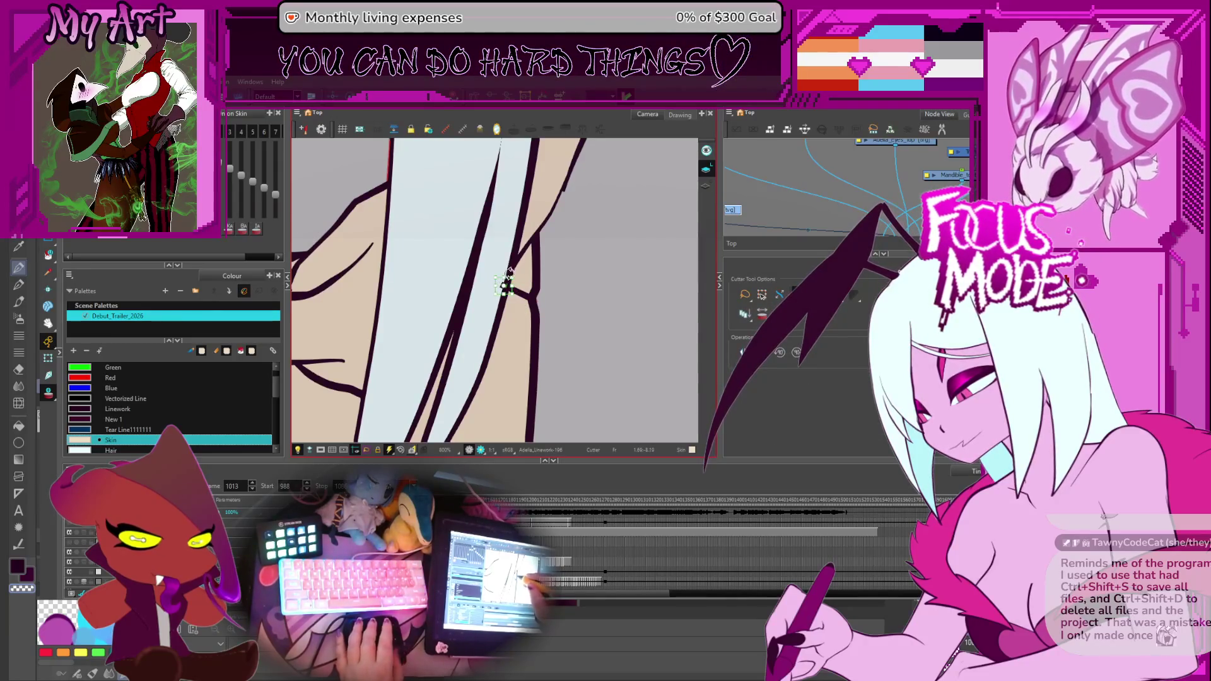
{"action": "key", "text": "f"}
{"action": "key", "text": "Delete"}
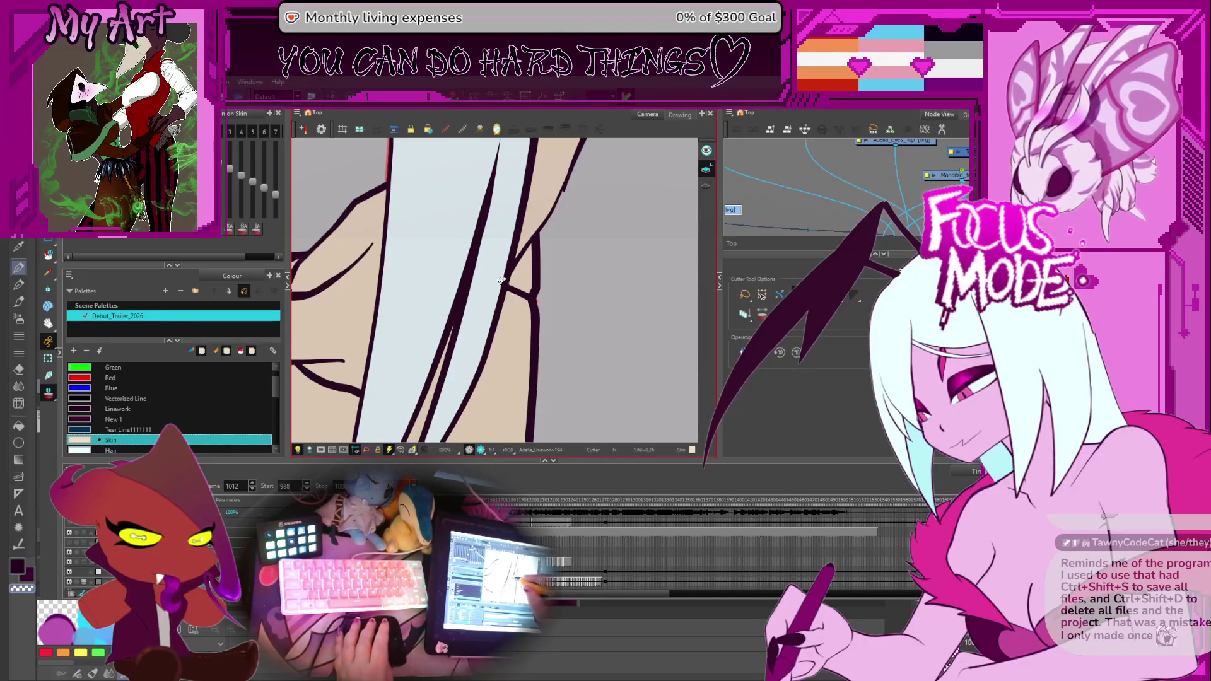
Cut the lower line section beside the hair and delete the small stray stroke.
{"action": "left_click_drag", "start_coordinate": [503, 283], "coordinate": [521, 359]}
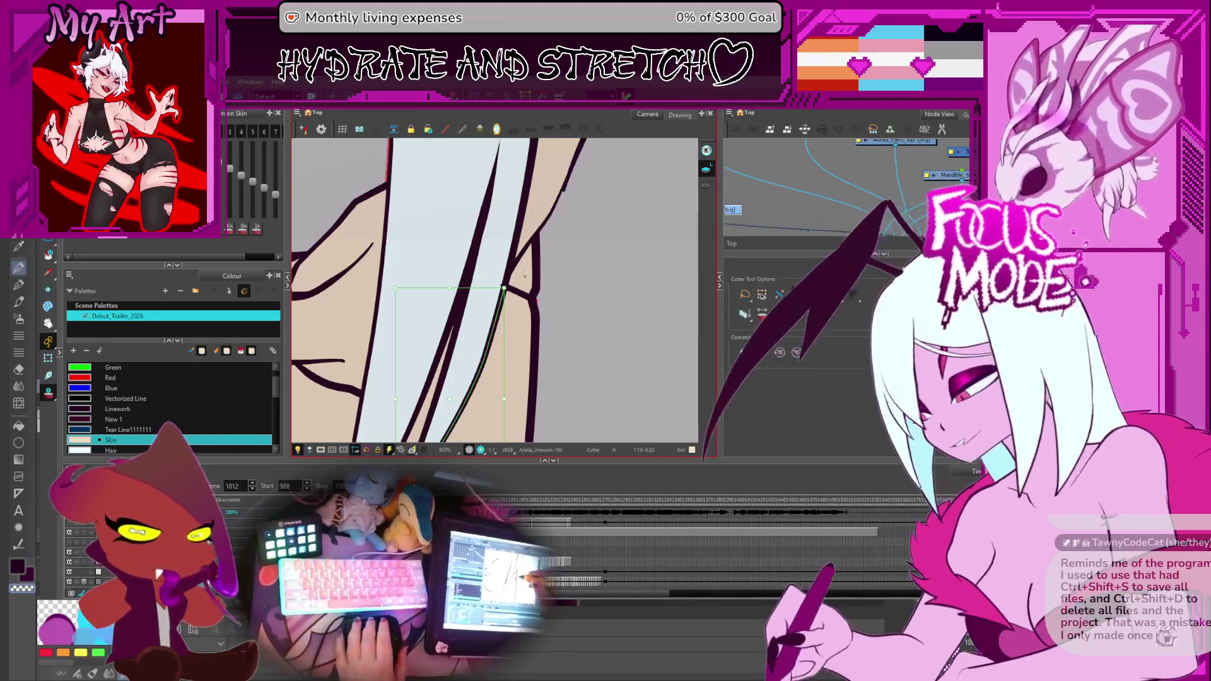
{"action": "key", "text": "Delete"}
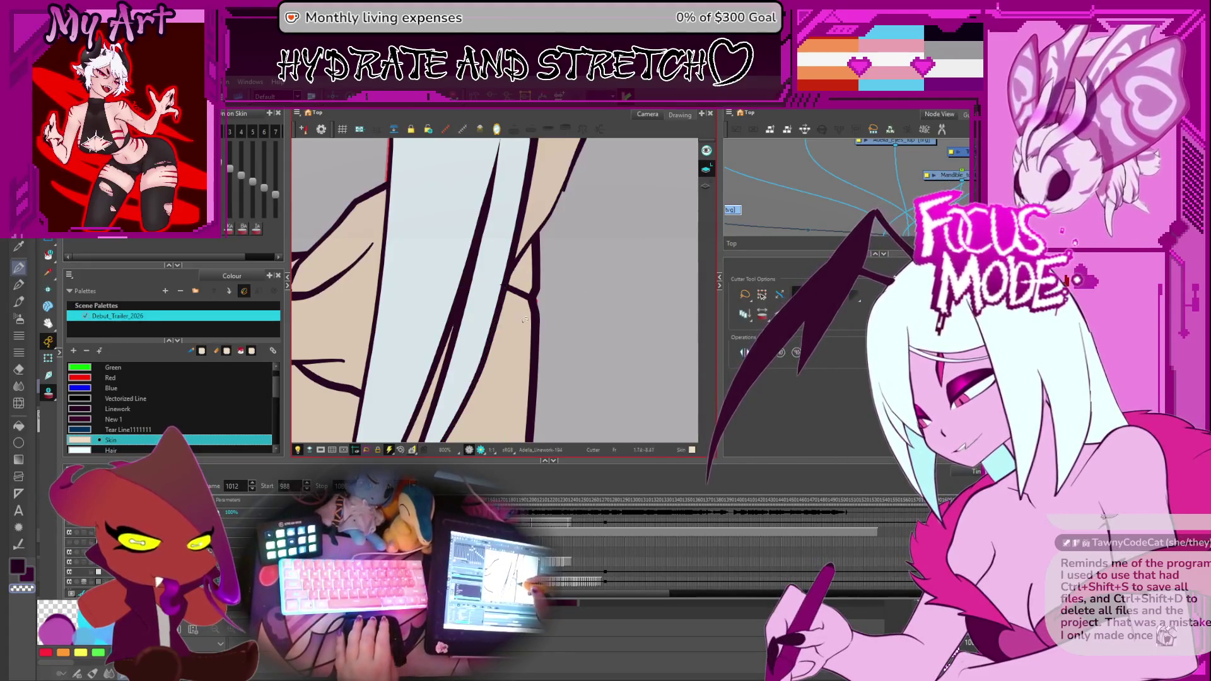
{"action": "left_click_drag", "start_coordinate": [525, 290], "coordinate": [510, 282]}
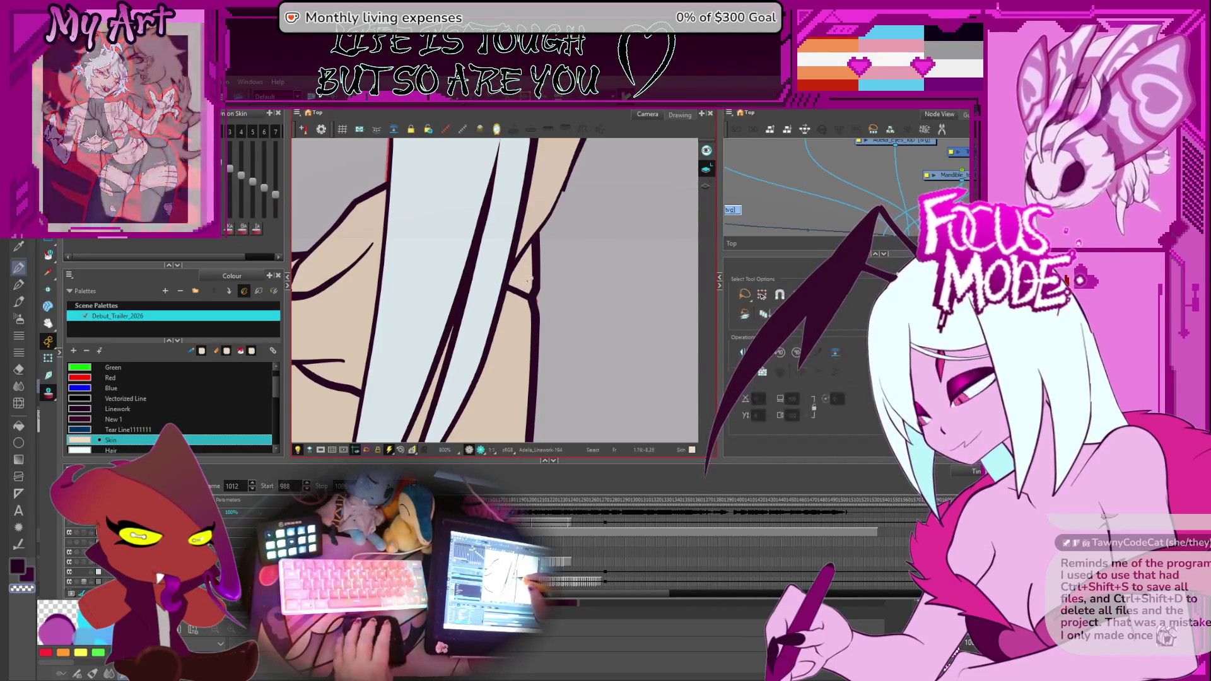
{"action": "key", "text": "alt+v"}
{"action": "left_click", "coordinate": [515, 293]}
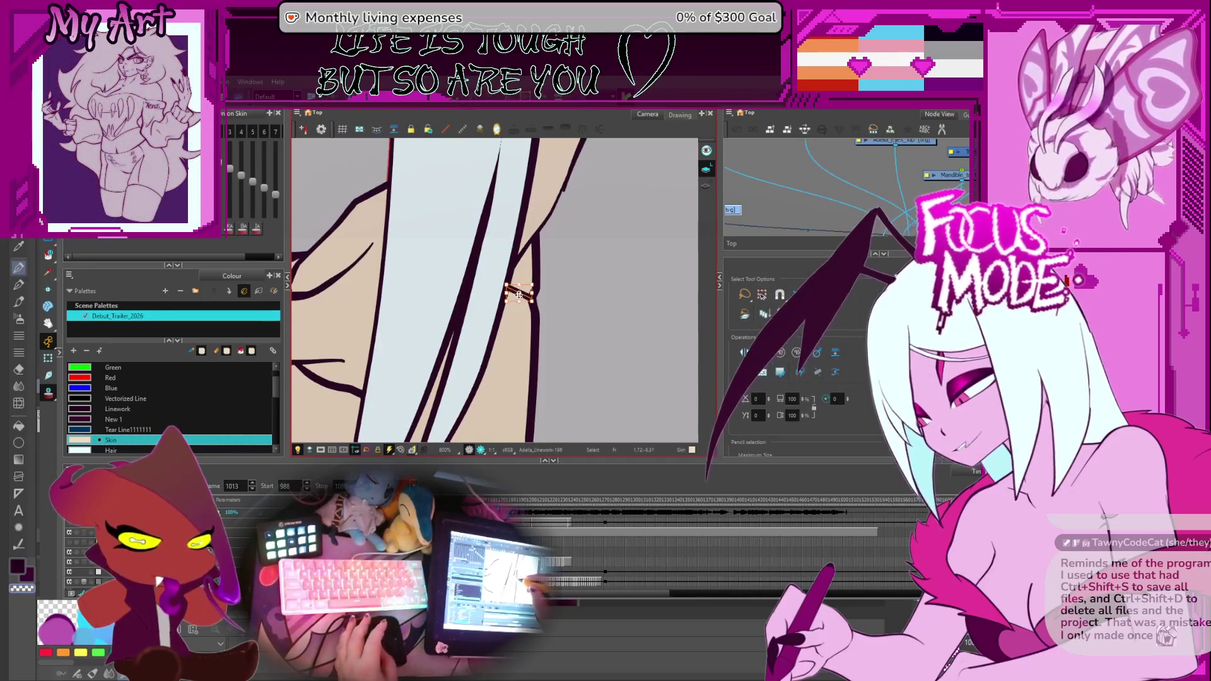
{"action": "key", "text": "Delete"}
Delete the stray stroke on frame 1015 and advance through the following drawings.
{"action": "key", "text": "period"}
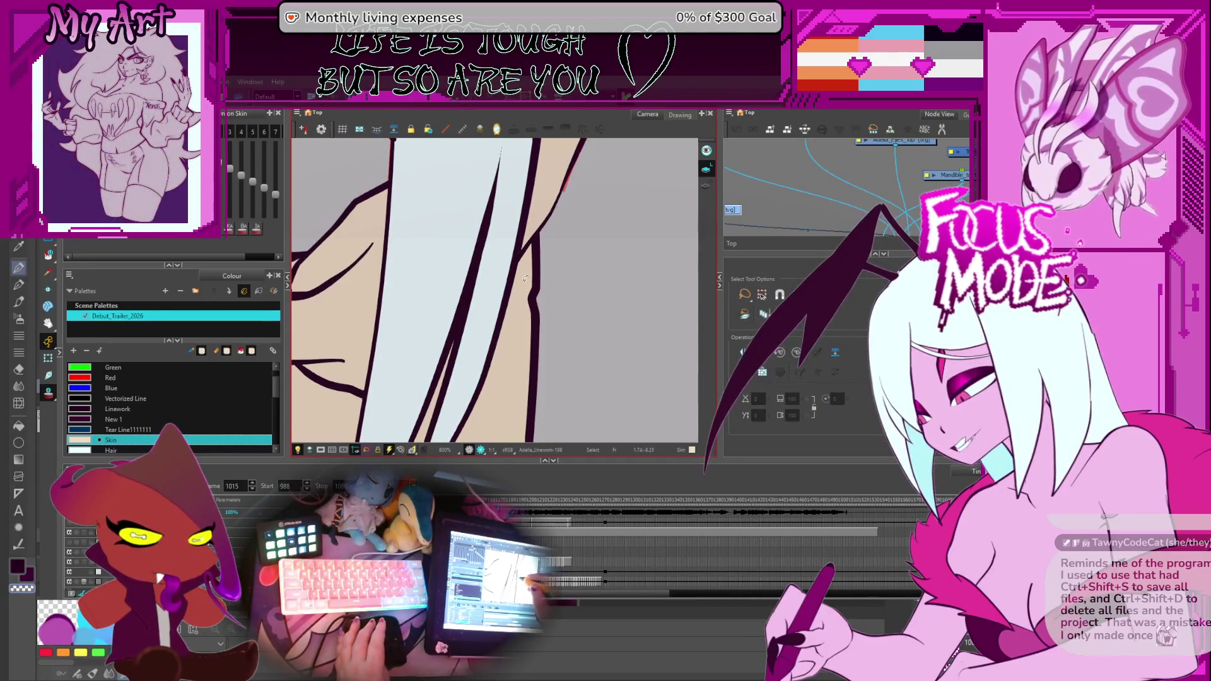
{"action": "left_click", "coordinate": [520, 292]}
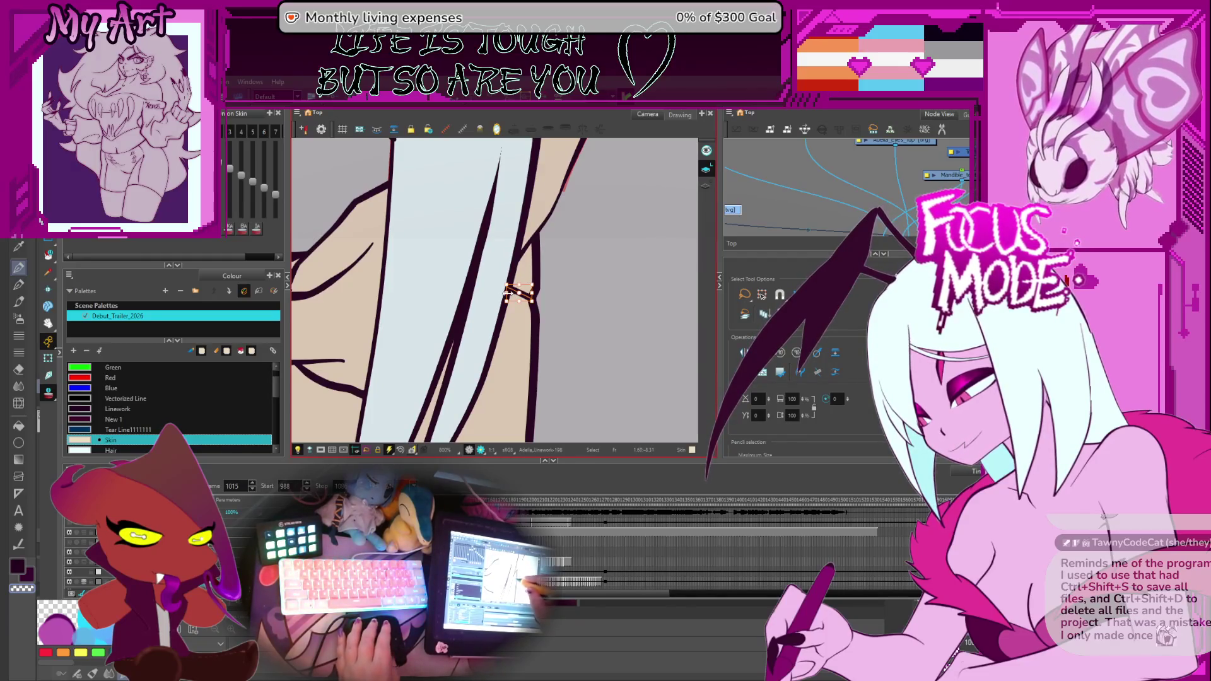
{"action": "key", "text": "Delete"}
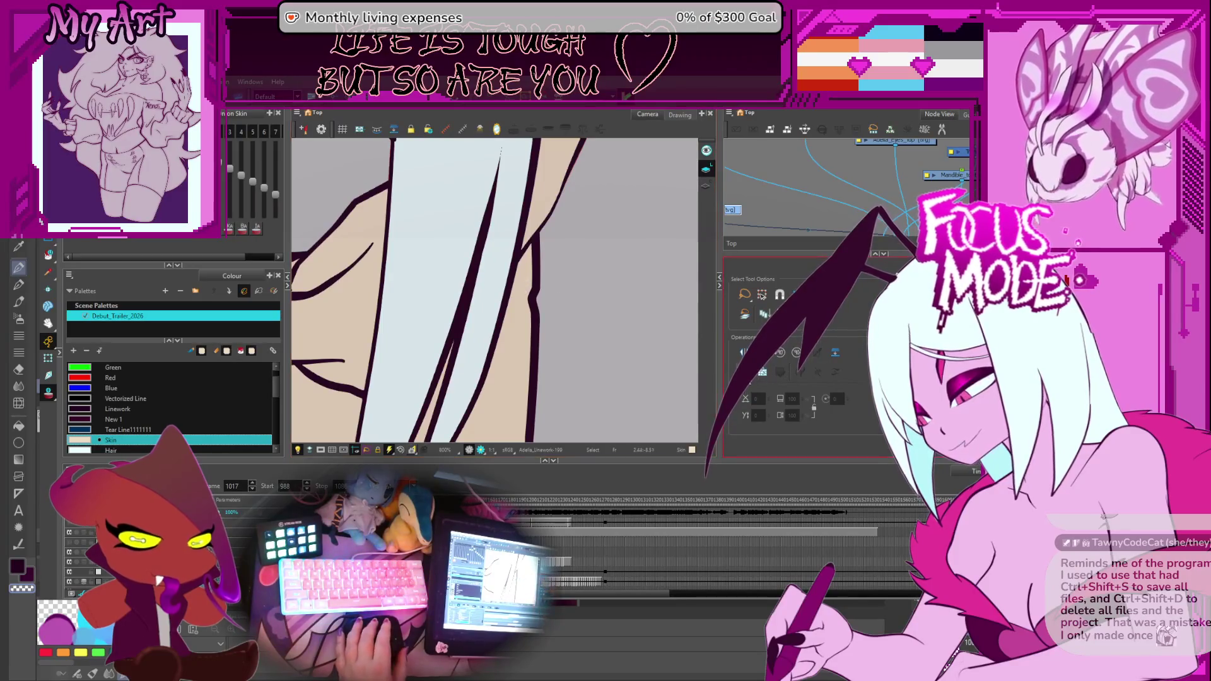
{"action": "left_click", "coordinate": [604, 294]}
{"action": "key", "text": "g"}
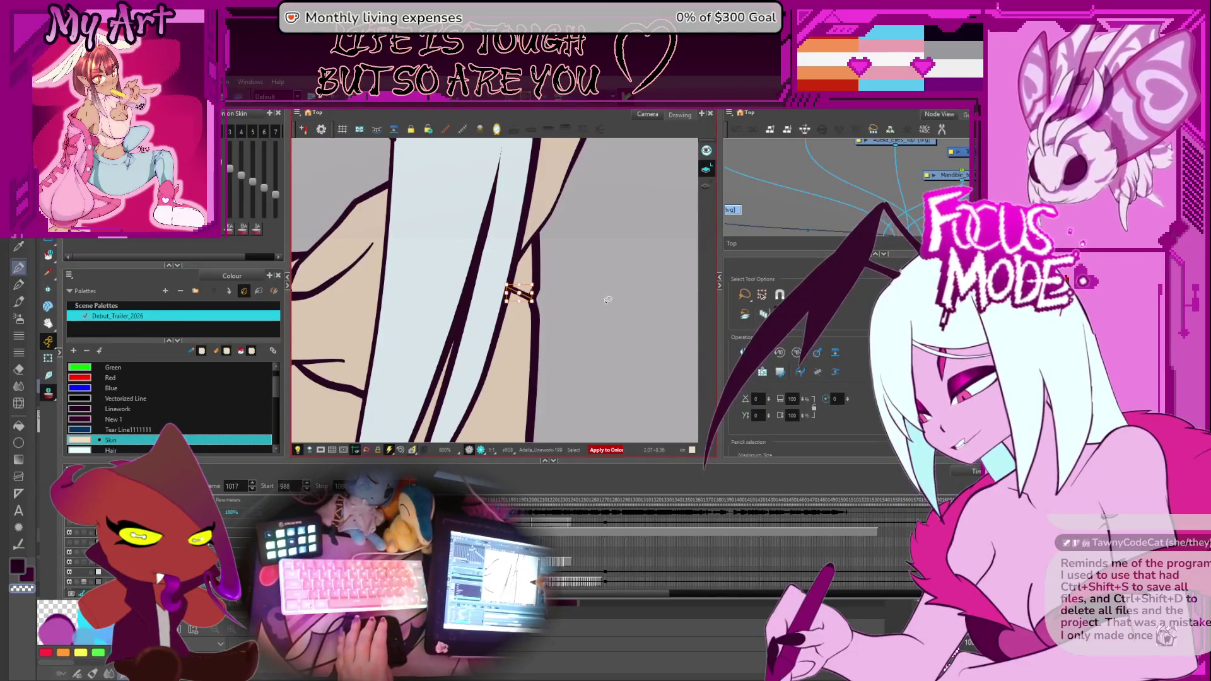
{"action": "key", "text": "g"}
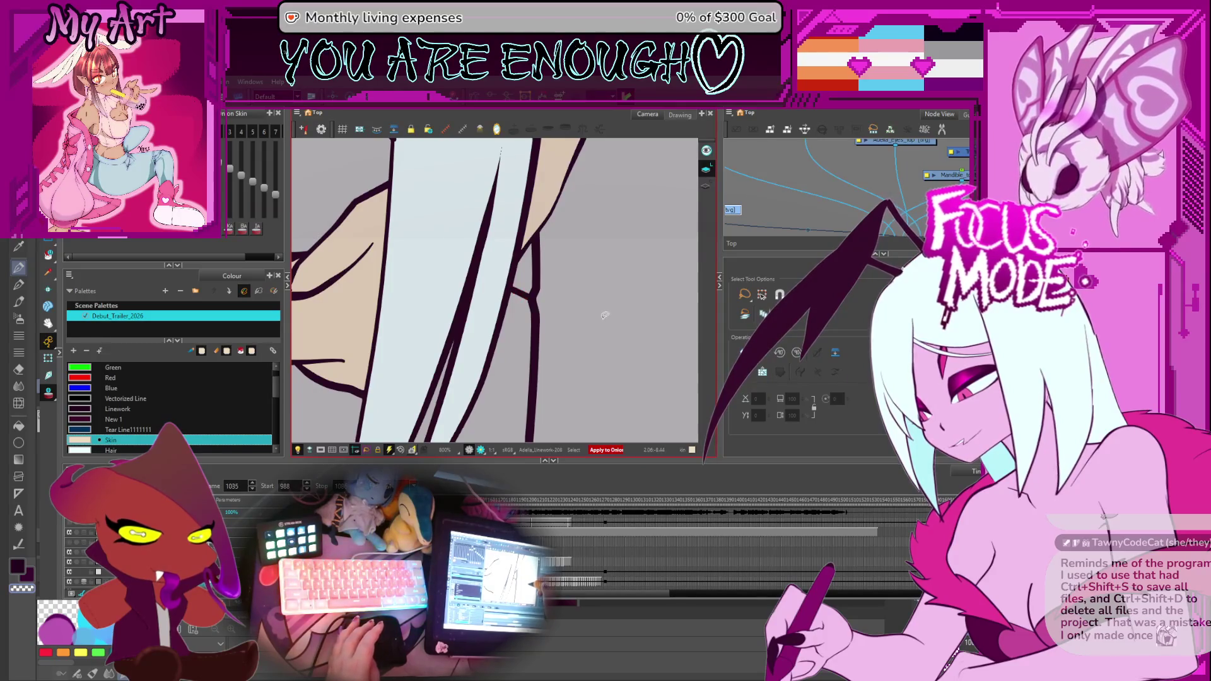
Step forward through the drawings from around frame 1052 to past frame 1069 to check them.
{"action": "key", "text": "g"}
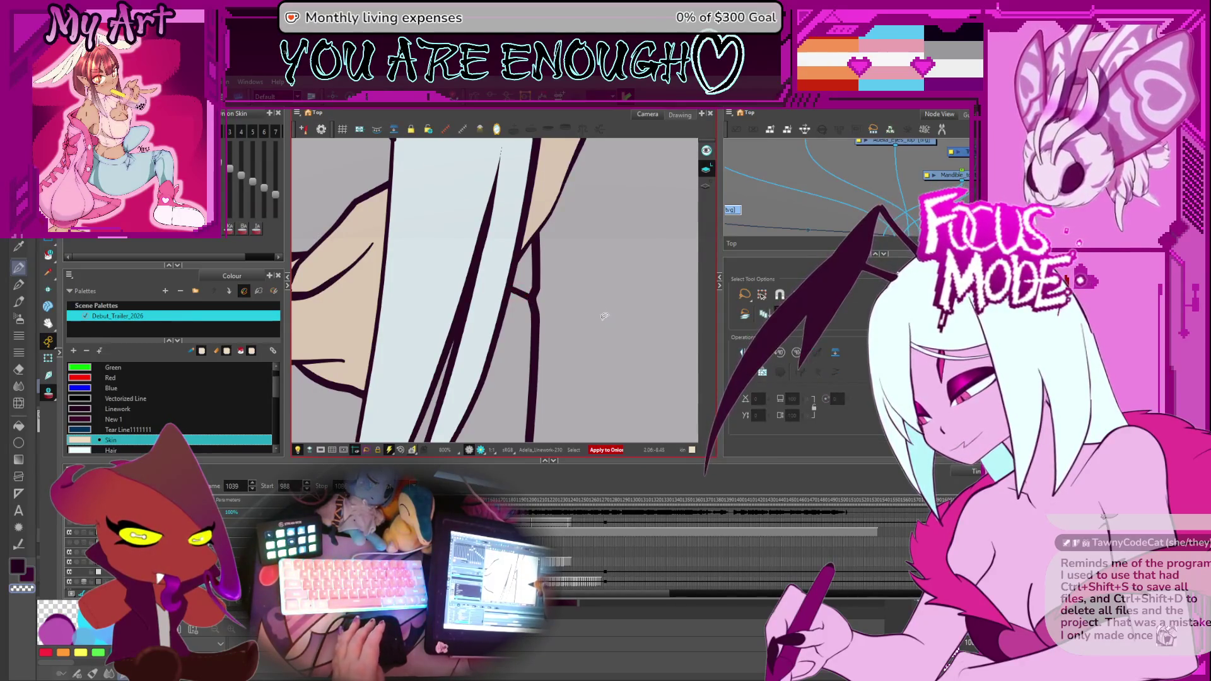
{"action": "key", "text": "g"}
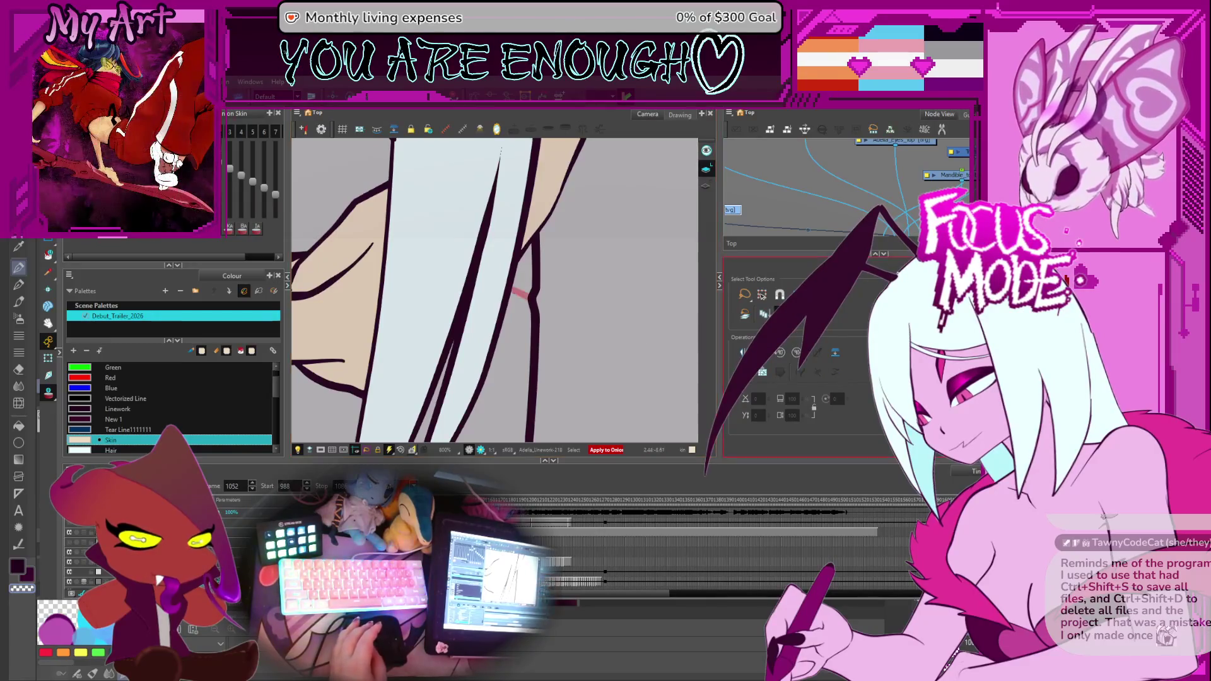
{"action": "key", "text": "g"}
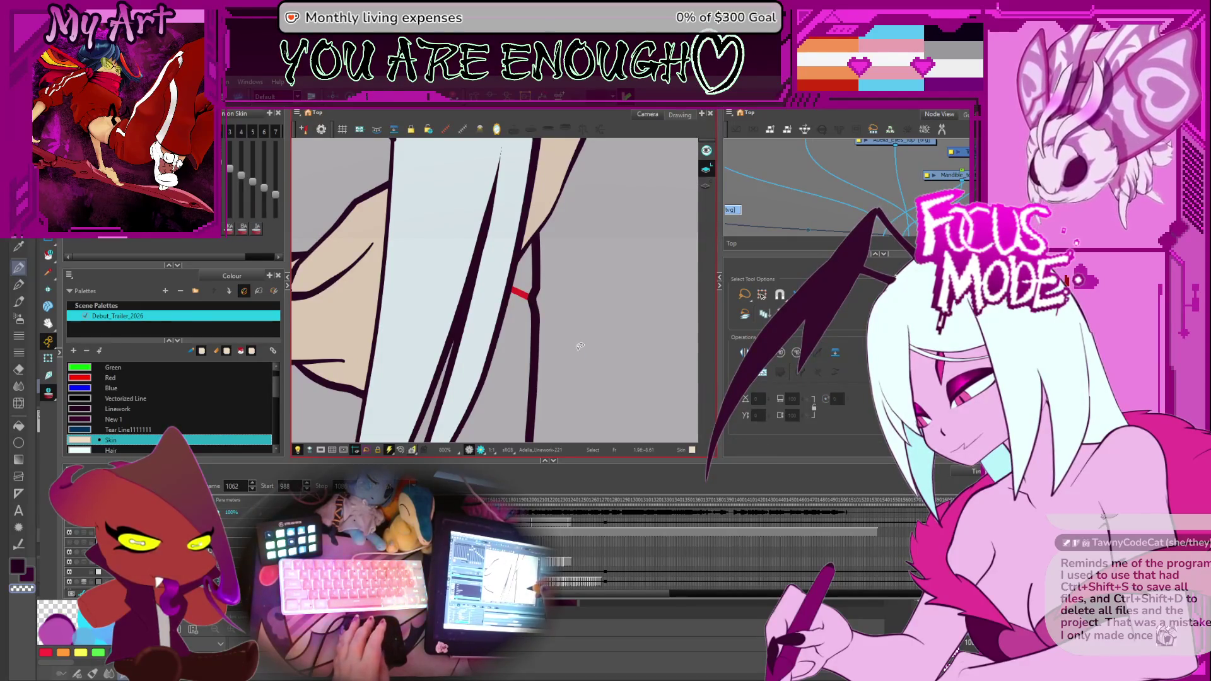
{"action": "key", "text": "g"}
{"action": "key", "text": "g"}
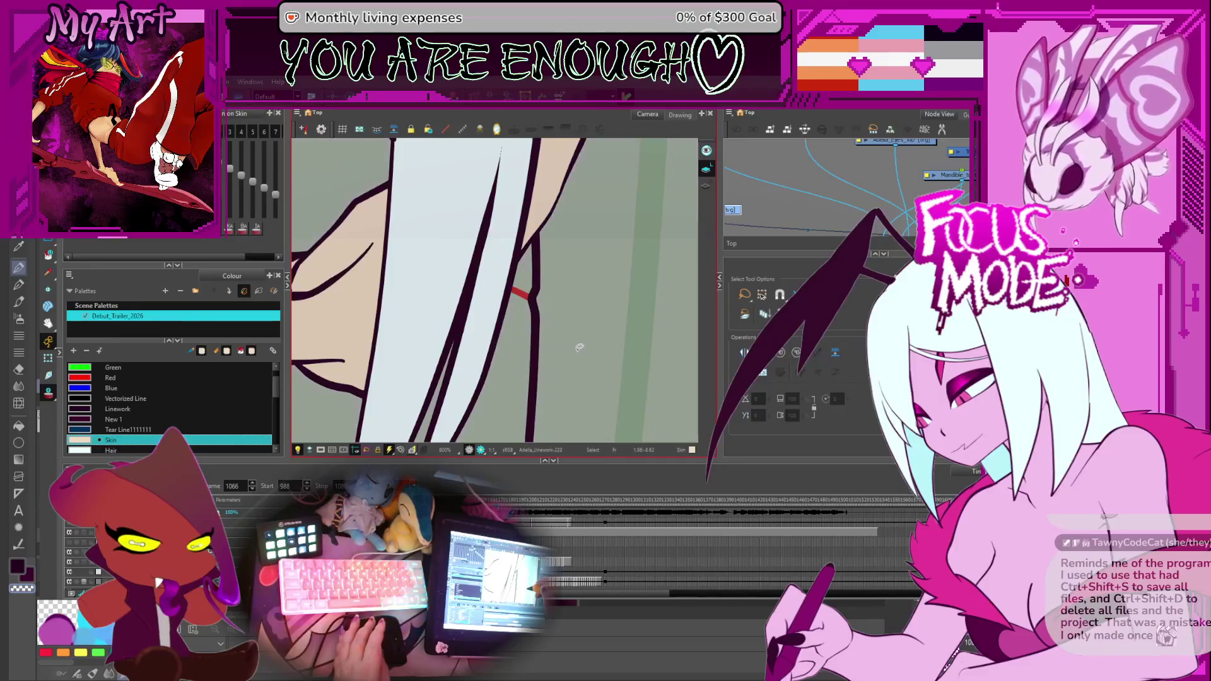
{"action": "key", "text": "g"}
{"action": "key", "text": "g"}
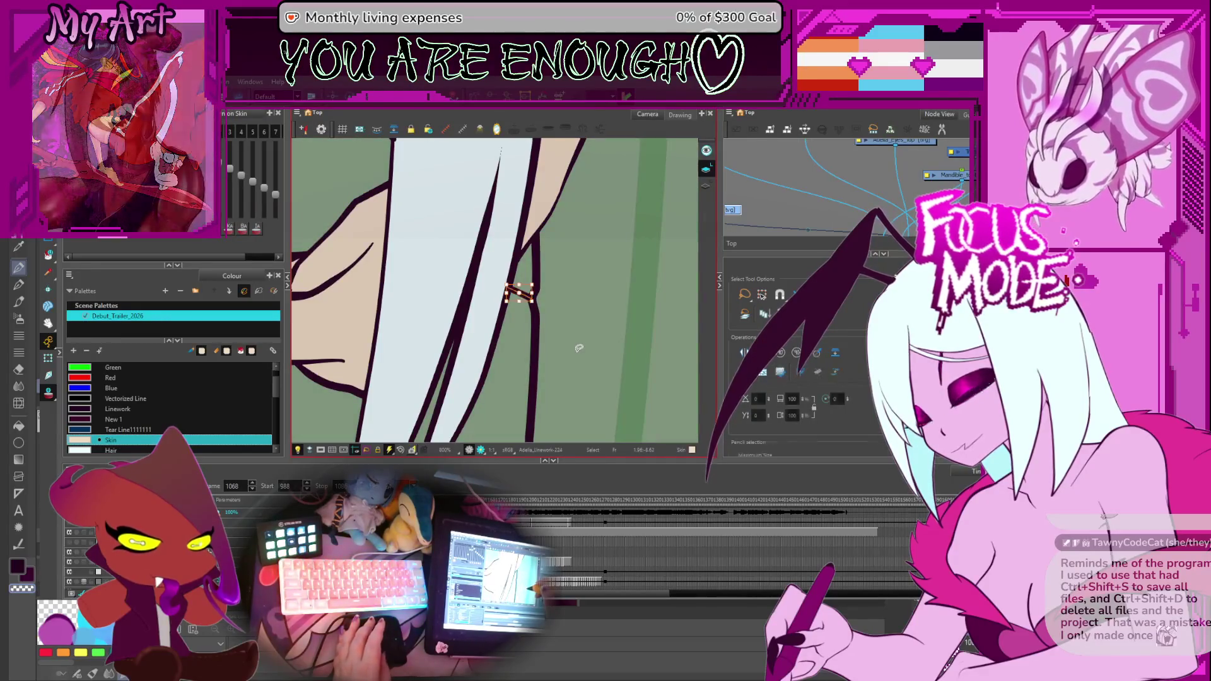
{"action": "key", "text": "g"}
{"action": "key", "text": "g"}
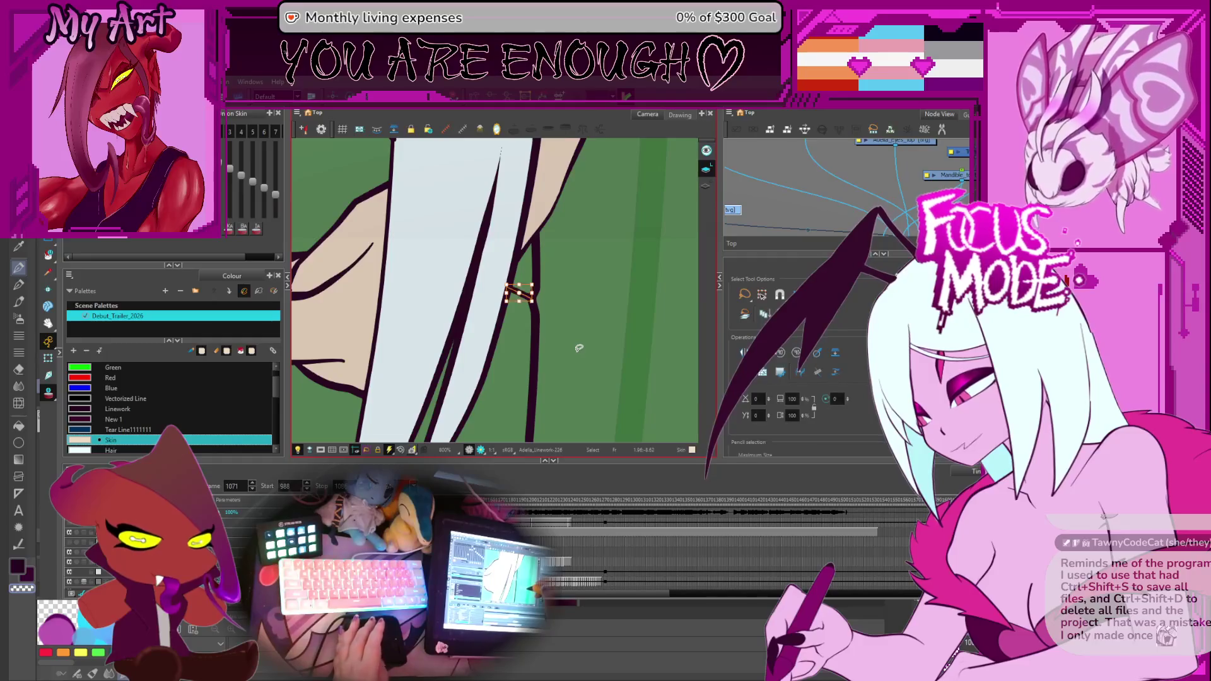
{"action": "key", "text": "g"}
{"action": "key", "text": "g"}
{"action": "key", "text": "g"}
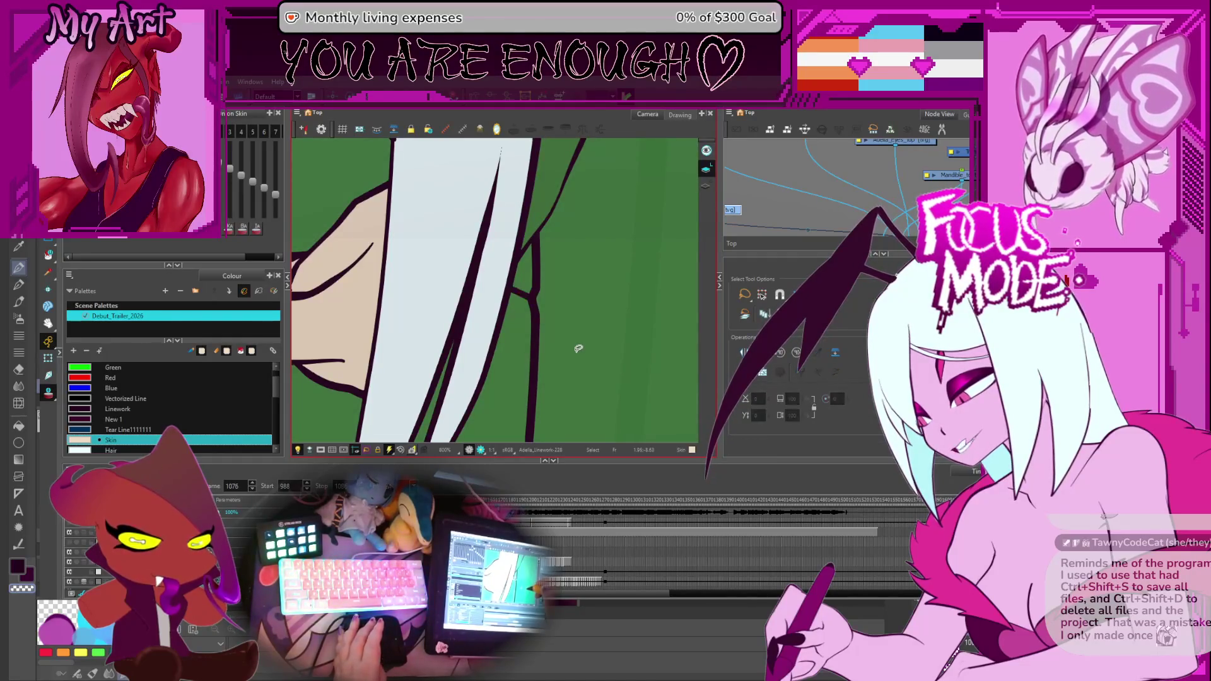
{"action": "key", "text": "g"}
{"action": "key", "text": "g"}
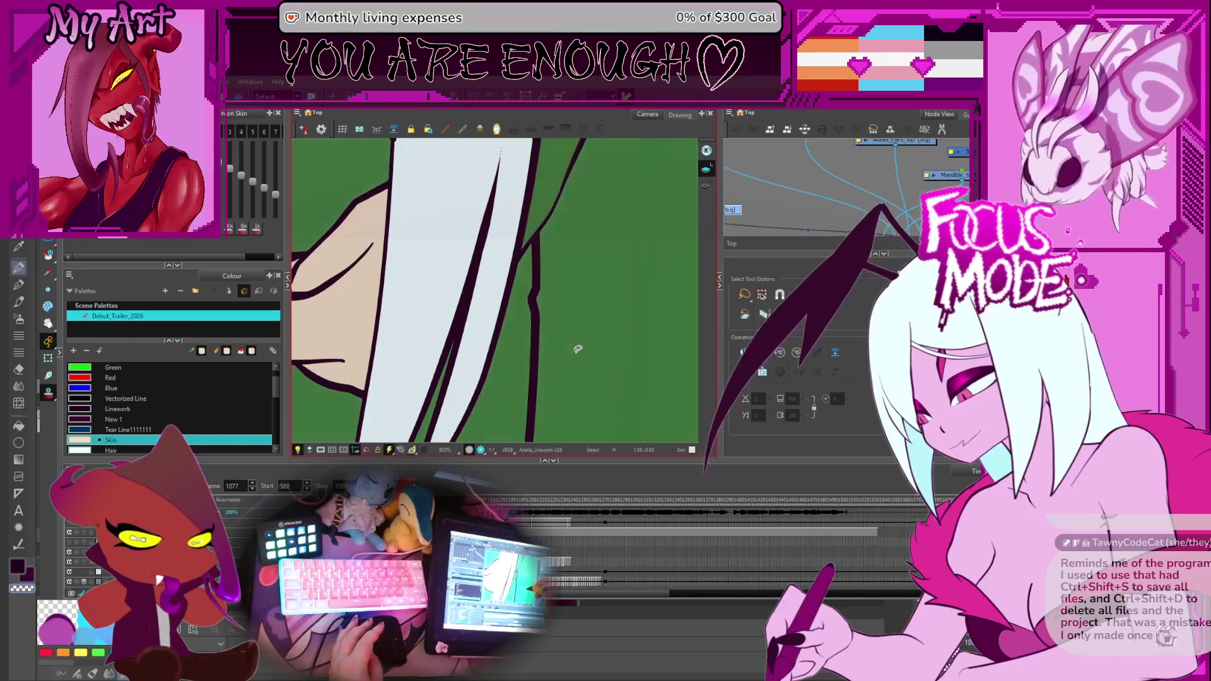
Step back through earlier drawings to frame 1046 with the pale hair over the shoulder.
{"action": "key", "text": "comma"}
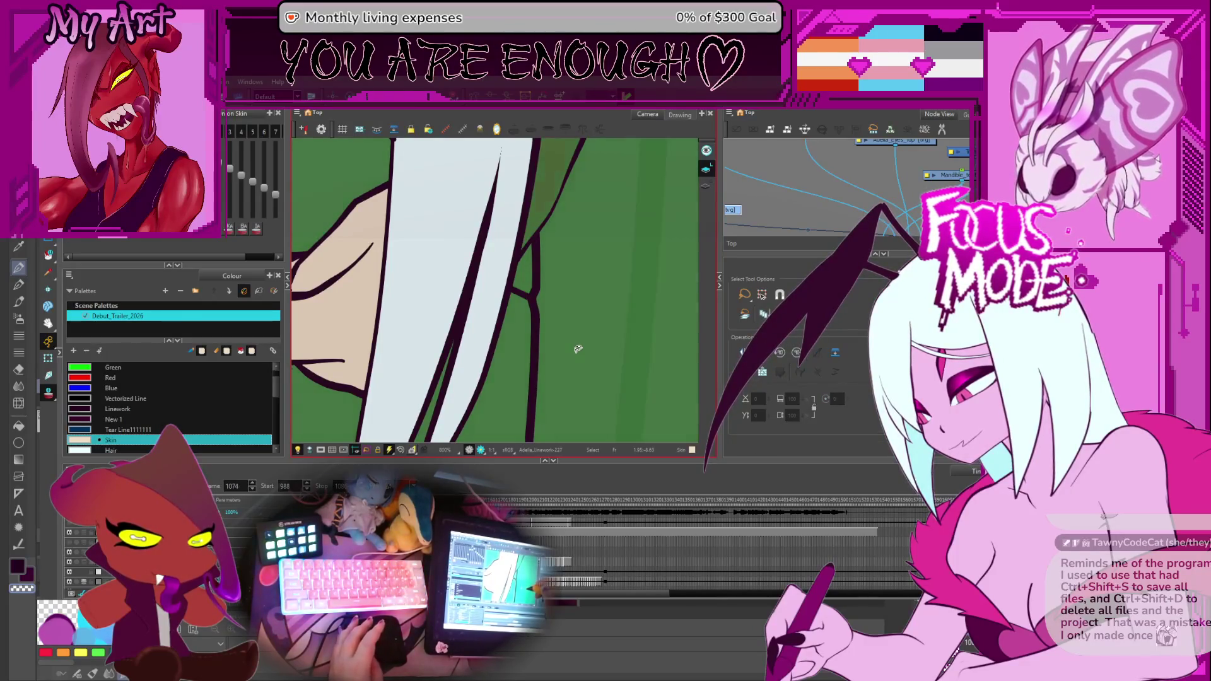
{"action": "key", "text": "f"}
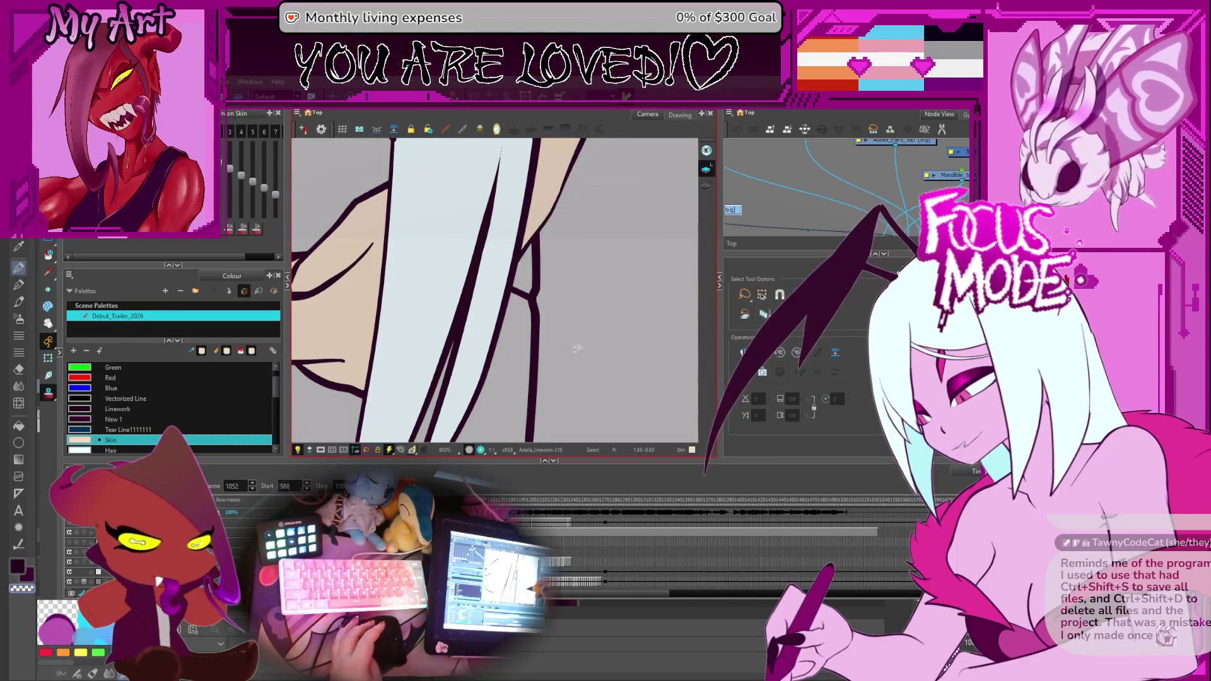
{"action": "key", "text": "f"}
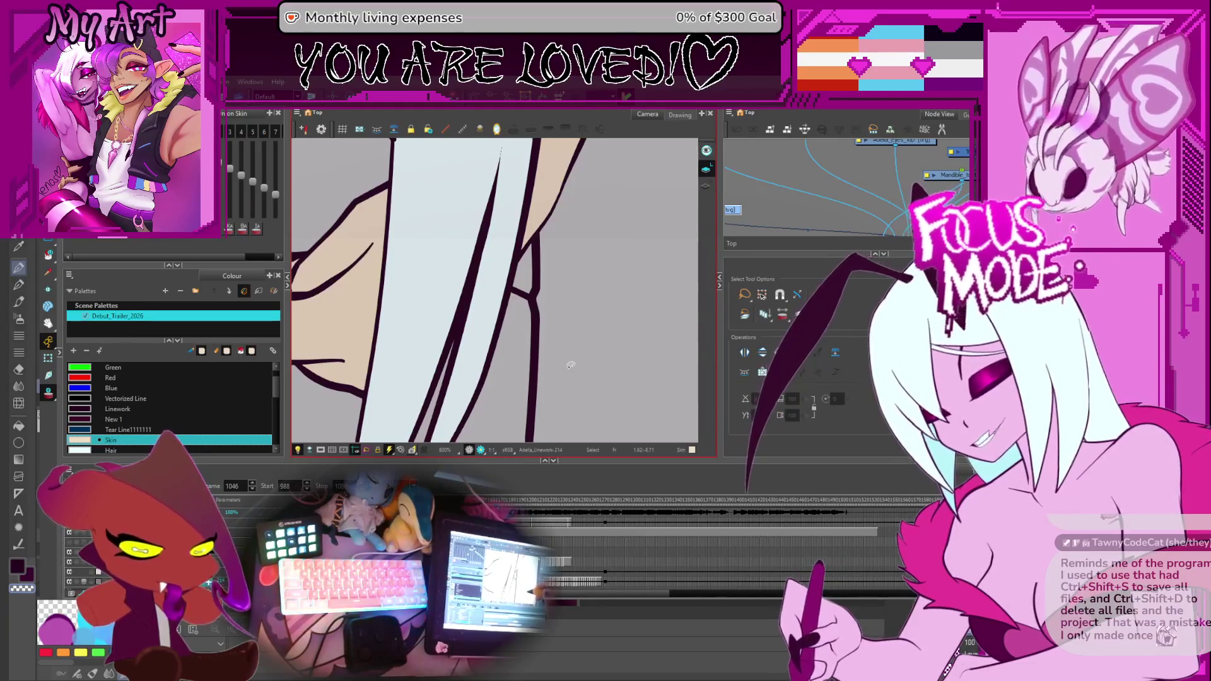
{"action": "key", "text": "f"}
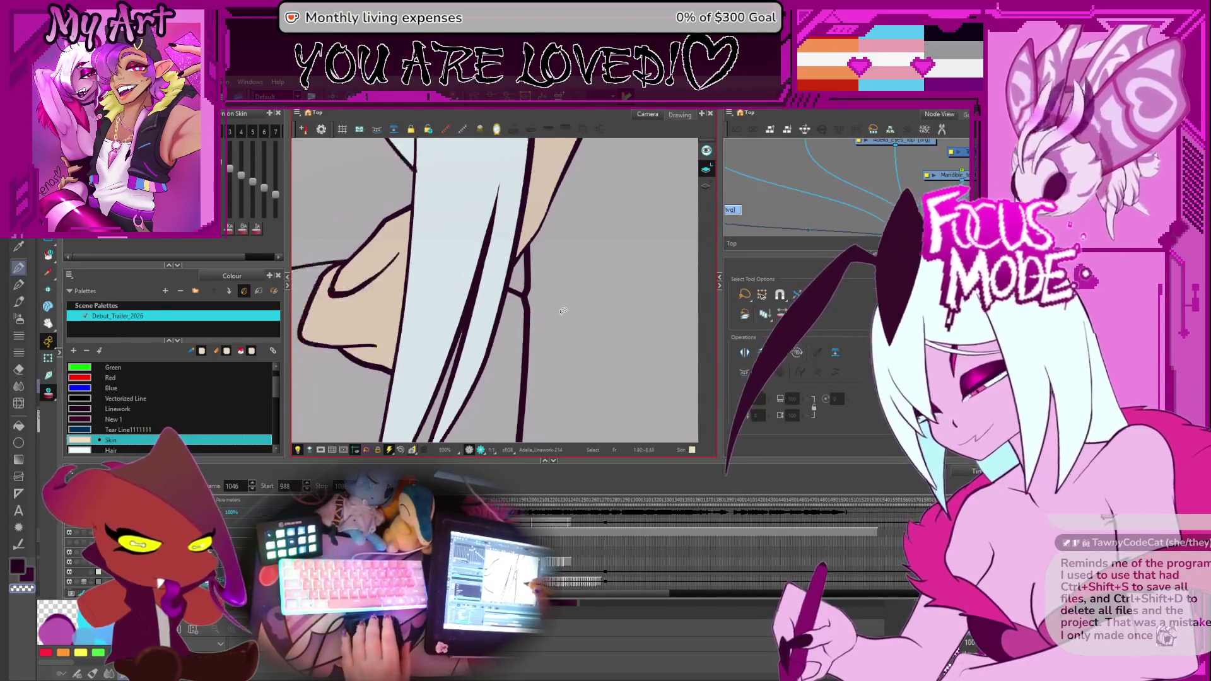
{"action": "key", "text": "f"}
{"action": "key", "text": "f"}
{"action": "key", "text": "f"}
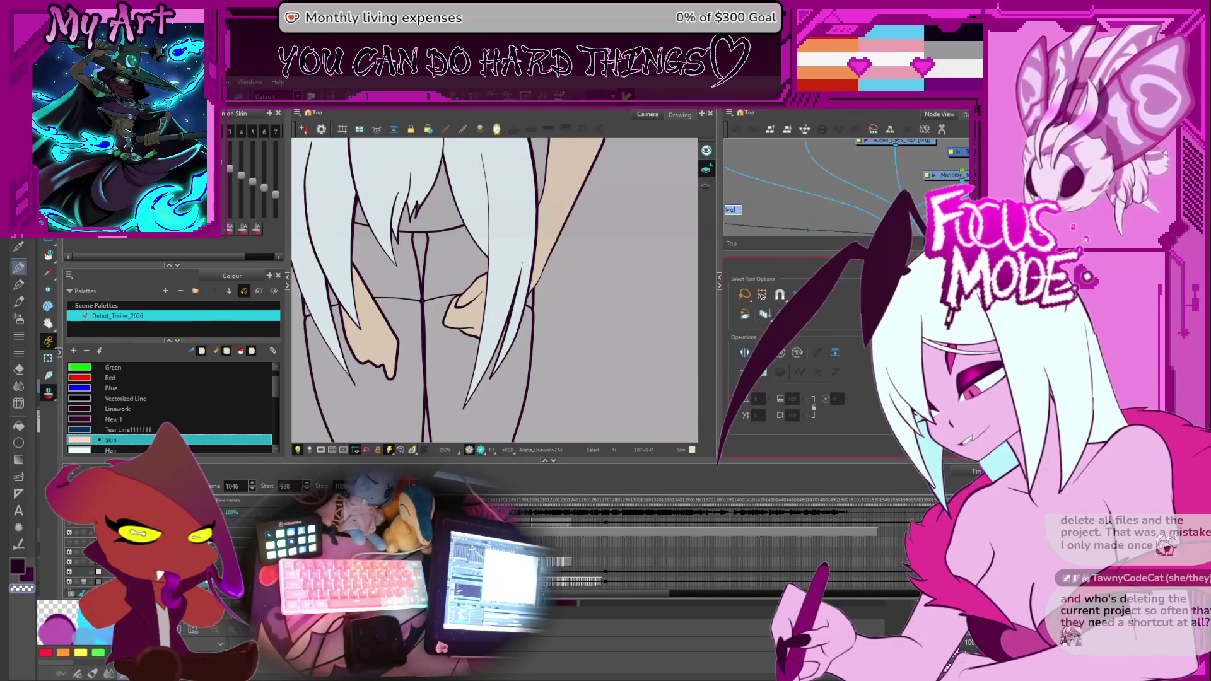
Zoom in on the chest area and trace a closing line along the skin shape's edge.
{"action": "key", "text": "1"}
{"action": "key", "text": "2"}
{"action": "key", "text": "2"}
{"action": "key", "text": "2"}
{"action": "key", "text": "1"}
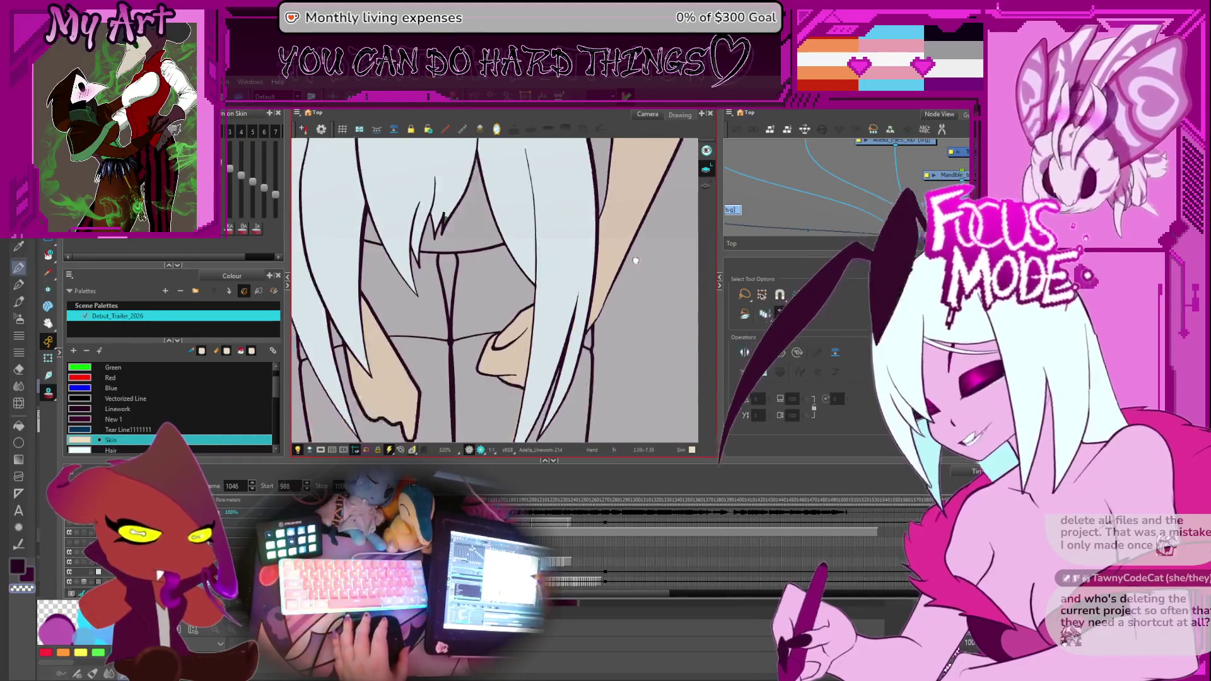
{"action": "left_click_drag", "start_coordinate": [538, 299], "coordinate": [617, 353]}
{"action": "key", "text": "1"}
{"action": "key", "text": "1"}
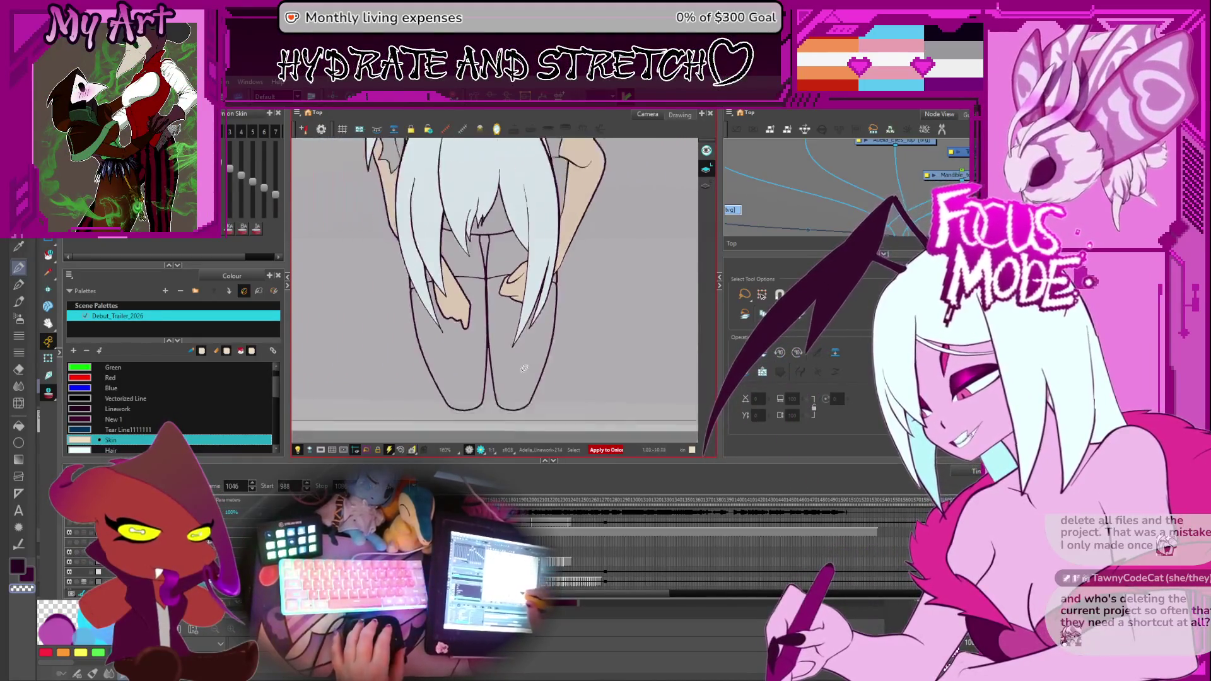
{"action": "key", "text": "2"}
{"action": "key", "text": "2"}
{"action": "left_click_drag", "start_coordinate": [530, 253], "coordinate": [564, 318]}
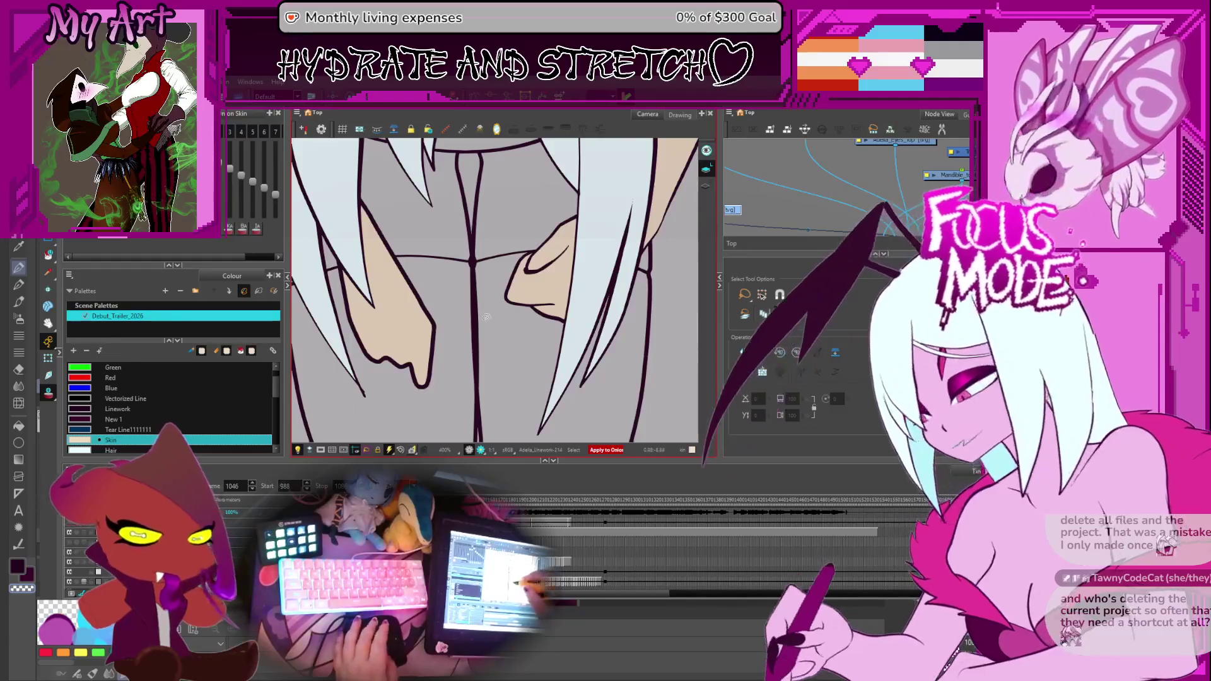
Fill the chin gap, neck side and remaining chest area with the Skin colour.
{"action": "key", "text": "alt+b"}
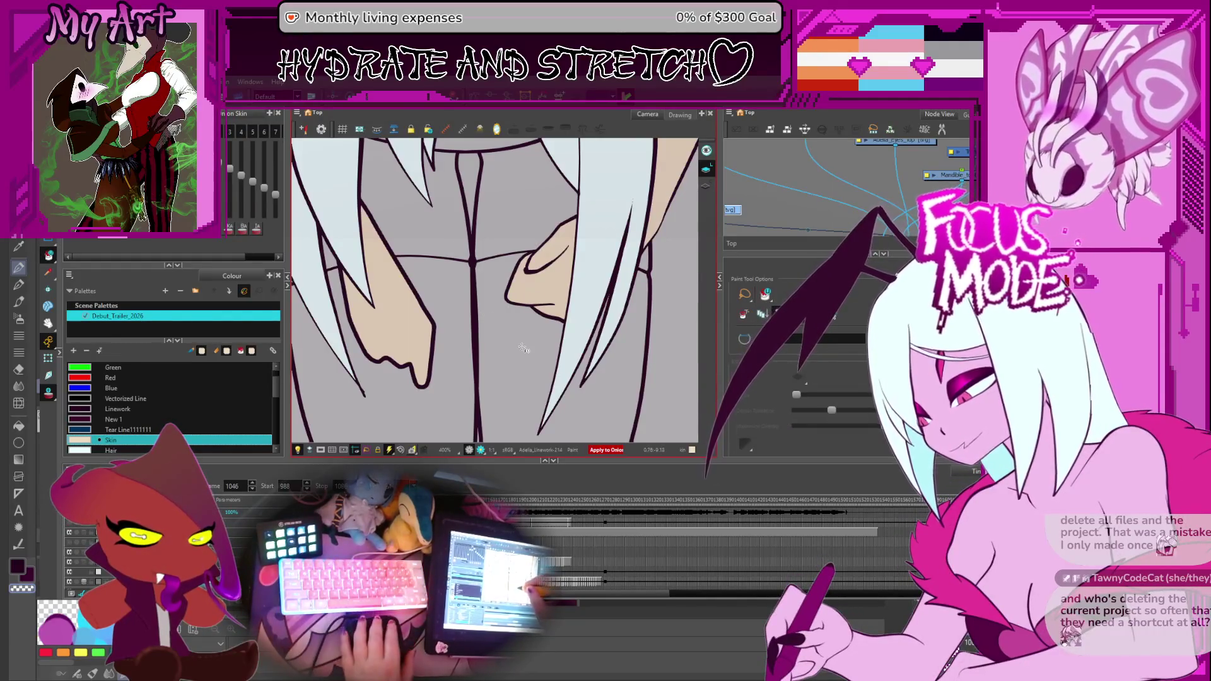
{"action": "left_click", "coordinate": [515, 318]}
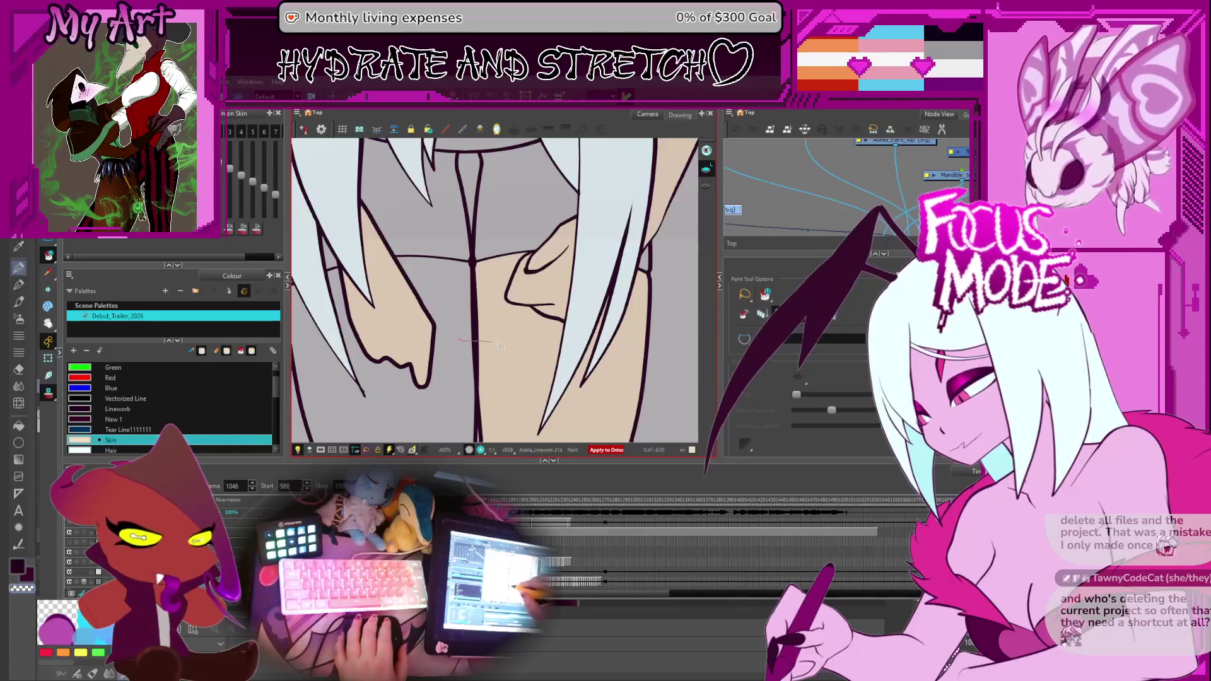
{"action": "left_click", "coordinate": [492, 343]}
{"action": "left_click_drag", "start_coordinate": [465, 389], "coordinate": [508, 342]}
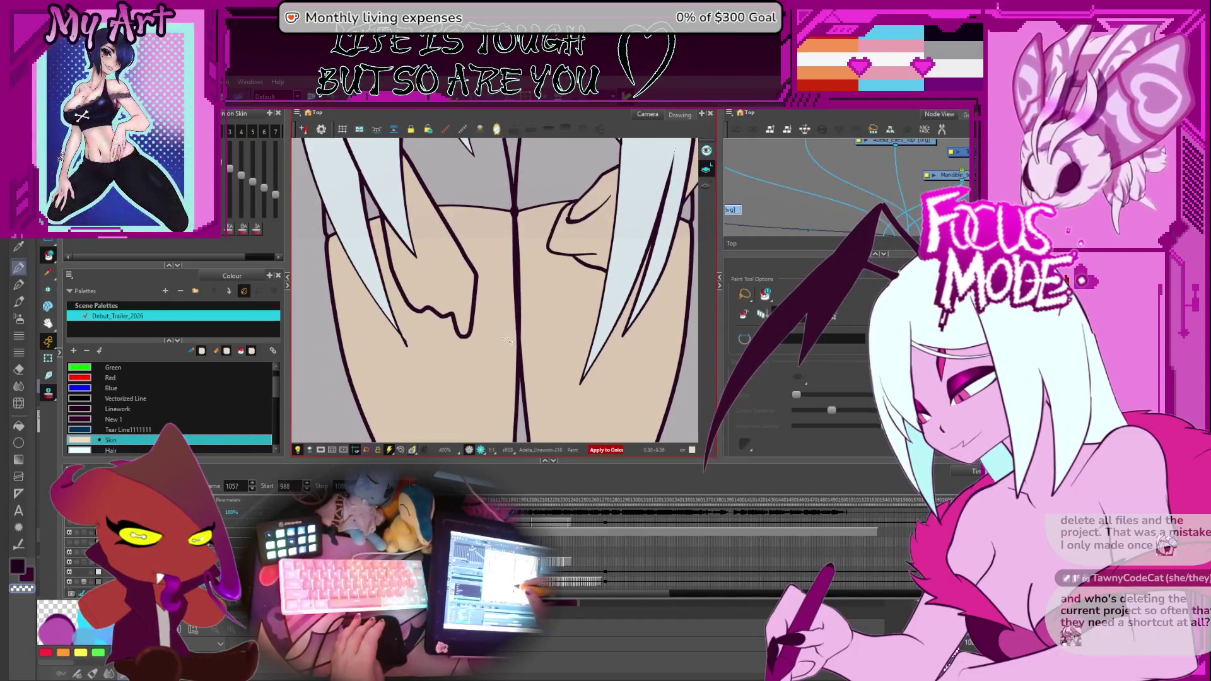
{"action": "key", "text": "period"}
{"action": "key", "text": "period"}
{"action": "key", "text": "period"}
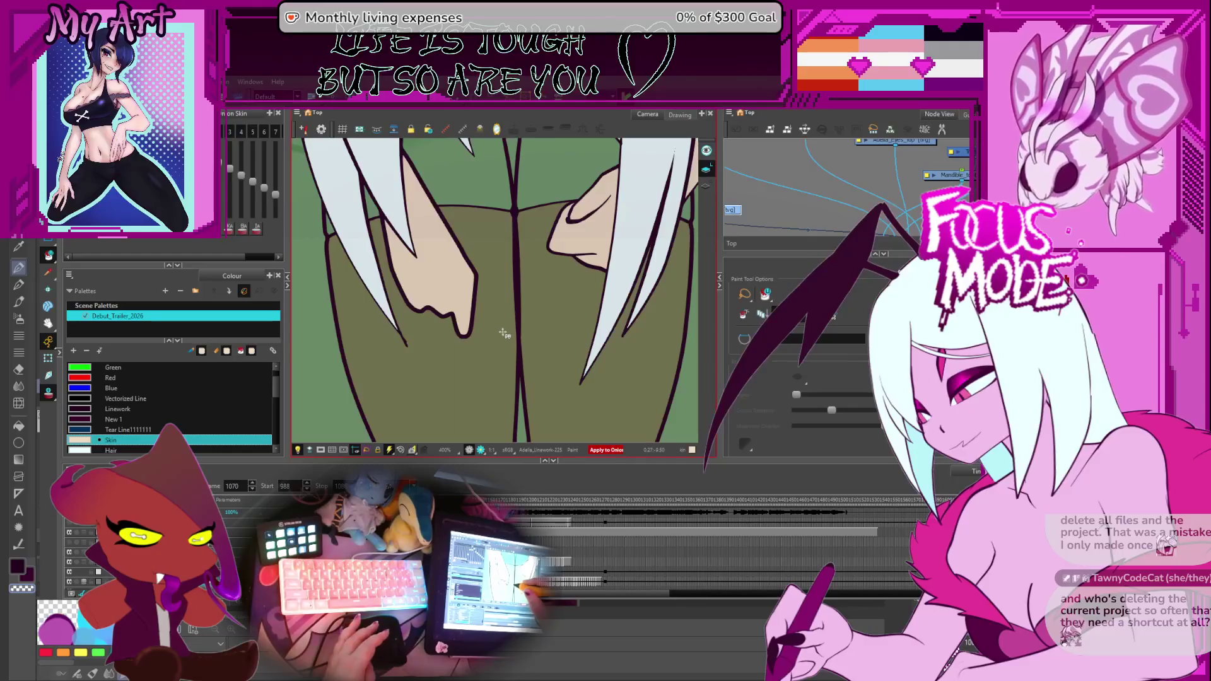
{"action": "key", "text": "period"}
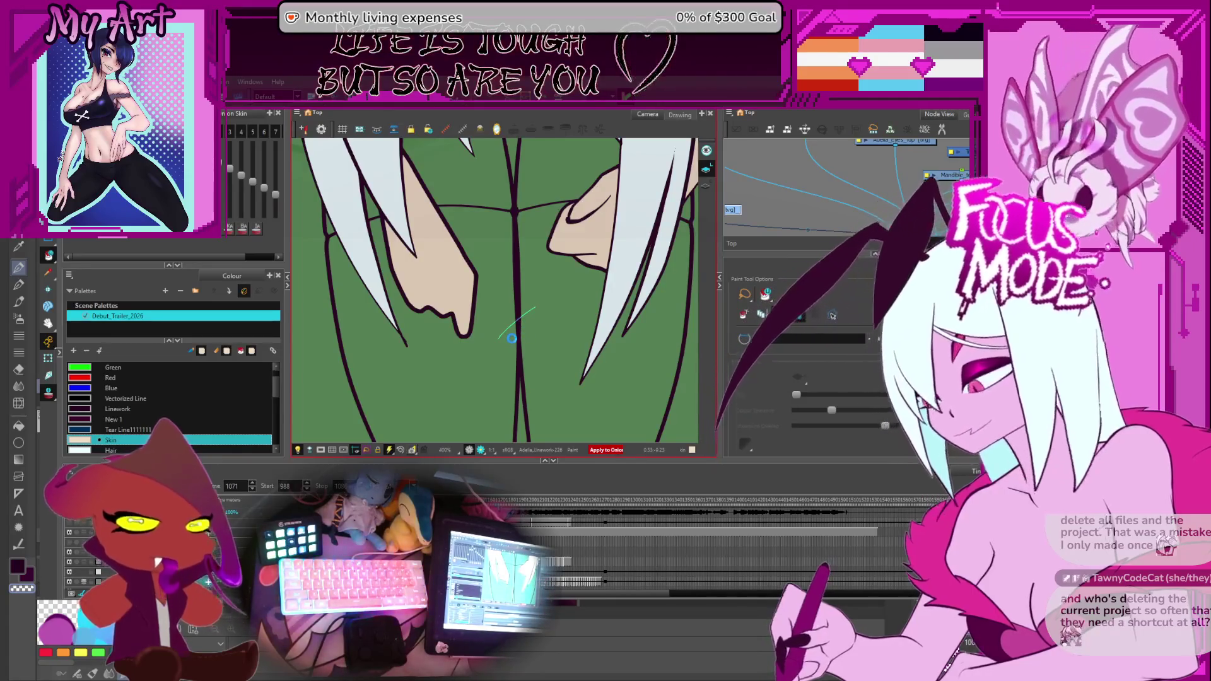
Try a skin fill on the green chest of a later drawing, undo it, and step back to earlier drawings.
{"action": "left_click", "coordinate": [513, 341]}
{"action": "key", "text": "alt+s"}
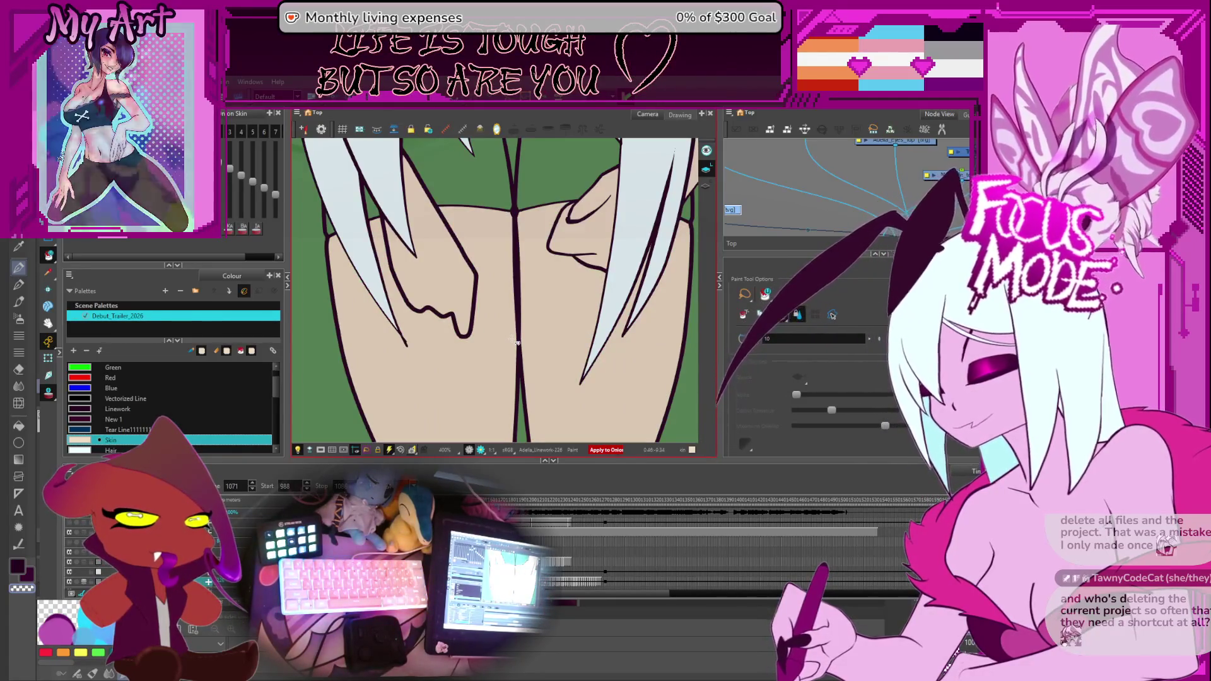
{"action": "key", "text": "ctrl+z"}
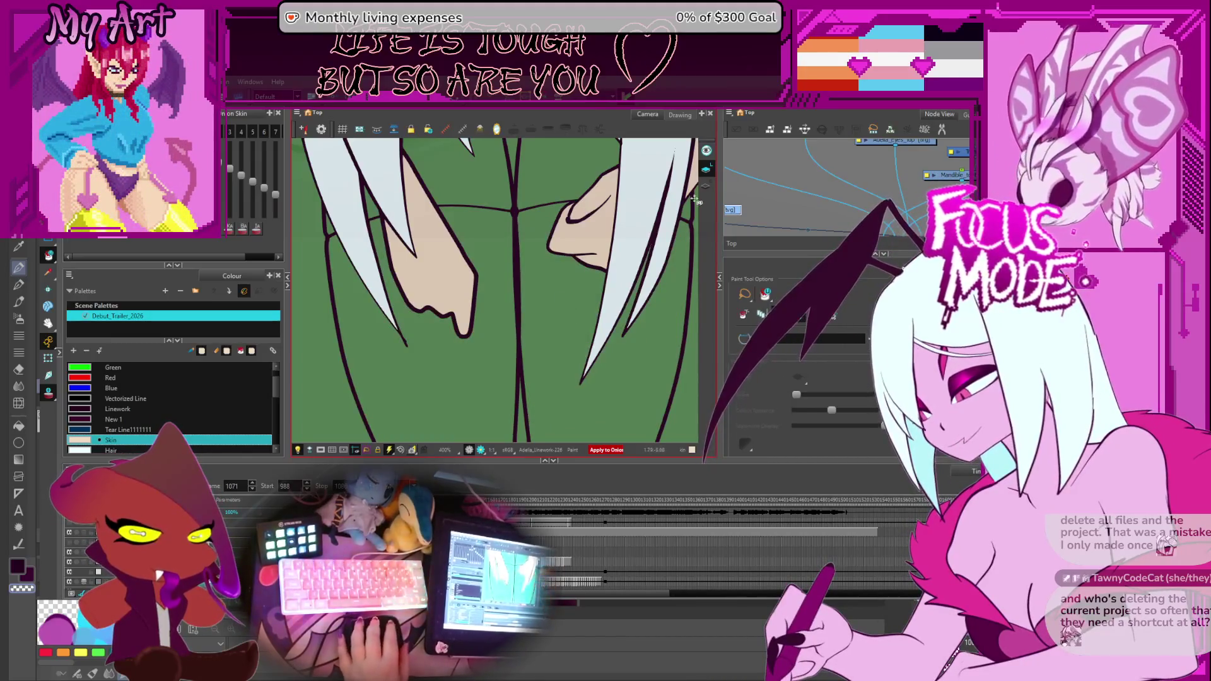
{"action": "left_click", "coordinate": [530, 311]}
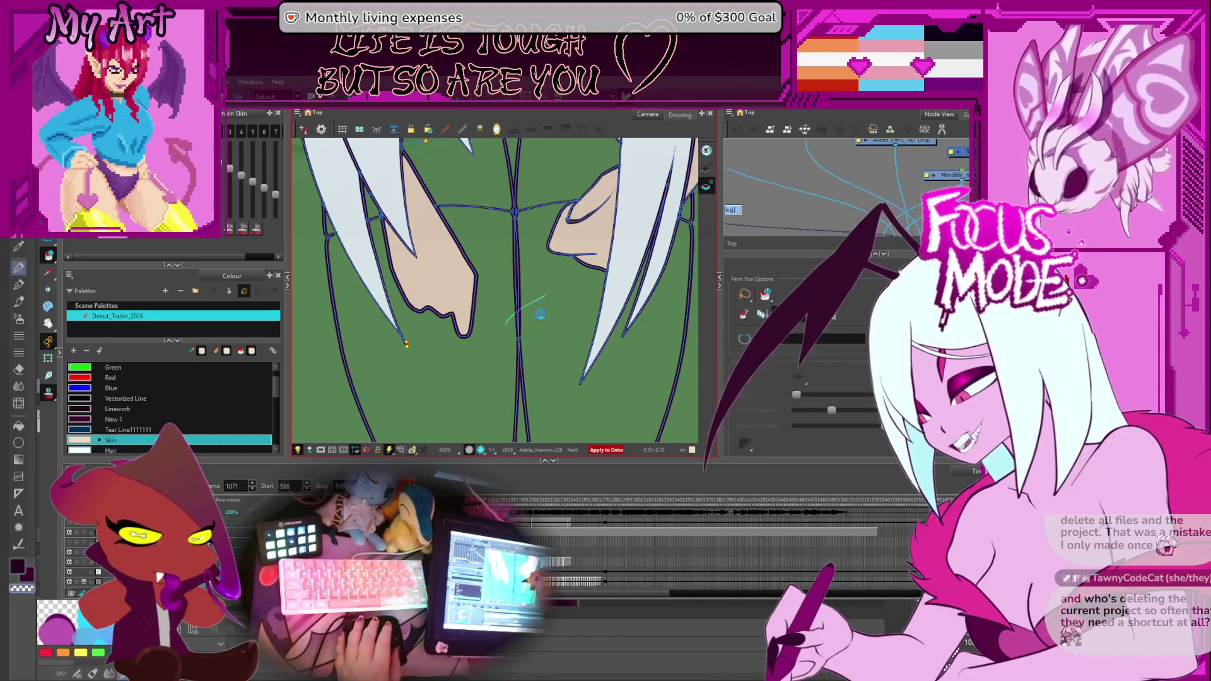
{"action": "key", "text": "period"}
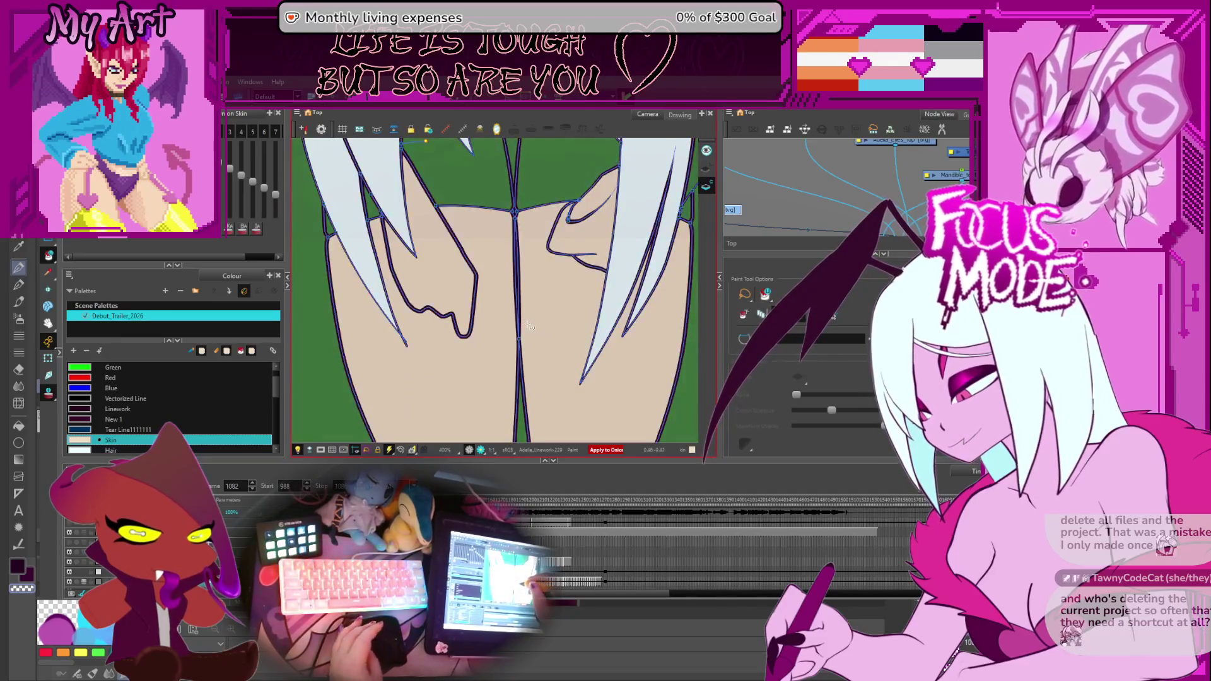
{"action": "key", "text": "period"}
{"action": "key", "text": "comma"}
{"action": "key", "text": "comma"}
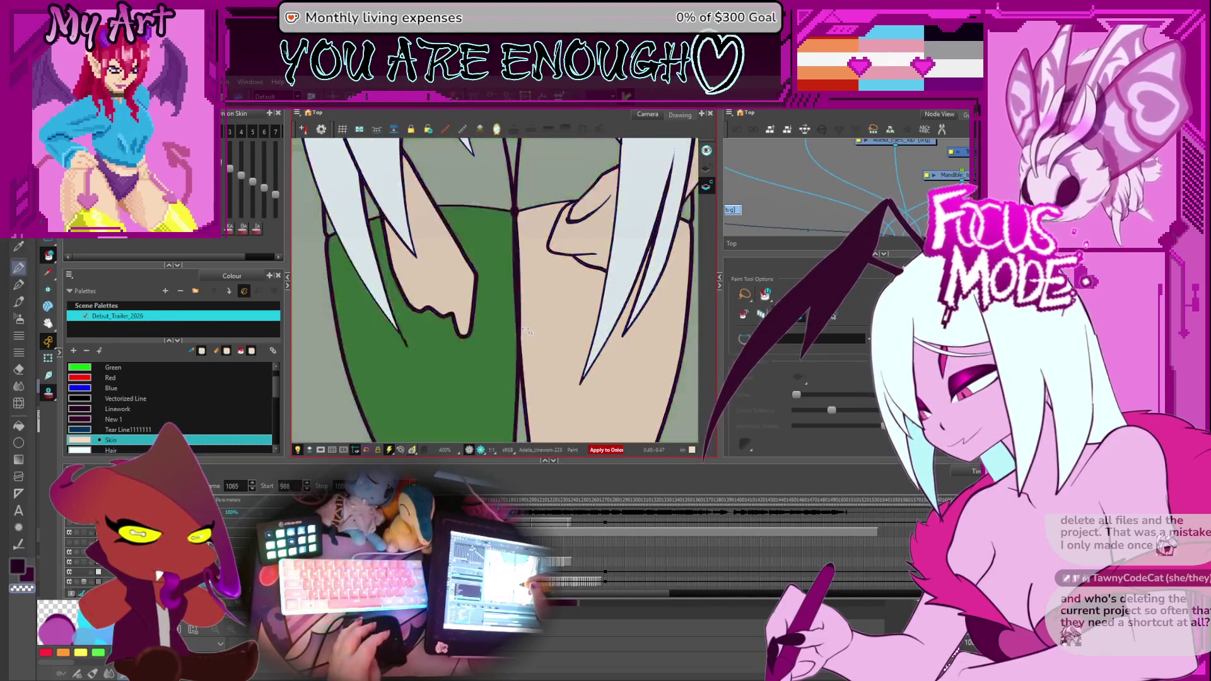
{"action": "key", "text": "comma"}
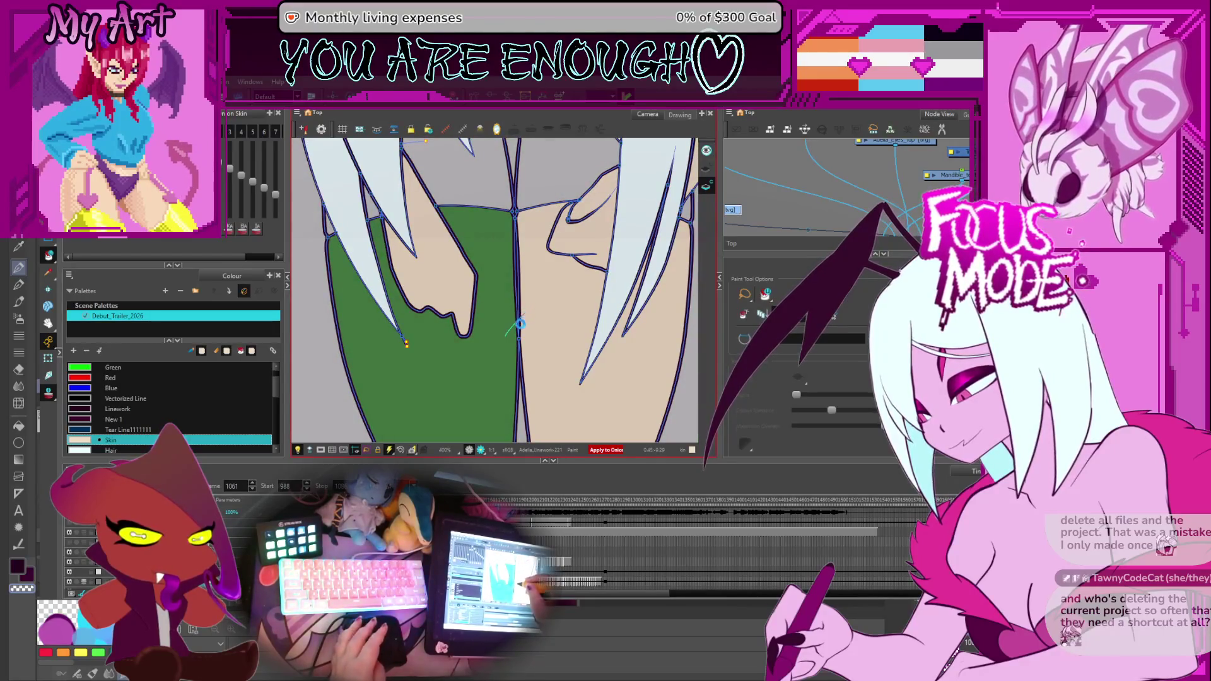
{"action": "key", "text": "comma"}
{"action": "key", "text": "comma"}
{"action": "key", "text": "comma"}
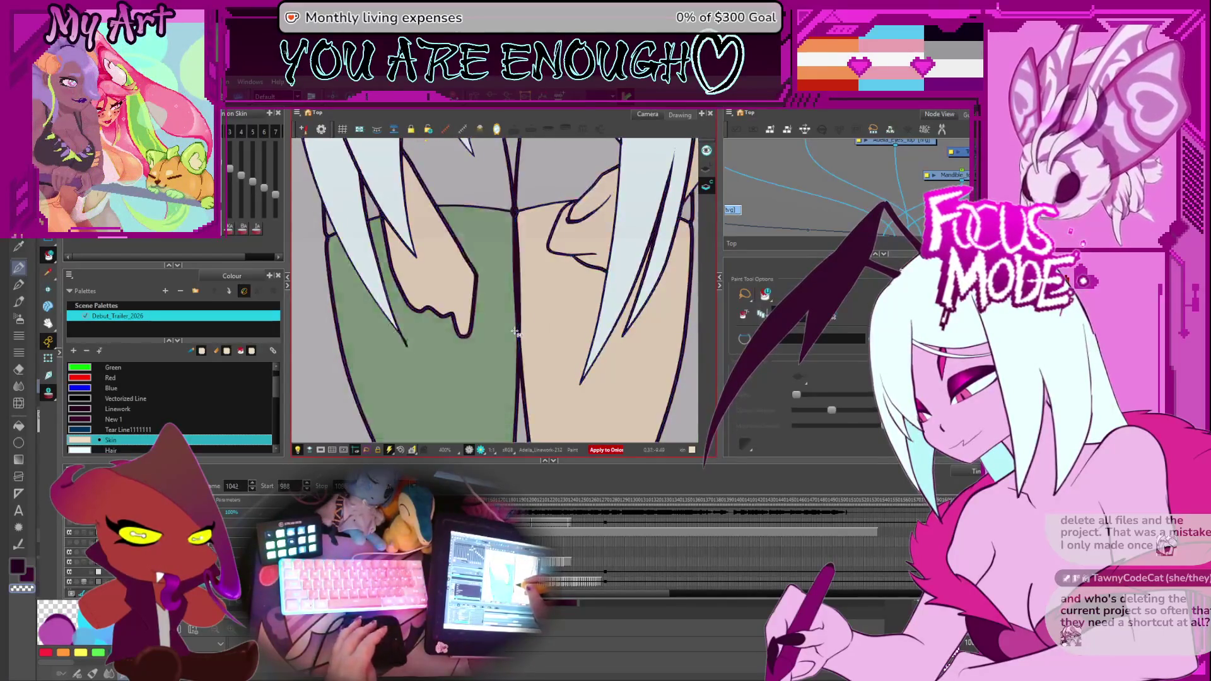
{"action": "key", "text": "comma"}
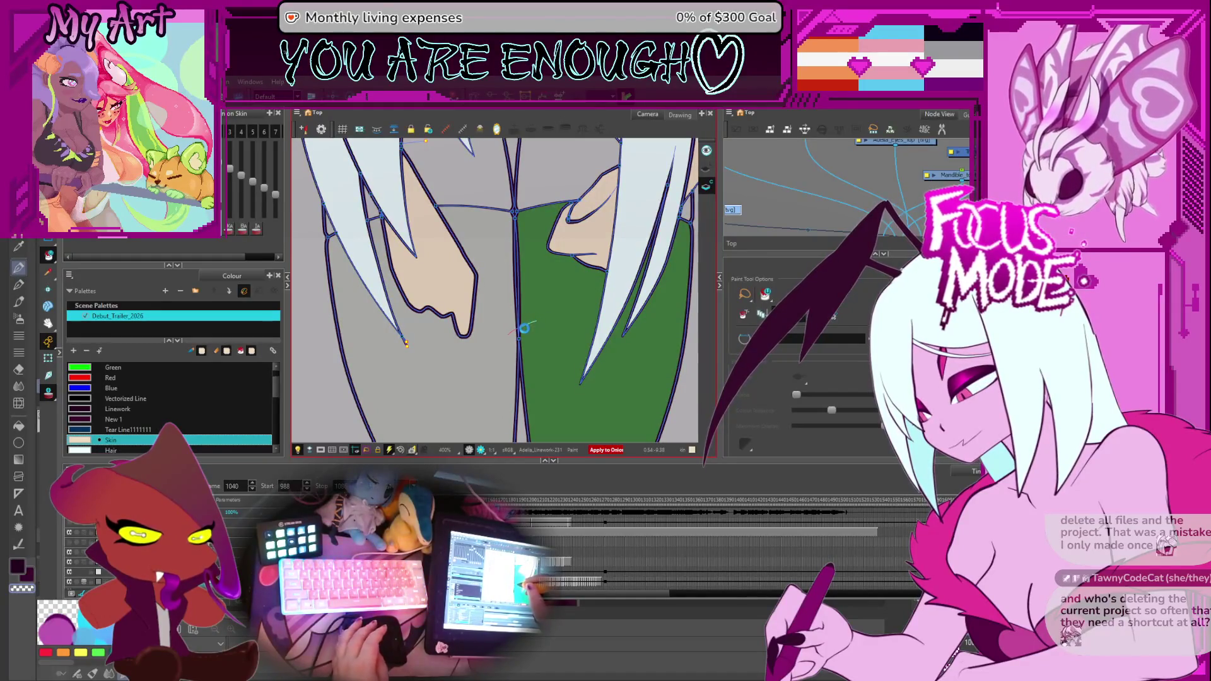
Fill both sides of the chest with Skin colour and flip between neighbouring drawings to compare.
{"action": "left_click_drag", "start_coordinate": [525, 327], "coordinate": [525, 335]}
{"action": "key", "text": "period"}
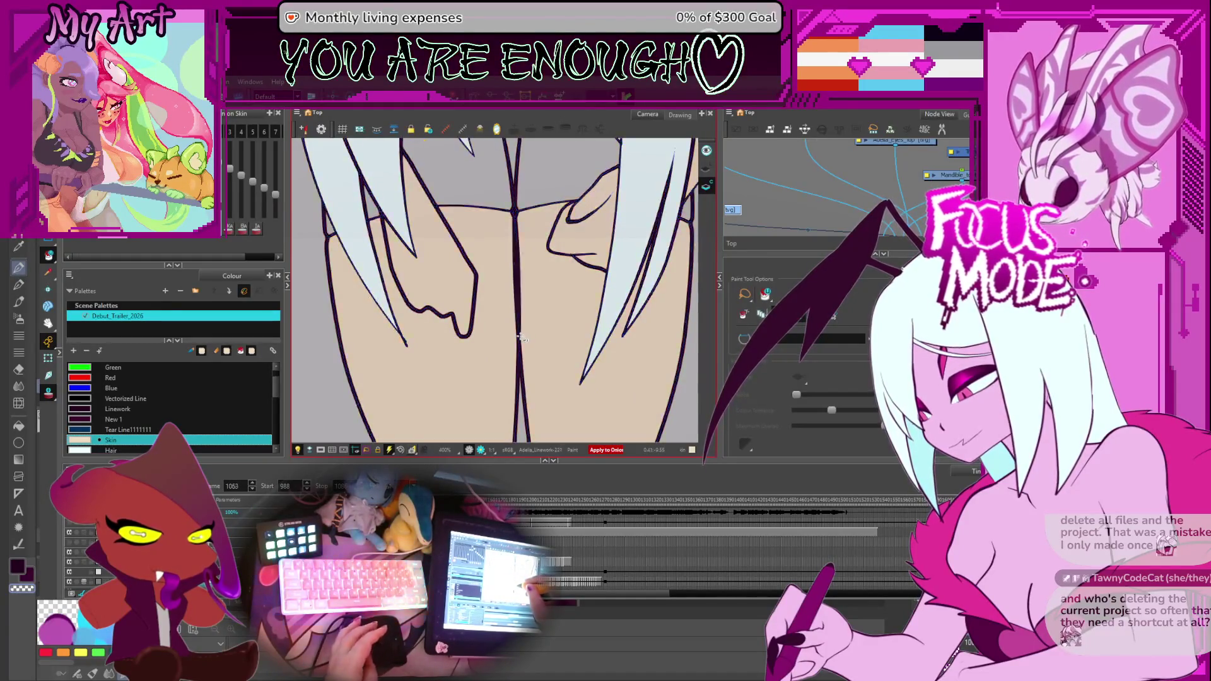
{"action": "key", "text": "period"}
{"action": "key", "text": "period"}
{"action": "key", "text": "period"}
{"action": "key", "text": "comma"}
{"action": "key", "text": "comma"}
{"action": "key", "text": "period"}
{"action": "key", "text": "period"}
{"action": "key", "text": "period"}
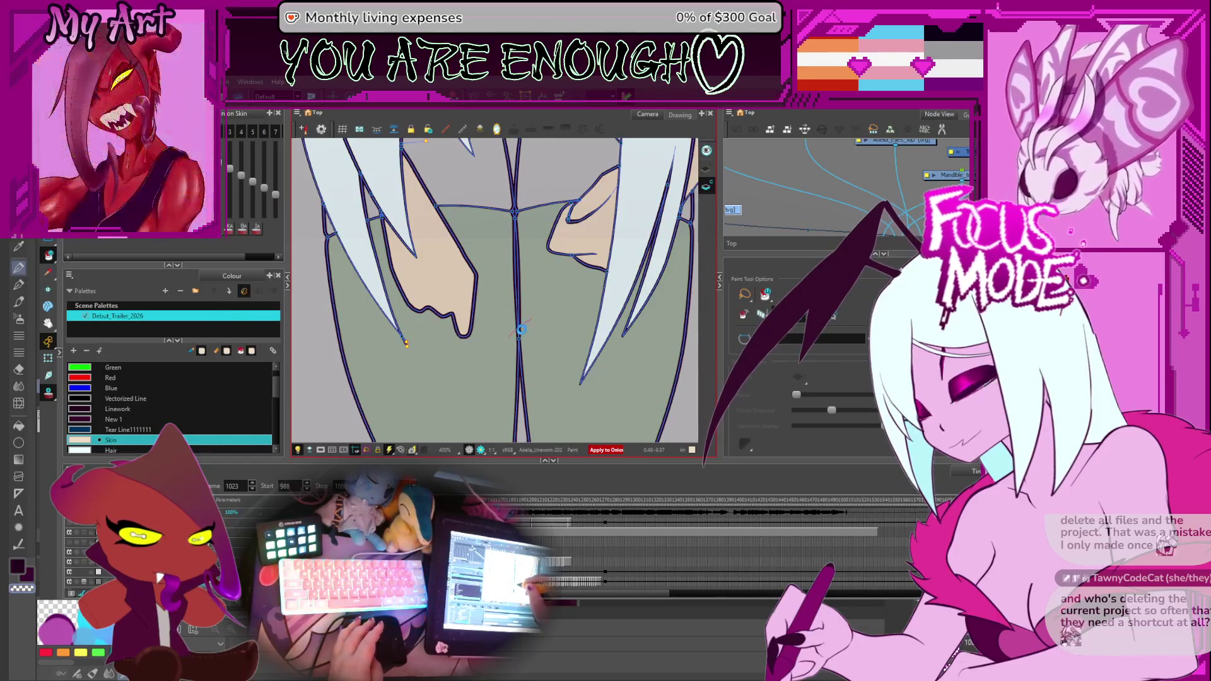
{"action": "key", "text": "period"}
{"action": "key", "text": "period"}
{"action": "key", "text": "period"}
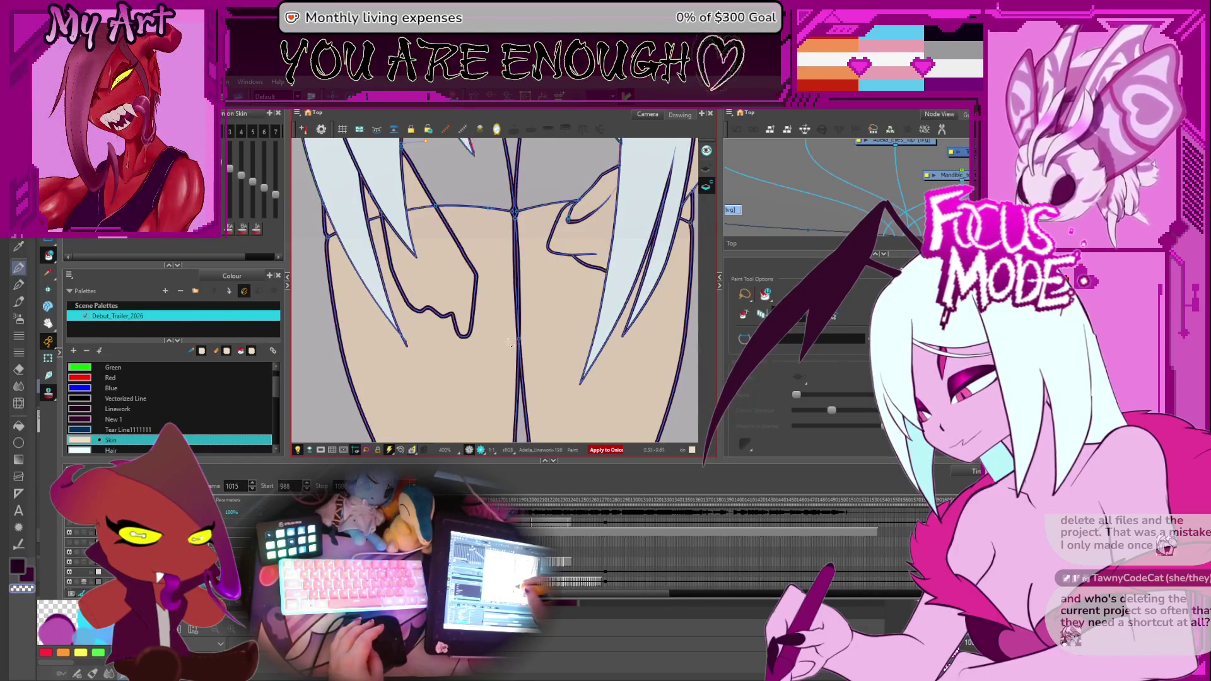
{"action": "key", "text": "comma"}
{"action": "key", "text": "comma"}
{"action": "key", "text": "comma"}
{"action": "key", "text": "comma"}
{"action": "key", "text": "comma"}
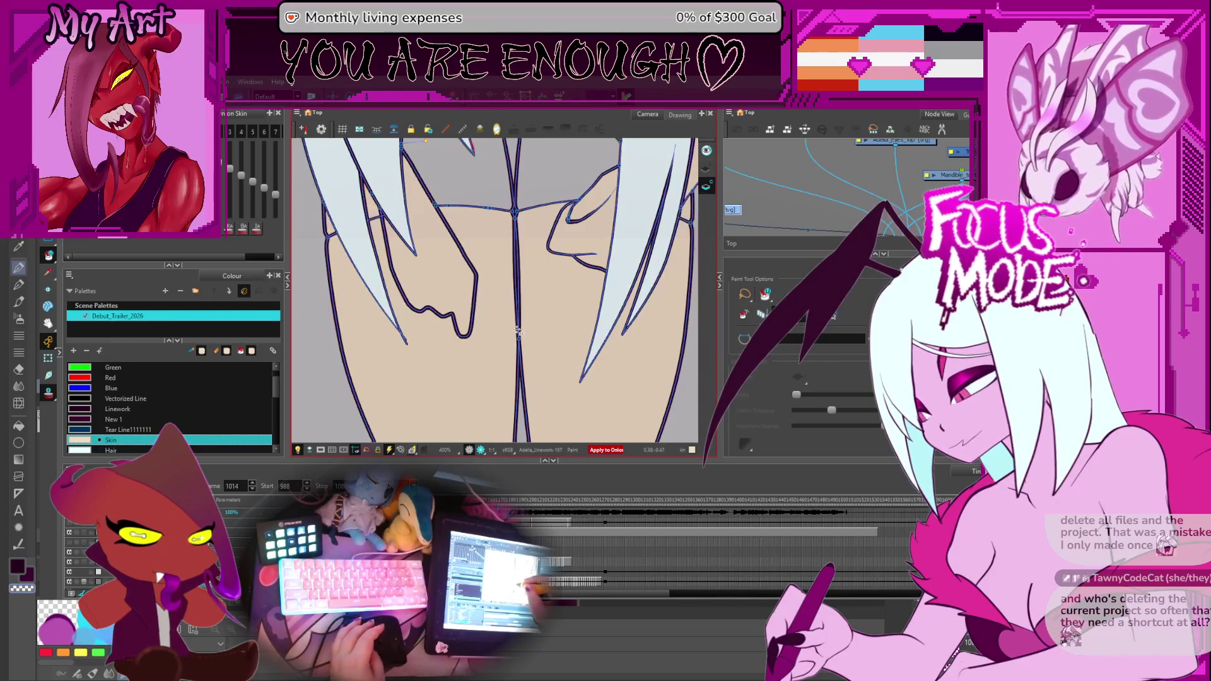
{"action": "key", "text": "comma"}
{"action": "key", "text": "comma"}
Step back and forward through the surrounding drawings and return to the starting one.
{"action": "key", "text": "comma"}
{"action": "key", "text": "comma"}
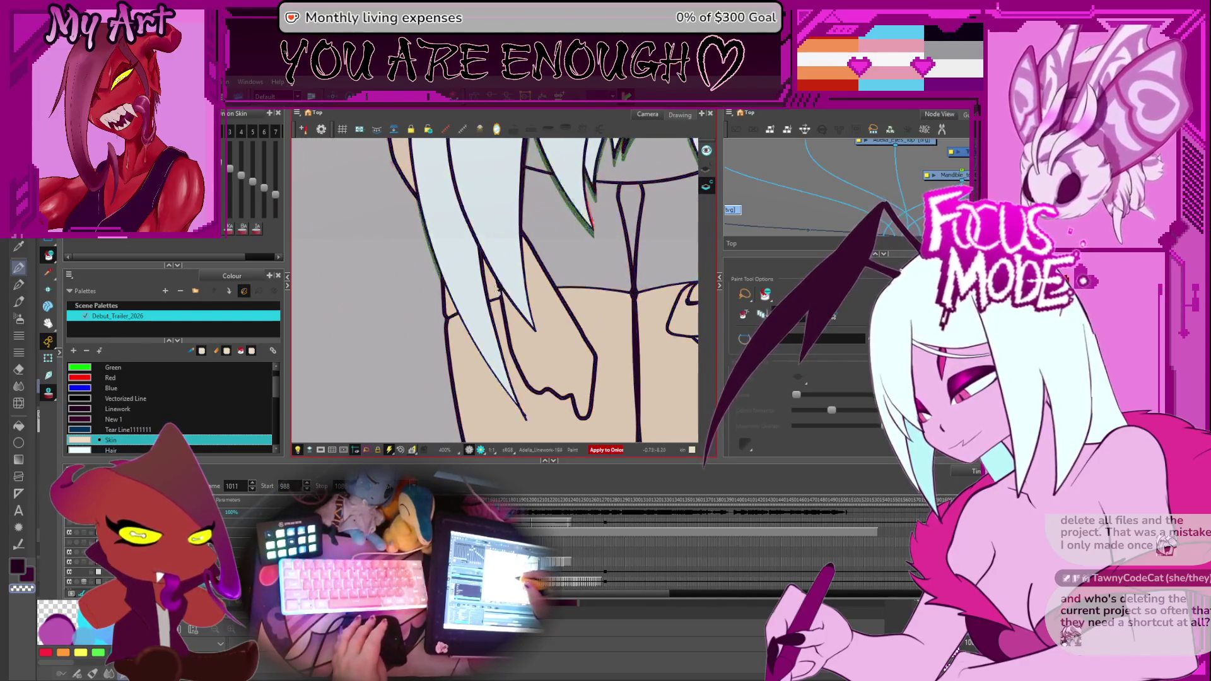
{"action": "key", "text": "comma"}
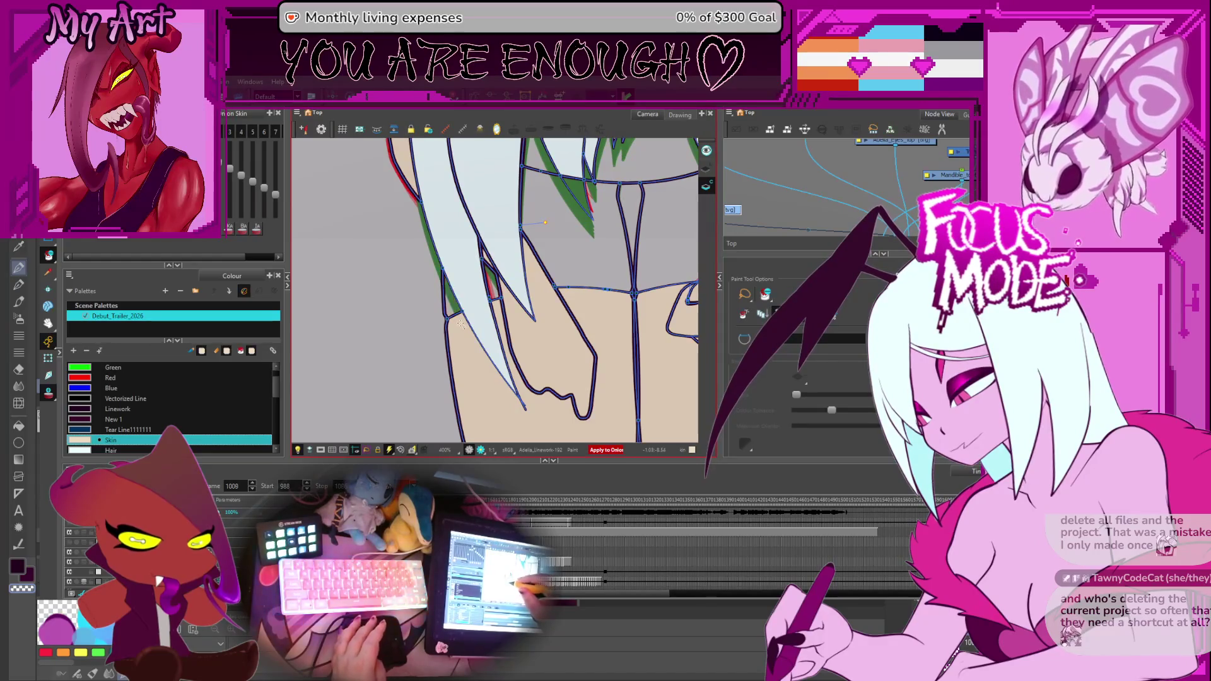
{"action": "key", "text": "comma"}
{"action": "key", "text": "comma"}
{"action": "key", "text": "comma"}
{"action": "key", "text": "comma"}
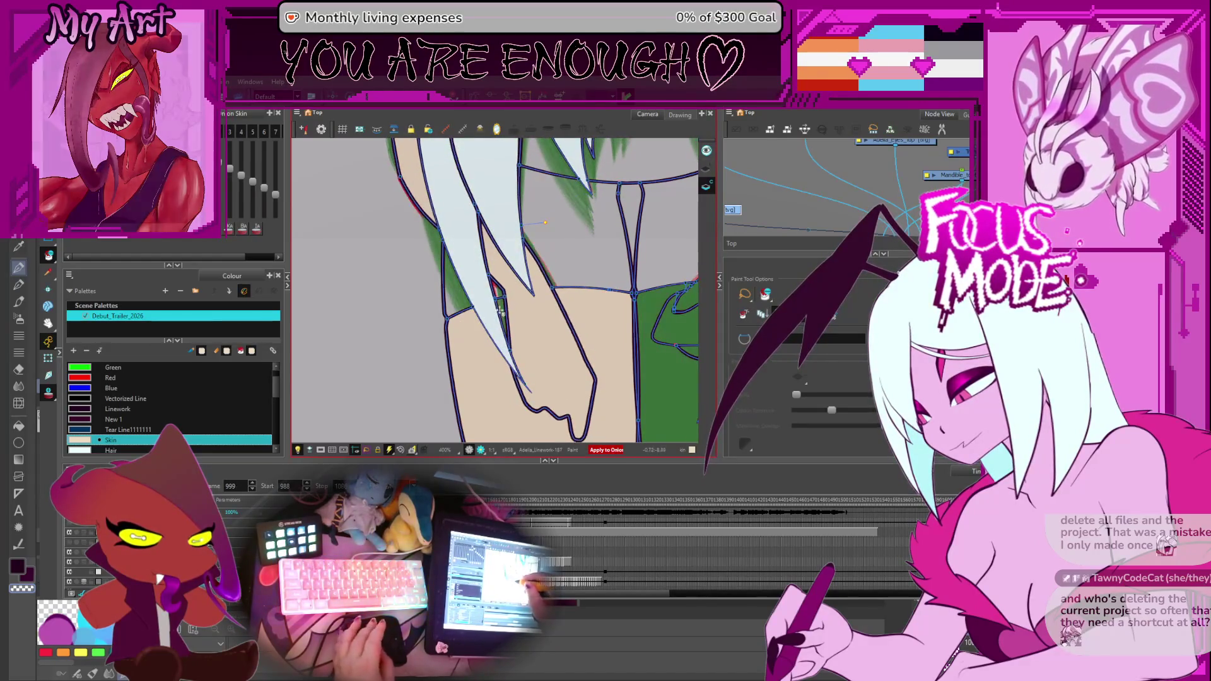
{"action": "key", "text": "period"}
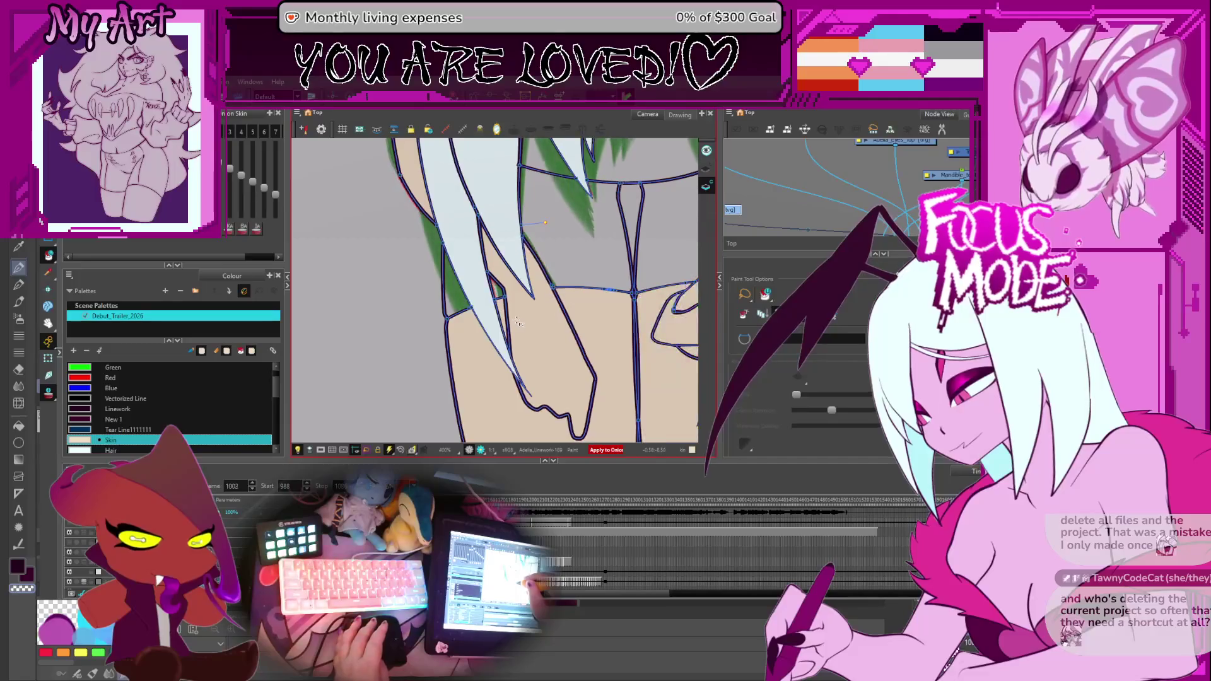
{"action": "key", "text": "period"}
{"action": "key", "text": "period"}
{"action": "key", "text": "period"}
{"action": "key", "text": "period"}
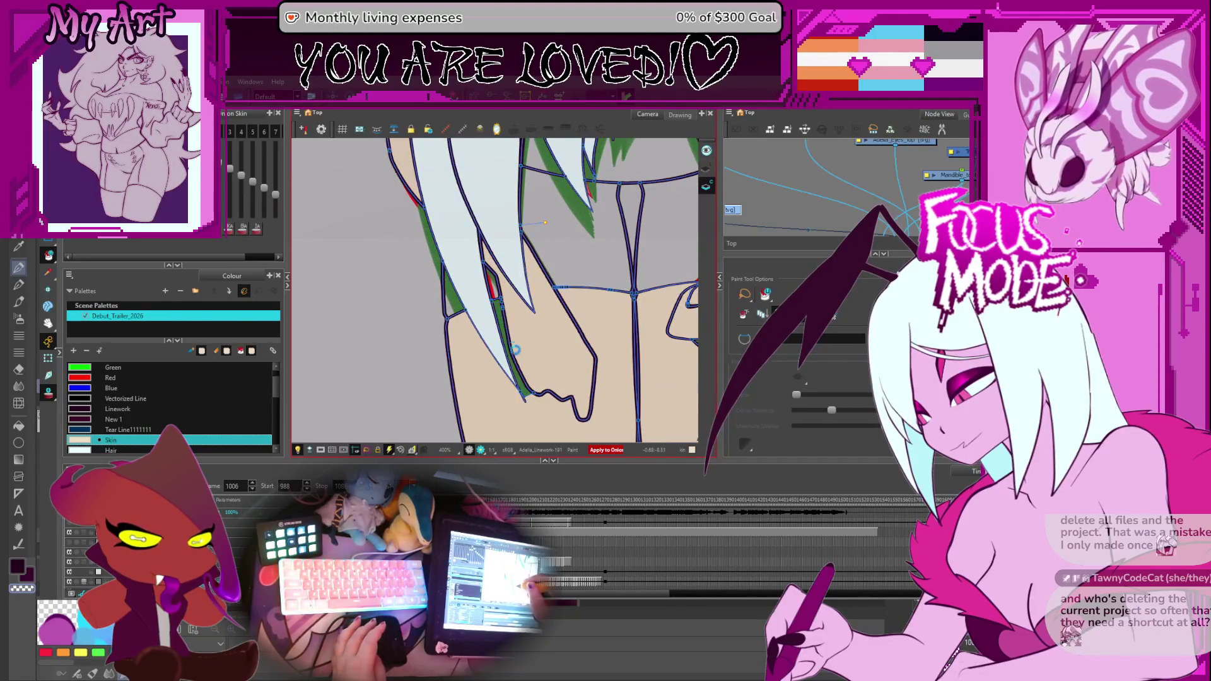
{"action": "key", "text": "comma"}
{"action": "key", "text": "comma"}
{"action": "key", "text": "period"}
{"action": "key", "text": "period"}
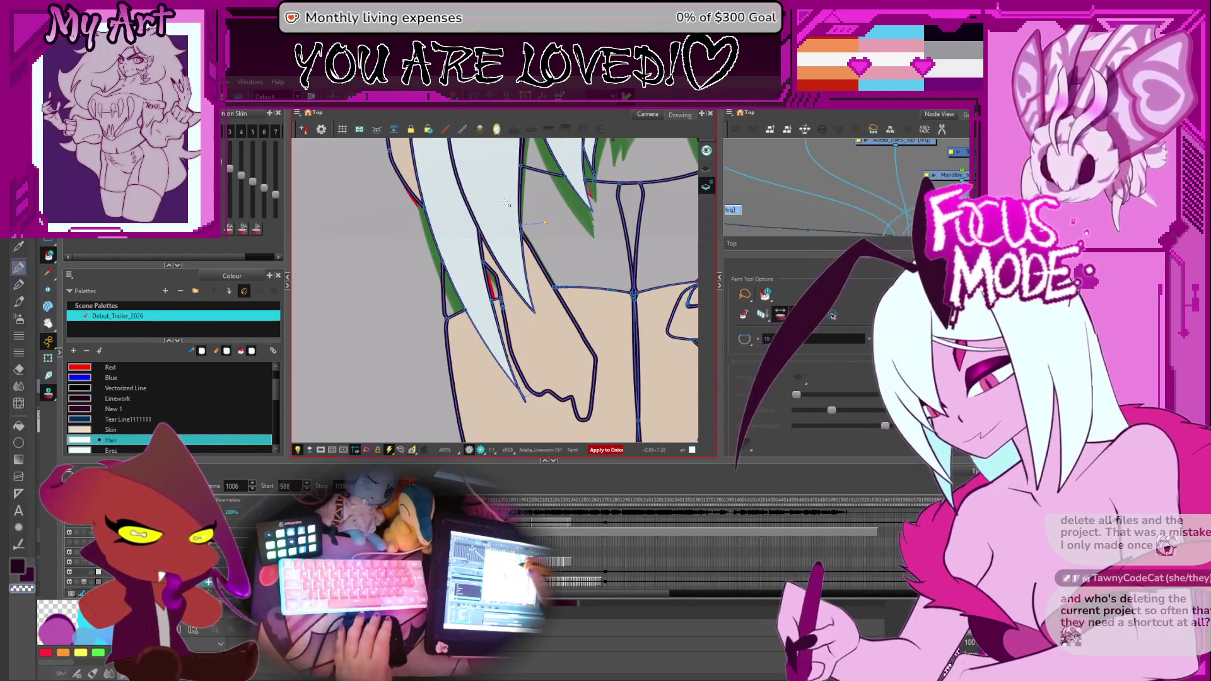
Step through the adjacent drawings with onion skin to check the skin and hair fills.
{"action": "key", "text": "comma"}
{"action": "key", "text": "comma"}
{"action": "scroll", "coordinate": [513, 208], "scroll_direction": "down", "scroll_amount": 2}
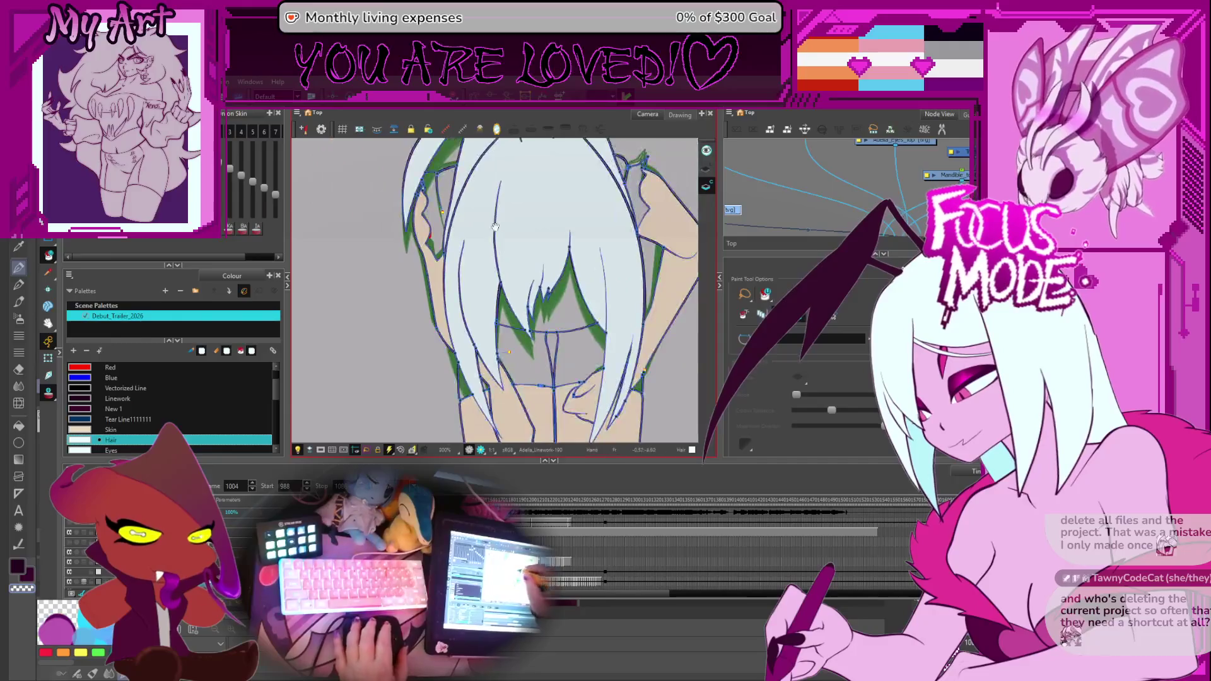
{"action": "scroll", "coordinate": [490, 347], "scroll_direction": "down", "scroll_amount": 2}
{"action": "key", "text": "comma"}
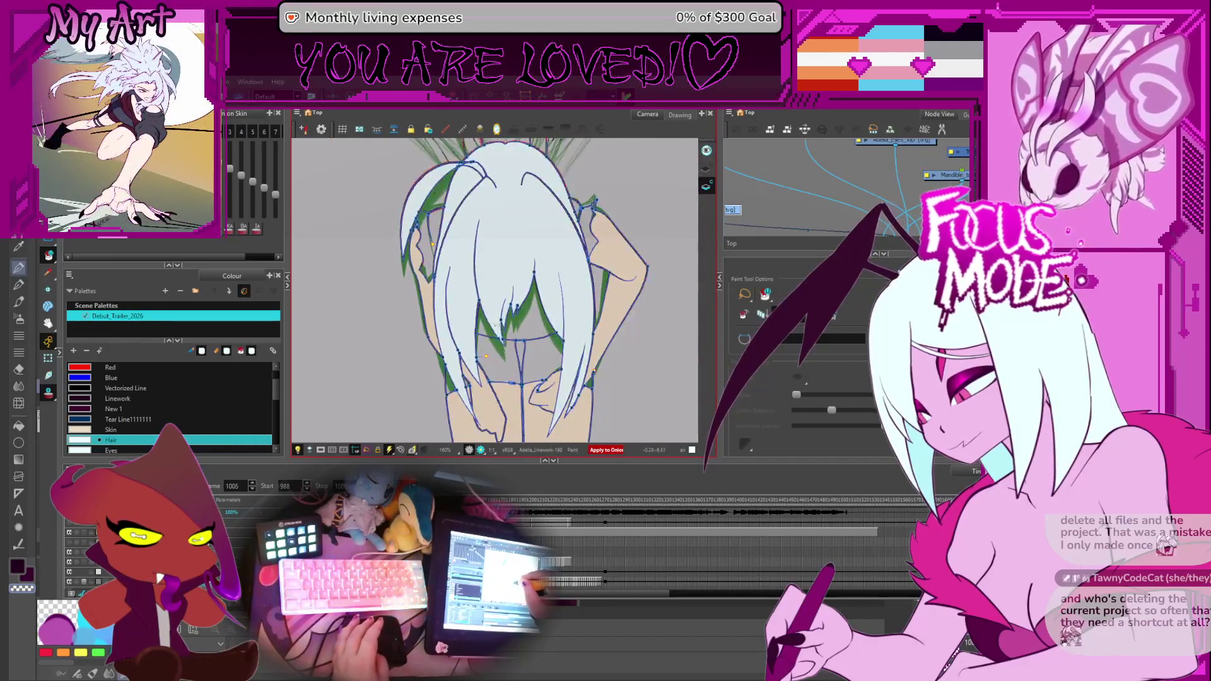
{"action": "key", "text": "period"}
{"action": "scroll", "coordinate": [496, 290], "scroll_direction": "up", "scroll_amount": 3}
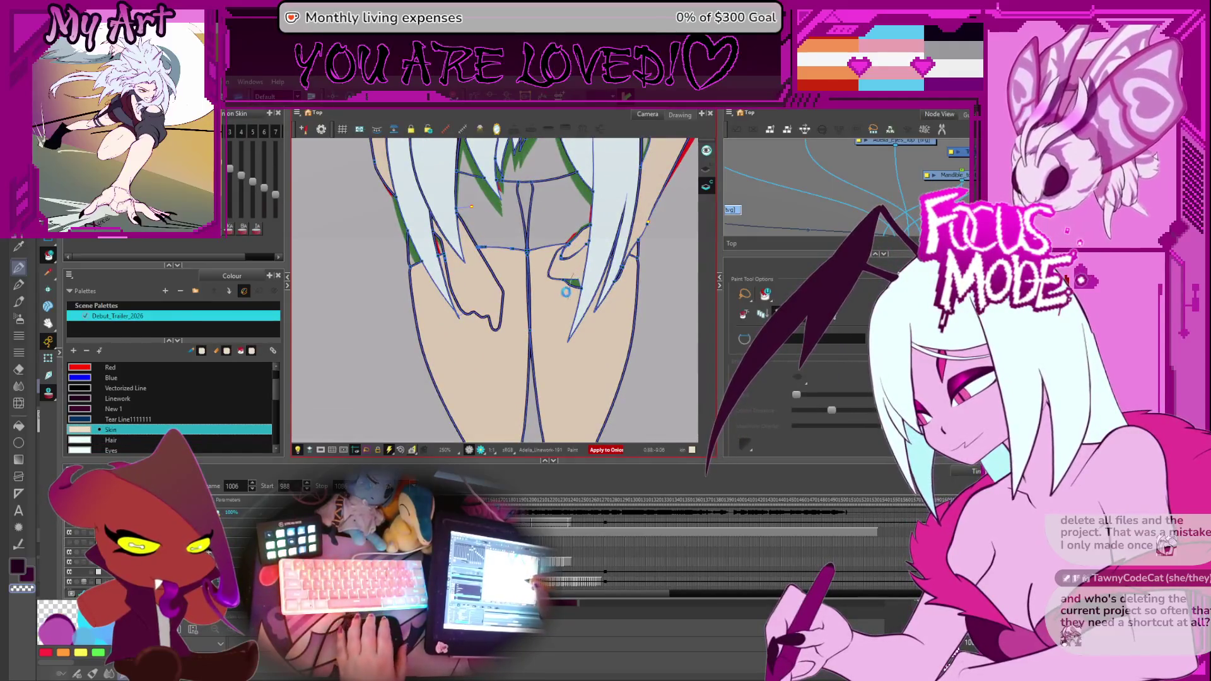
{"action": "key", "text": "comma"}
{"action": "key", "text": "comma"}
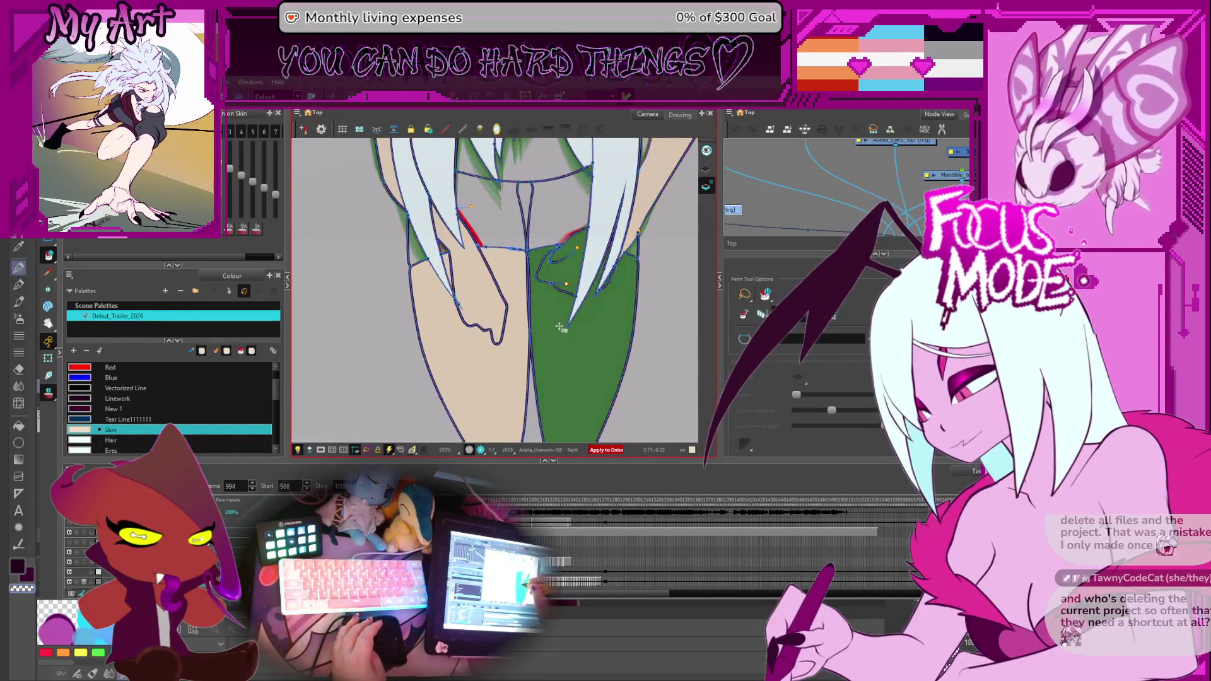
{"action": "key", "text": "comma"}
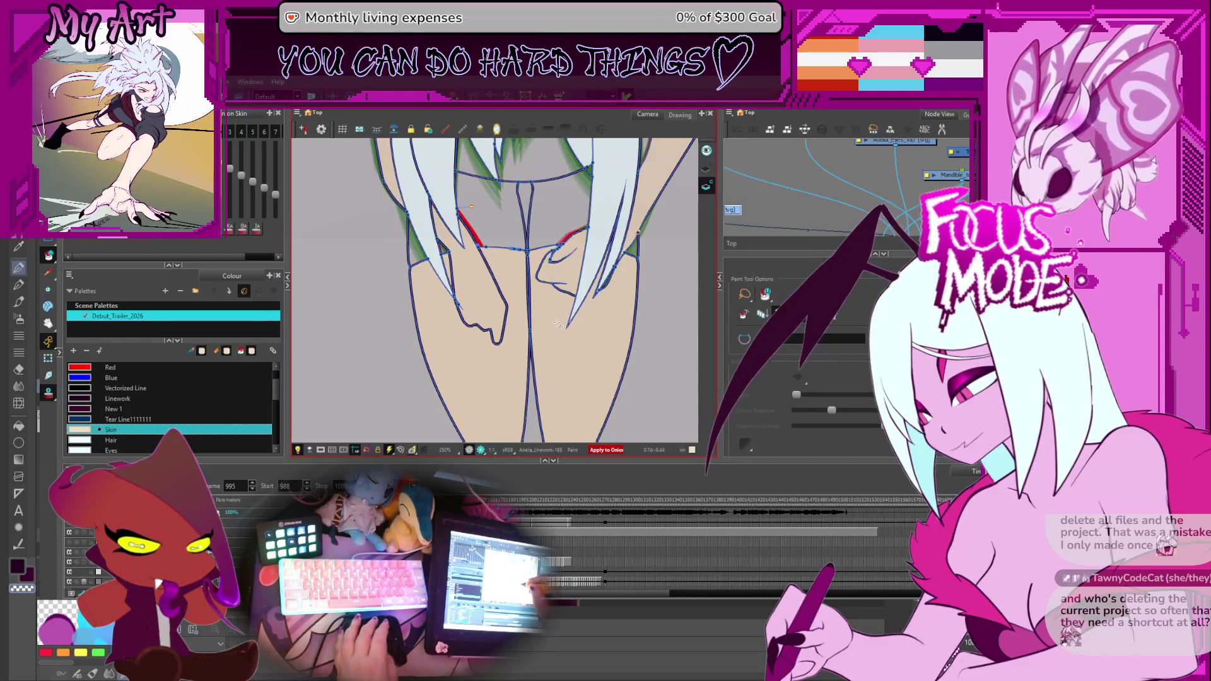
{"action": "key", "text": "comma"}
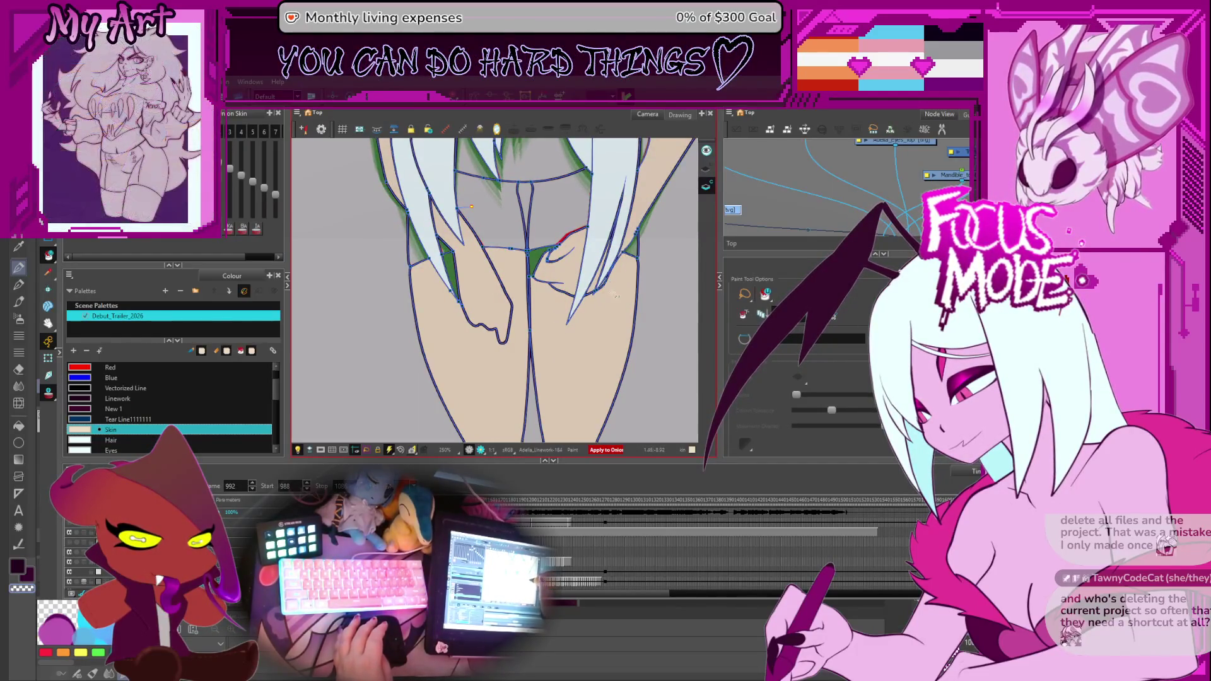
{"action": "key", "text": "comma"}
{"action": "key", "text": "comma"}
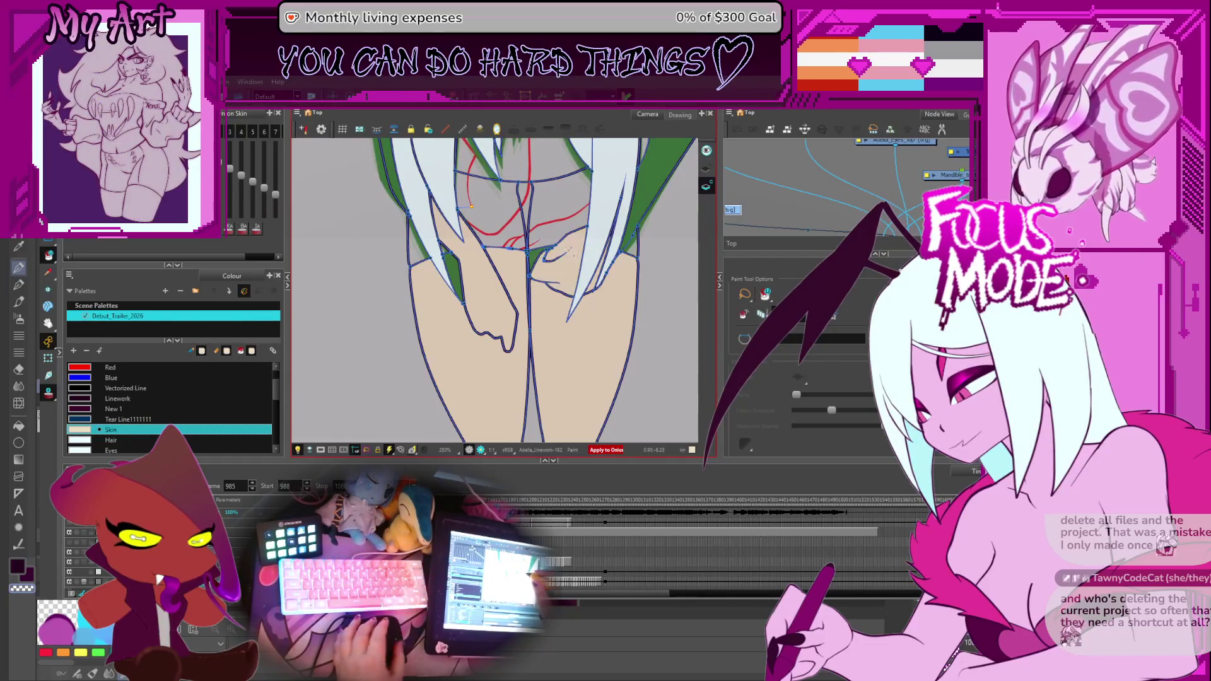
Pan the view over the head, hair and lower body to inspect the fills across the figure.
{"action": "left_click_drag", "start_coordinate": [573, 254], "coordinate": [580, 350]}
{"action": "mouse_move", "coordinate": [673, 167]}
{"action": "left_mouse_down"}
{"action": "mouse_move", "coordinate": [649, 204]}
{"action": "mouse_move", "coordinate": [648, 249]}
{"action": "left_mouse_up"}
{"action": "key", "text": "comma"}
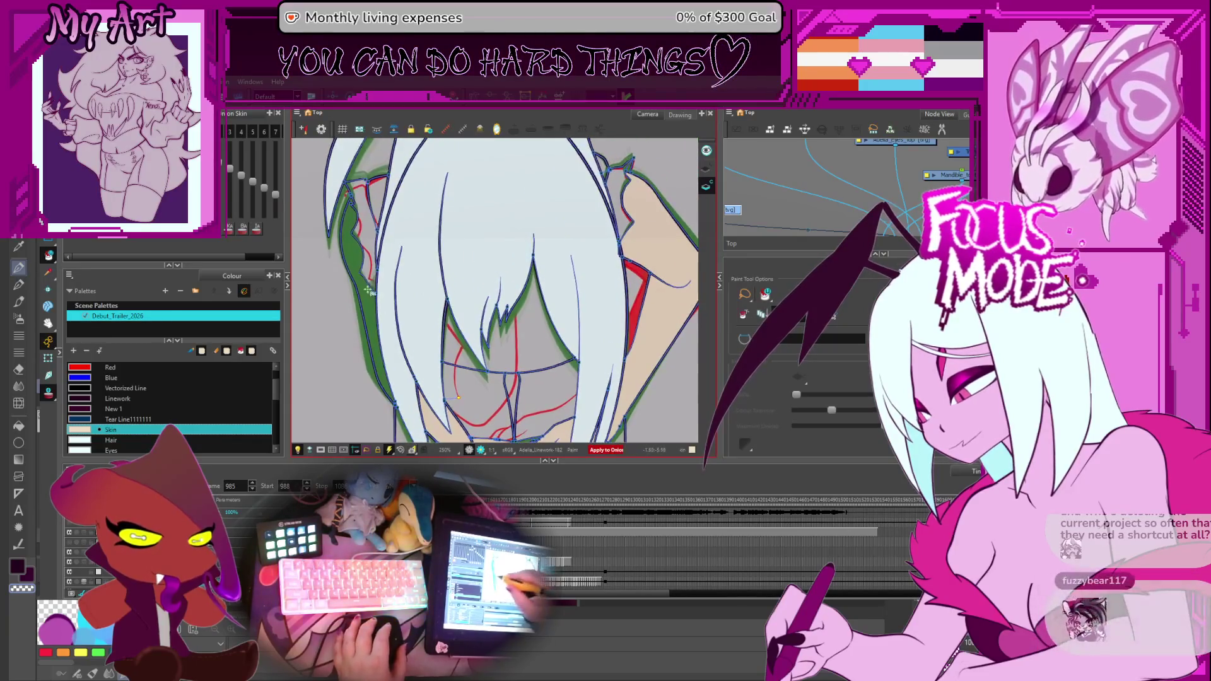
{"action": "left_click_drag", "start_coordinate": [560, 341], "coordinate": [582, 318]}
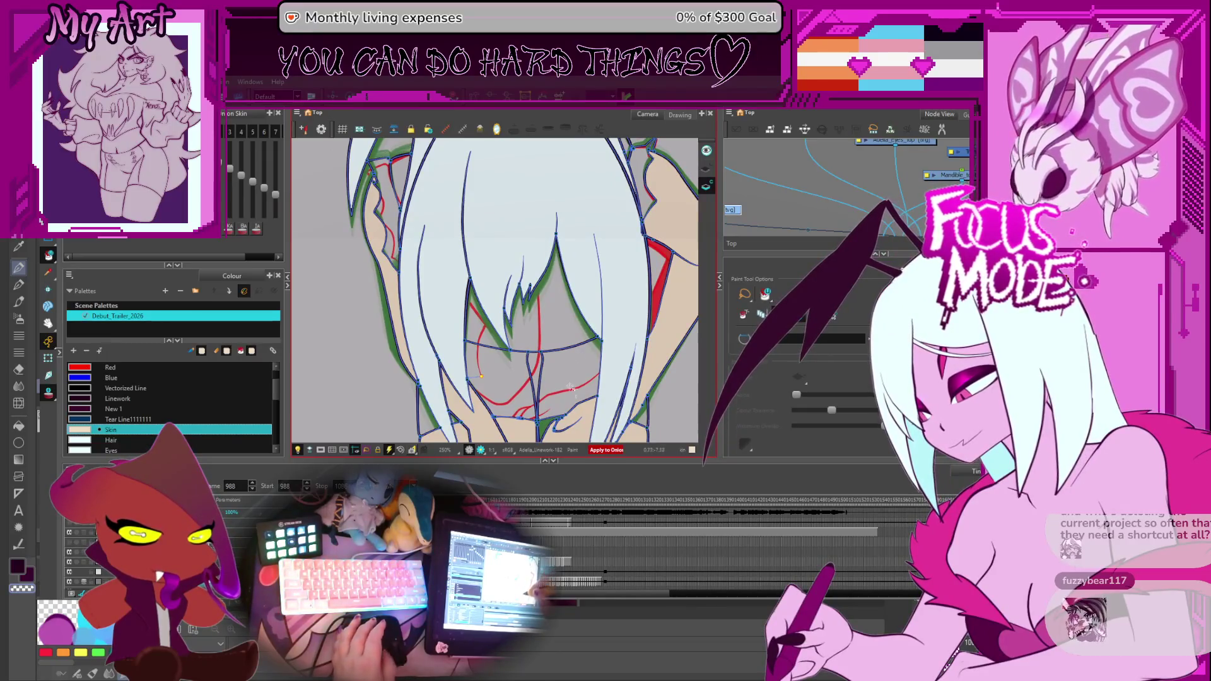
{"action": "left_click_drag", "start_coordinate": [571, 388], "coordinate": [542, 336]}
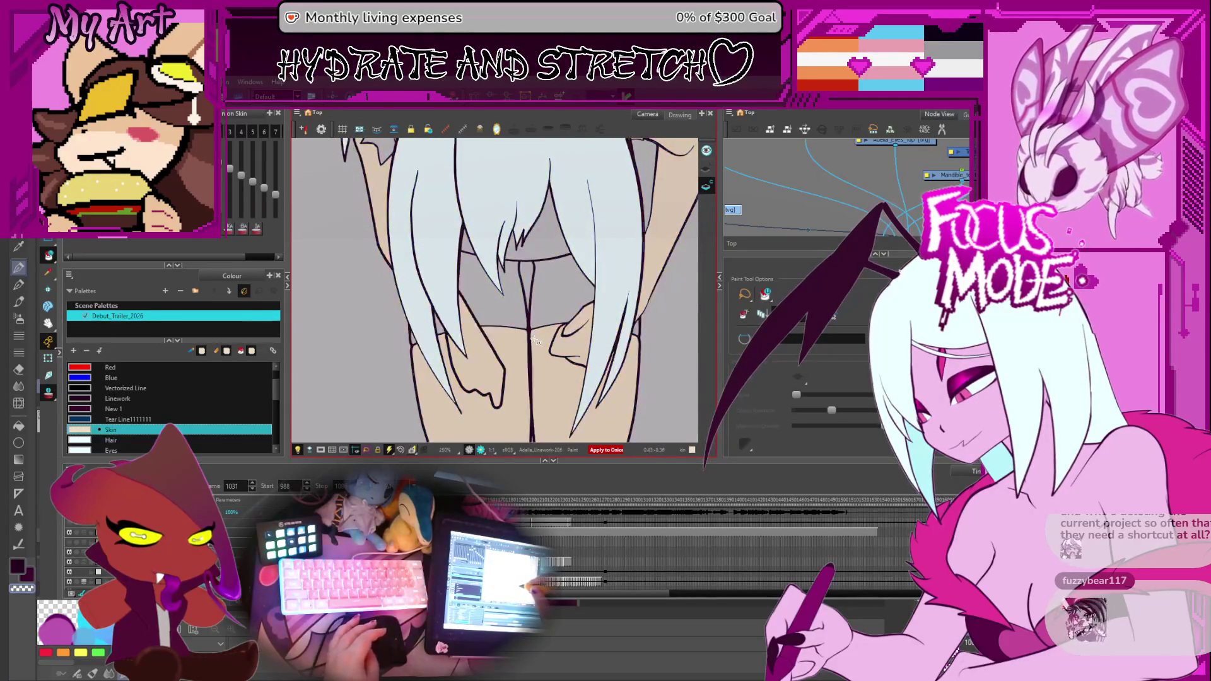
{"action": "left_click_drag", "start_coordinate": [535, 338], "coordinate": [535, 397]}
{"action": "scroll", "coordinate": [538, 391], "scroll_direction": "down", "scroll_amount": 1}
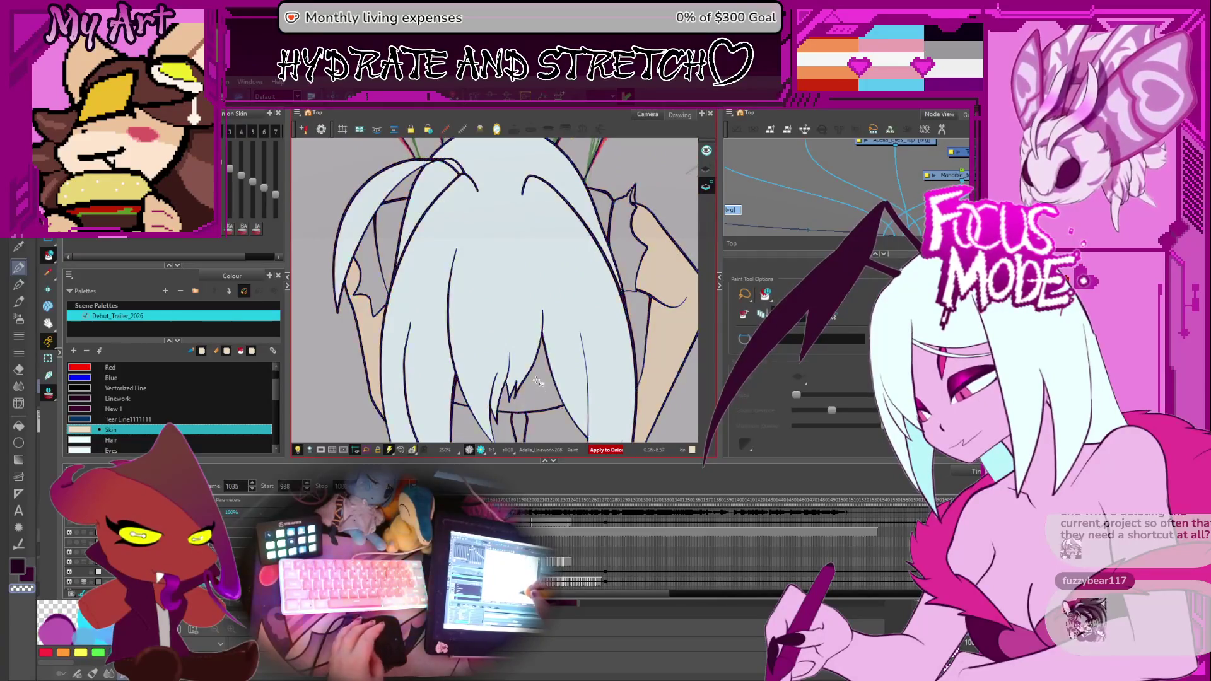
{"action": "scroll", "coordinate": [537, 384], "scroll_direction": "down", "scroll_amount": 2}
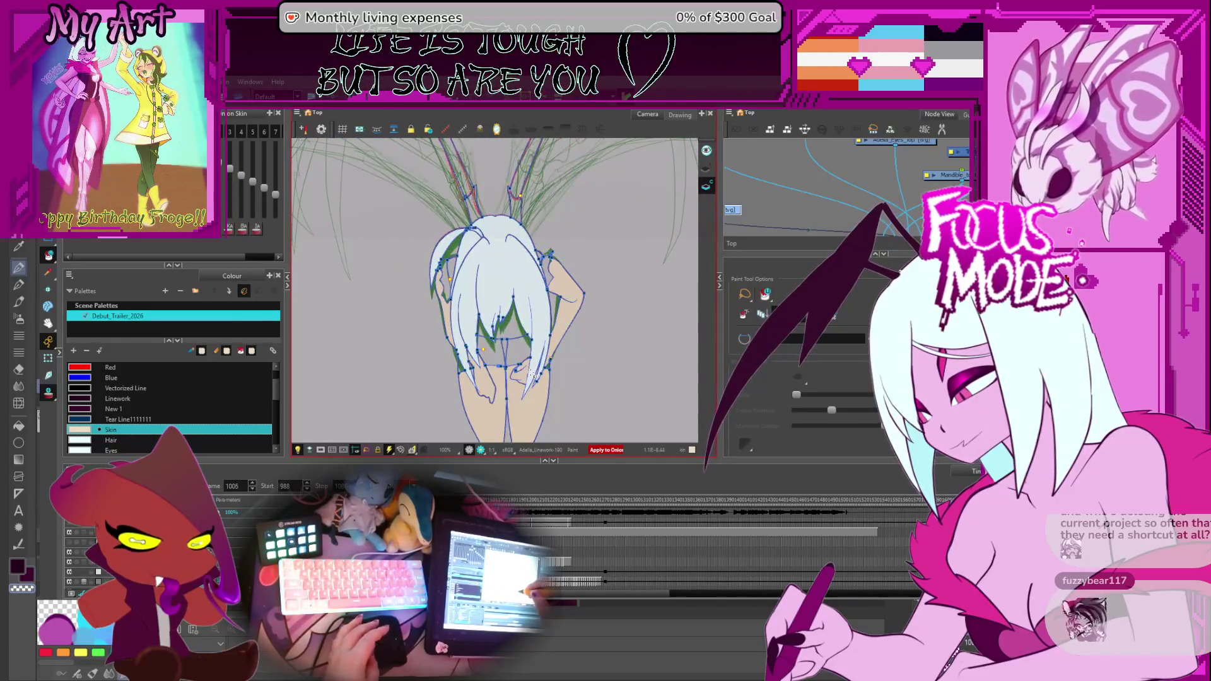
{"action": "scroll", "coordinate": [528, 348], "scroll_direction": "up", "scroll_amount": 3}
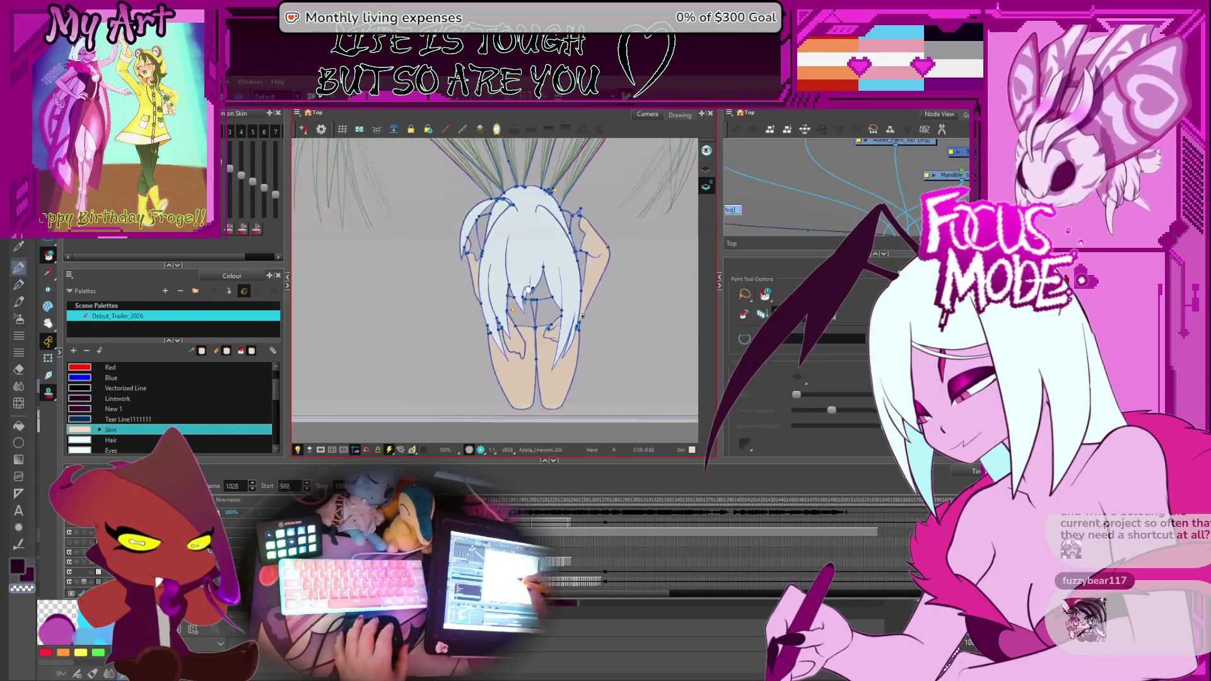
{"action": "scroll", "coordinate": [275, 398], "scroll_direction": "down", "scroll_amount": 1}
{"action": "scroll", "coordinate": [276, 399], "scroll_direction": "down", "scroll_amount": 3}
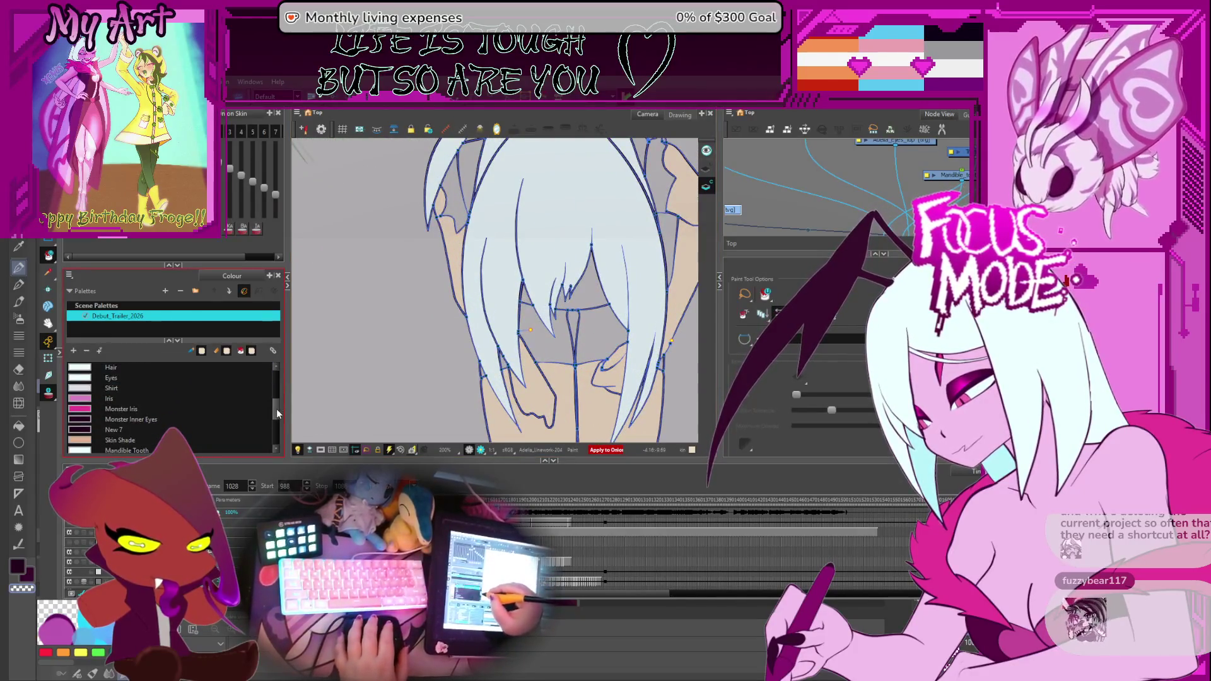
Make Shirt Shade the paint colour and step back and forth through the drawings.
{"action": "left_click", "coordinate": [181, 419]}
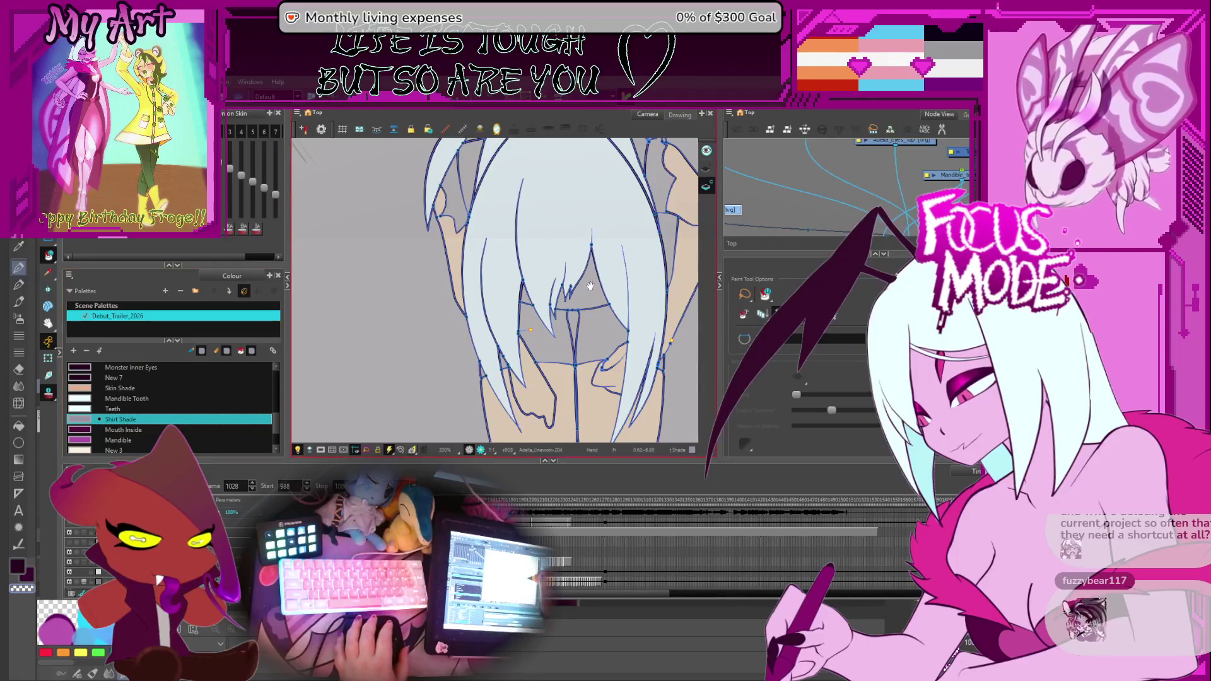
{"action": "key", "text": "period"}
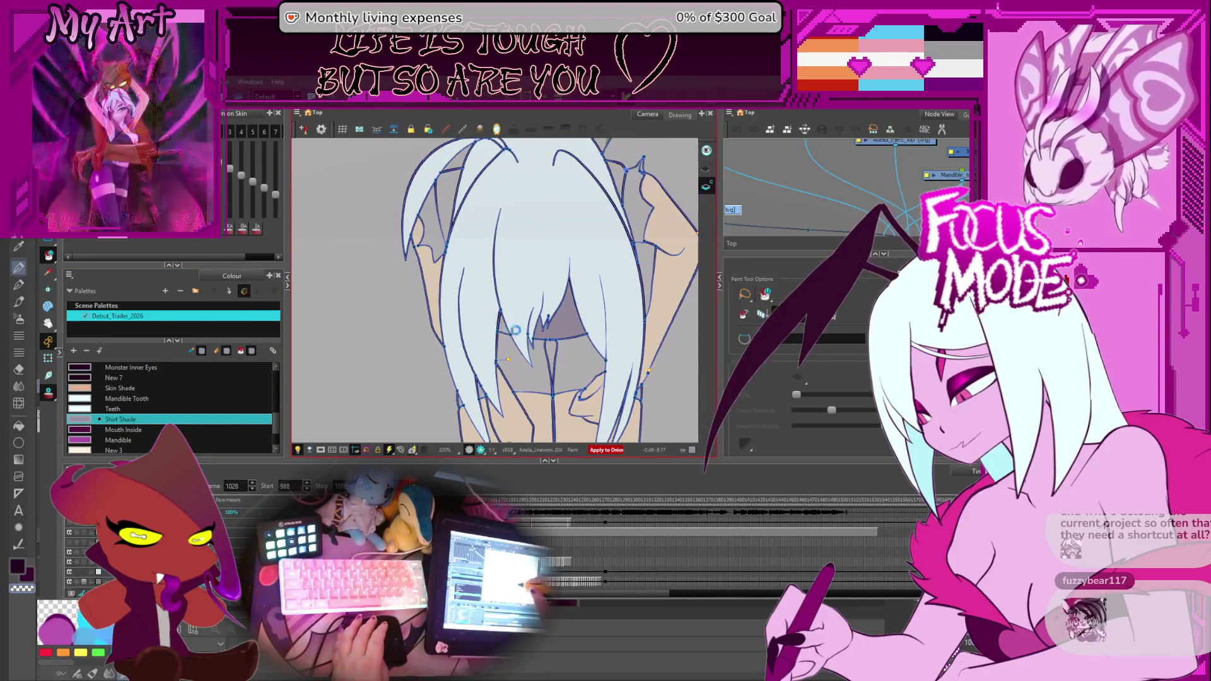
{"action": "key", "text": "period"}
{"action": "key", "text": "period"}
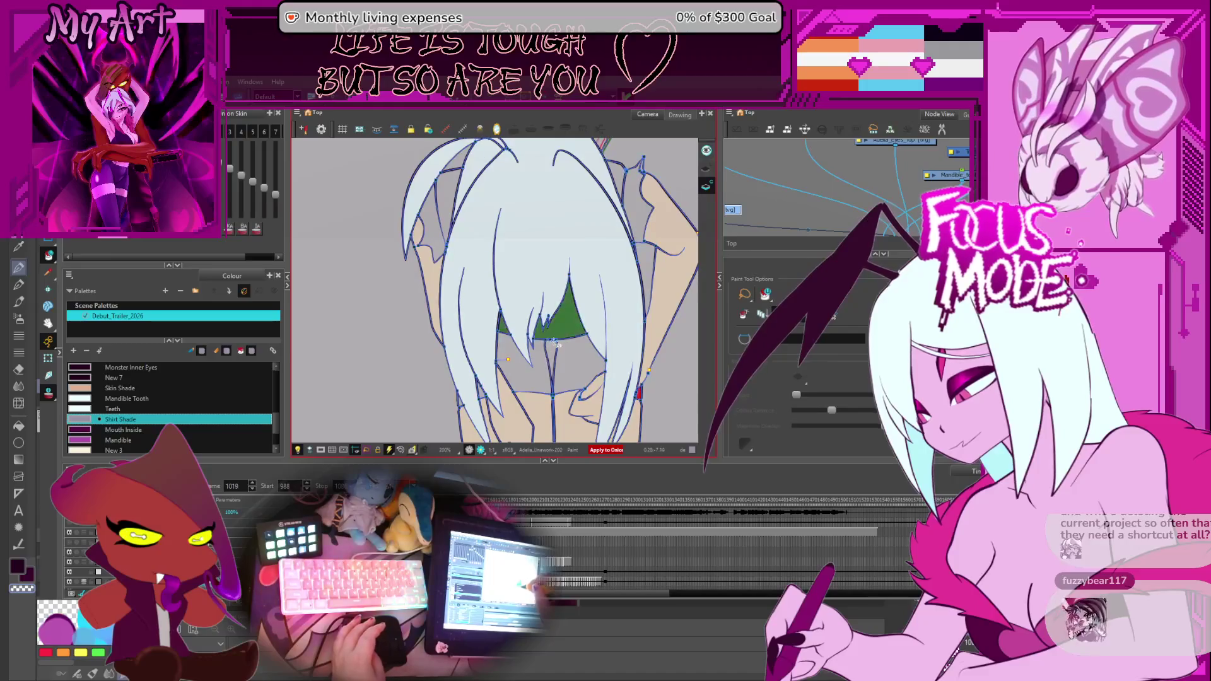
{"action": "key", "text": "comma"}
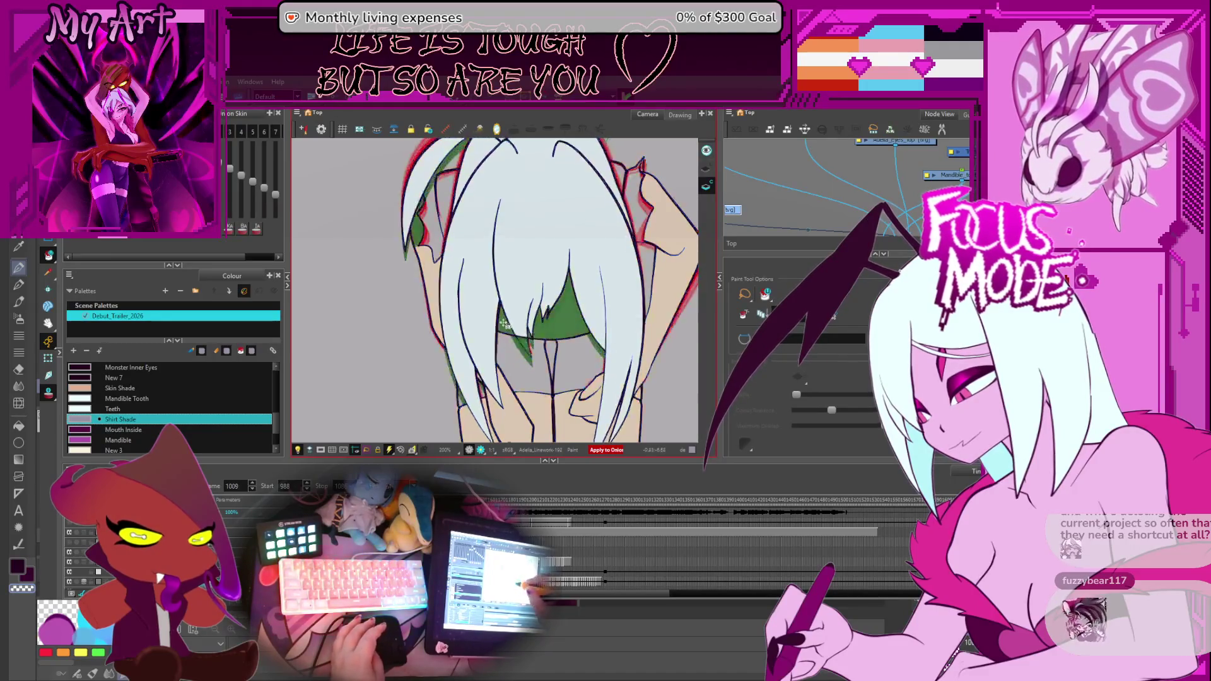
{"action": "key", "text": "comma"}
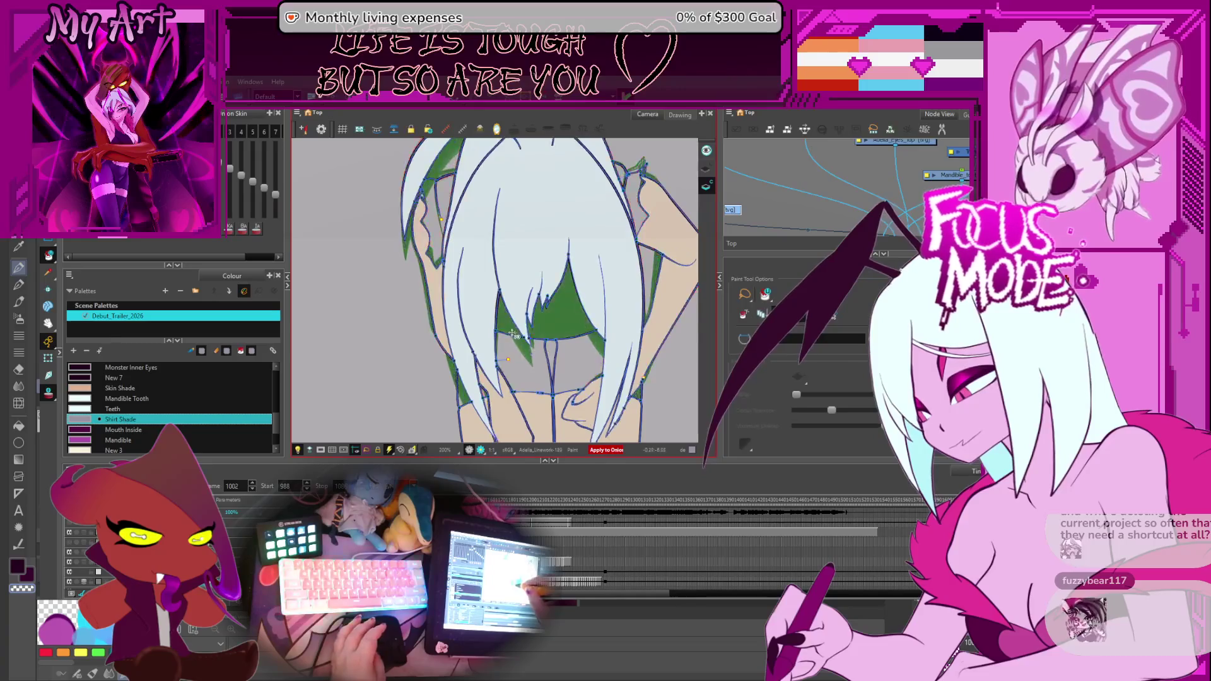
{"action": "key", "text": "comma"}
{"action": "key", "text": "comma"}
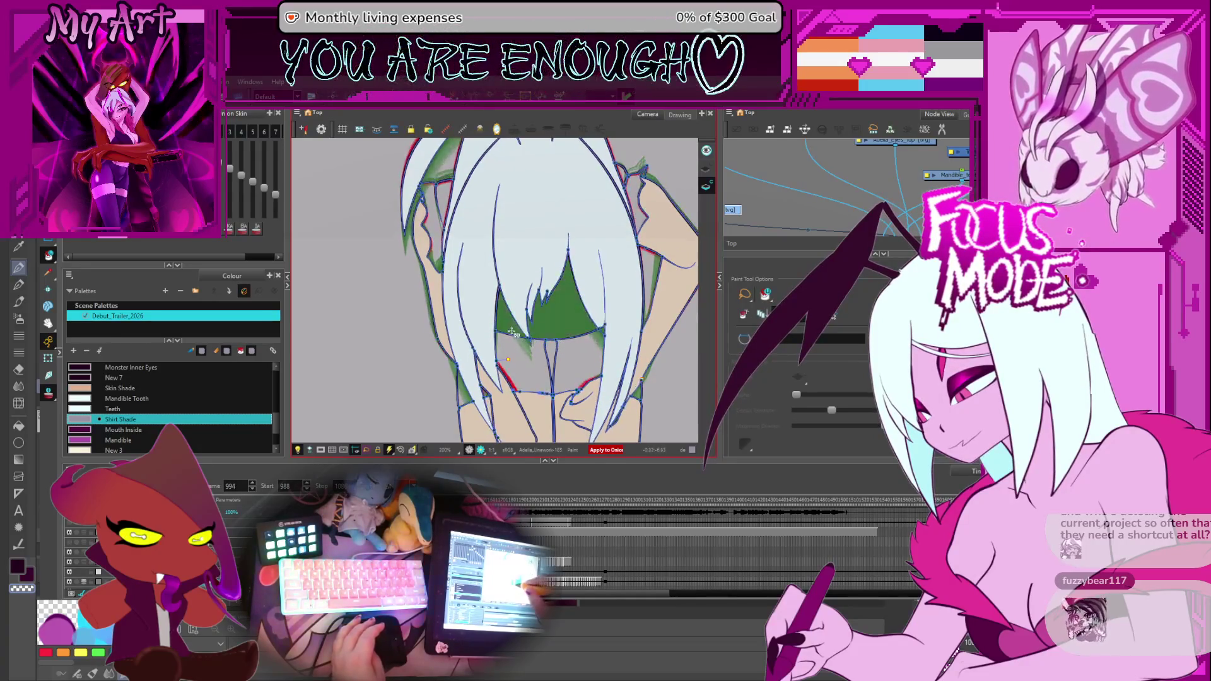
{"action": "key", "text": "comma"}
{"action": "key", "text": "comma"}
{"action": "key", "text": "period"}
Play and stop the animation a couple of times to review the fills, ending near frame 1053.
{"action": "key", "text": "Return"}
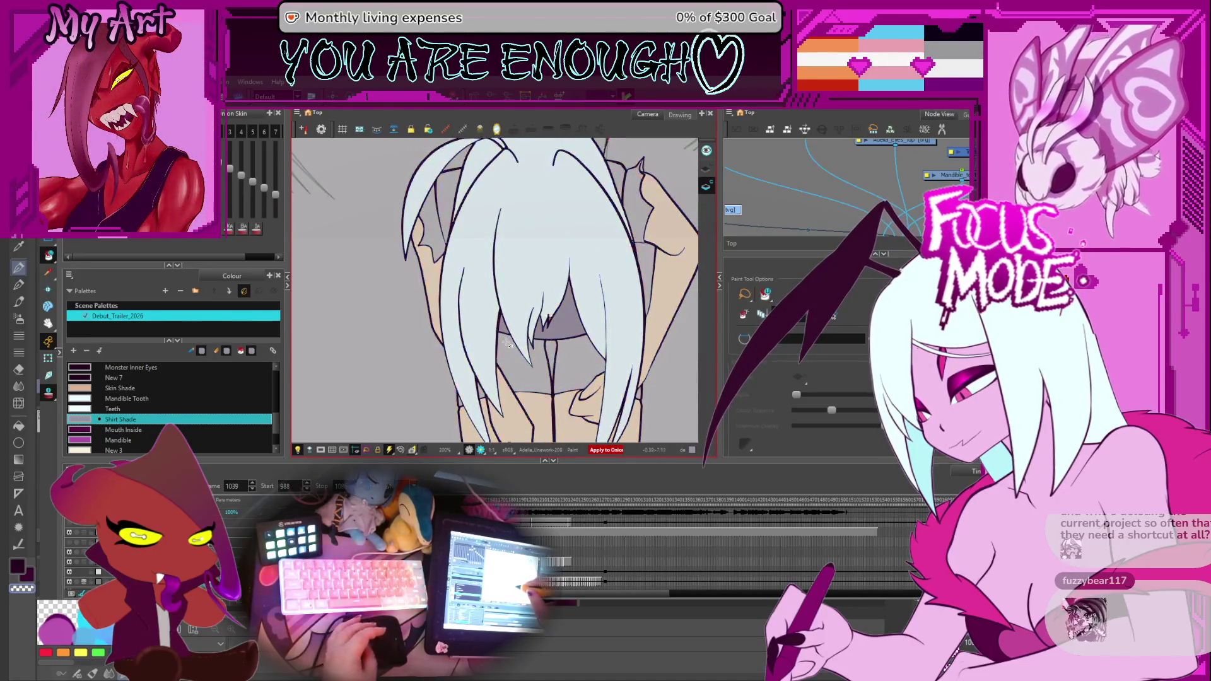
{"action": "key", "text": "Return"}
{"action": "key", "text": "comma"}
{"action": "key", "text": "comma"}
{"action": "key", "text": "comma"}
{"action": "key", "text": "comma"}
{"action": "key", "text": "comma"}
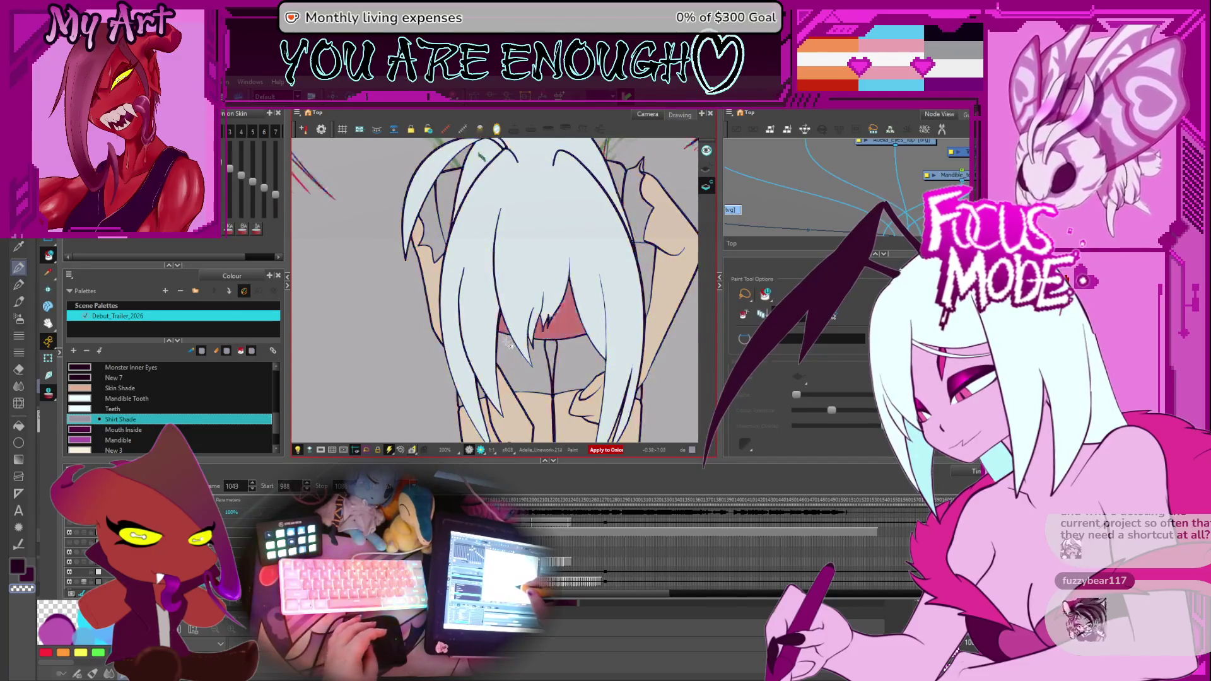
{"action": "key", "text": "period"}
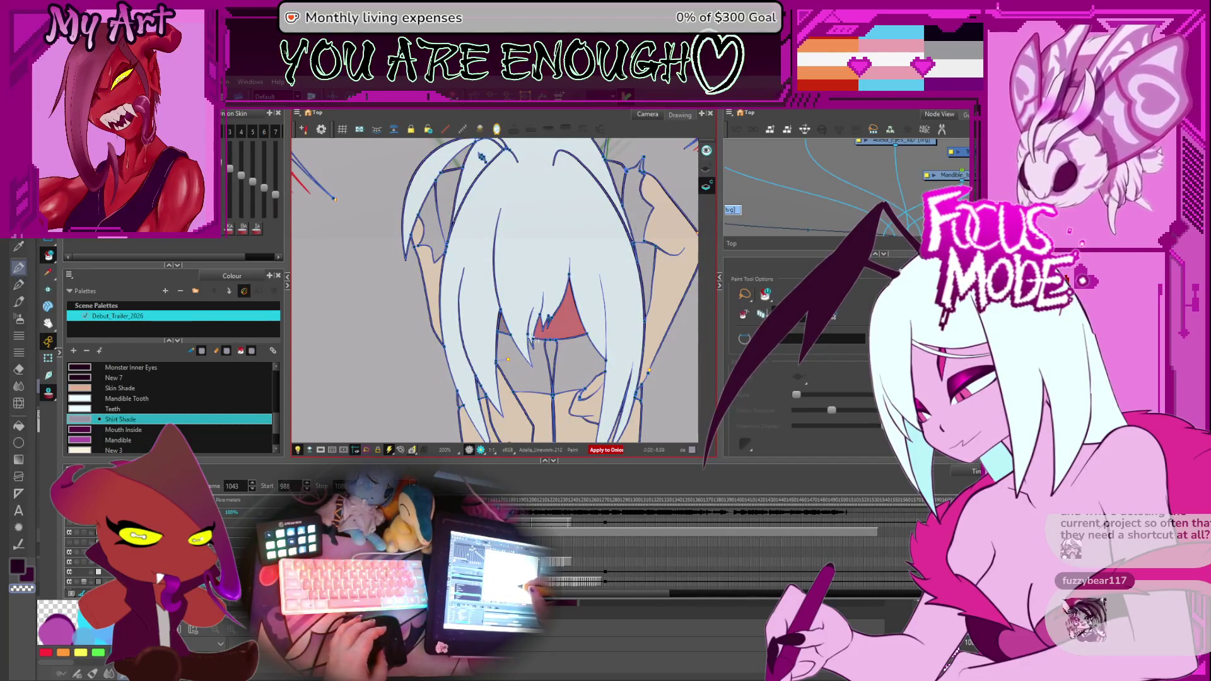
{"action": "key", "text": "Return"}
{"action": "key", "text": "Return"}
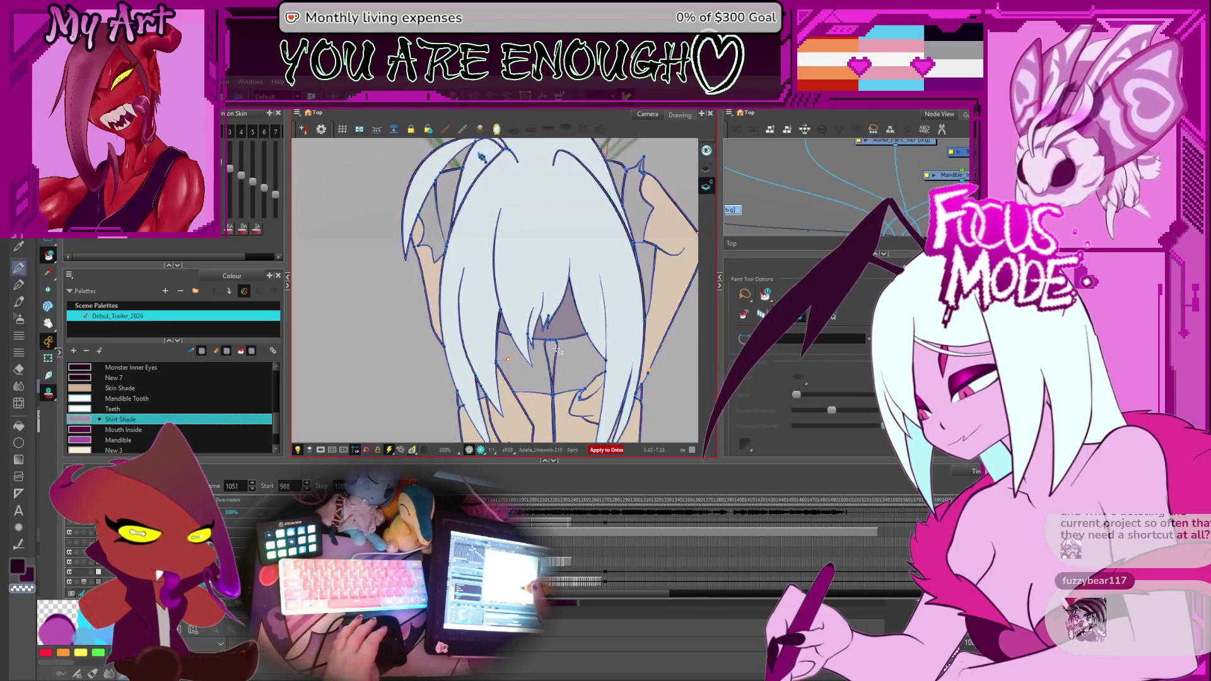
{"action": "key", "text": "Return"}
{"action": "key", "text": "Return"}
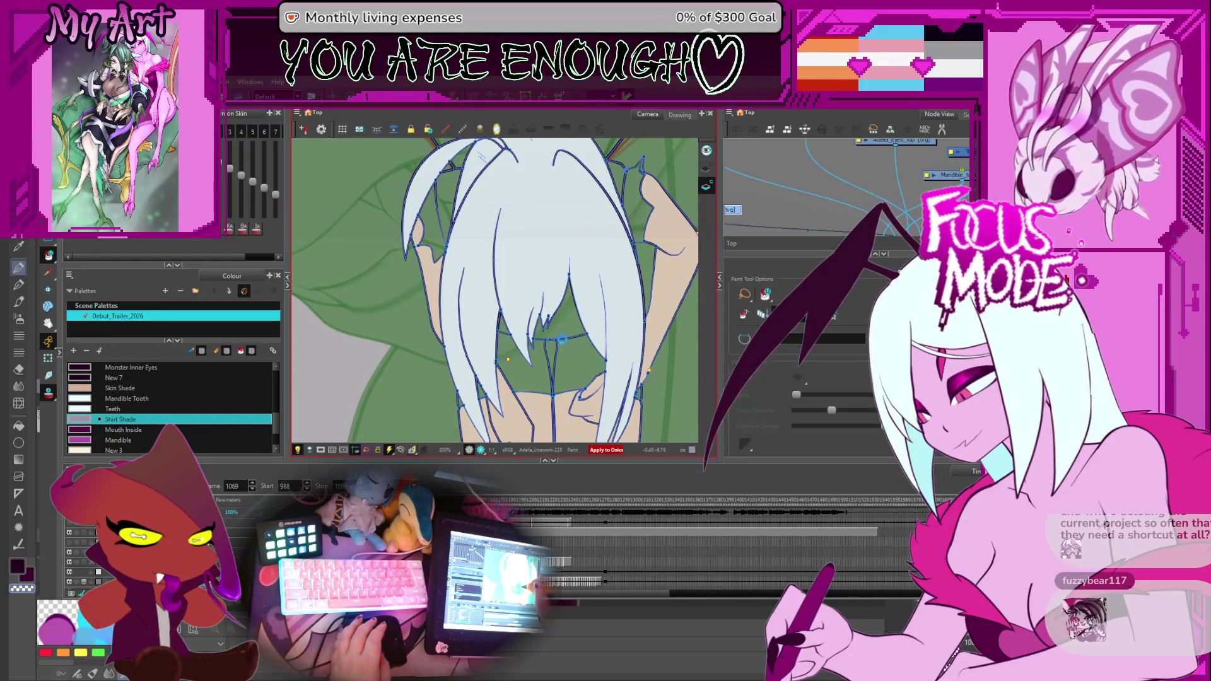
{"action": "key", "text": "comma"}
{"action": "key", "text": "comma"}
{"action": "key", "text": "comma"}
{"action": "key", "text": "comma"}
{"action": "key", "text": "comma"}
{"action": "key", "text": "comma"}
{"action": "scroll", "coordinate": [559, 351], "scroll_direction": "up", "scroll_amount": 2}
{"action": "scroll", "coordinate": [558, 351], "scroll_direction": "up", "scroll_amount": 2}
{"action": "scroll", "coordinate": [559, 350], "scroll_direction": "up", "scroll_amount": 2}
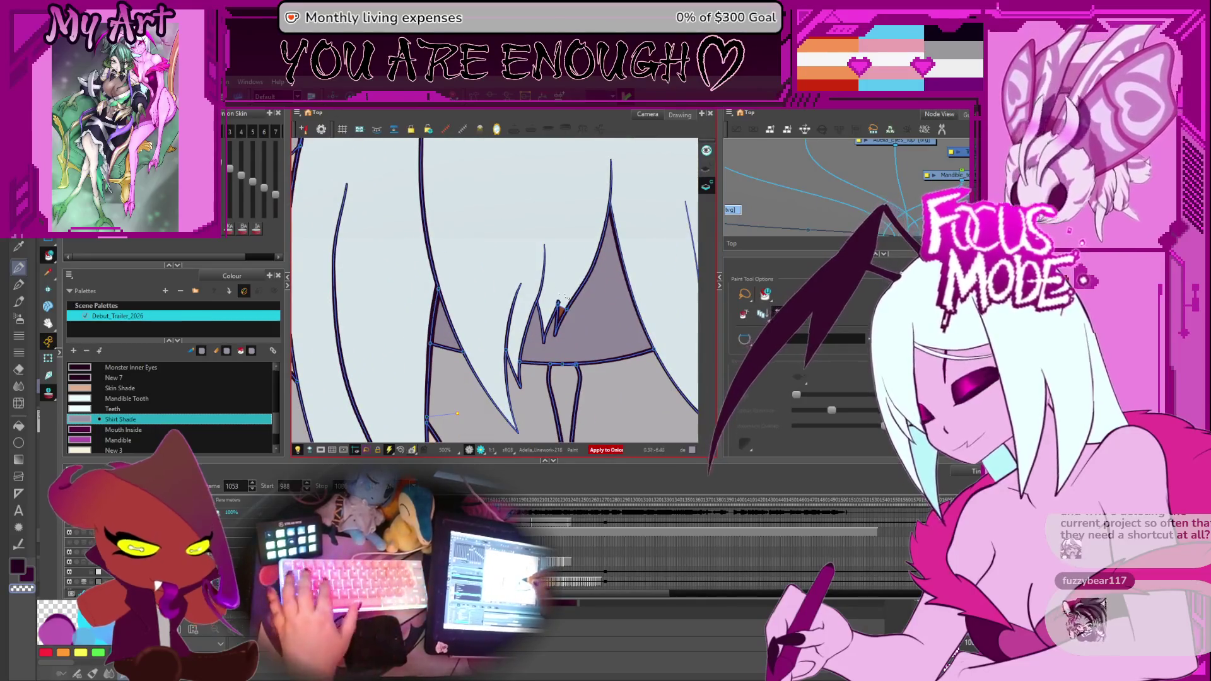
Pick the Hair colour and scrub back to much earlier poses, then forward again.
{"action": "left_click", "coordinate": [565, 299]}
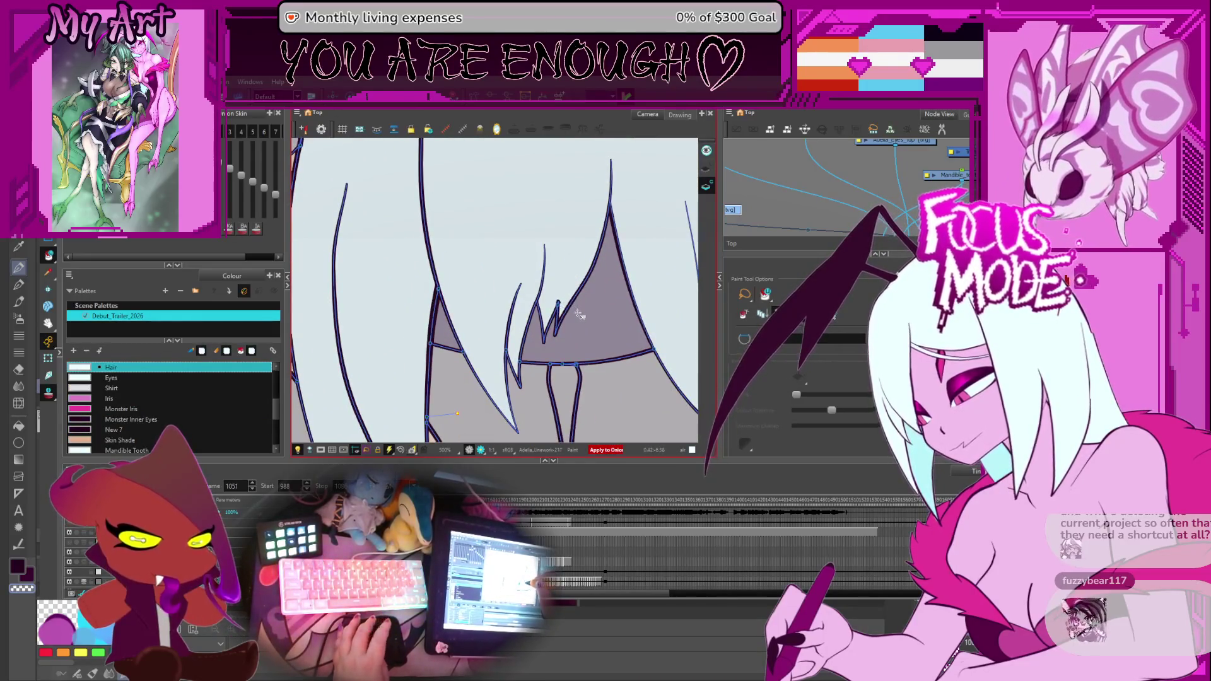
{"action": "key", "text": "comma"}
{"action": "key", "text": "comma"}
{"action": "key", "text": "comma"}
{"action": "key", "text": "comma"}
{"action": "key", "text": "comma"}
{"action": "key", "text": "comma"}
{"action": "key", "text": "comma"}
{"action": "key", "text": "comma"}
{"action": "key", "text": "comma"}
{"action": "key", "text": "comma"}
{"action": "key", "text": "comma"}
{"action": "key", "text": "period"}
{"action": "key", "text": "period"}
{"action": "key", "text": "period"}
{"action": "key", "text": "period"}
{"action": "key", "text": "period"}
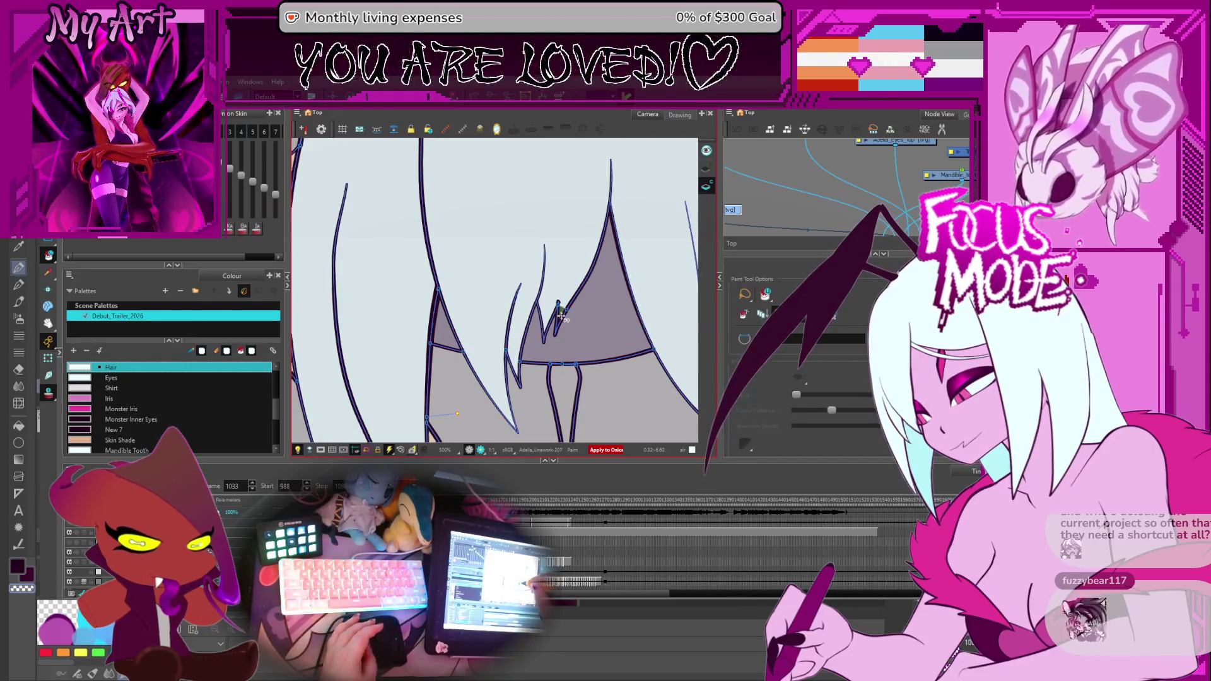
{"action": "key", "text": "comma"}
{"action": "key", "text": "comma"}
{"action": "key", "text": "comma"}
{"action": "key", "text": "comma"}
{"action": "key", "text": "comma"}
{"action": "key", "text": "comma"}
{"action": "key", "text": "comma"}
{"action": "key", "text": "comma"}
{"action": "key", "text": "comma"}
{"action": "key", "text": "comma"}
{"action": "key", "text": "comma"}
{"action": "key", "text": "comma"}
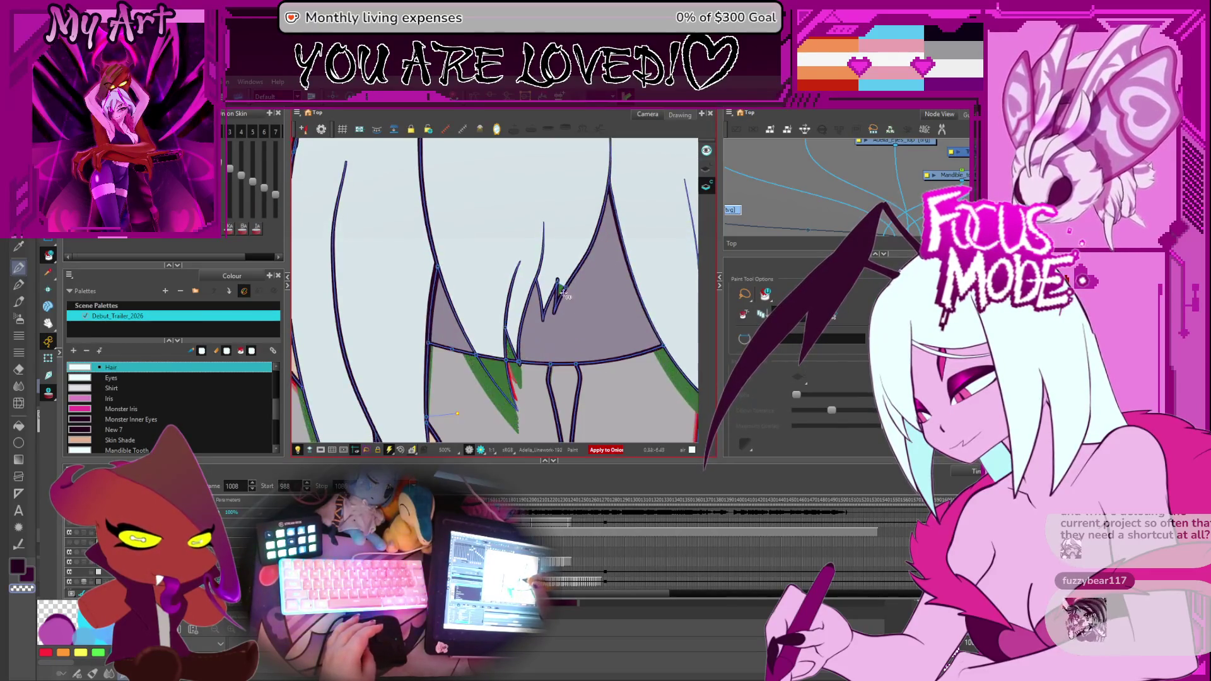
{"action": "key", "text": "comma"}
{"action": "key", "text": "comma"}
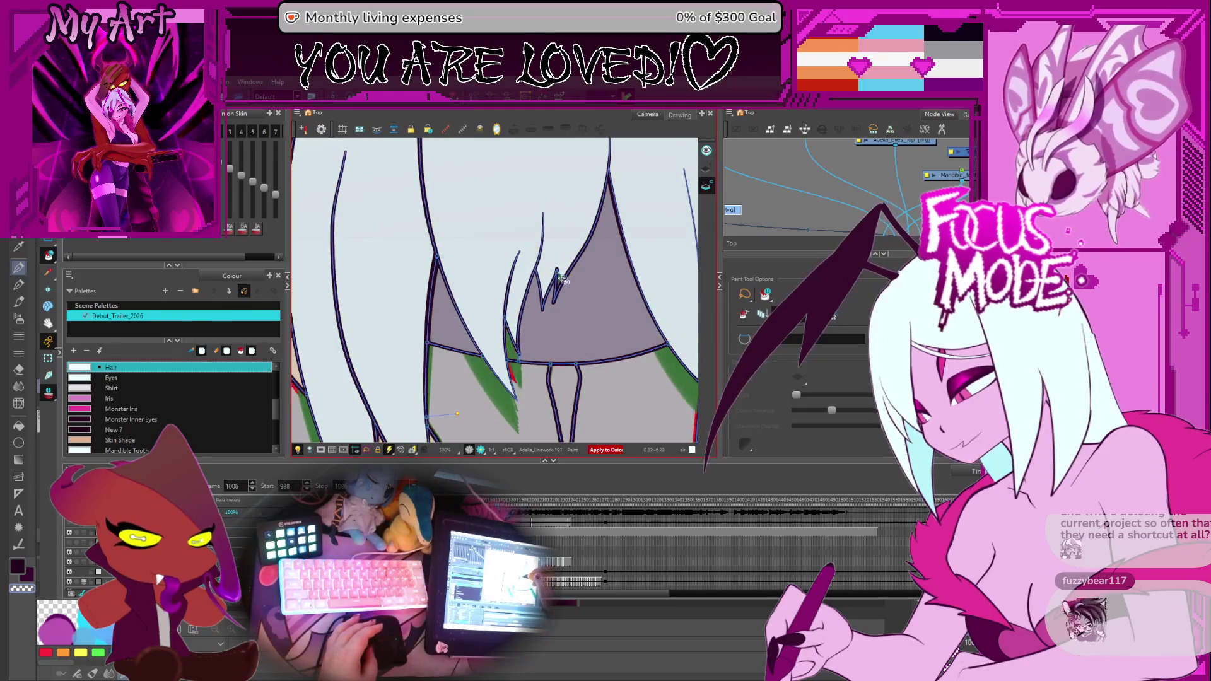
{"action": "key", "text": "comma"}
{"action": "key", "text": "comma"}
{"action": "key", "text": "comma"}
{"action": "key", "text": "comma"}
{"action": "key", "text": "comma"}
{"action": "key", "text": "comma"}
{"action": "key", "text": "comma"}
{"action": "key", "text": "comma"}
{"action": "key", "text": "comma"}
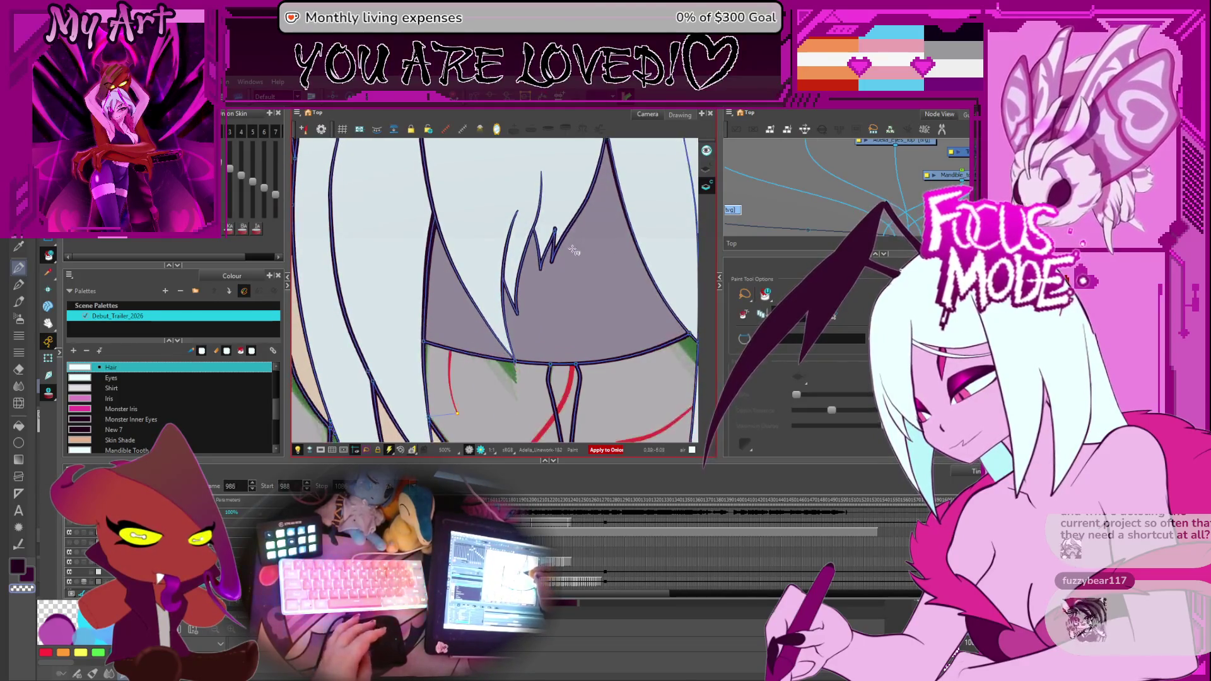
{"action": "key", "text": "comma"}
{"action": "key", "text": "comma"}
{"action": "key", "text": "comma"}
{"action": "key", "text": "period"}
{"action": "key", "text": "period"}
{"action": "key", "text": "period"}
{"action": "key", "text": "period"}
{"action": "key", "text": "period"}
{"action": "key", "text": "period"}
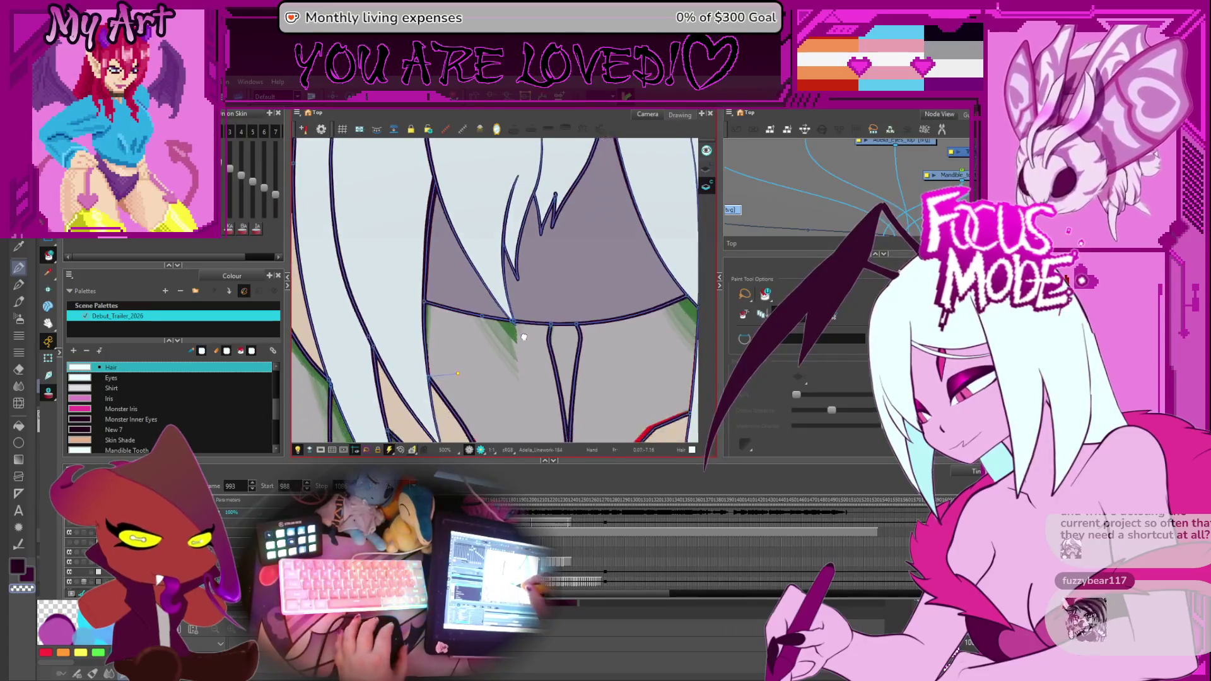
{"action": "key", "text": "period"}
{"action": "key", "text": "period"}
{"action": "key", "text": "period"}
Switch to the Cutter, advance a few drawings, try a fill below the selected line and undo it.
{"action": "key", "text": "alt+t"}
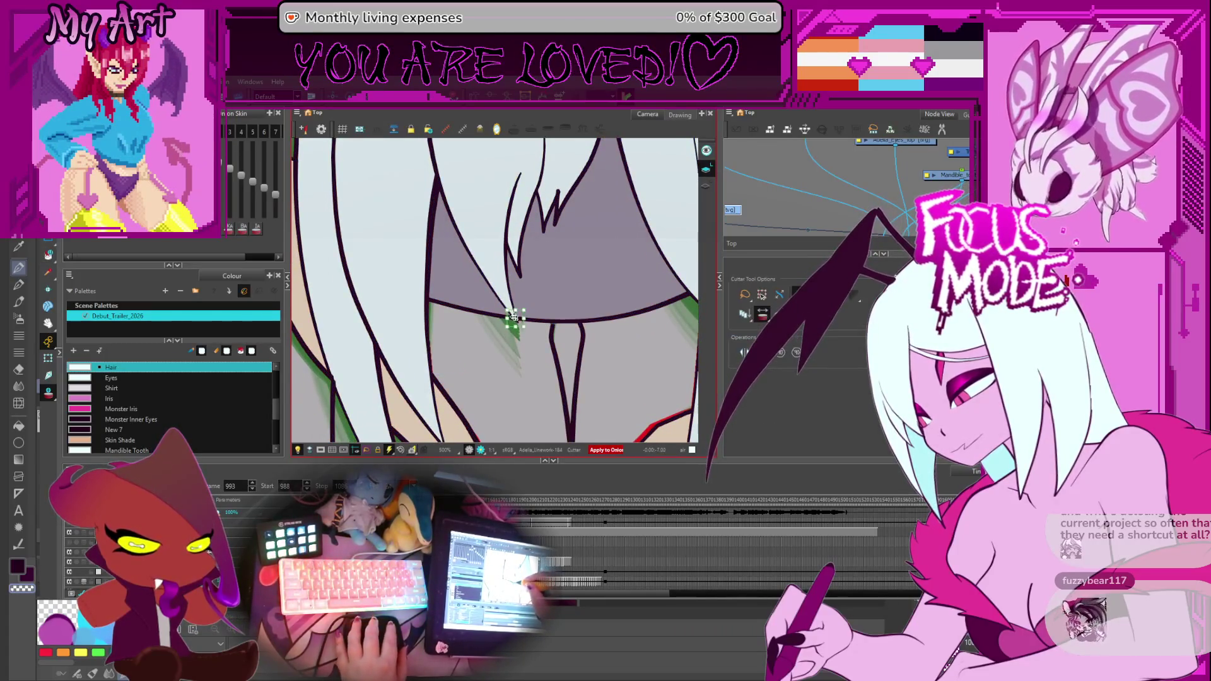
{"action": "key", "text": "period"}
{"action": "key", "text": "period"}
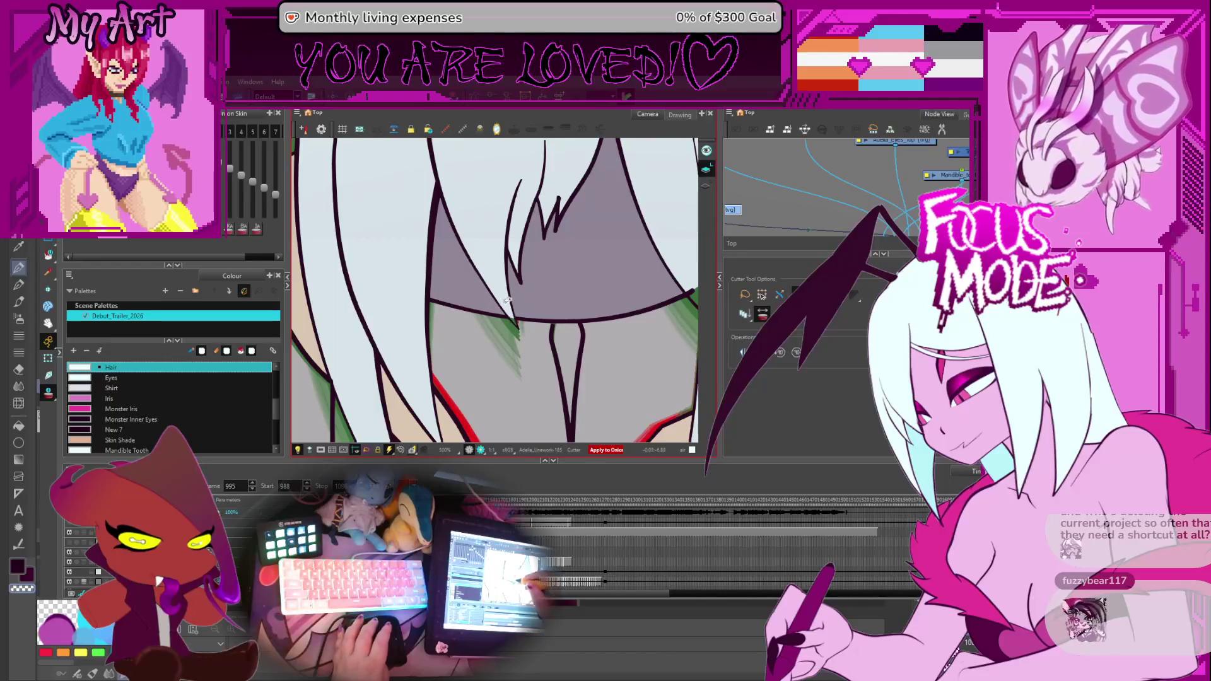
{"action": "key", "text": "period"}
{"action": "key", "text": "period"}
{"action": "key", "text": "period"}
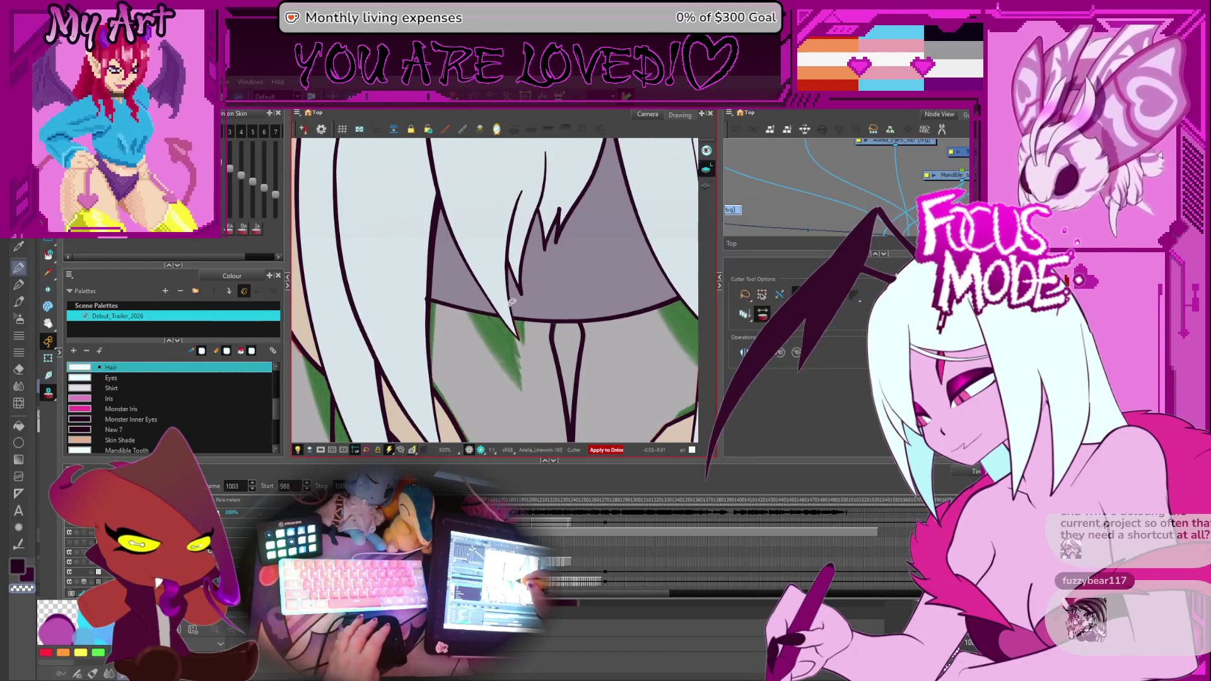
{"action": "key", "text": "period"}
{"action": "key", "text": "period"}
{"action": "key", "text": "period"}
{"action": "key", "text": "period"}
{"action": "key", "text": "period"}
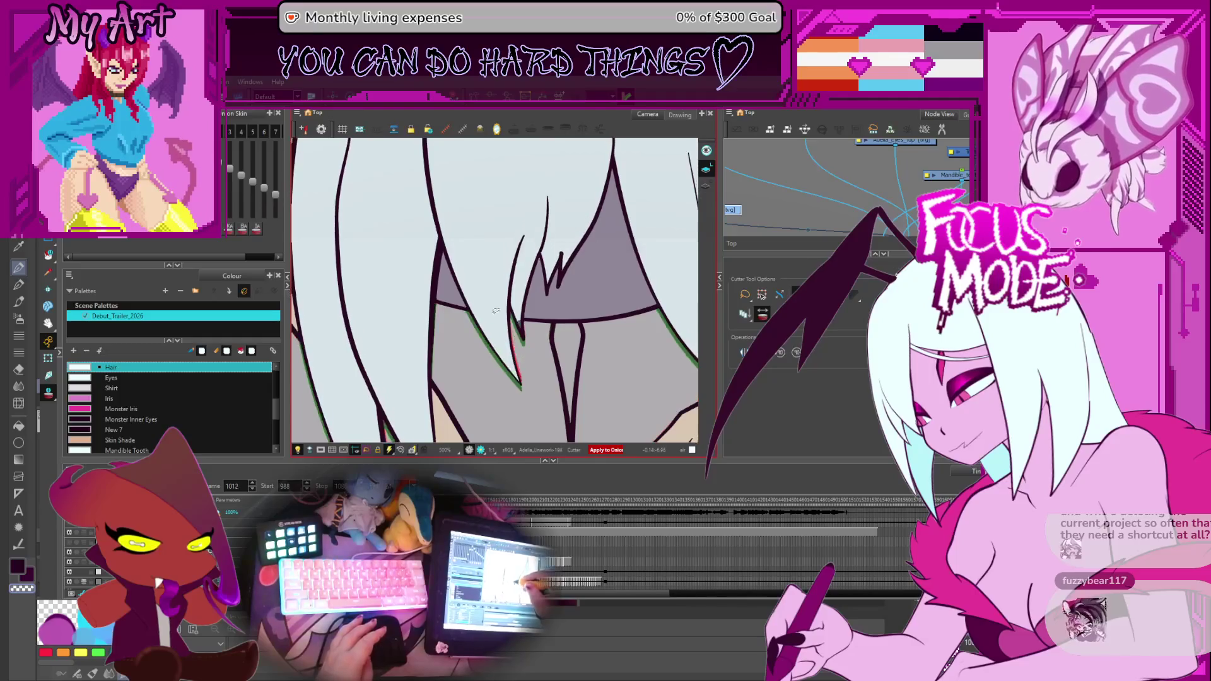
{"action": "key", "text": "comma"}
{"action": "key", "text": "ctrl+a"}
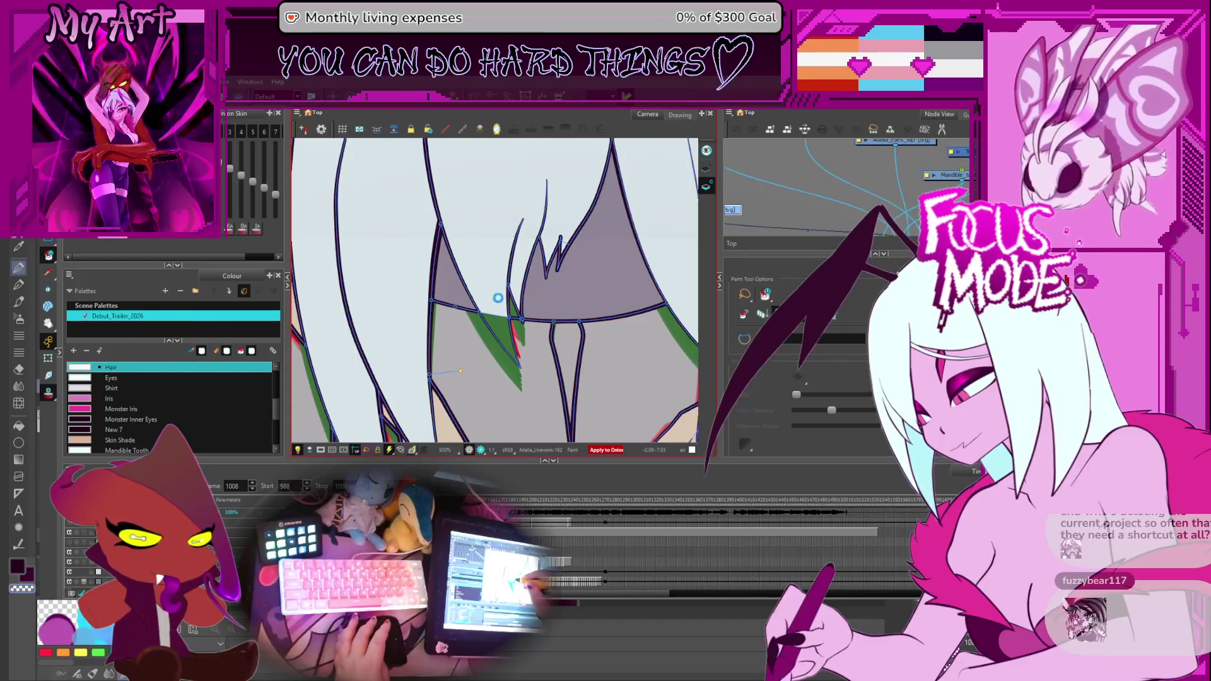
{"action": "left_click", "coordinate": [506, 317]}
{"action": "key", "text": "ctrl+z"}
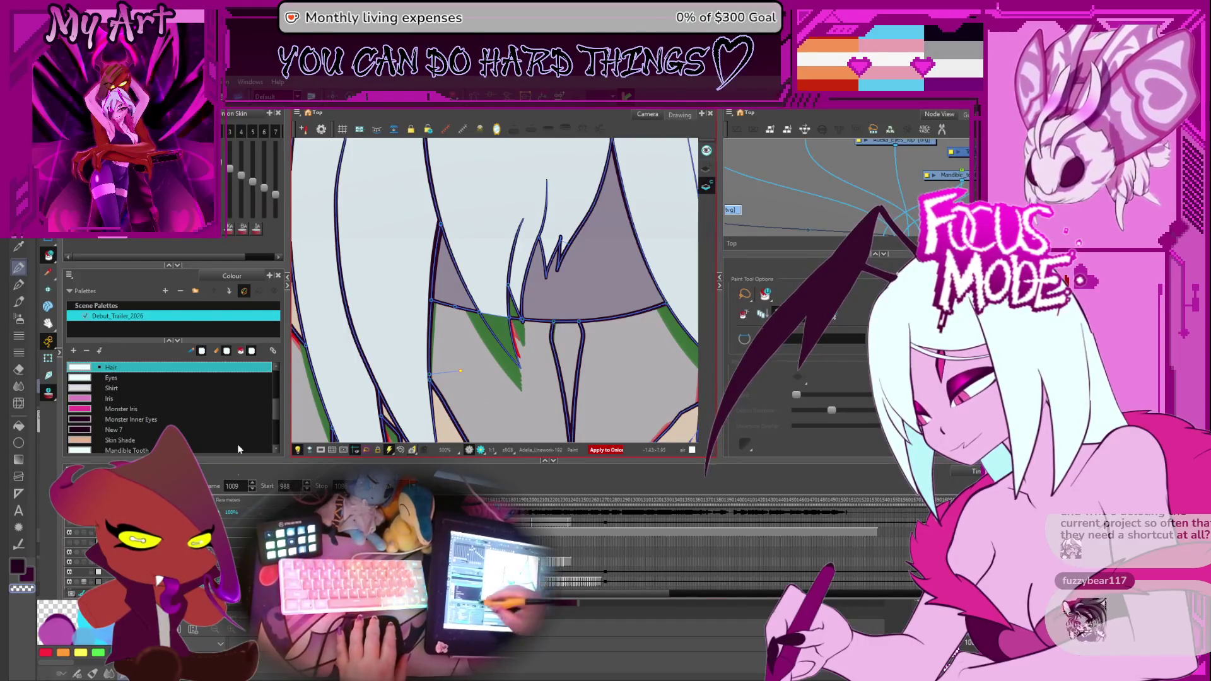
Step back to the earlier drawing of hair over the chest and pick a palette swatch.
{"action": "key", "text": "comma"}
{"action": "key", "text": "comma"}
{"action": "key", "text": "comma"}
{"action": "key", "text": "comma"}
{"action": "key", "text": "comma"}
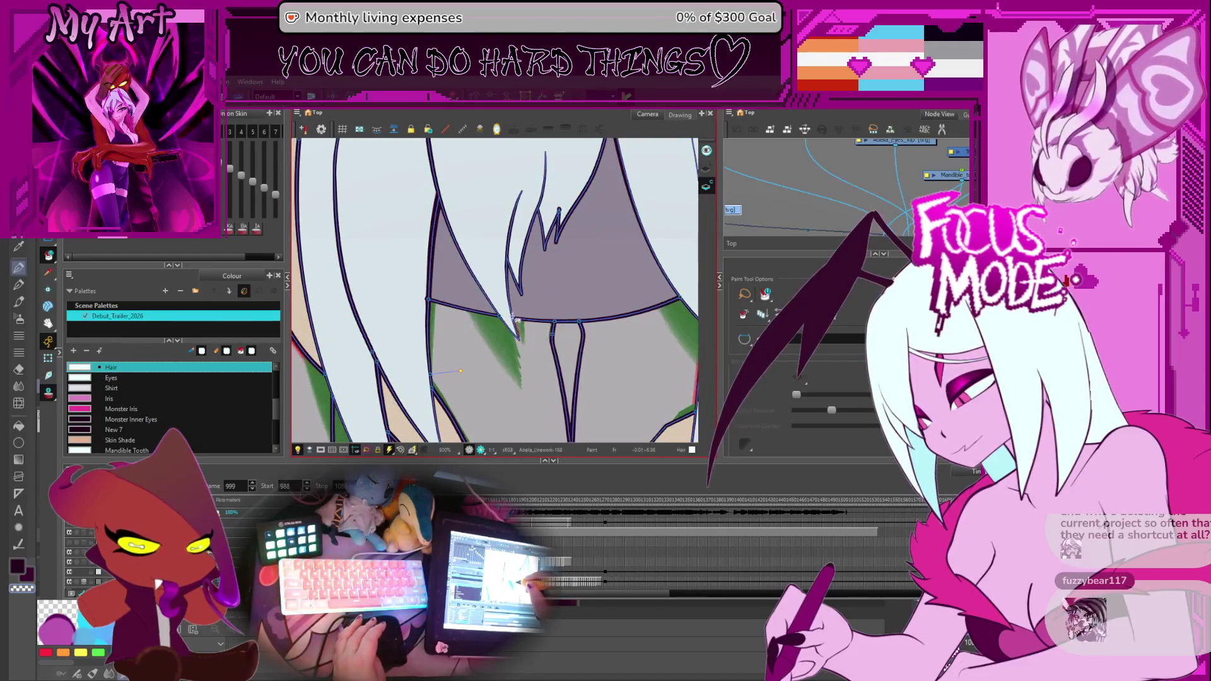
{"action": "key", "text": "comma"}
{"action": "key", "text": "comma"}
{"action": "key", "text": "comma"}
{"action": "key", "text": "comma"}
{"action": "key", "text": "comma"}
{"action": "key", "text": "comma"}
{"action": "key", "text": "comma"}
{"action": "scroll", "coordinate": [536, 268], "scroll_direction": "down", "scroll_amount": 2}
{"action": "key", "text": "comma"}
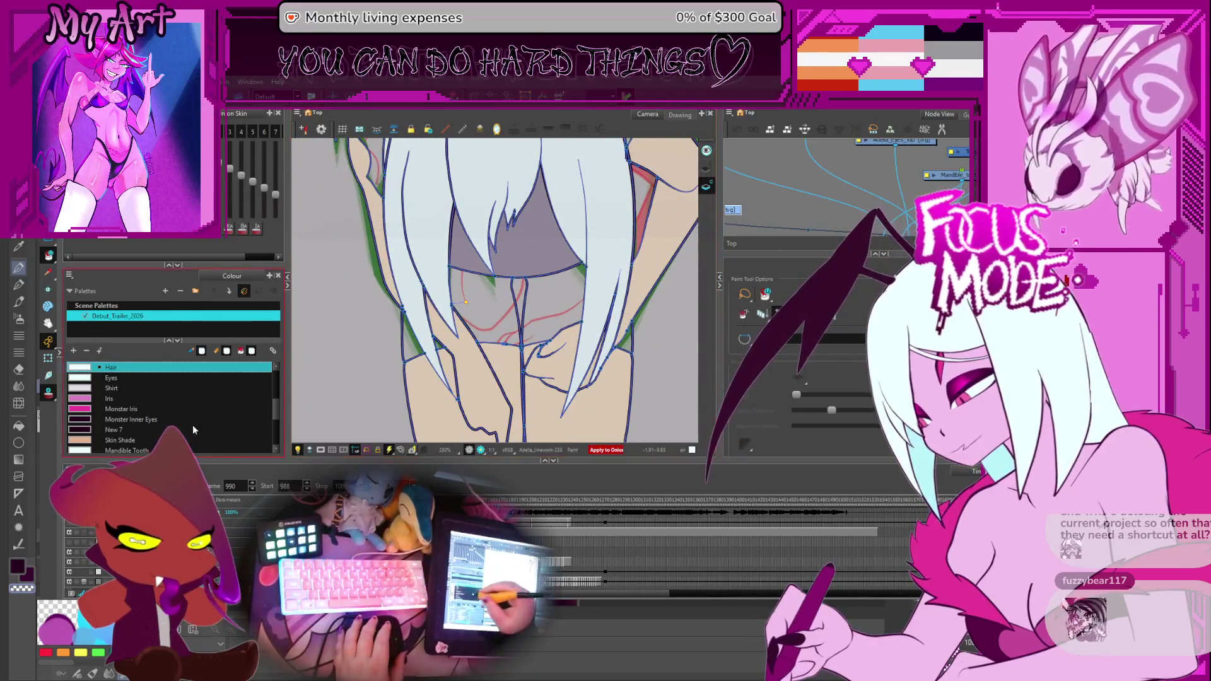
{"action": "left_click", "coordinate": [149, 430]}
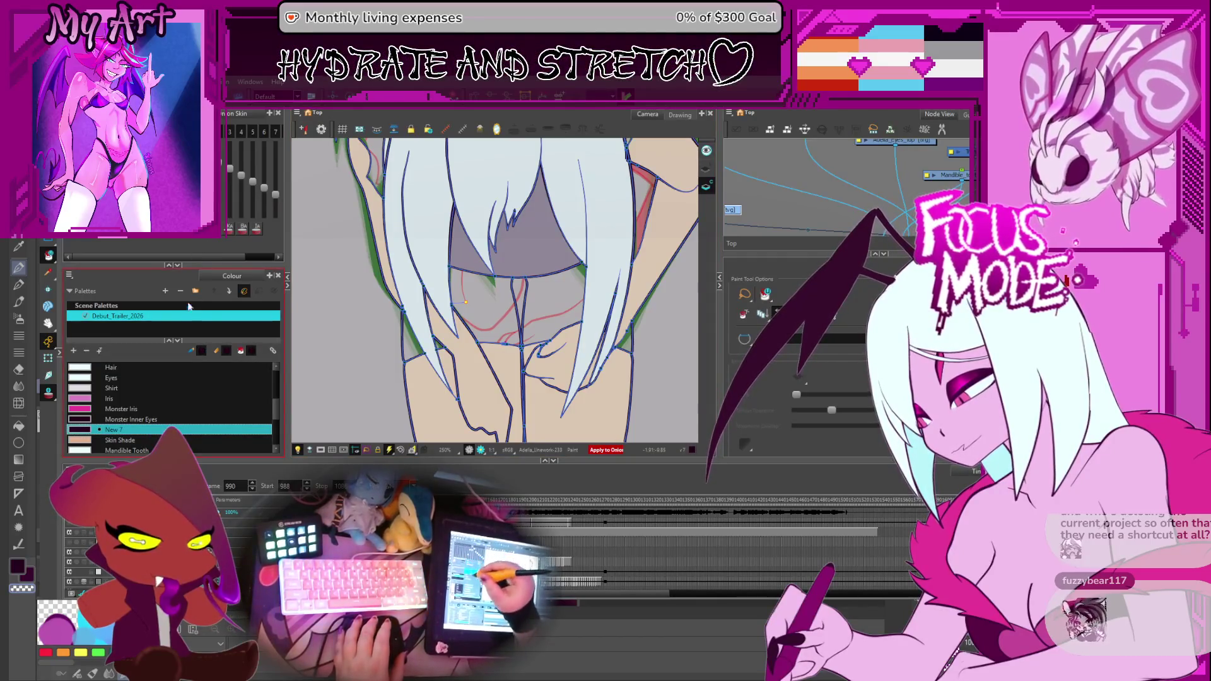
Add a new dark-purple palette swatch named Shorts.
{"action": "key", "text": "End"}
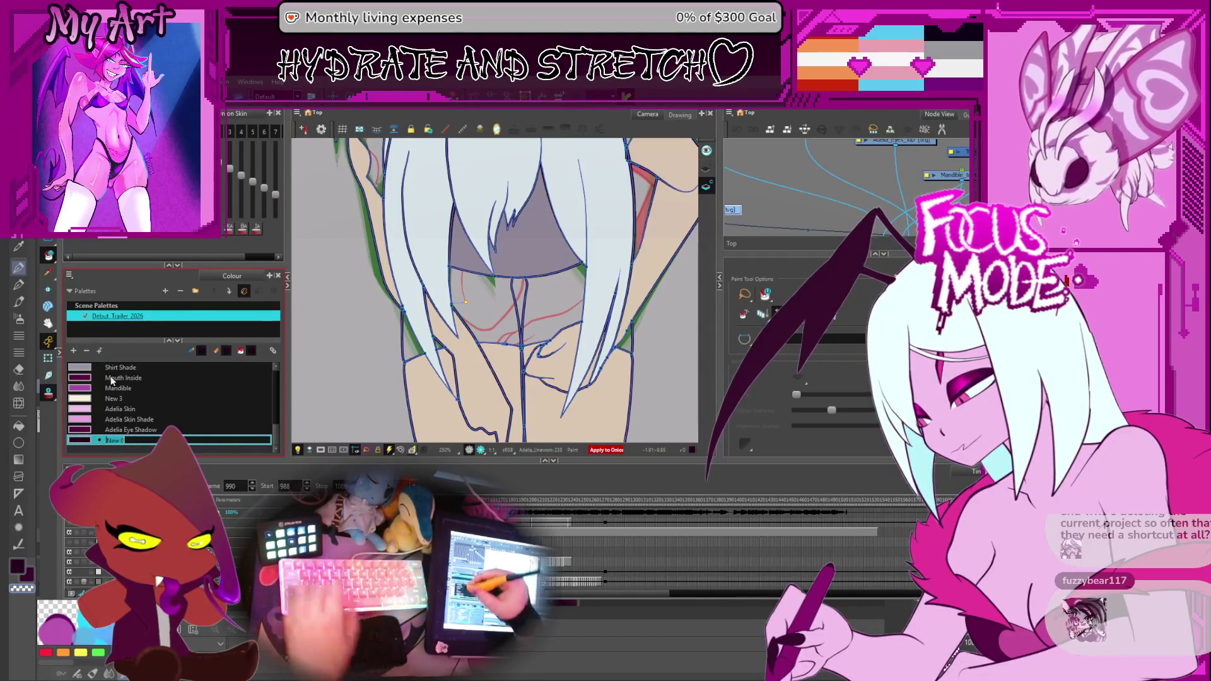
{"action": "type", "text": "Shorts"}
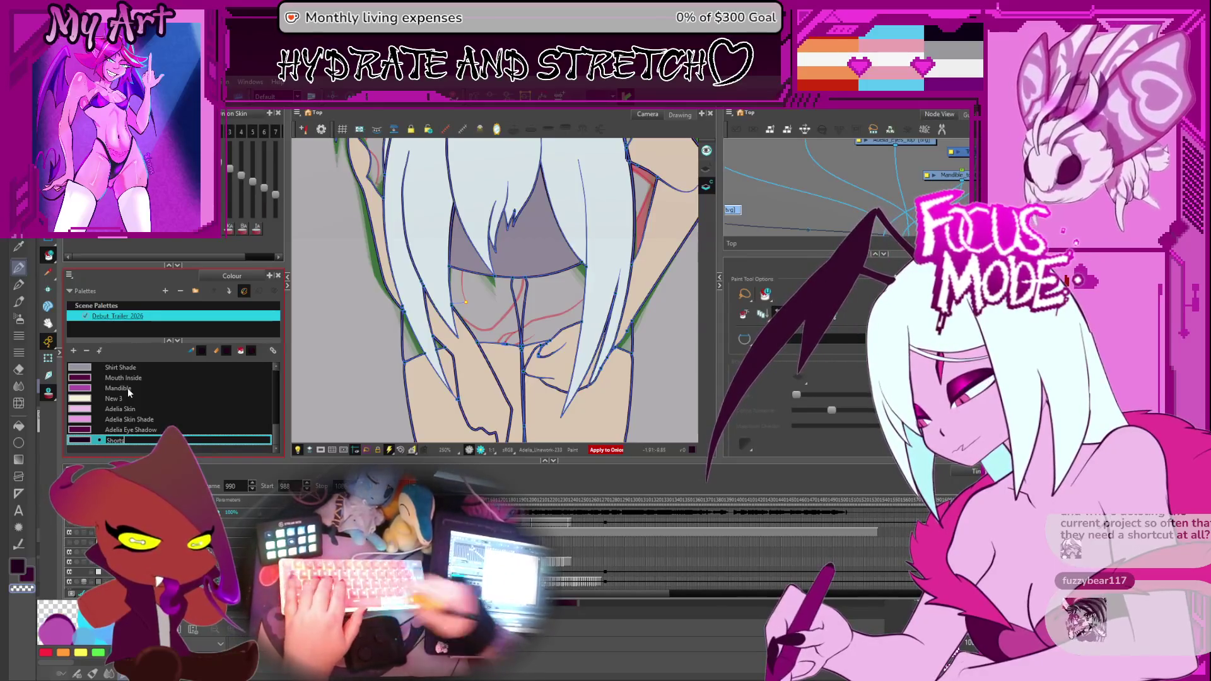
{"action": "key", "text": "Return"}
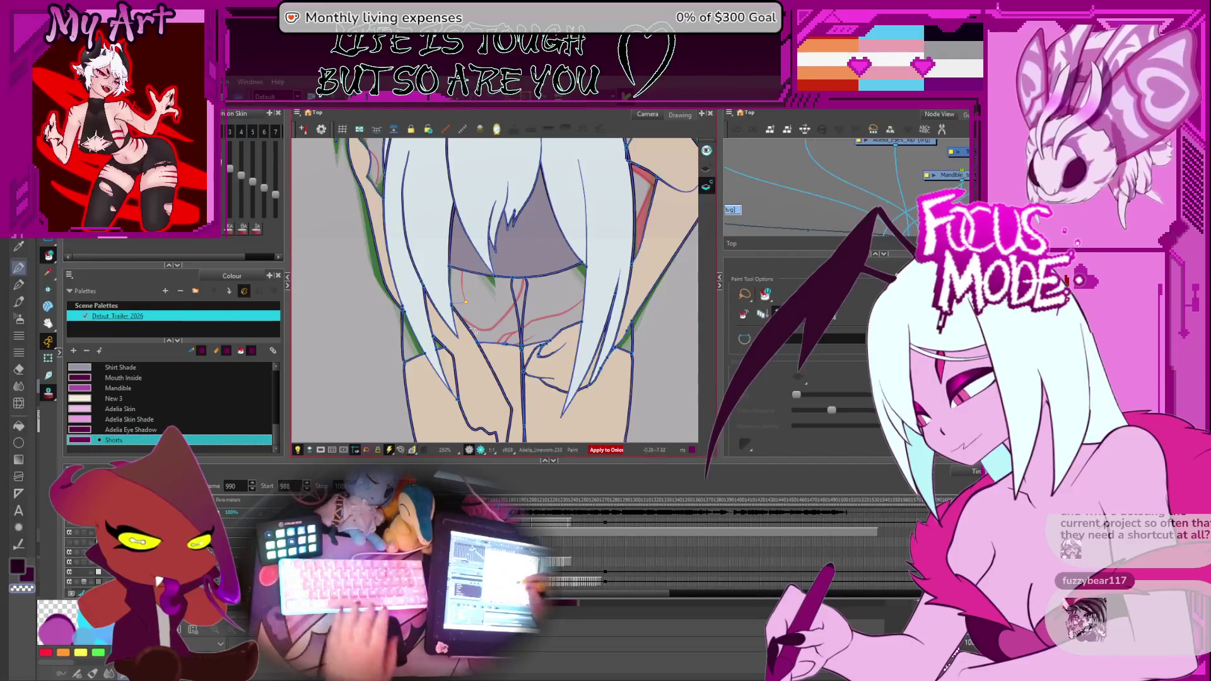
{"action": "key", "text": "period"}
{"action": "key", "text": "period"}
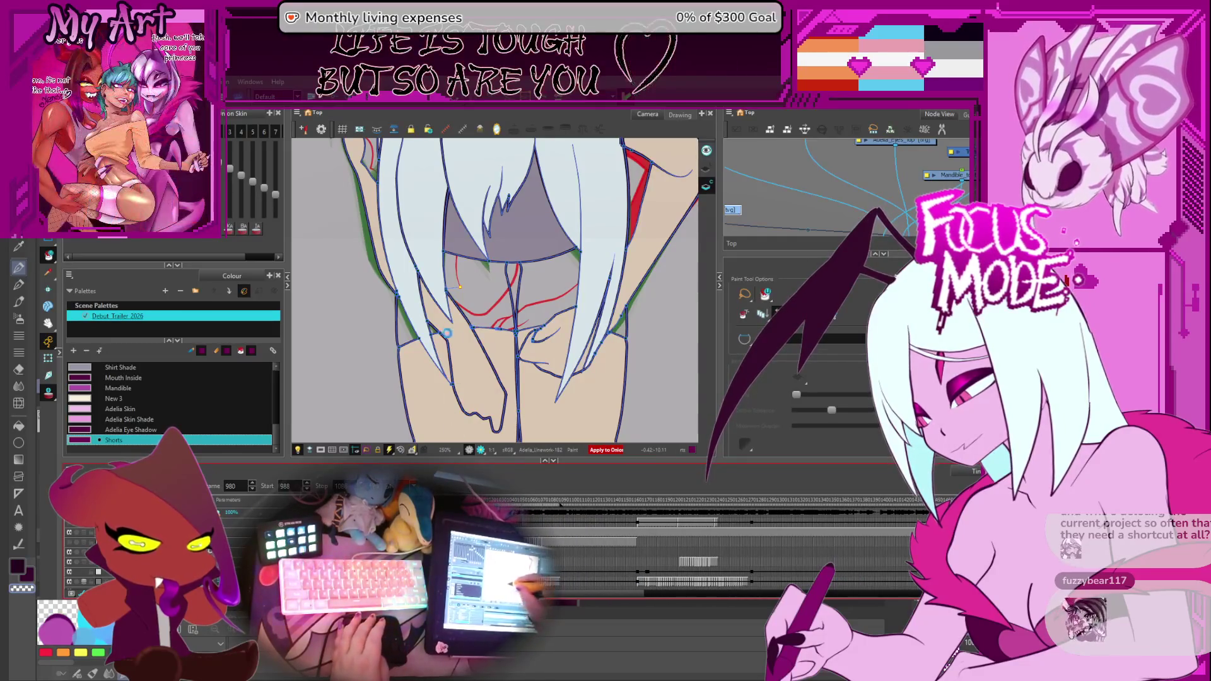
{"action": "key", "text": "comma"}
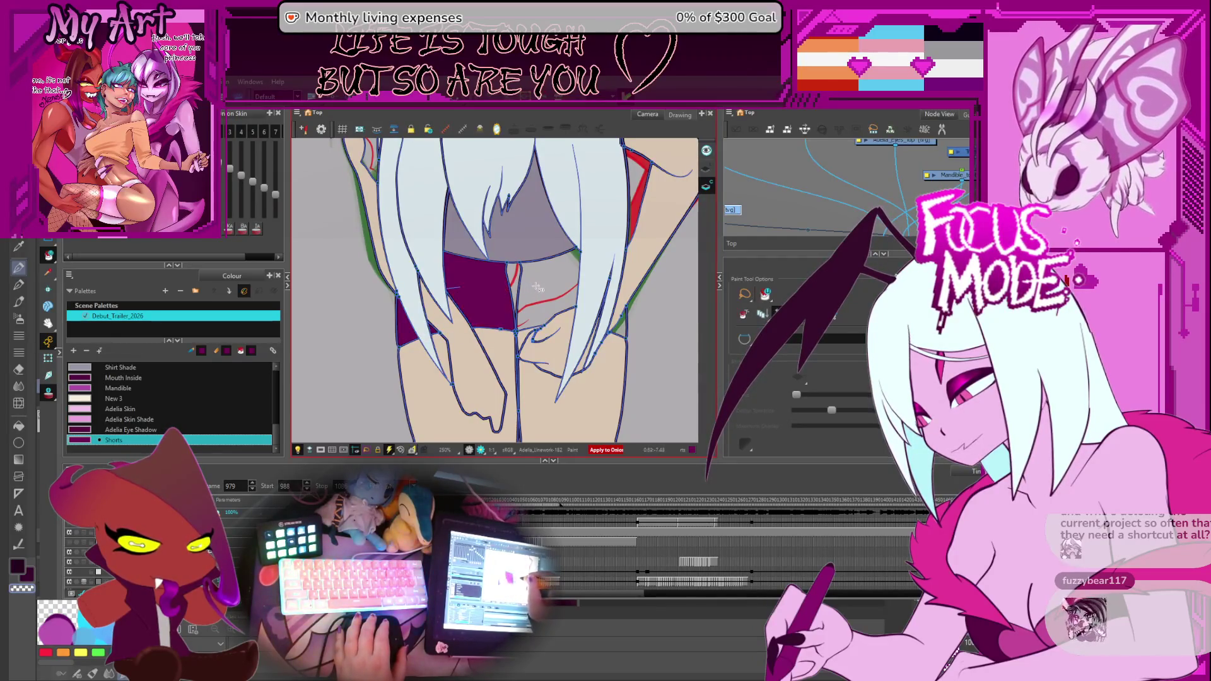
Fill the shorts band between the hair strands with Shorts and check neighbouring drawings.
{"action": "left_click", "coordinate": [540, 313]}
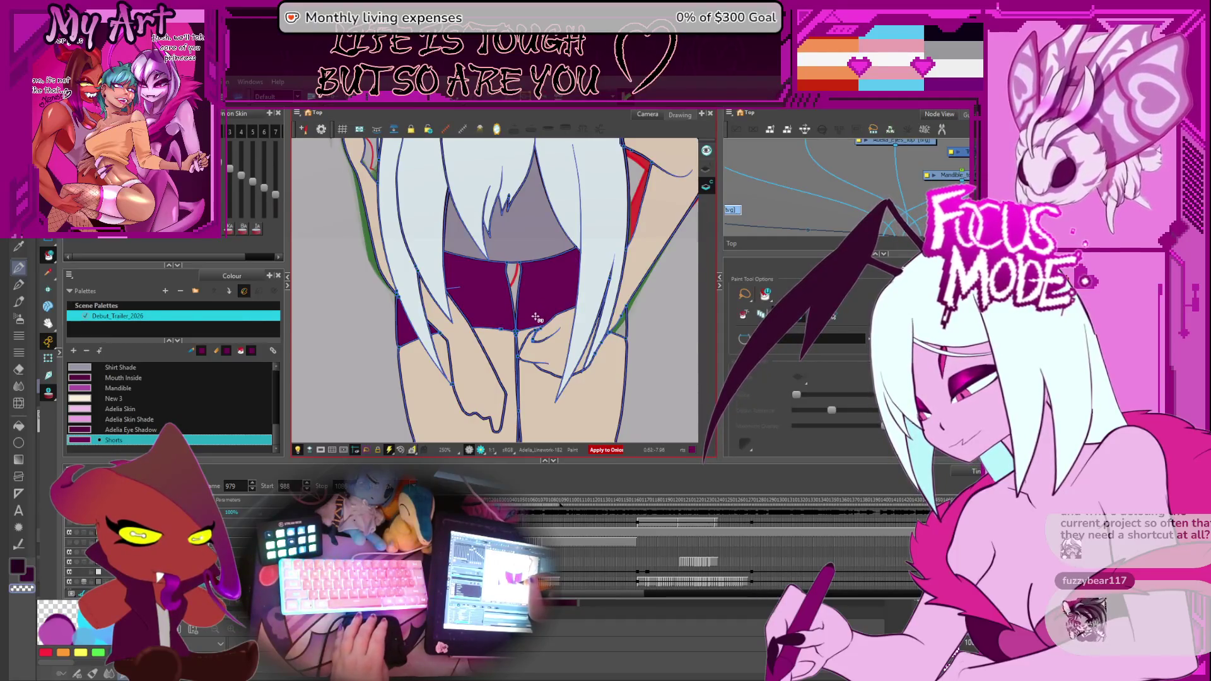
{"action": "key", "text": "comma"}
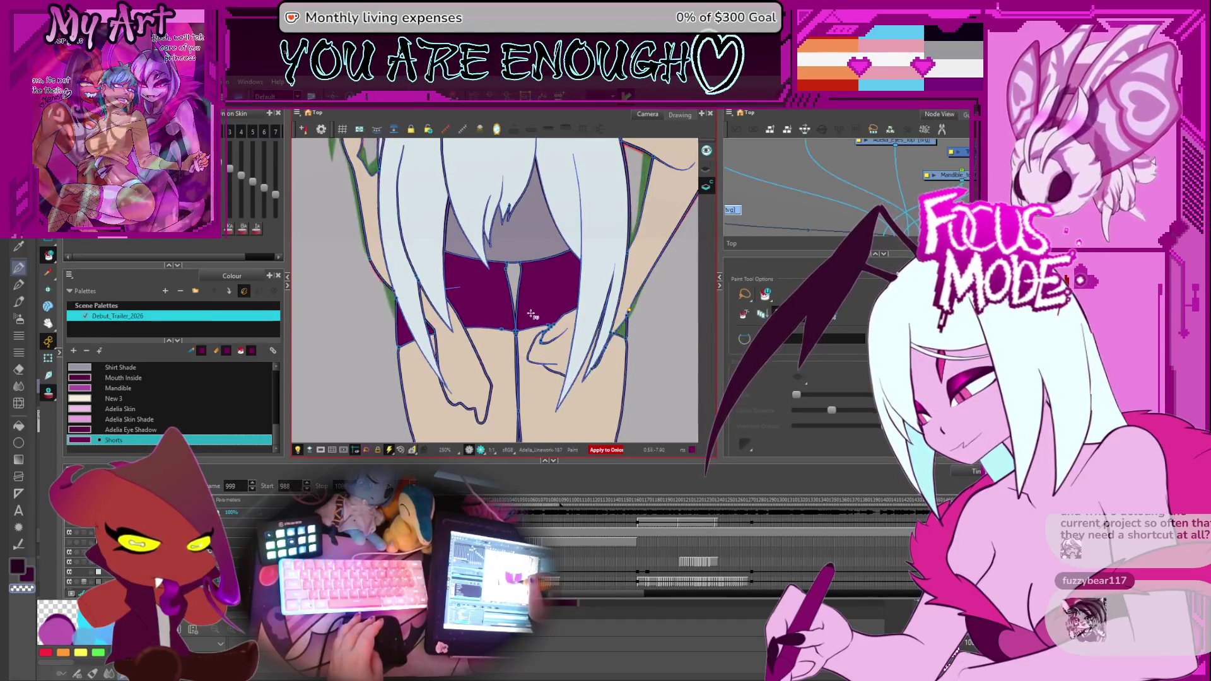
{"action": "key", "text": "comma"}
{"action": "key", "text": "comma"}
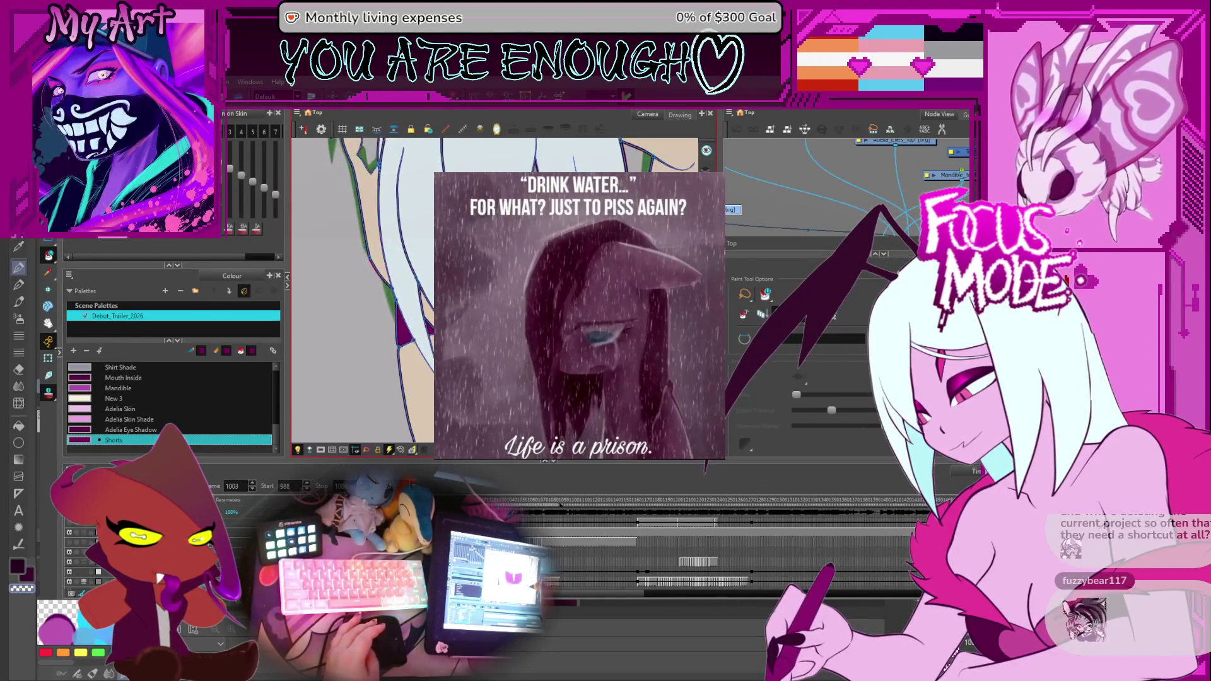
{"action": "key", "text": "comma"}
{"action": "key", "text": "comma"}
{"action": "key", "text": "comma"}
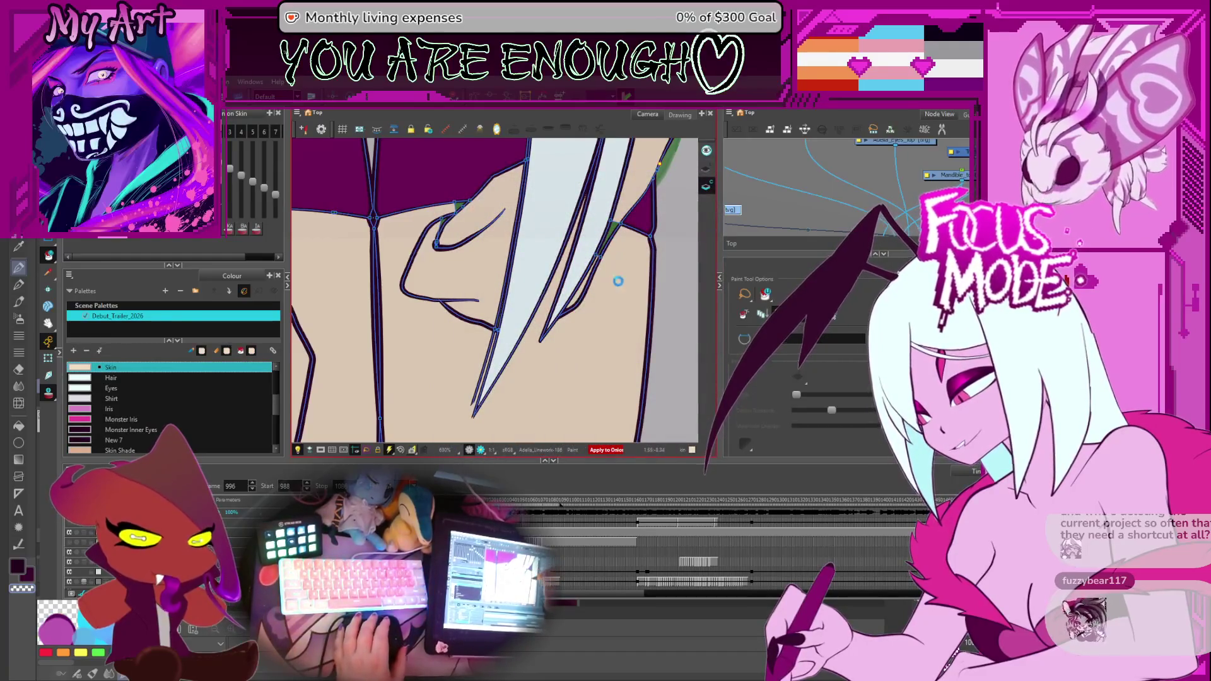
{"action": "key", "text": "comma"}
{"action": "key", "text": "comma"}
{"action": "key", "text": "comma"}
{"action": "key", "text": "comma"}
{"action": "key", "text": "comma"}
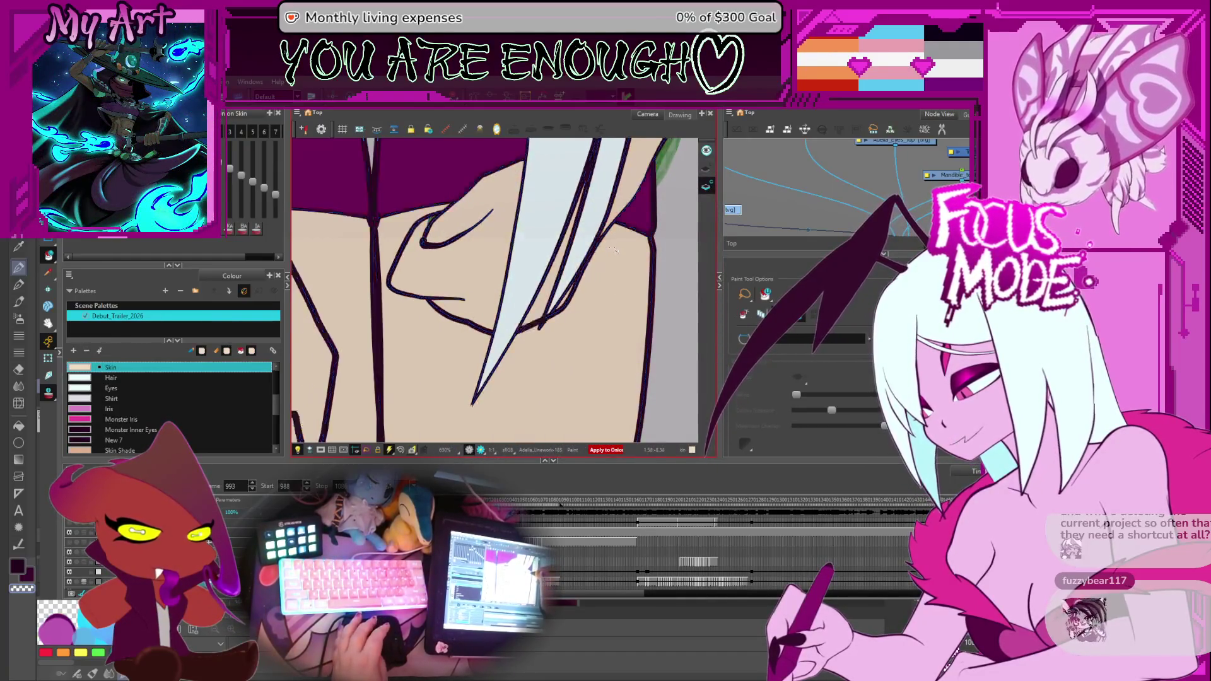
{"action": "key", "text": "period"}
{"action": "key", "text": "period"}
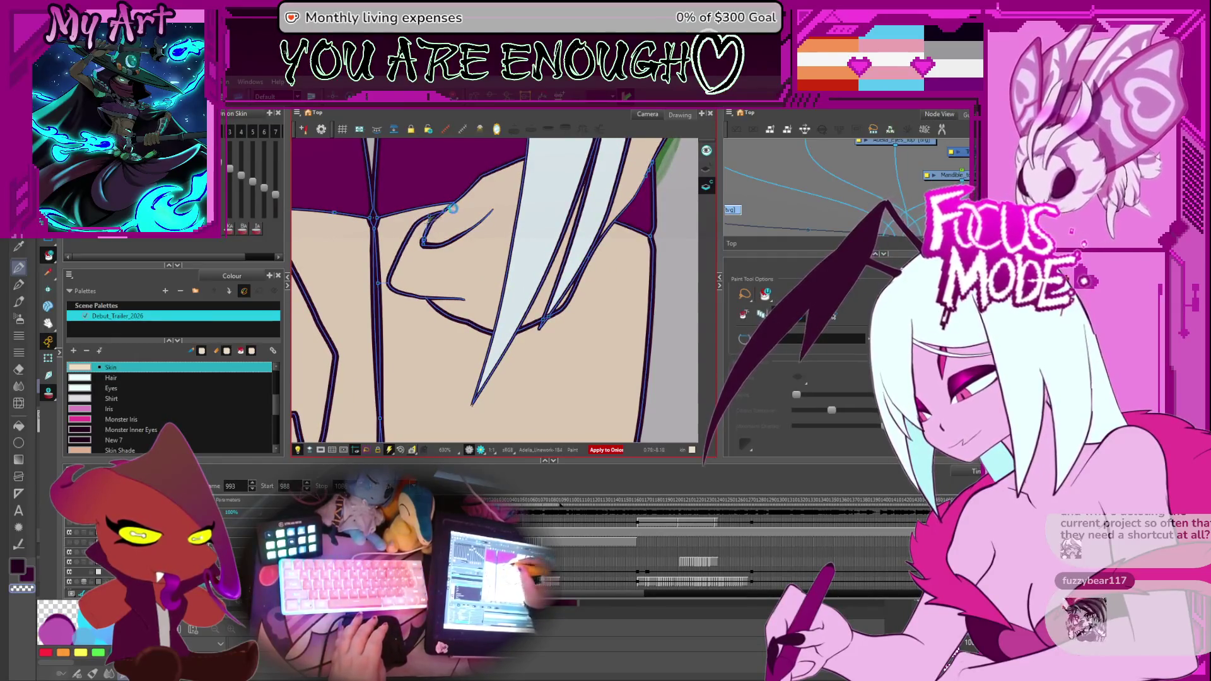
{"action": "key", "text": "period"}
{"action": "key", "text": "period"}
{"action": "key", "text": "period"}
{"action": "key", "text": "period"}
{"action": "key", "text": "period"}
{"action": "key", "text": "period"}
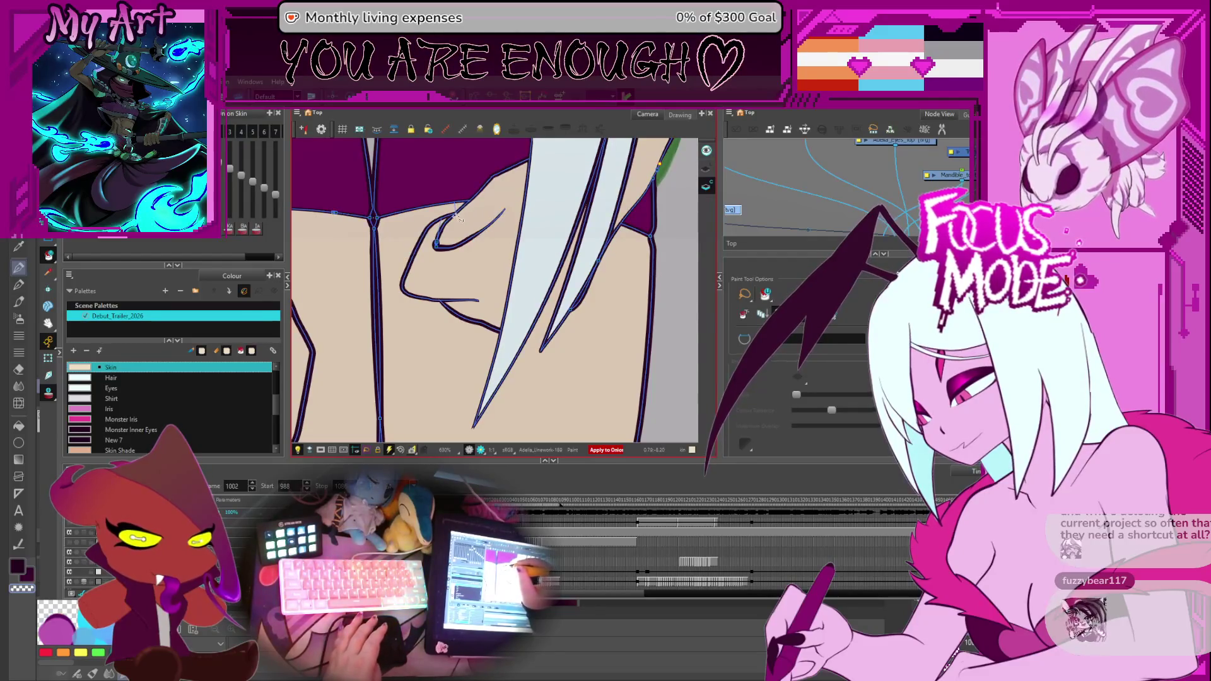
{"action": "key", "text": "comma"}
{"action": "key", "text": "comma"}
{"action": "key", "text": "comma"}
{"action": "key", "text": "comma"}
{"action": "key", "text": "comma"}
{"action": "key", "text": "comma"}
{"action": "key", "text": "comma"}
{"action": "key", "text": "comma"}
{"action": "key", "text": "comma"}
{"action": "key", "text": "comma"}
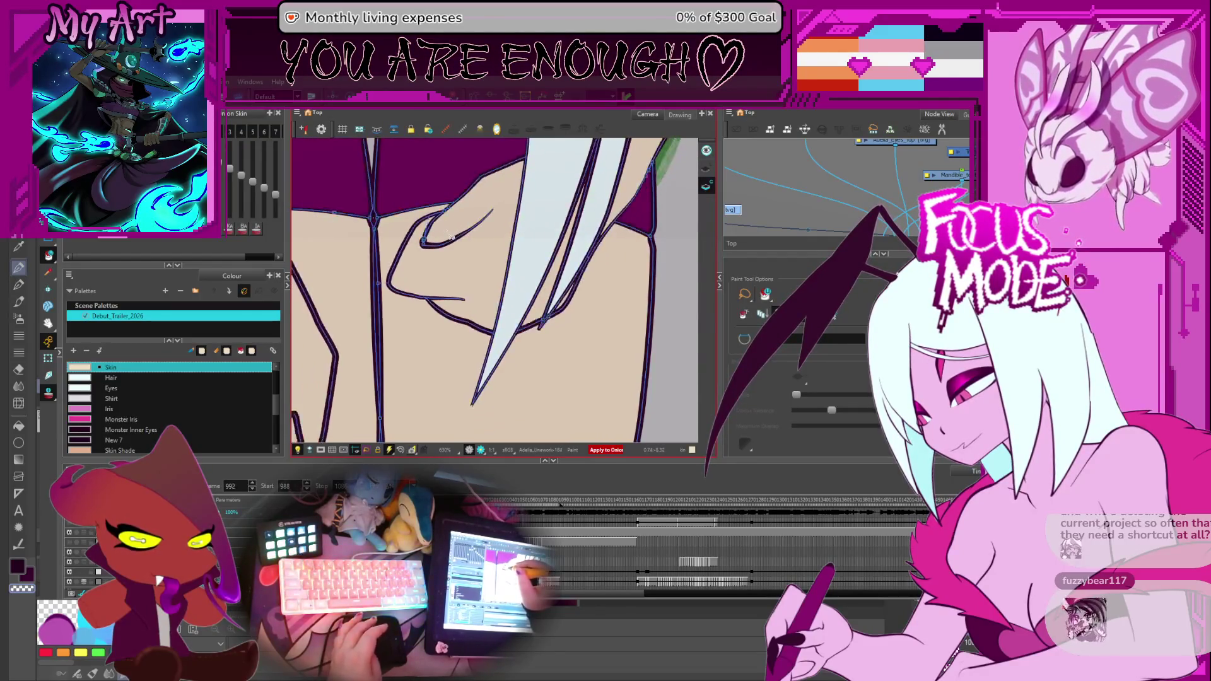
{"action": "key", "text": "comma"}
{"action": "key", "text": "comma"}
{"action": "key", "text": "comma"}
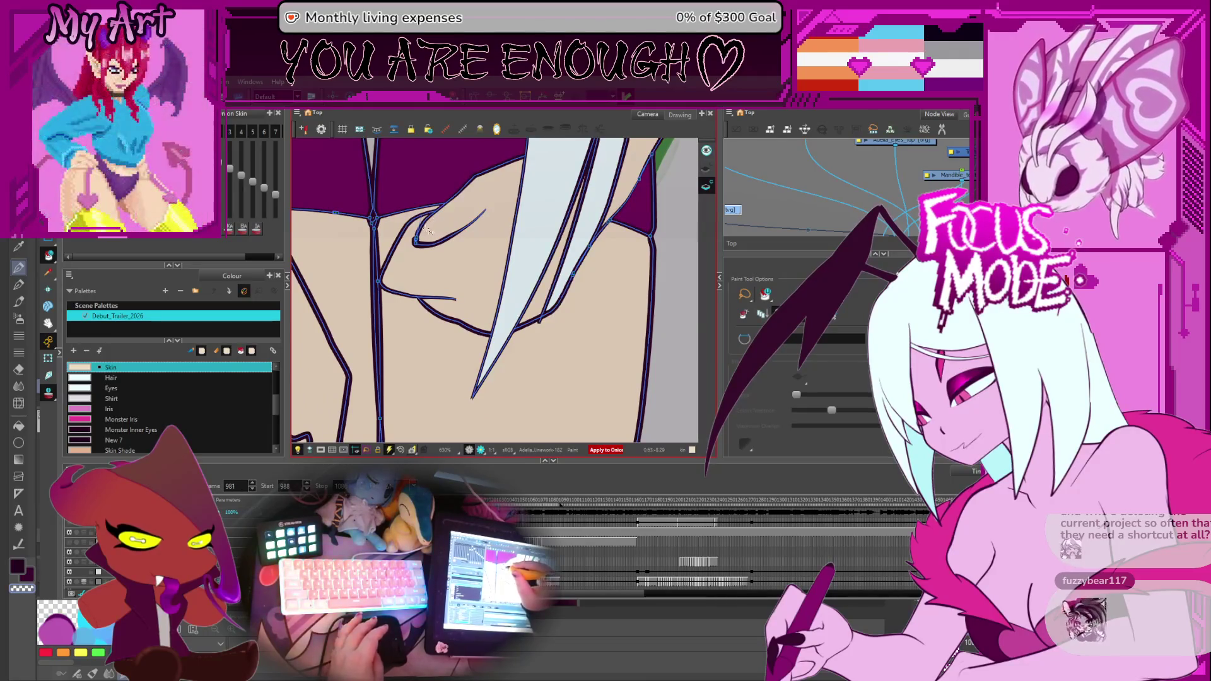
{"action": "key", "text": "period"}
{"action": "key", "text": "period"}
{"action": "key", "text": "period"}
{"action": "key", "text": "period"}
{"action": "key", "text": "period"}
{"action": "key", "text": "period"}
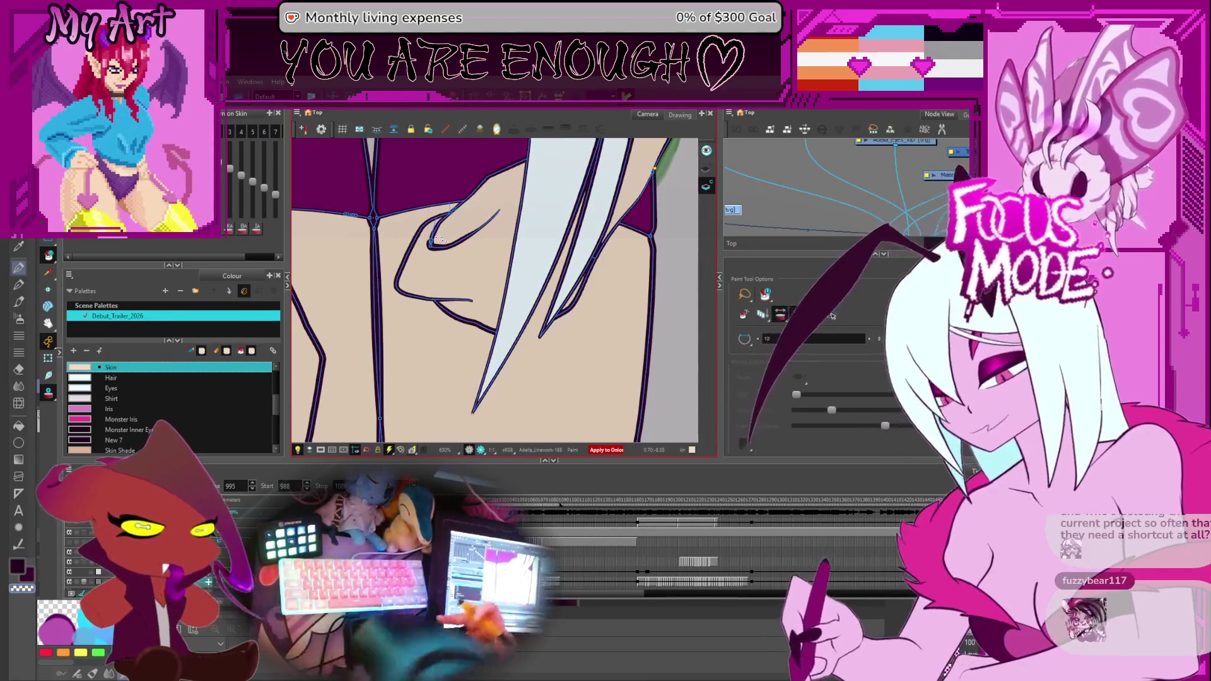
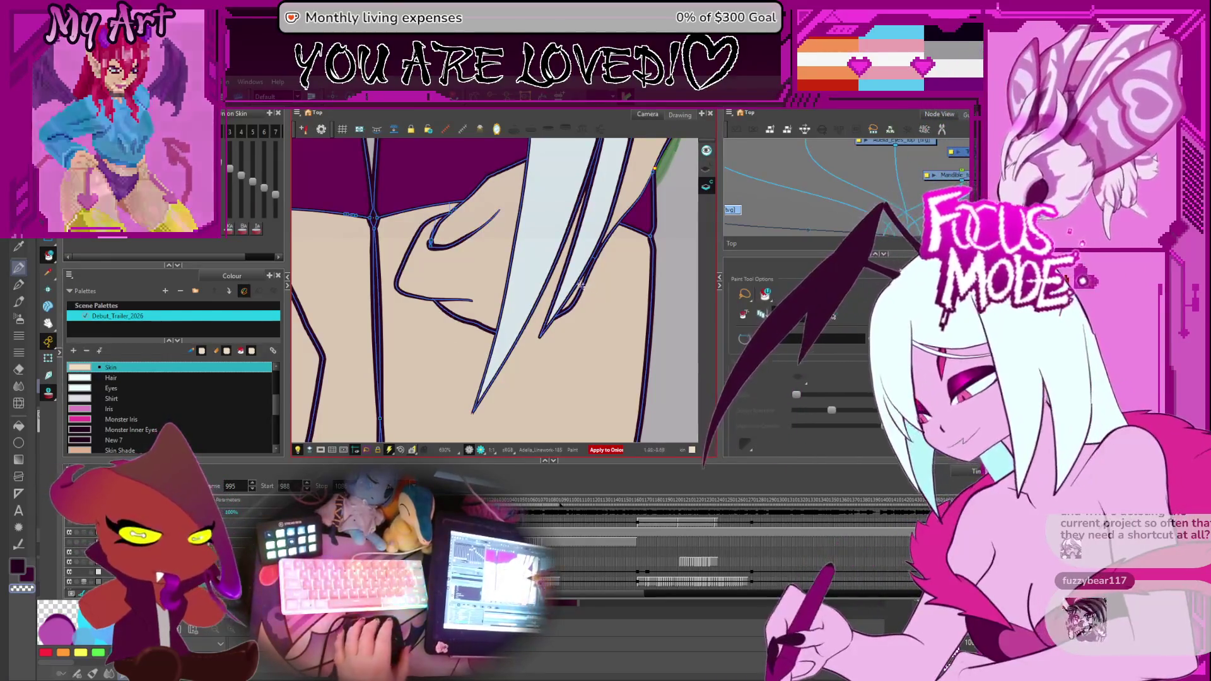
{"action": "scroll", "coordinate": [474, 285], "scroll_direction": "up", "scroll_amount": 2}
{"action": "scroll", "coordinate": [454, 244], "scroll_direction": "up", "scroll_amount": 2}
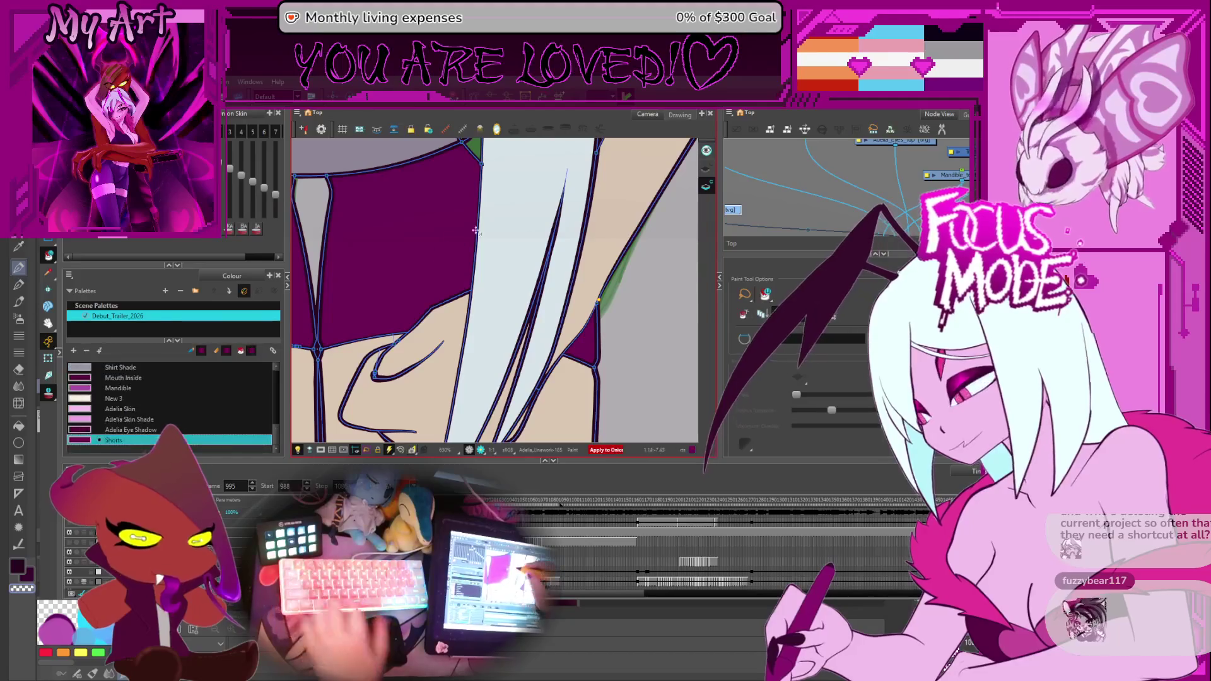
{"action": "scroll", "coordinate": [455, 245], "scroll_direction": "down", "scroll_amount": 3}
{"action": "scroll", "coordinate": [471, 254], "scroll_direction": "up", "scroll_amount": 2}
Step forward through the frames and make Shorts the active paint colour.
{"action": "key", "text": "period"}
{"action": "key", "text": "period"}
{"action": "key", "text": "period"}
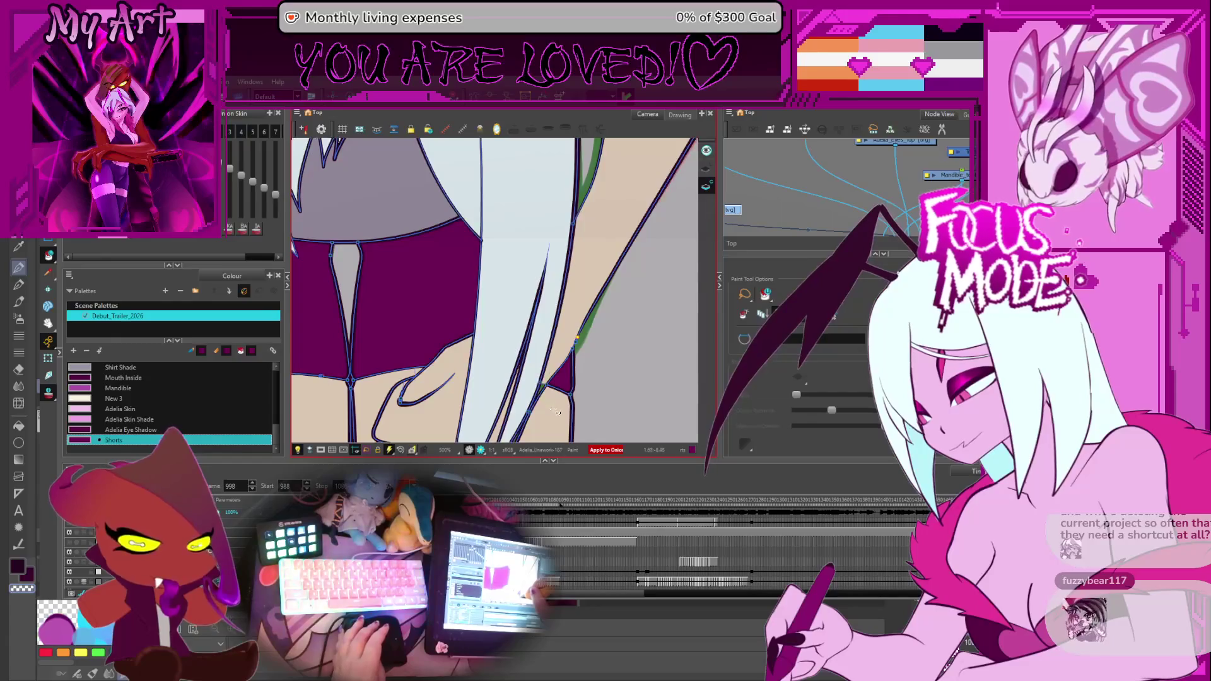
{"action": "key", "text": "period"}
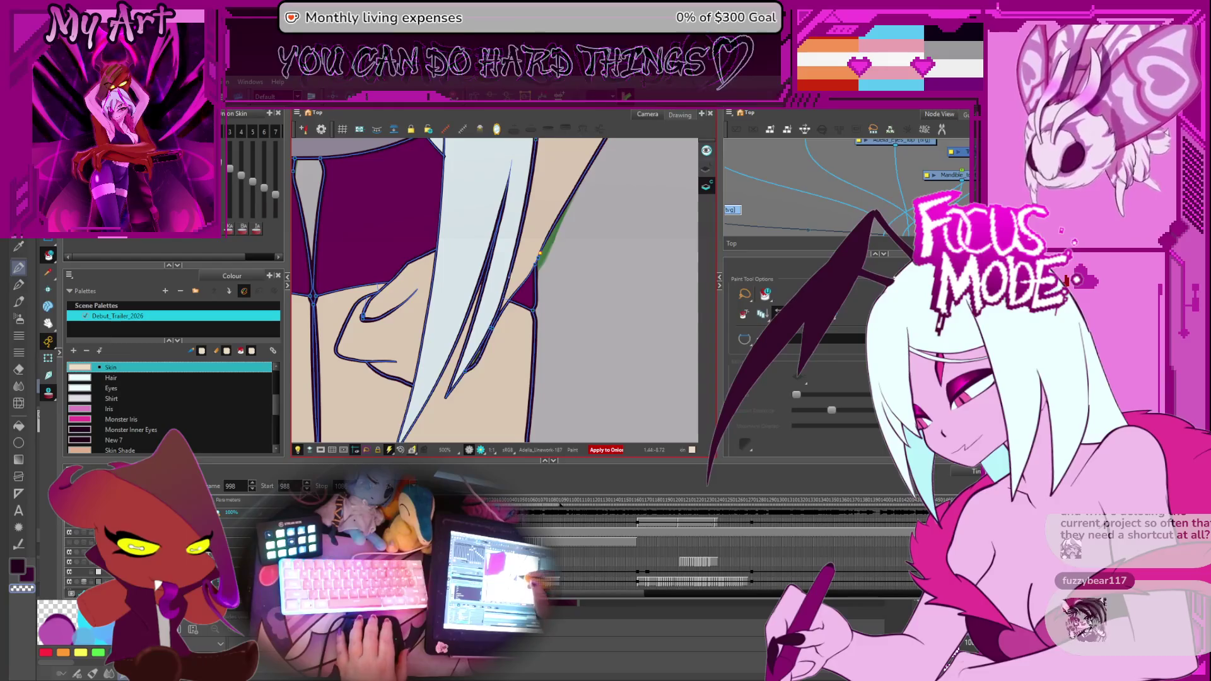
{"action": "key", "text": "period"}
{"action": "left_click", "coordinate": [527, 328]}
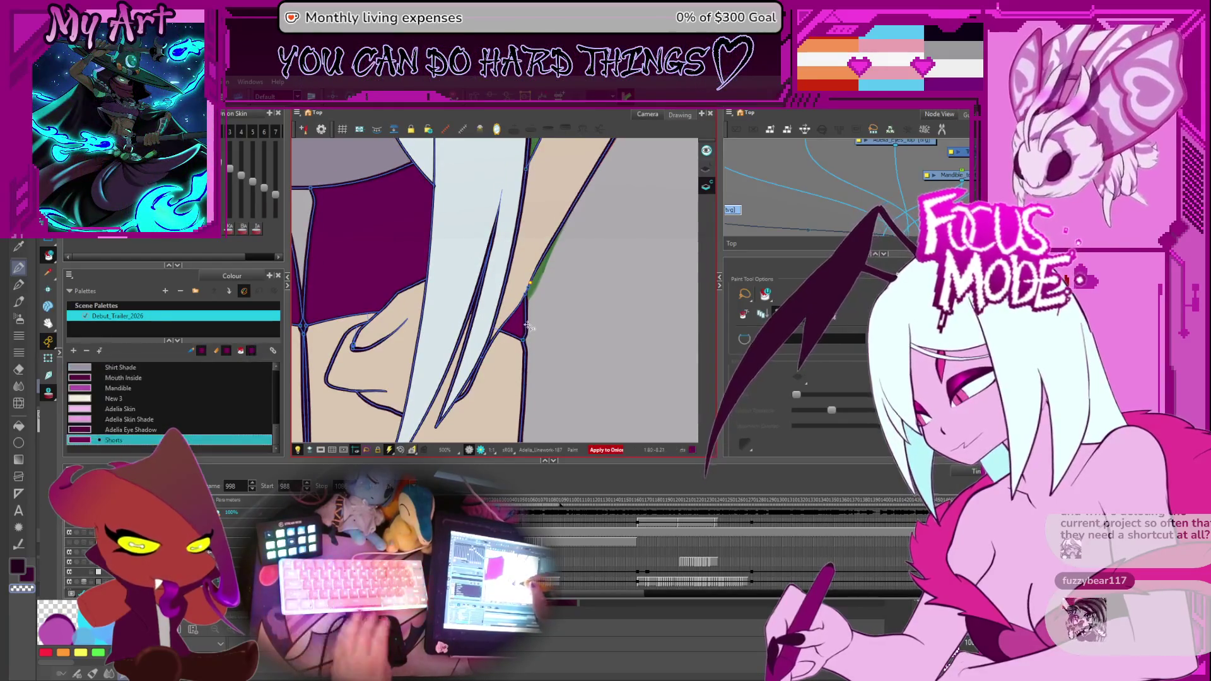
Compare the dark magenta shorts fill across neighbouring frames, then zoom out to the whole figure.
{"action": "key", "text": "period"}
{"action": "key", "text": "period"}
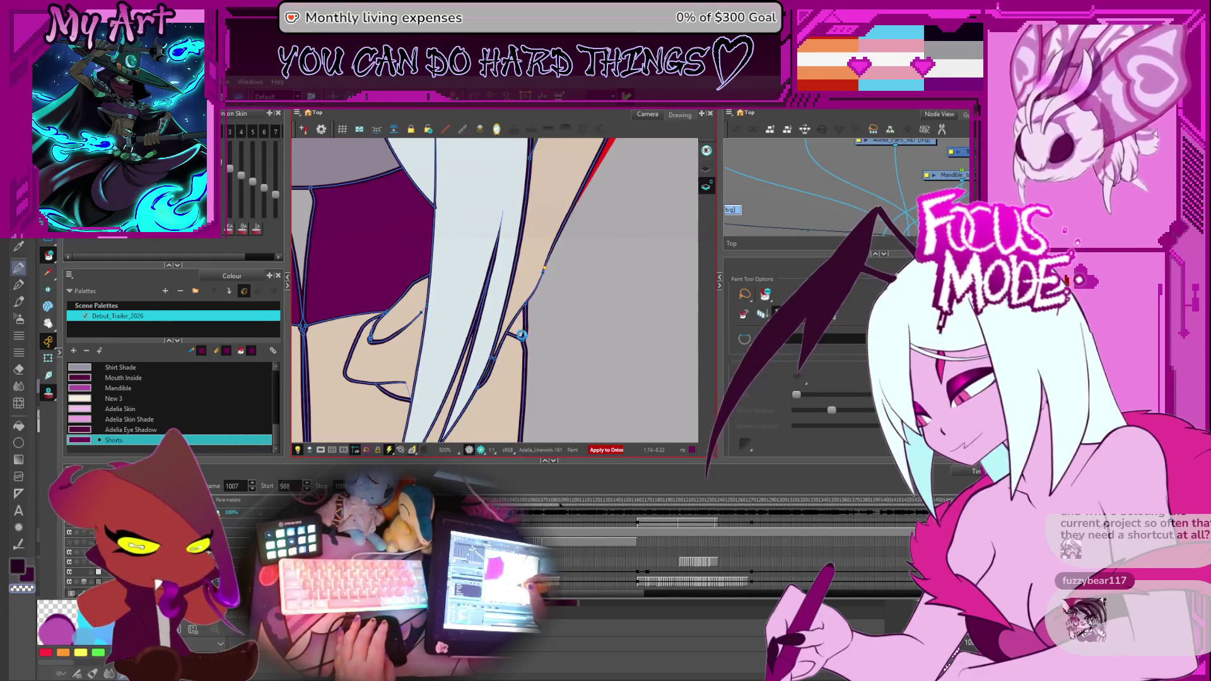
{"action": "key", "text": "comma"}
{"action": "key", "text": "comma"}
{"action": "key", "text": "comma"}
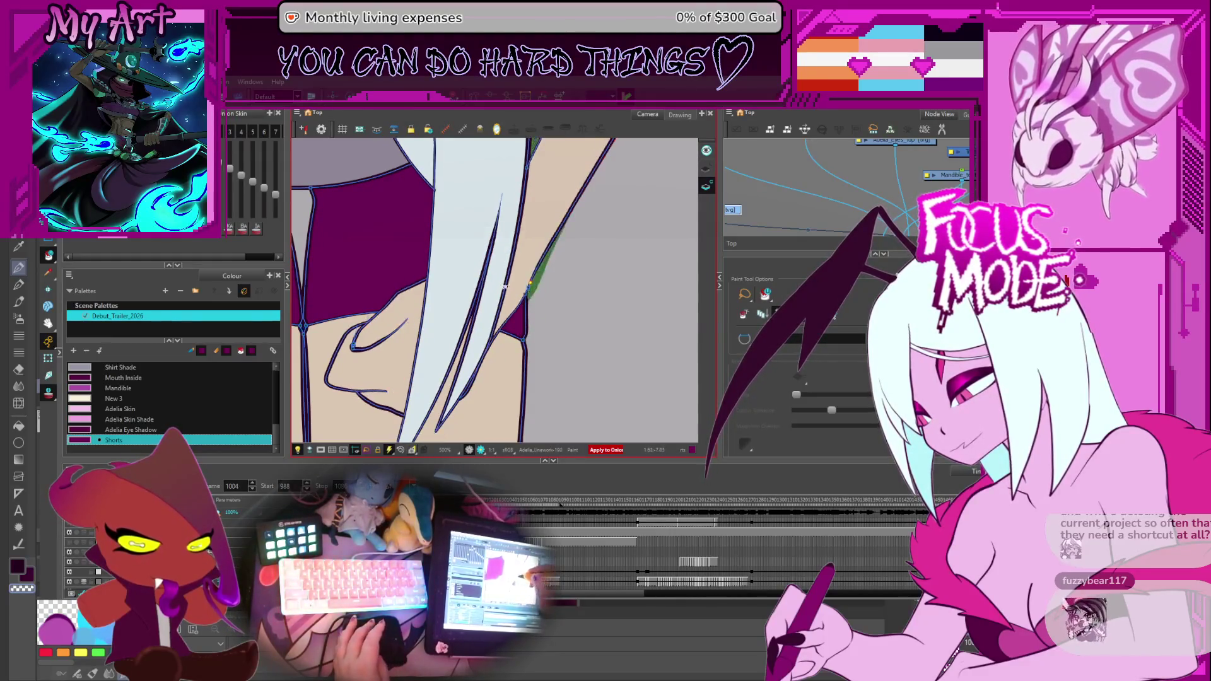
{"action": "key", "text": "period"}
{"action": "key", "text": "period"}
{"action": "key", "text": "period"}
{"action": "key", "text": "period"}
{"action": "key", "text": "period"}
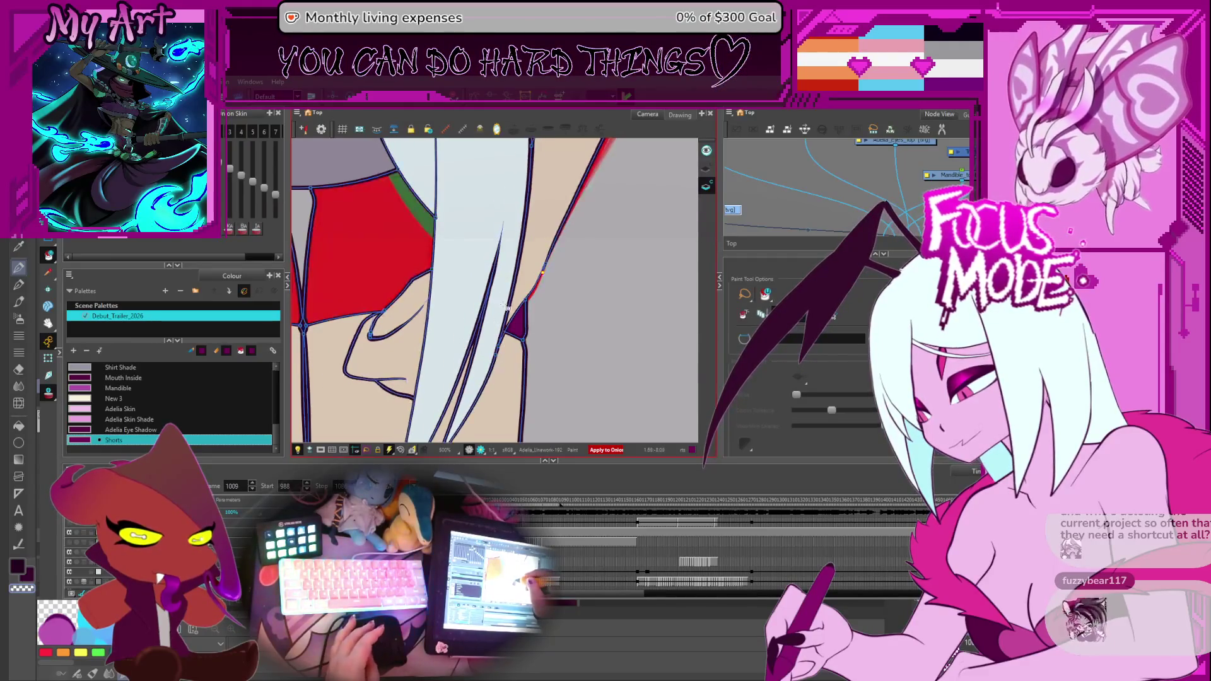
{"action": "left_click_drag", "start_coordinate": [407, 199], "coordinate": [440, 270]}
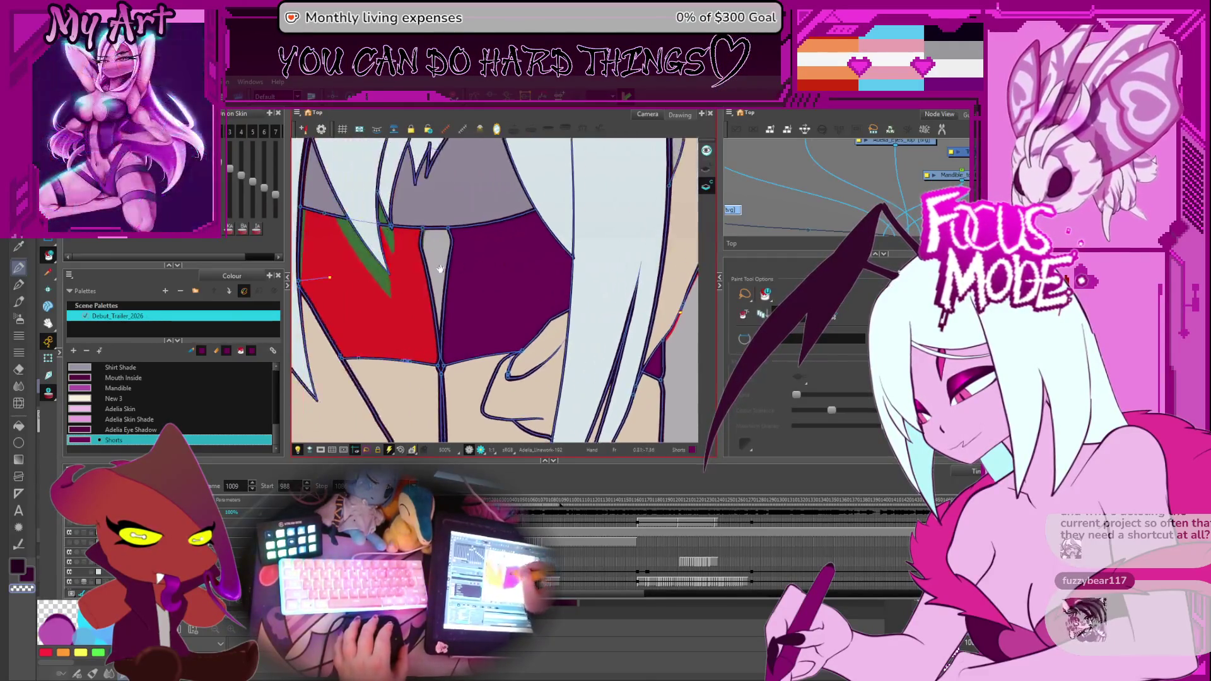
{"action": "key", "text": "period"}
{"action": "key", "text": "period"}
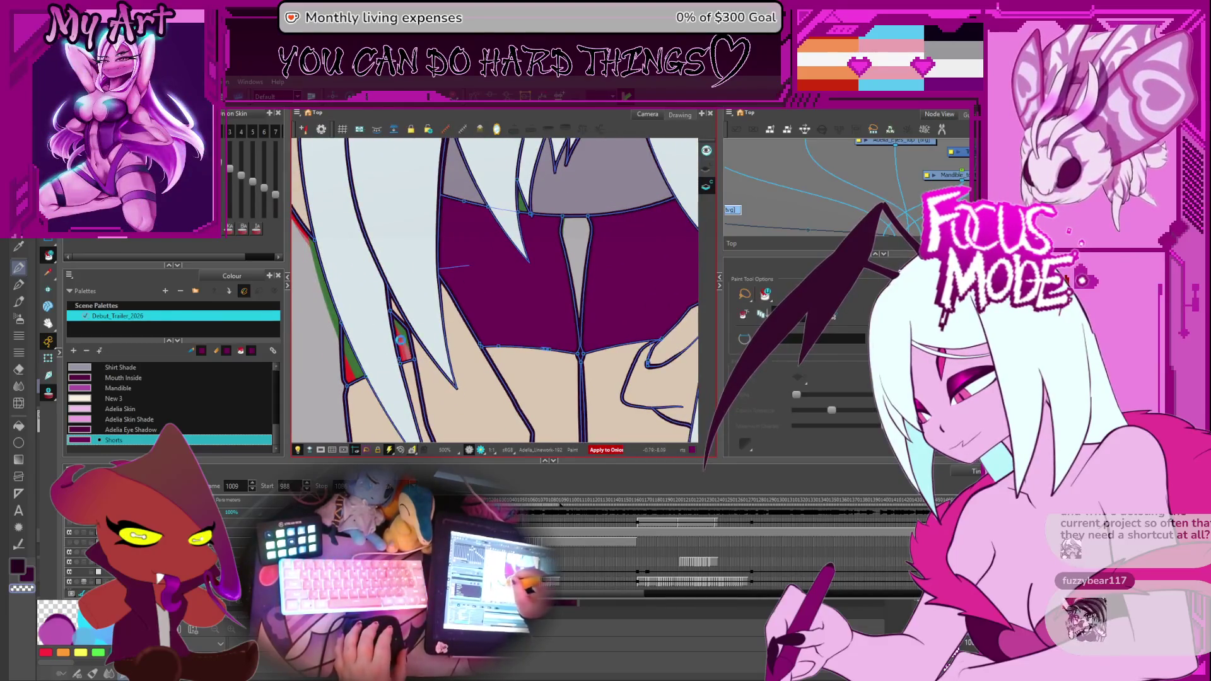
{"action": "key", "text": "2"}
{"action": "key", "text": "2"}
{"action": "key", "text": "2"}
{"action": "key", "text": "period"}
{"action": "key", "text": "period"}
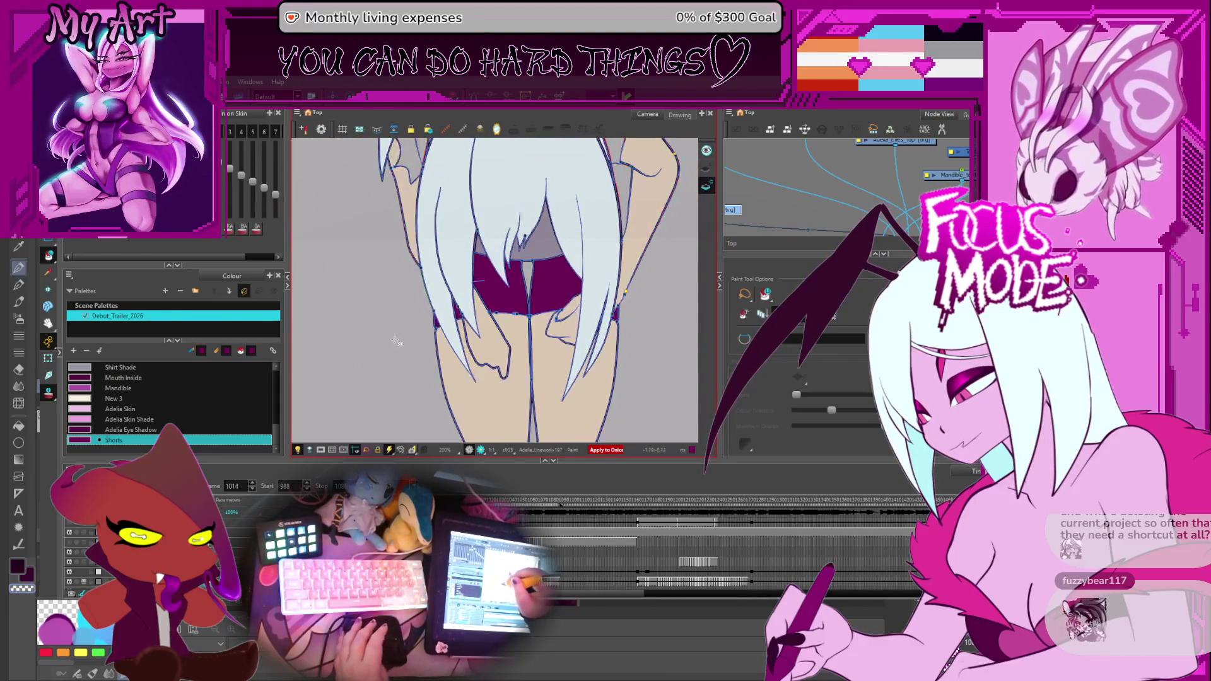
{"action": "key", "text": "period"}
{"action": "key", "text": "period"}
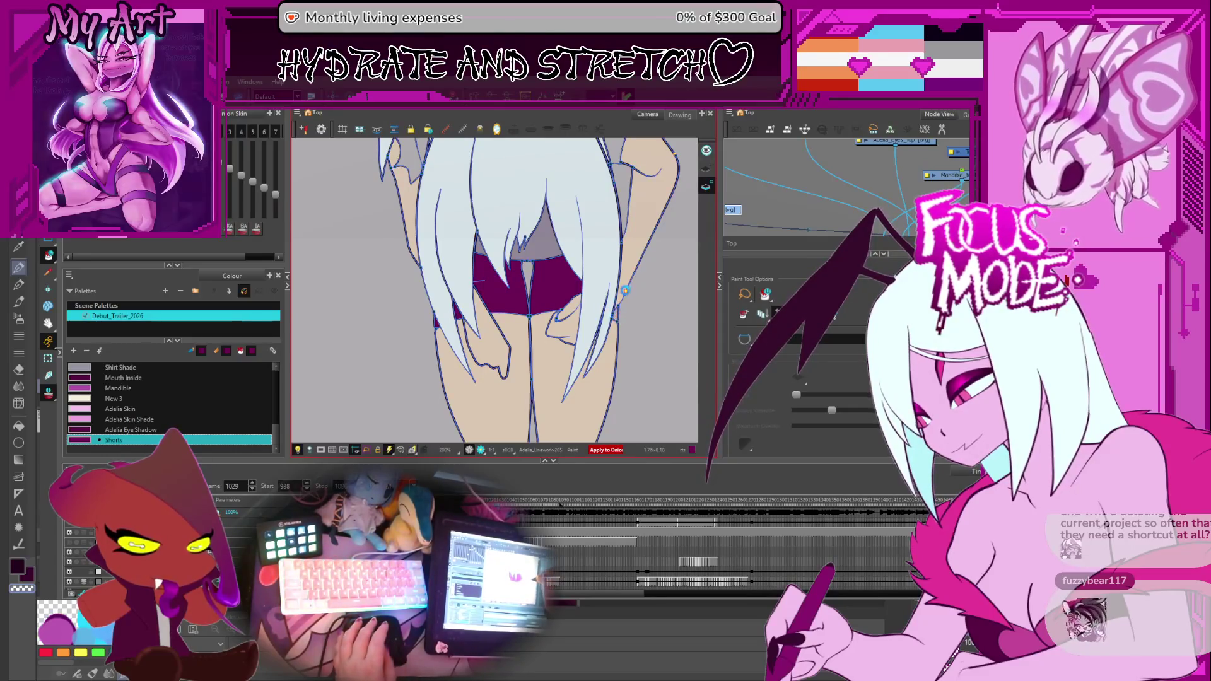
Fill the unpainted left part of the shorts dark magenta on the frame with the gap.
{"action": "key", "text": "period"}
{"action": "key", "text": "period"}
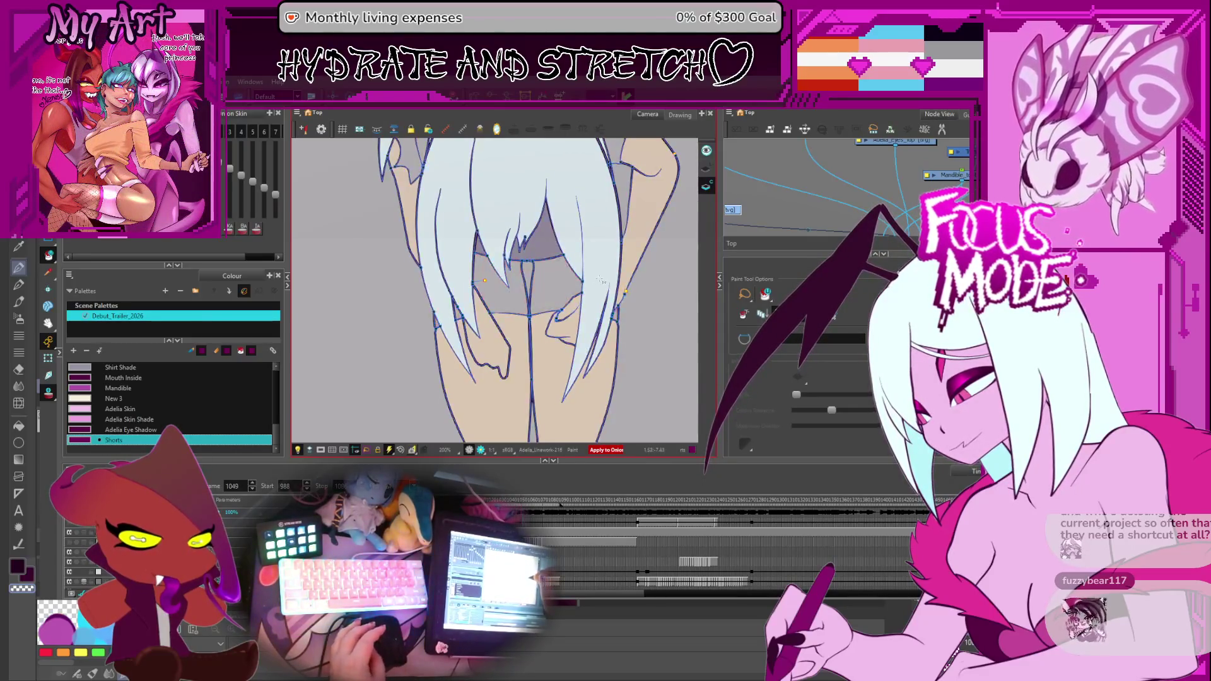
{"action": "key", "text": "comma"}
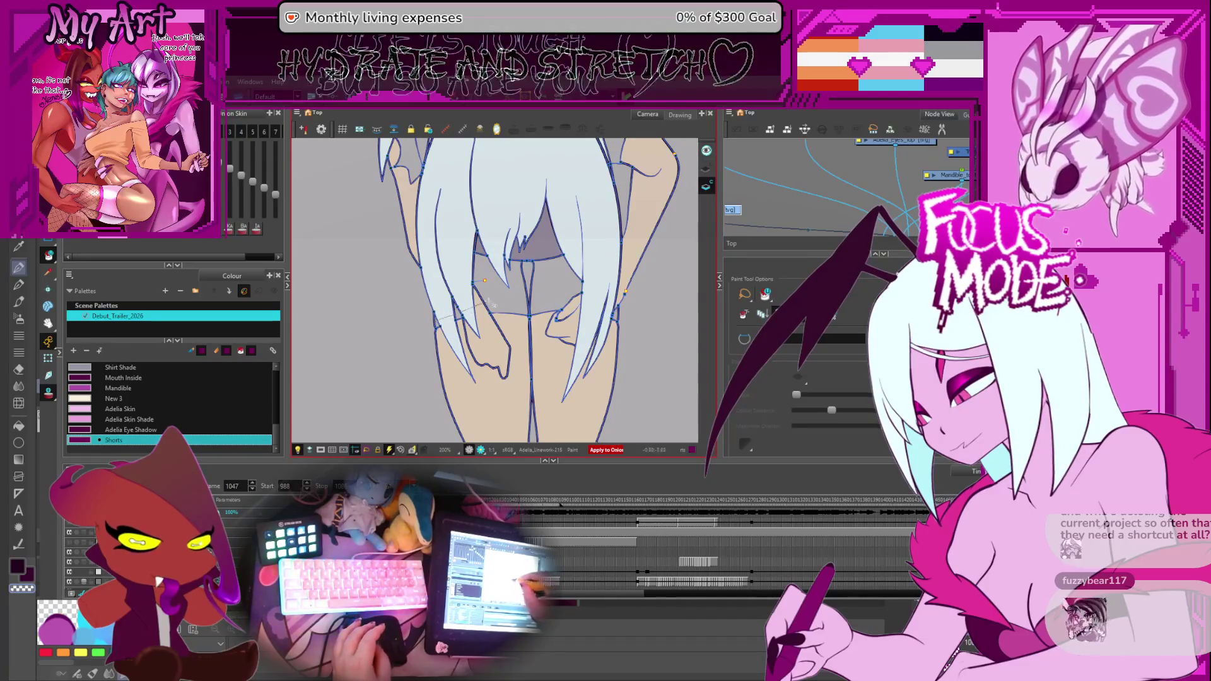
{"action": "left_click", "coordinate": [507, 288]}
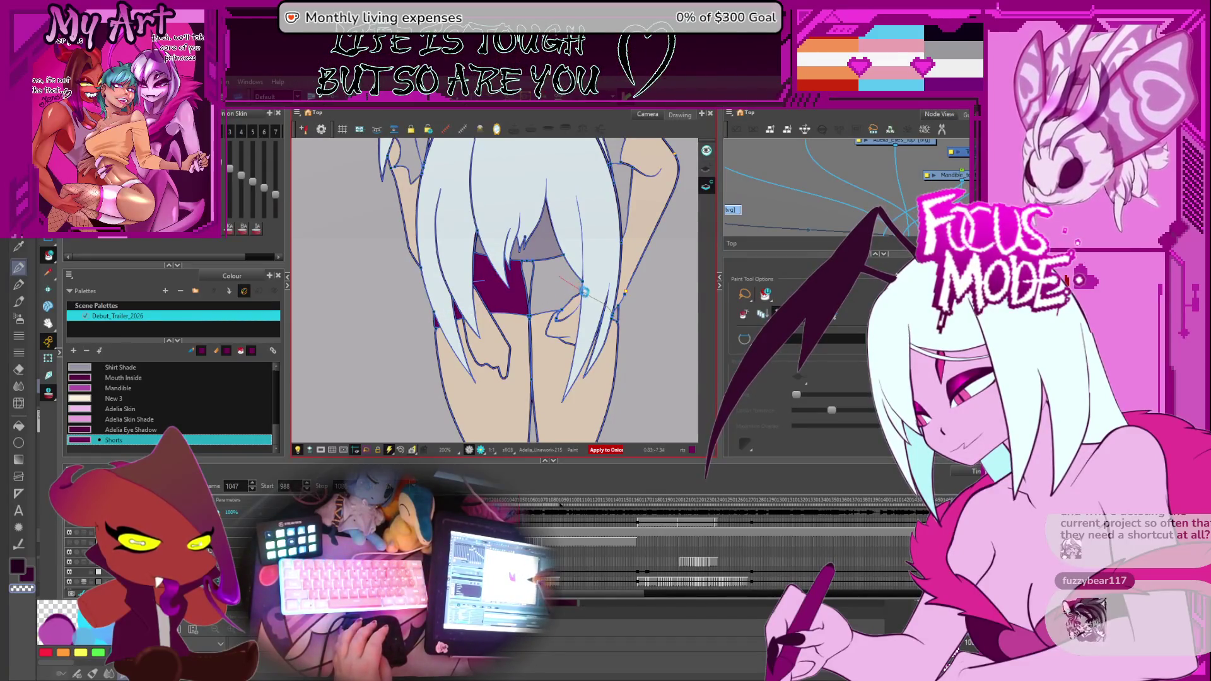
Scrub back and forth through later frames to check the shorts fill holds.
{"action": "key", "text": "period"}
{"action": "key", "text": "comma"}
{"action": "key", "text": "period"}
{"action": "key", "text": "period"}
{"action": "key", "text": "period"}
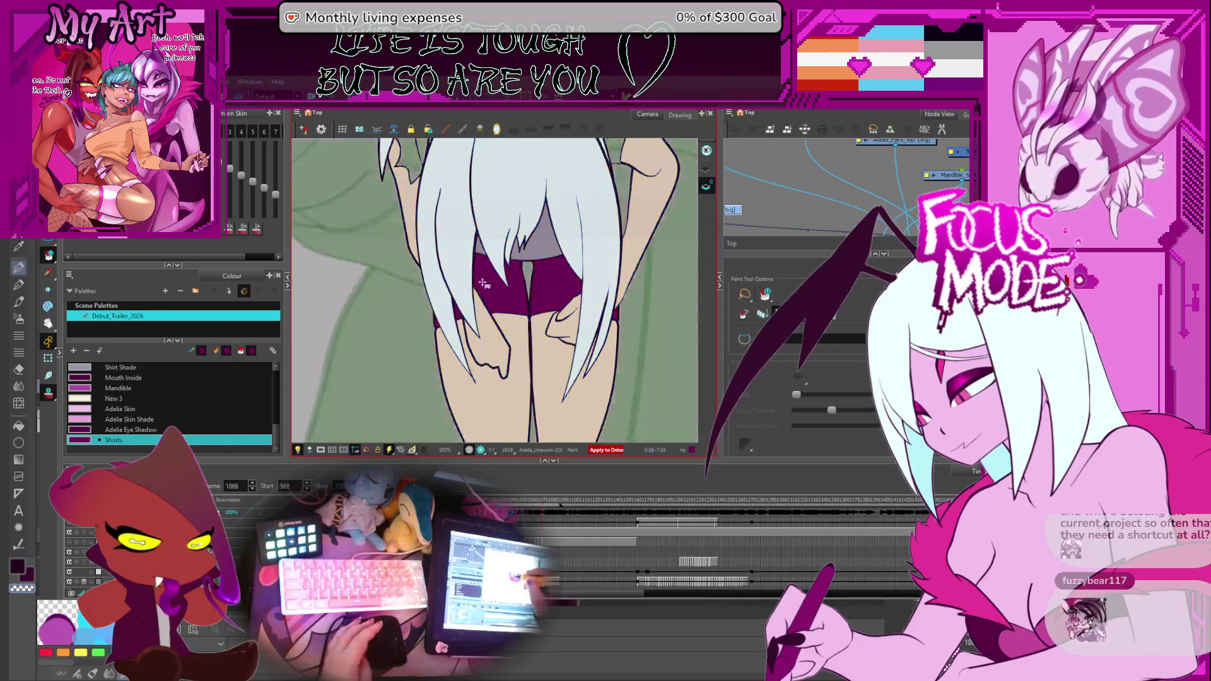
{"action": "key", "text": "period"}
{"action": "key", "text": "period"}
{"action": "key", "text": "period"}
{"action": "key", "text": "comma"}
{"action": "key", "text": "comma"}
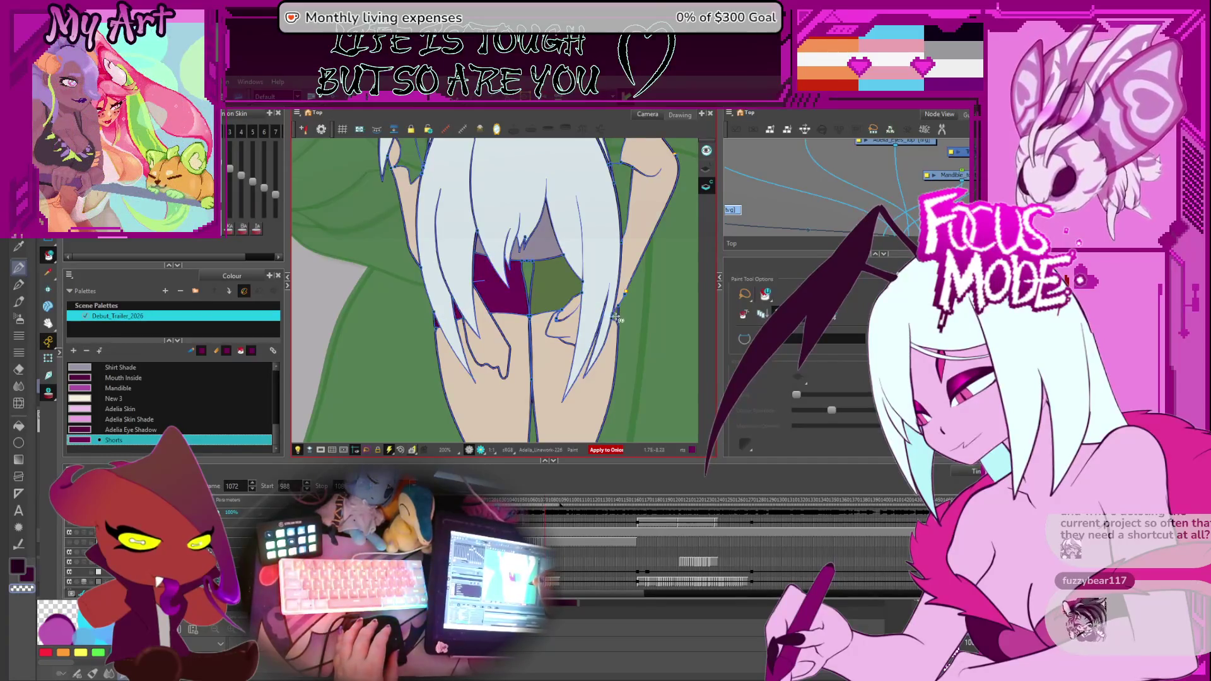
{"action": "key", "text": "period"}
{"action": "key", "text": "period"}
{"action": "key", "text": "period"}
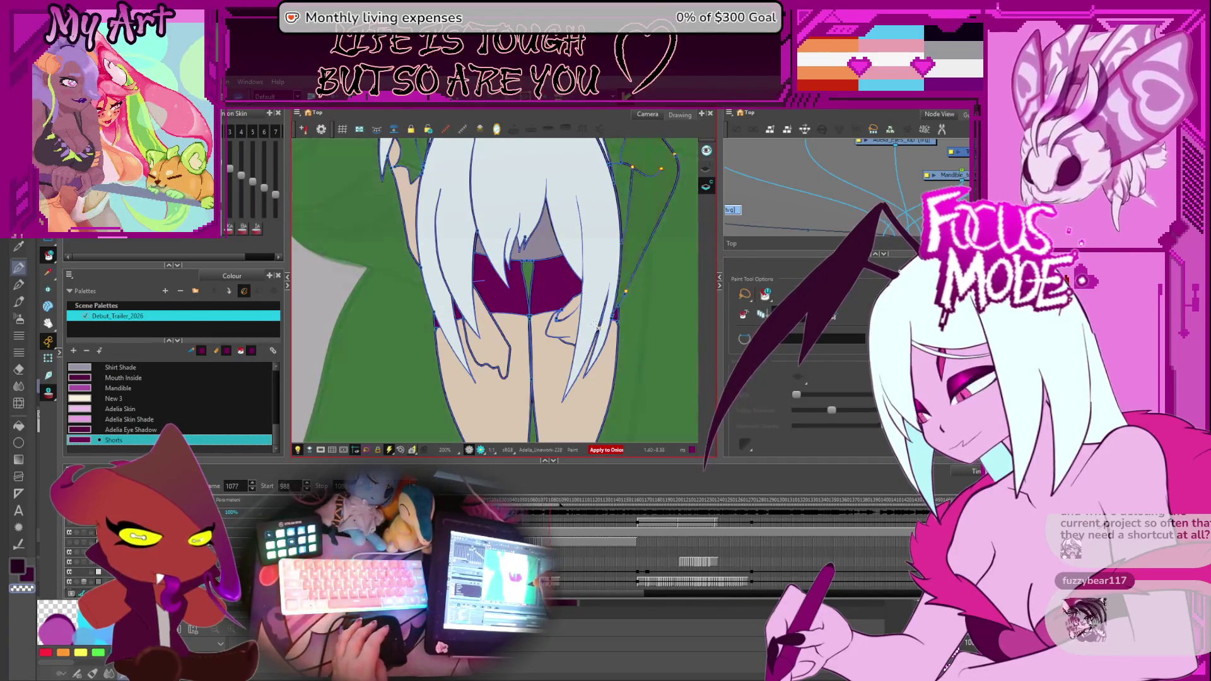
{"action": "key", "text": "comma"}
{"action": "key", "text": "comma"}
{"action": "key", "text": "comma"}
{"action": "key", "text": "comma"}
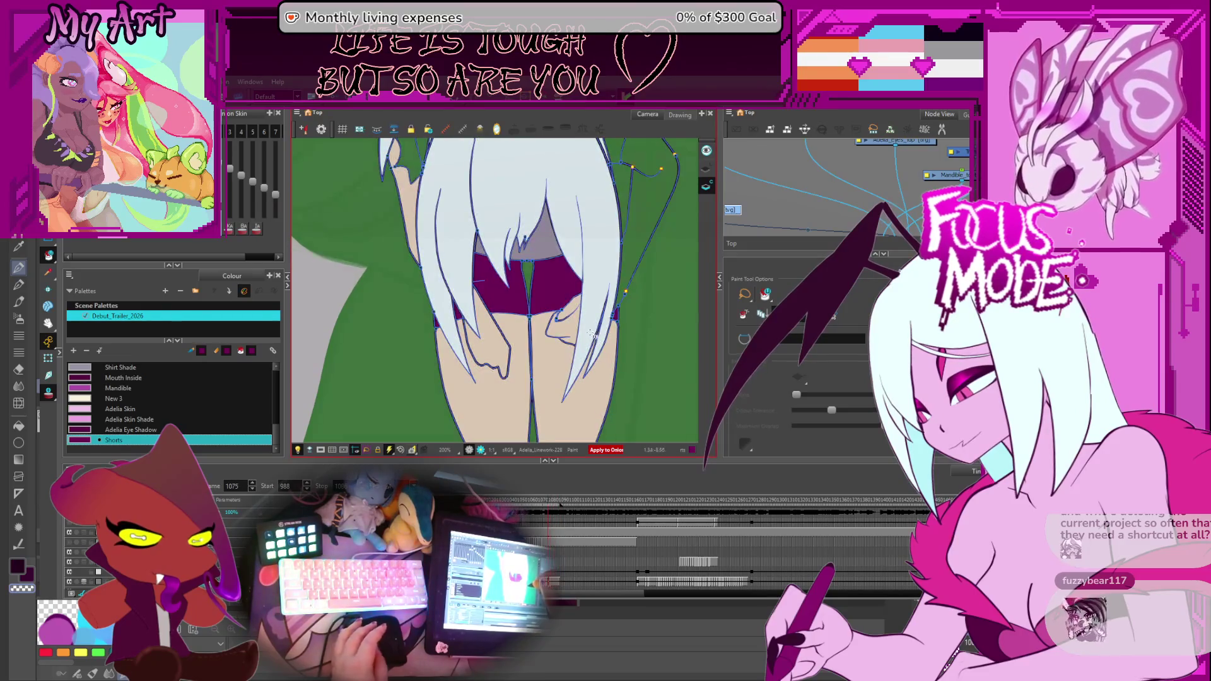
{"action": "key", "text": "comma"}
{"action": "key", "text": "comma"}
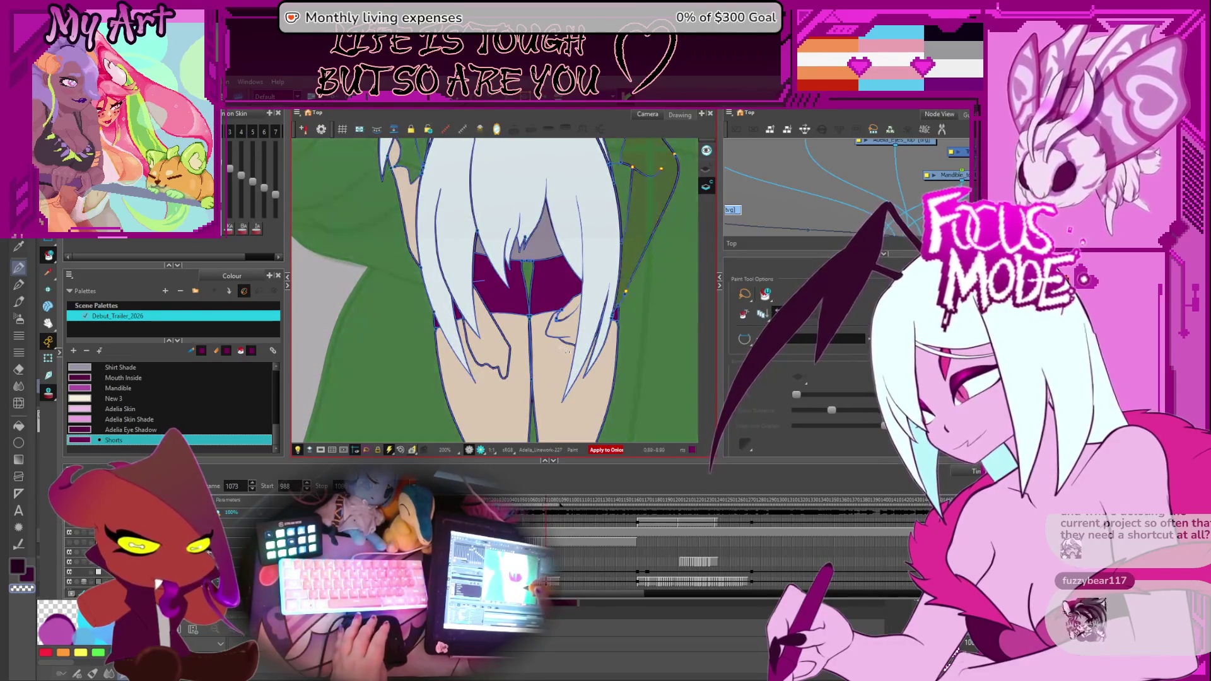
Switch the paint colour to Skin and step to the raised-arm pose.
{"action": "left_click", "coordinate": [626, 256]}
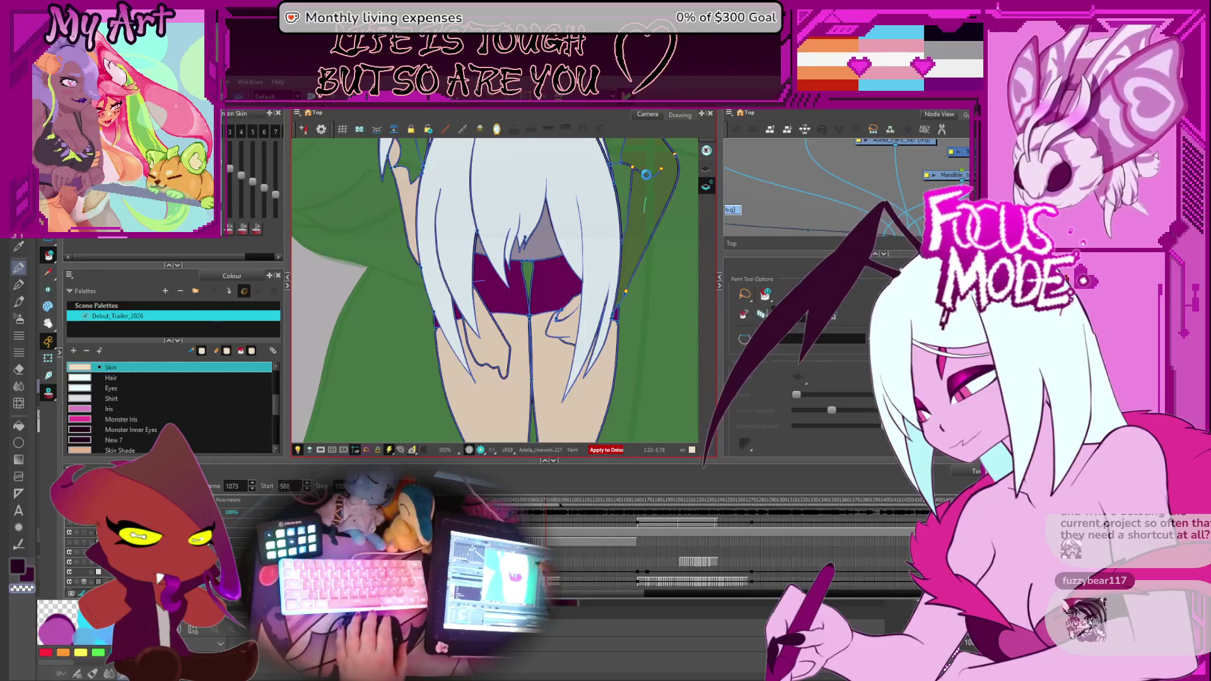
{"action": "key", "text": "comma"}
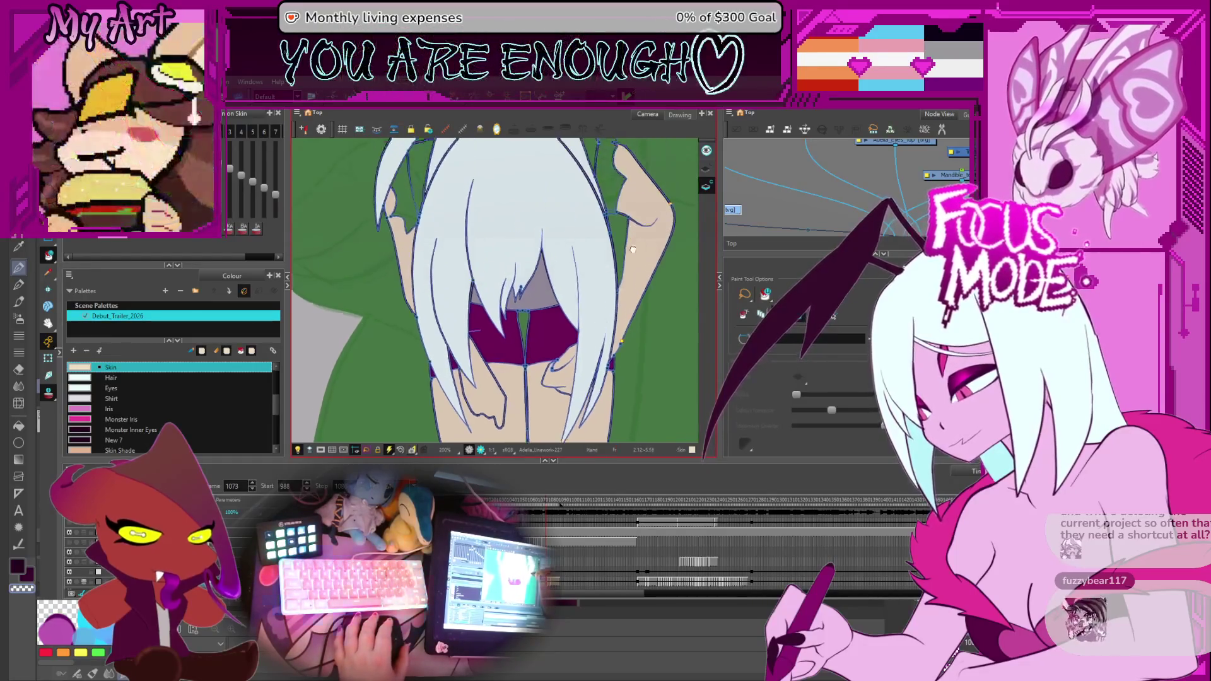
Scrub back to the frames where the wing lines spread out above the hair.
{"action": "key", "text": "comma"}
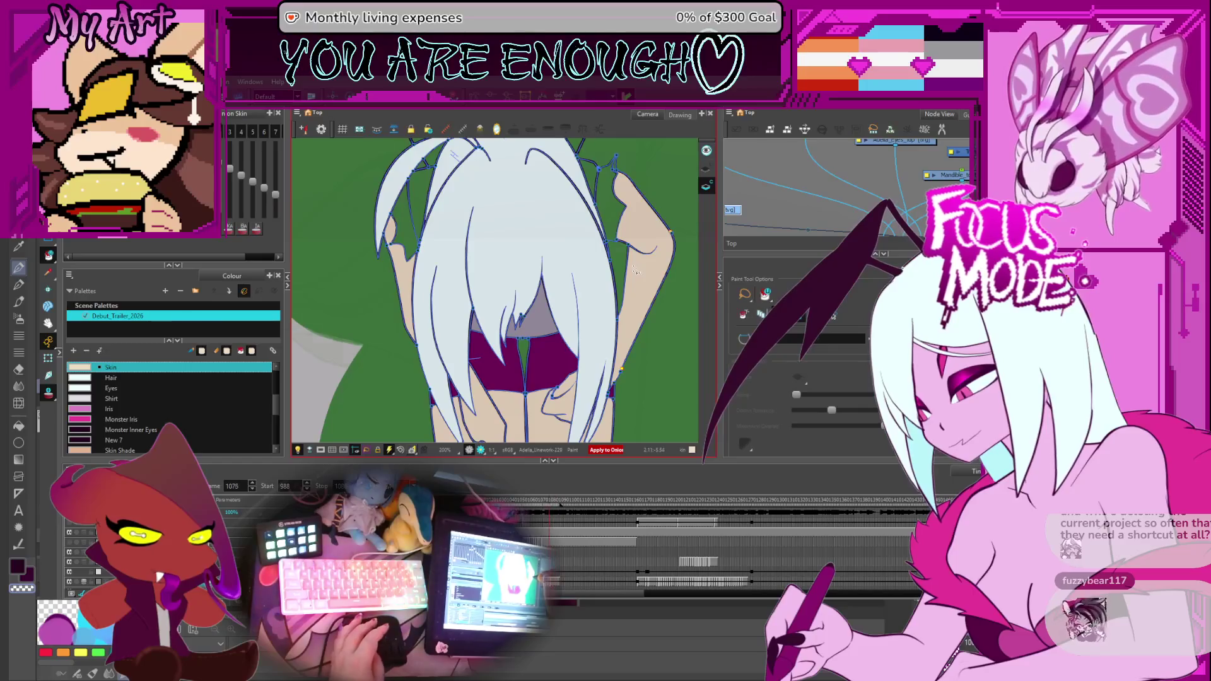
{"action": "key", "text": "comma"}
{"action": "key", "text": "comma"}
{"action": "key", "text": "comma"}
{"action": "key", "text": "comma"}
{"action": "key", "text": "comma"}
{"action": "key", "text": "comma"}
{"action": "key", "text": "comma"}
{"action": "key", "text": "comma"}
{"action": "key", "text": "comma"}
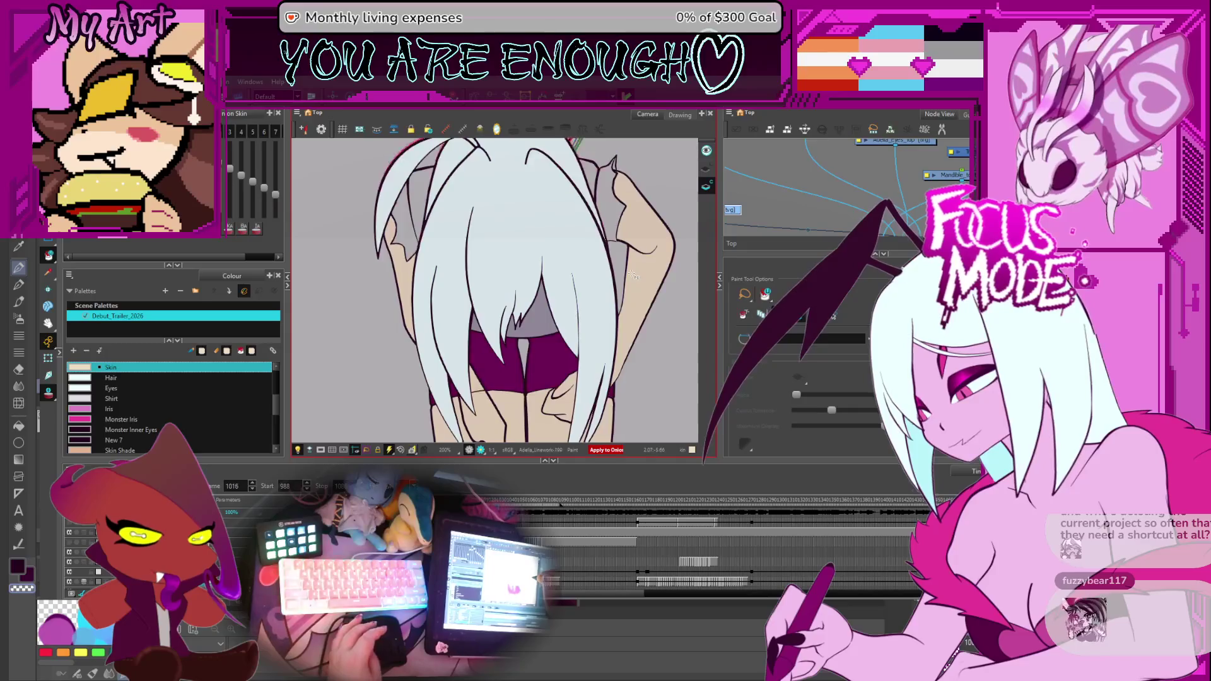
{"action": "key", "text": "comma"}
{"action": "key", "text": "comma"}
{"action": "key", "text": "comma"}
{"action": "key", "text": "comma"}
{"action": "key", "text": "comma"}
{"action": "key", "text": "comma"}
{"action": "key", "text": "comma"}
{"action": "key", "text": "comma"}
{"action": "key", "text": "comma"}
{"action": "key", "text": "comma"}
{"action": "key", "text": "comma"}
{"action": "key", "text": "comma"}
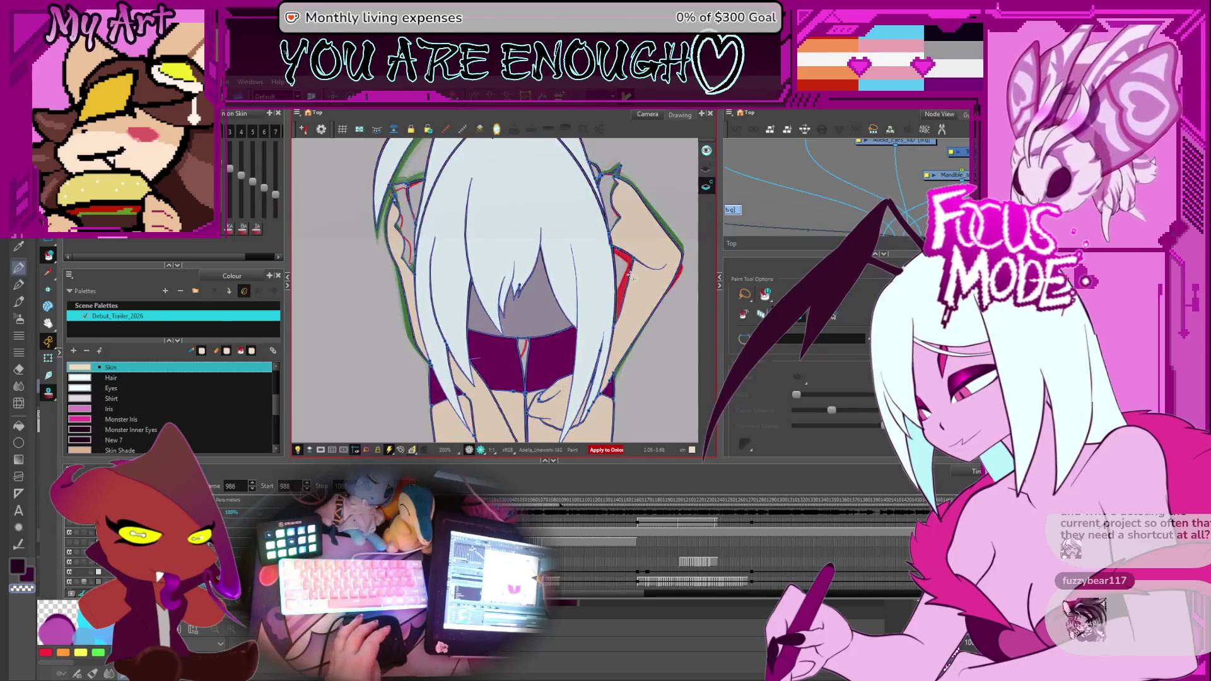
{"action": "key", "text": "period"}
{"action": "key", "text": "period"}
{"action": "key", "text": "period"}
{"action": "key", "text": "period"}
{"action": "key", "text": "period"}
{"action": "key", "text": "period"}
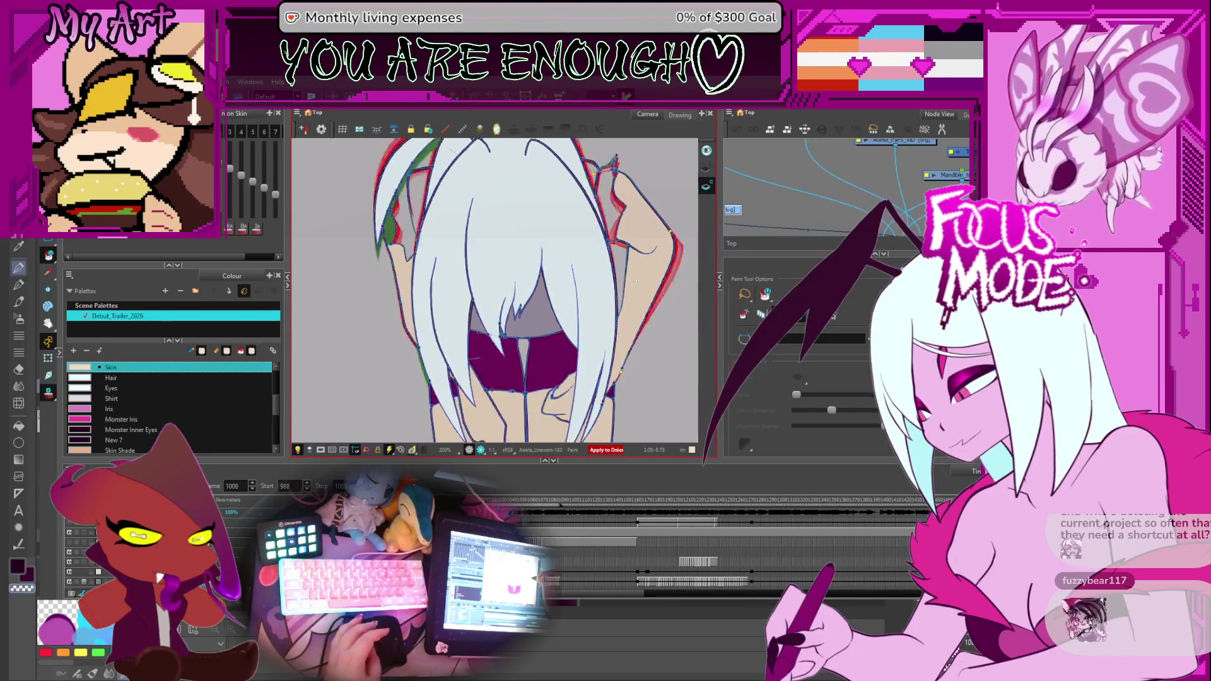
{"action": "key", "text": "period"}
{"action": "key", "text": "period"}
{"action": "key", "text": "period"}
{"action": "key", "text": "period"}
{"action": "key", "text": "period"}
{"action": "key", "text": "period"}
Review the nearby poses and switch the paint colour to Shirt.
{"action": "key", "text": "comma"}
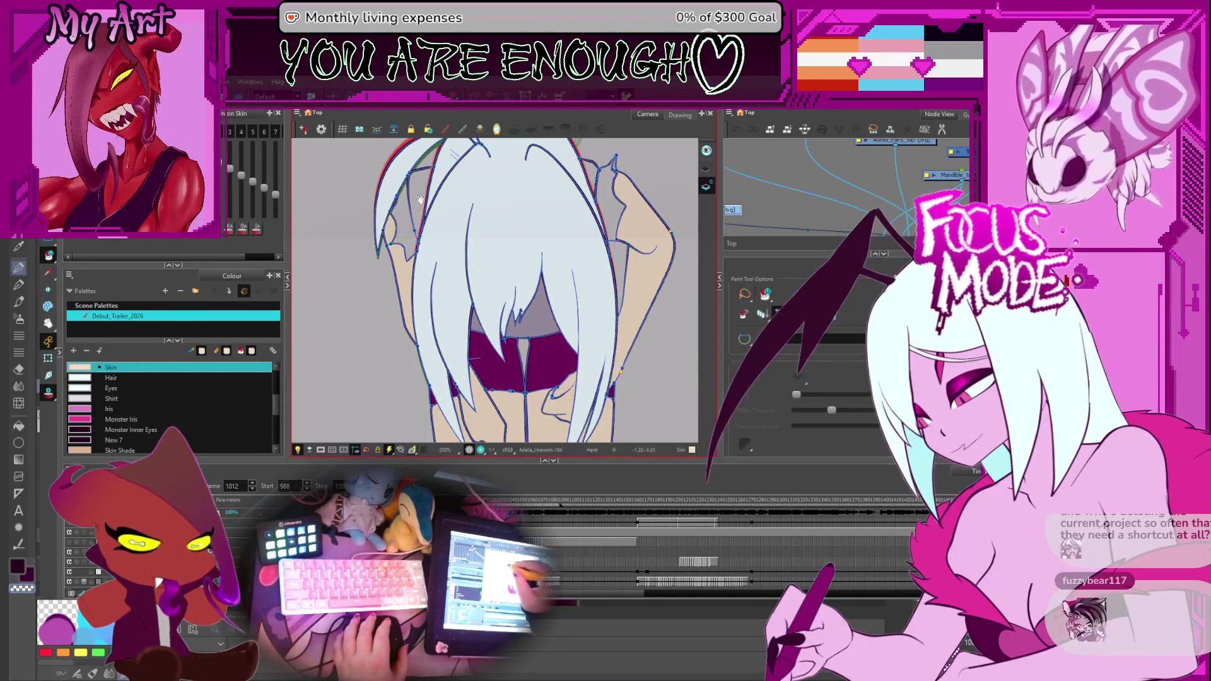
{"action": "key", "text": "period"}
{"action": "key", "text": "period"}
{"action": "key", "text": "period"}
{"action": "key", "text": "period"}
{"action": "key", "text": "period"}
{"action": "key", "text": "comma"}
{"action": "key", "text": "comma"}
{"action": "key", "text": "comma"}
{"action": "key", "text": "period"}
{"action": "key", "text": "period"}
{"action": "key", "text": "period"}
{"action": "key", "text": "period"}
{"action": "key", "text": "period"}
{"action": "key", "text": "period"}
{"action": "key", "text": "period"}
{"action": "key", "text": "period"}
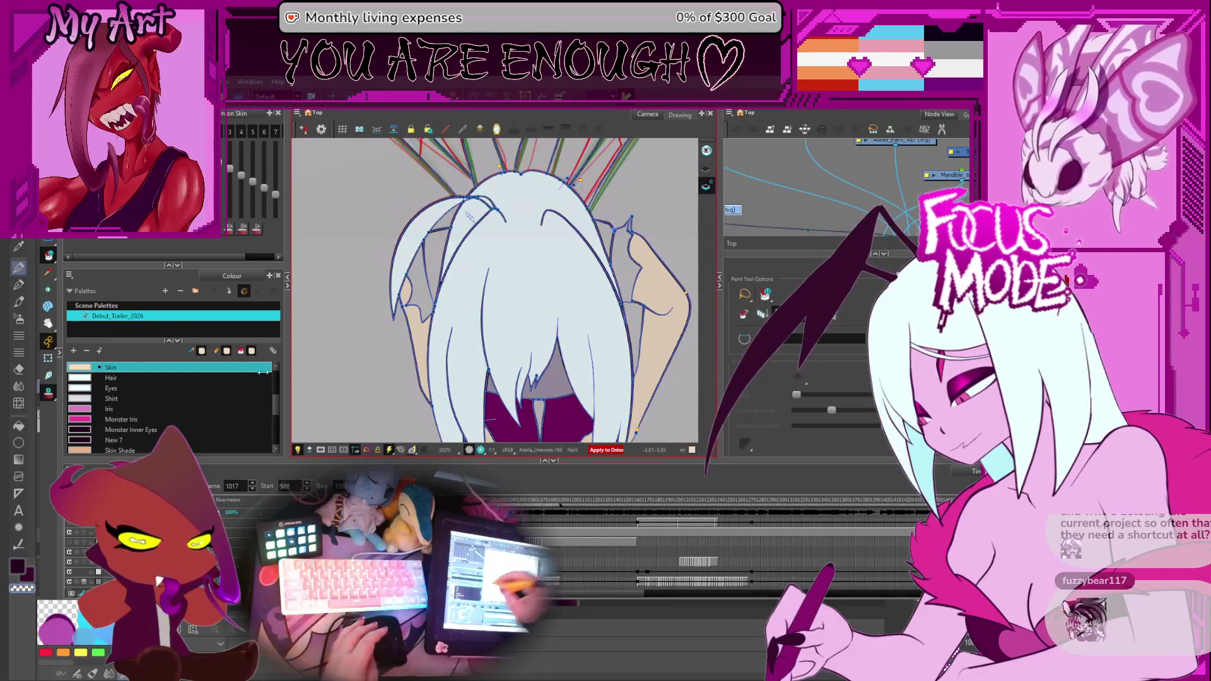
{"action": "left_click", "coordinate": [130, 397]}
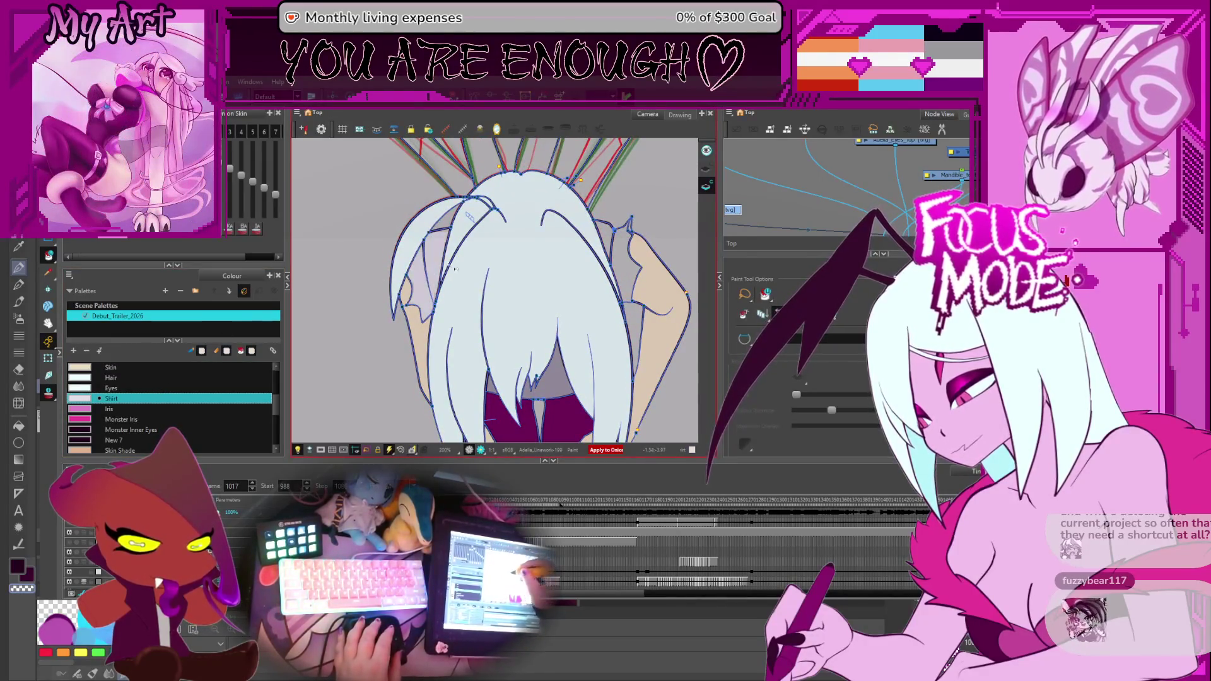
Step back to the earlier wing frames and play forward through them to review the strokes.
{"action": "key", "text": "comma"}
{"action": "key", "text": "comma"}
{"action": "key", "text": "comma"}
{"action": "key", "text": "comma"}
{"action": "key", "text": "comma"}
{"action": "key", "text": "comma"}
{"action": "key", "text": "comma"}
{"action": "key", "text": "comma"}
{"action": "key", "text": "comma"}
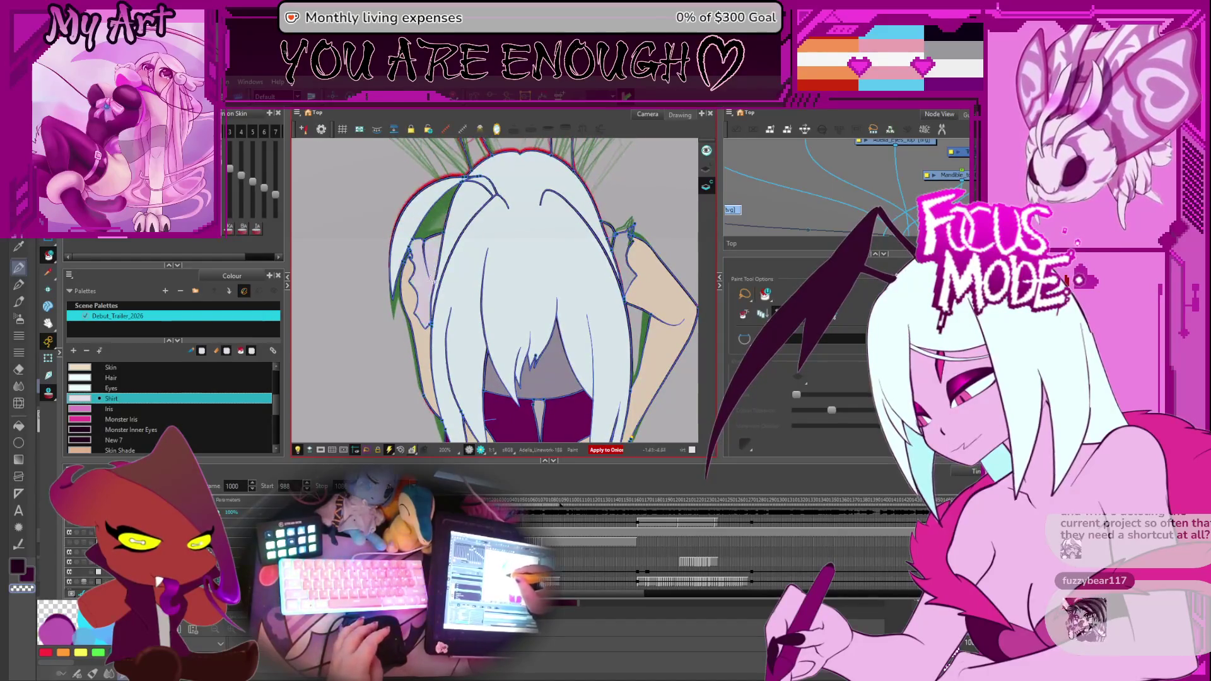
{"action": "key", "text": "comma"}
{"action": "key", "text": "comma"}
{"action": "key", "text": "comma"}
{"action": "key", "text": "comma"}
{"action": "key", "text": "comma"}
{"action": "key", "text": "comma"}
{"action": "key", "text": "comma"}
{"action": "key", "text": "comma"}
{"action": "key", "text": "comma"}
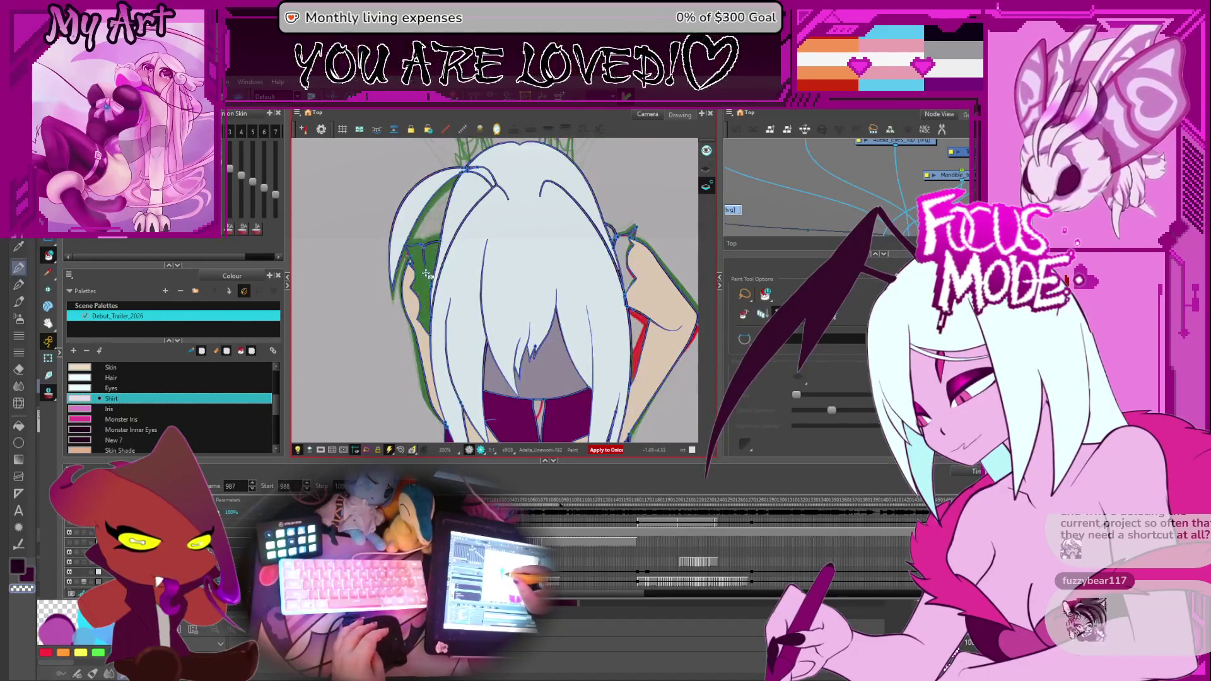
{"action": "key", "text": "period"}
{"action": "key", "text": "period"}
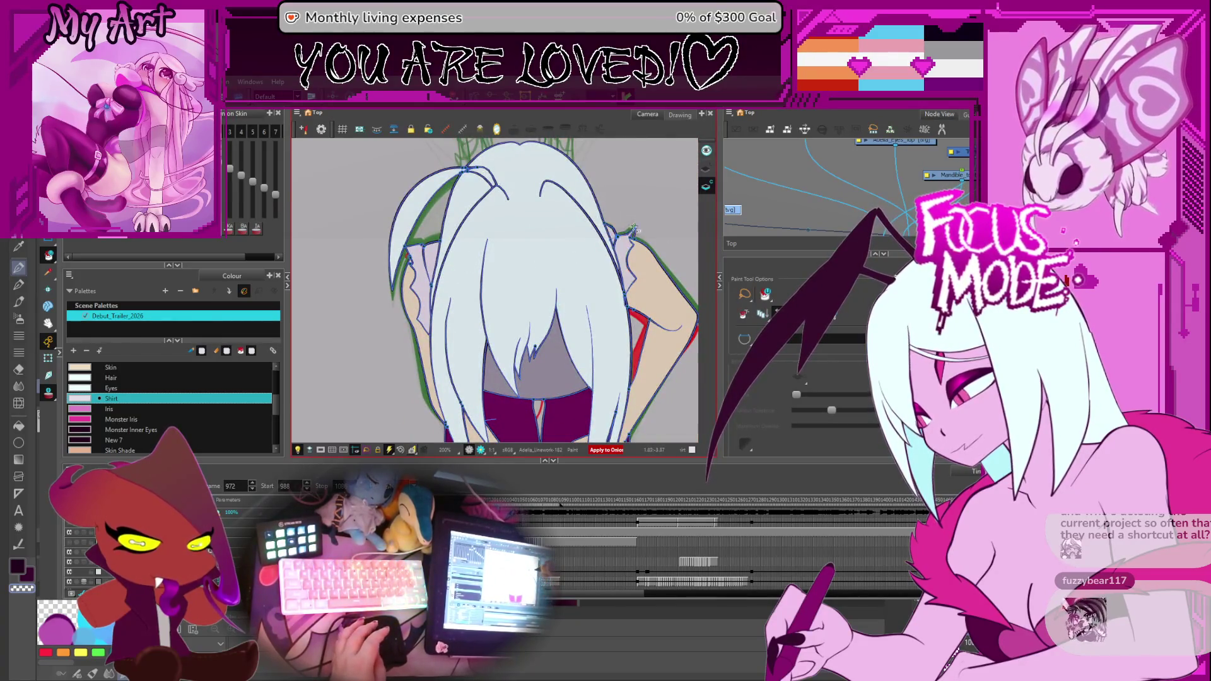
{"action": "key", "text": "period"}
{"action": "key", "text": "period"}
{"action": "key", "text": "period"}
{"action": "key", "text": "period"}
{"action": "key", "text": "period"}
{"action": "key", "text": "period"}
{"action": "key", "text": "period"}
{"action": "key", "text": "period"}
{"action": "key", "text": "period"}
{"action": "key", "text": "period"}
{"action": "key", "text": "period"}
{"action": "key", "text": "period"}
{"action": "key", "text": "period"}
{"action": "key", "text": "period"}
{"action": "key", "text": "period"}
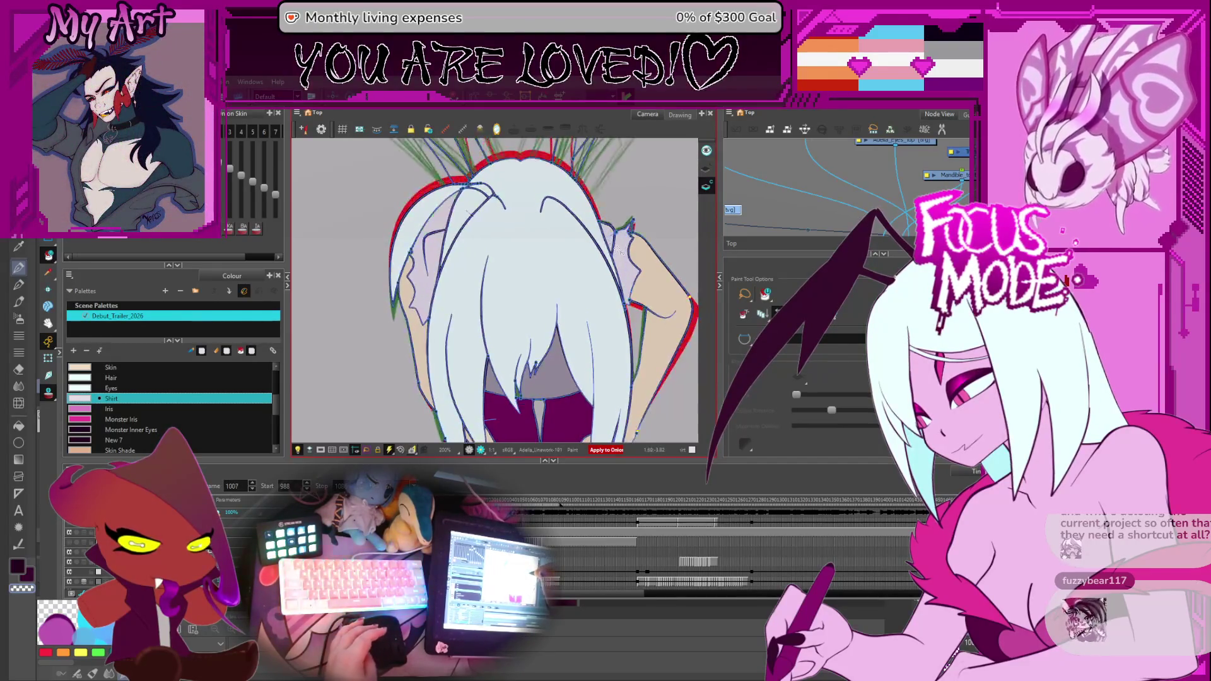
{"action": "key", "text": "period"}
{"action": "key", "text": "period"}
{"action": "key", "text": "period"}
{"action": "key", "text": "period"}
{"action": "key", "text": "period"}
{"action": "key", "text": "period"}
{"action": "key", "text": "period"}
{"action": "key", "text": "period"}
{"action": "key", "text": "period"}
{"action": "key", "text": "period"}
{"action": "key", "text": "period"}
{"action": "key", "text": "period"}
{"action": "key", "text": "period"}
{"action": "key", "text": "period"}
{"action": "key", "text": "period"}
{"action": "key", "text": "period"}
{"action": "key", "text": "period"}
{"action": "key", "text": "period"}
{"action": "key", "text": "period"}
{"action": "key", "text": "period"}
{"action": "key", "text": "period"}
{"action": "key", "text": "period"}
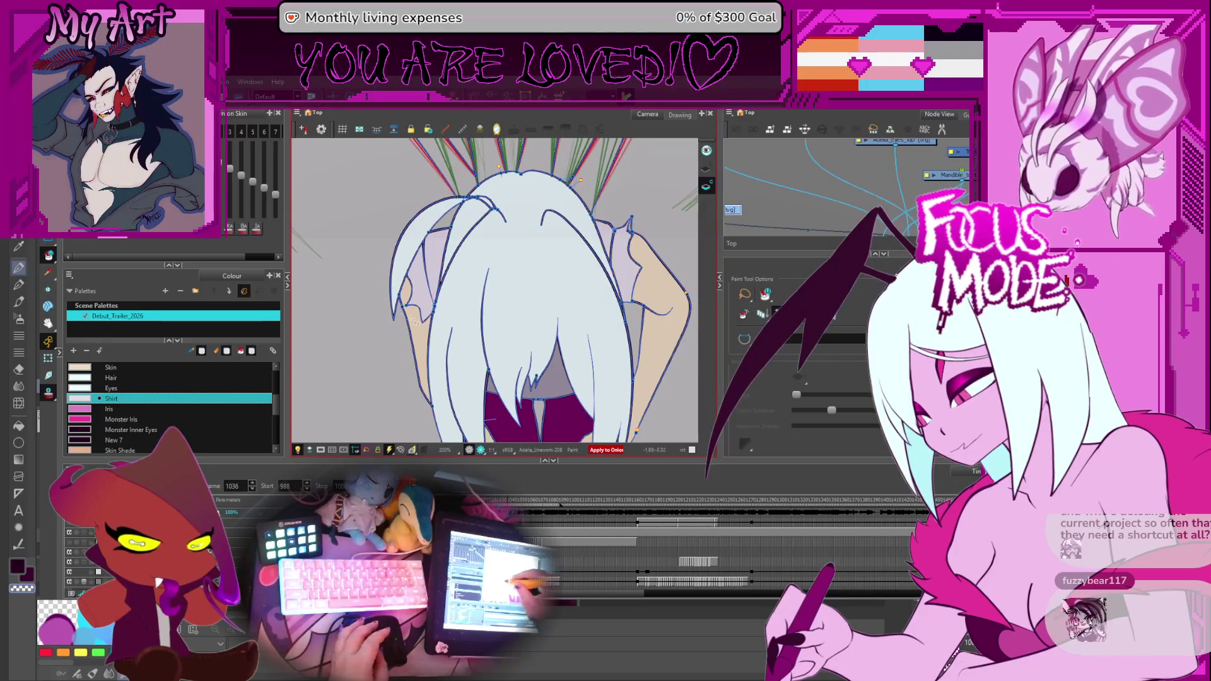
Advance through the later wing frames and return to frame 1064.
{"action": "key", "text": "period"}
{"action": "key", "text": "period"}
{"action": "key", "text": "period"}
{"action": "key", "text": "period"}
{"action": "key", "text": "period"}
{"action": "key", "text": "period"}
{"action": "key", "text": "period"}
{"action": "key", "text": "period"}
{"action": "key", "text": "period"}
{"action": "key", "text": "period"}
{"action": "key", "text": "period"}
{"action": "key", "text": "period"}
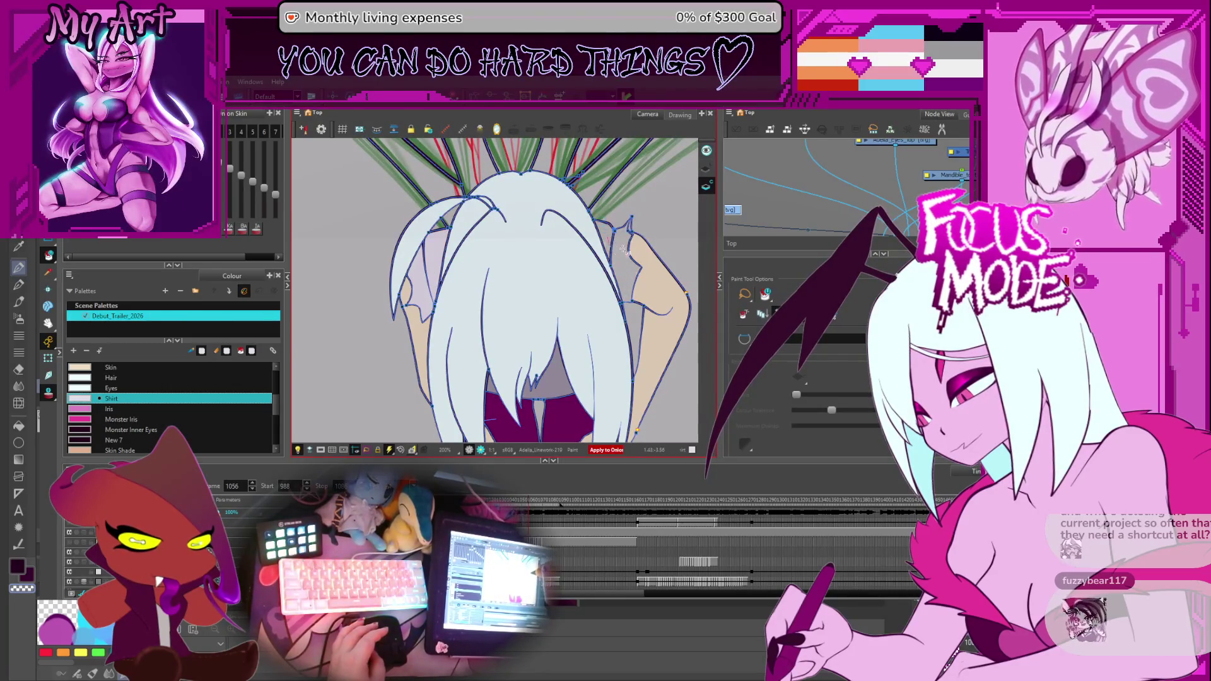
{"action": "key", "text": "period"}
{"action": "key", "text": "period"}
{"action": "key", "text": "period"}
{"action": "key", "text": "period"}
{"action": "key", "text": "period"}
{"action": "key", "text": "period"}
{"action": "key", "text": "period"}
{"action": "key", "text": "period"}
{"action": "key", "text": "period"}
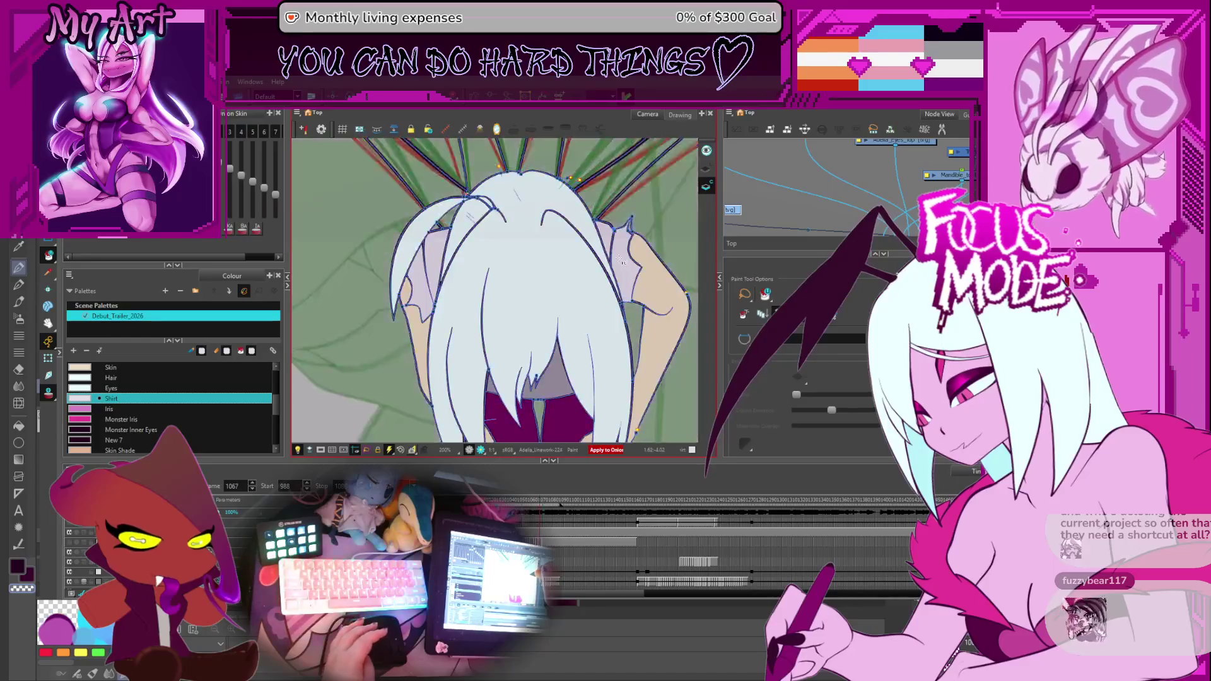
{"action": "key", "text": "period"}
{"action": "key", "text": "period"}
{"action": "key", "text": "period"}
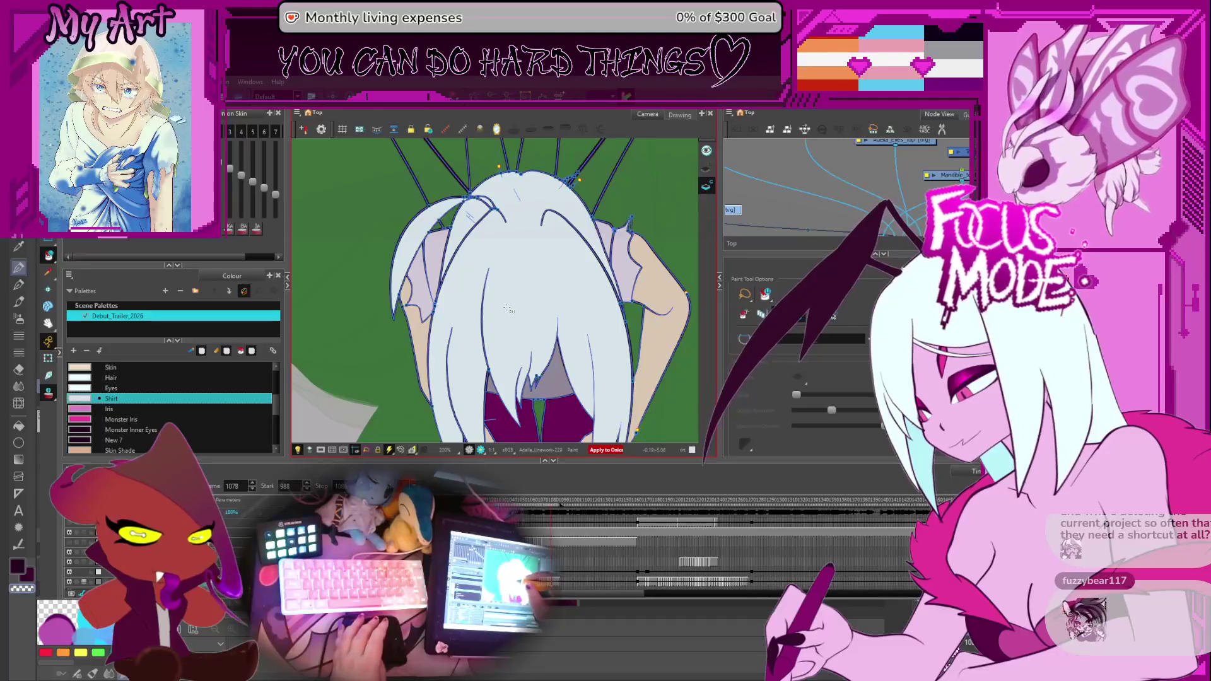
{"action": "key", "text": "comma"}
{"action": "key", "text": "comma"}
{"action": "key", "text": "comma"}
{"action": "key", "text": "comma"}
{"action": "key", "text": "comma"}
{"action": "key", "text": "comma"}
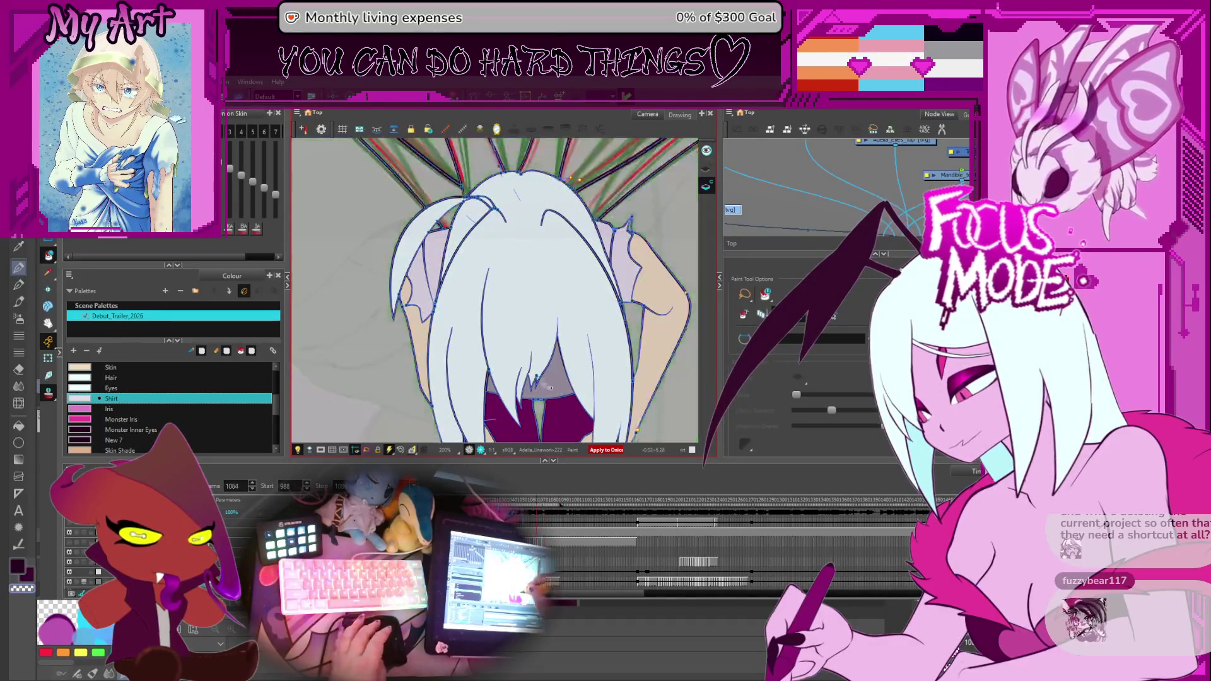
{"action": "scroll", "coordinate": [170, 407], "scroll_direction": "down", "scroll_amount": 2}
Choose the Shirt Shade colour and move through the wing frames to frame 1050.
{"action": "left_click", "coordinate": [121, 441]}
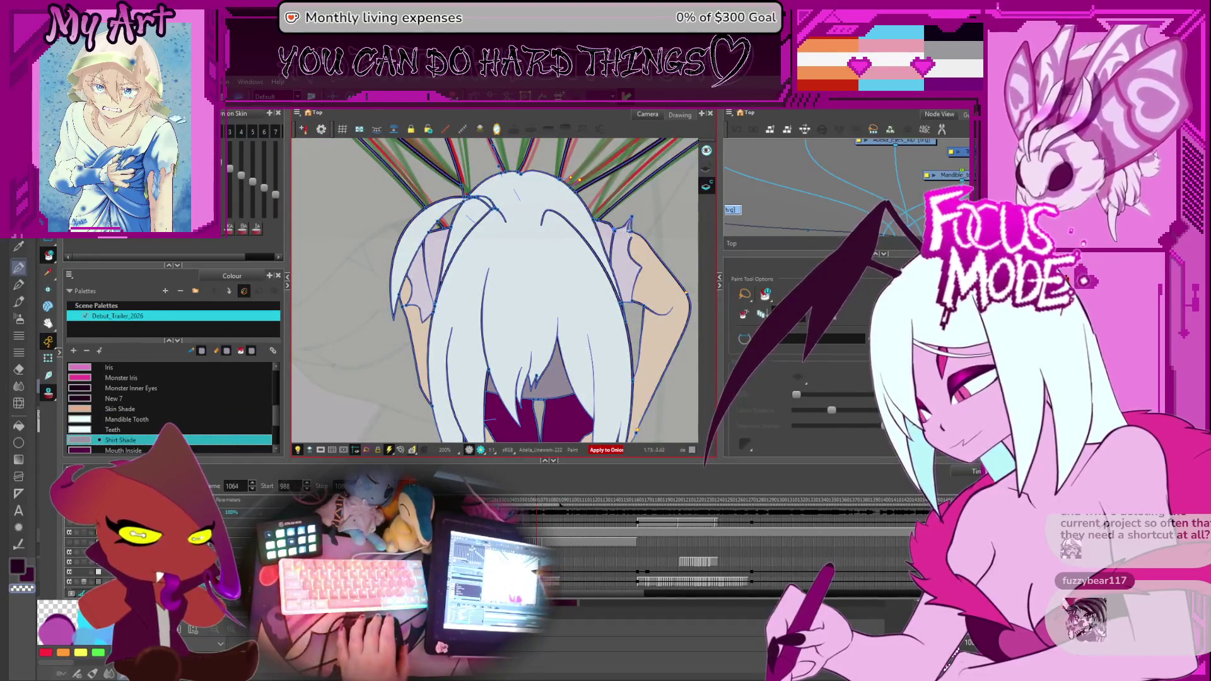
{"action": "scroll", "coordinate": [628, 233], "scroll_direction": "up", "scroll_amount": 1}
{"action": "scroll", "coordinate": [616, 256], "scroll_direction": "up", "scroll_amount": 2}
{"action": "scroll", "coordinate": [601, 279], "scroll_direction": "up", "scroll_amount": 1}
{"action": "scroll", "coordinate": [583, 308], "scroll_direction": "up", "scroll_amount": 1}
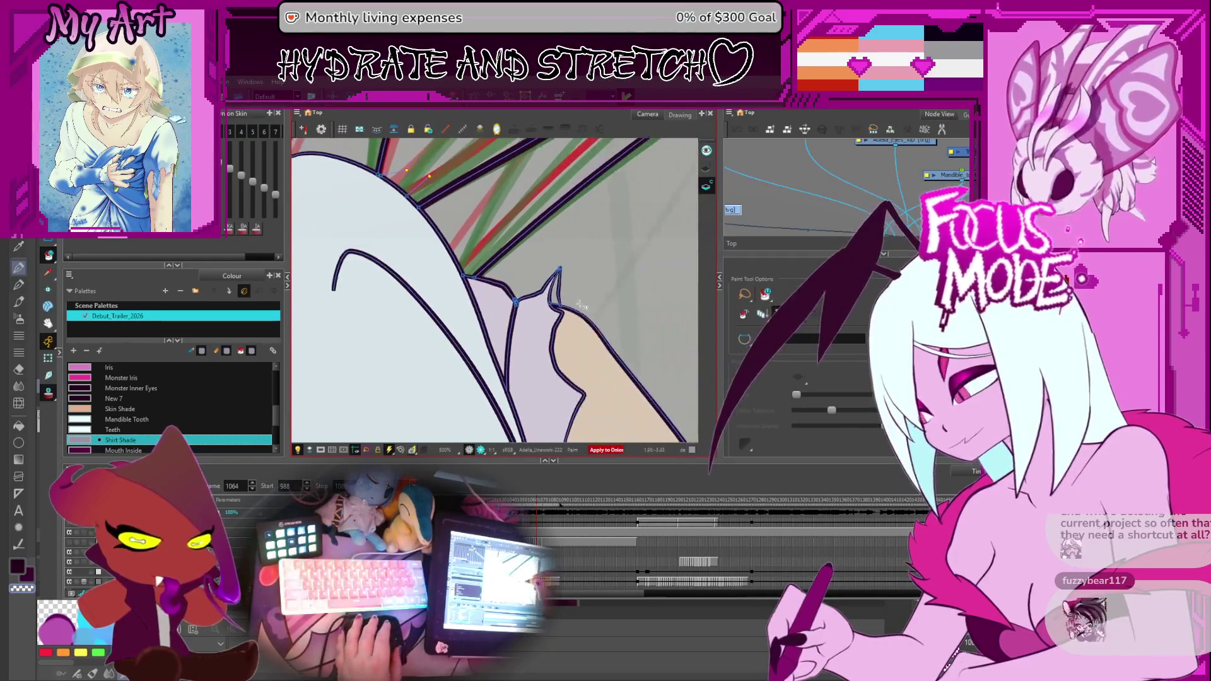
{"action": "key", "text": "period"}
{"action": "key", "text": "period"}
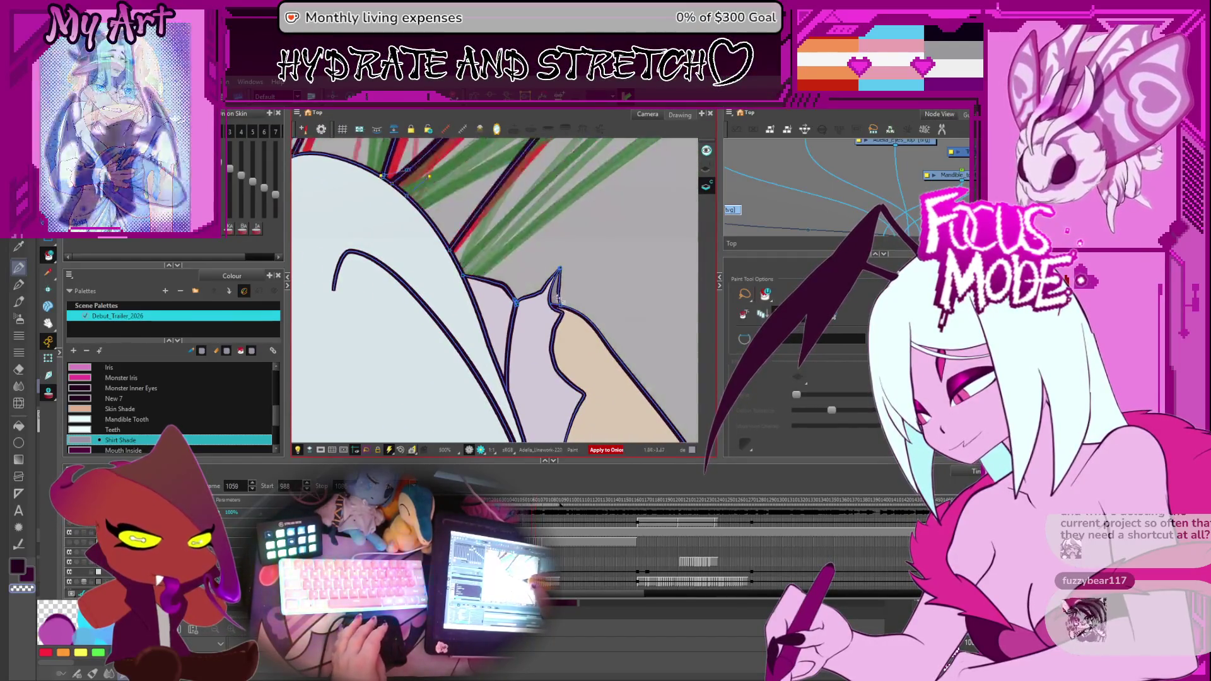
{"action": "key", "text": "period"}
{"action": "key", "text": "period"}
{"action": "key", "text": "period"}
{"action": "key", "text": "period"}
{"action": "key", "text": "period"}
{"action": "key", "text": "period"}
{"action": "key", "text": "period"}
{"action": "key", "text": "period"}
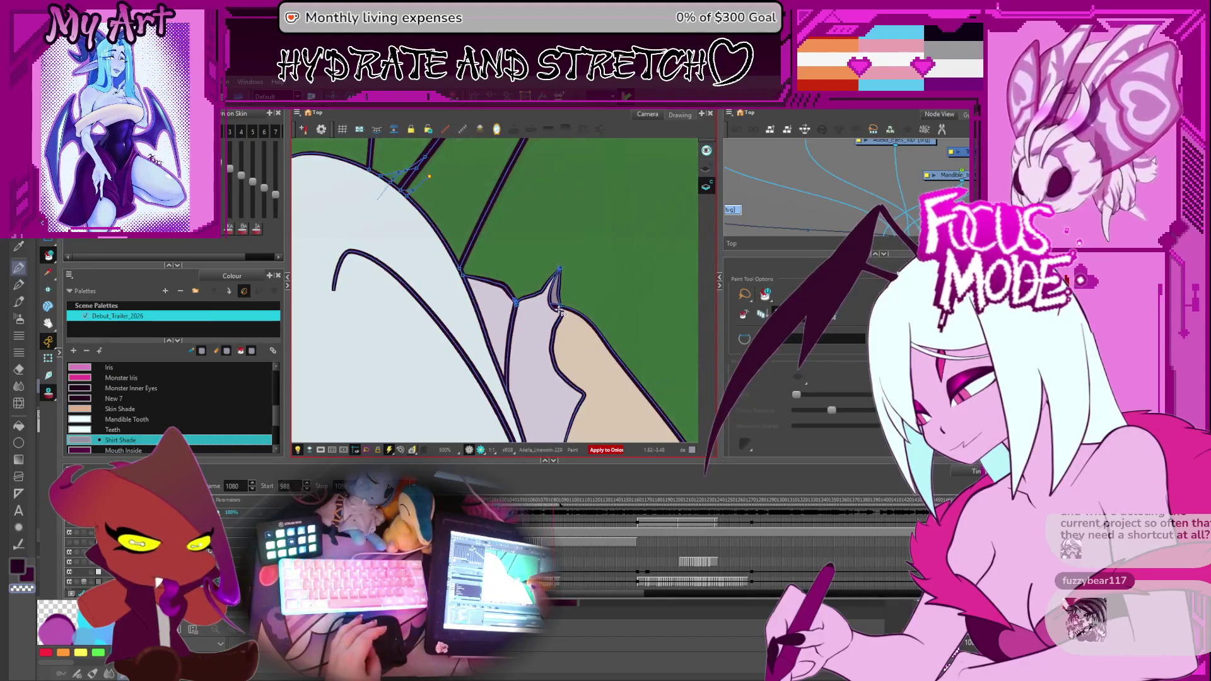
{"action": "key", "text": "comma"}
{"action": "key", "text": "comma"}
{"action": "key", "text": "comma"}
{"action": "key", "text": "comma"}
{"action": "key", "text": "comma"}
{"action": "key", "text": "comma"}
{"action": "key", "text": "comma"}
{"action": "key", "text": "comma"}
{"action": "key", "text": "comma"}
{"action": "key", "text": "comma"}
{"action": "key", "text": "comma"}
{"action": "key", "text": "comma"}
{"action": "key", "text": "comma"}
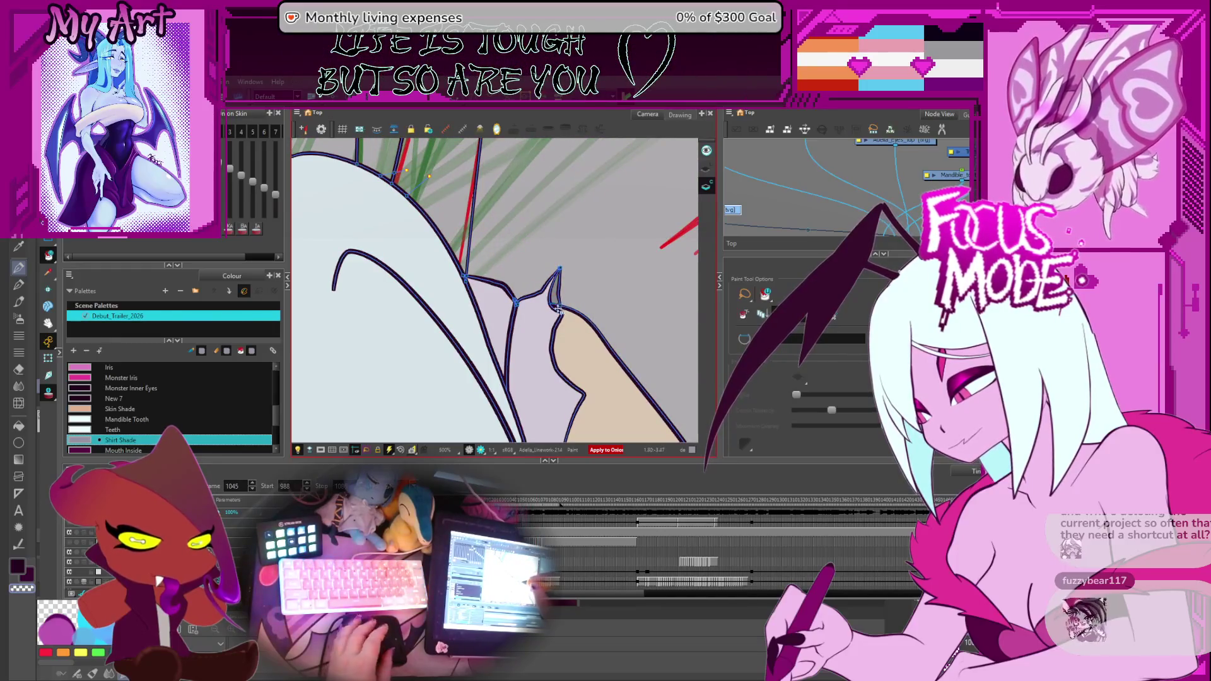
{"action": "key", "text": "period"}
{"action": "key", "text": "period"}
{"action": "key", "text": "period"}
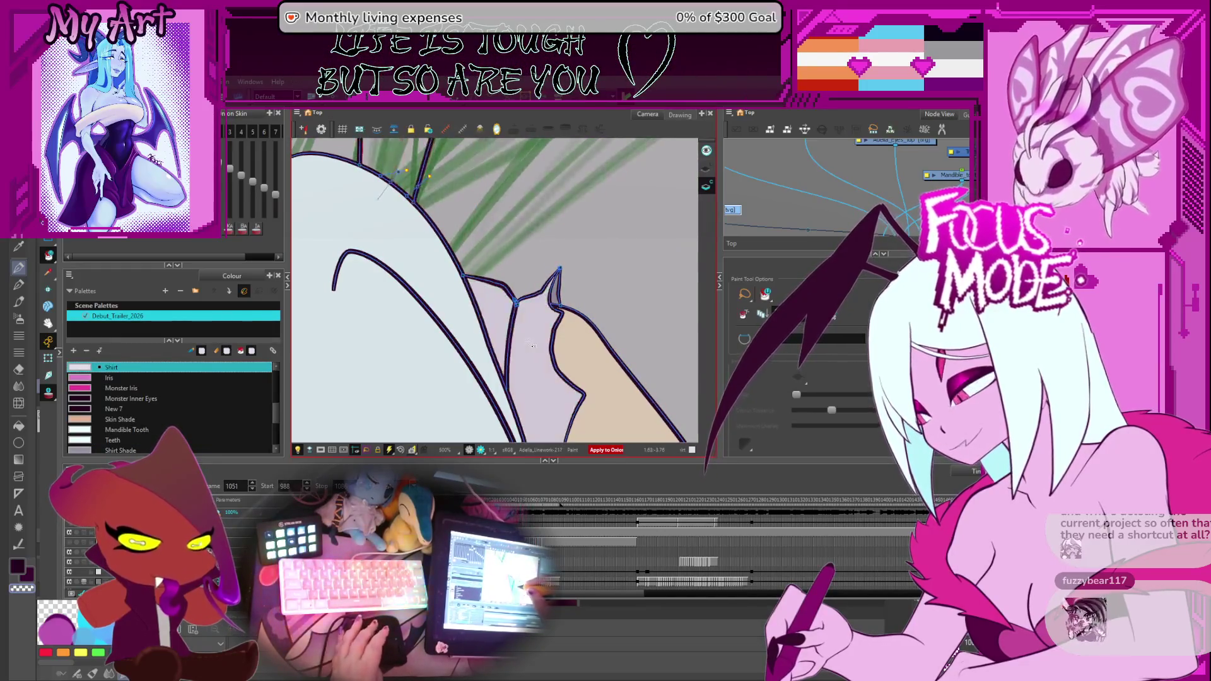
Fill the shirt gaps at the character's shoulder with light lavender.
{"action": "left_click", "coordinate": [522, 342]}
{"action": "left_click", "coordinate": [506, 310]}
{"action": "left_click", "coordinate": [556, 319]}
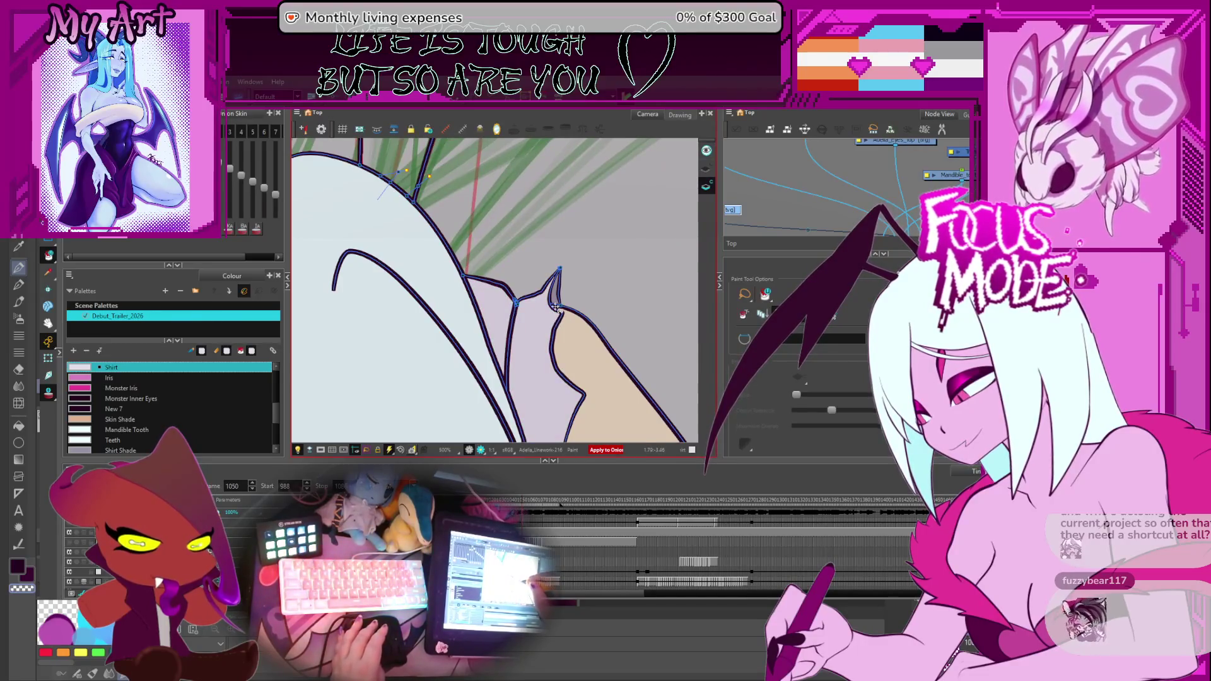
{"action": "left_click", "coordinate": [558, 303], "text": "alt"}
Step back through frames 1045 and 1040 checking the shirt, then pick the Skin colour.
{"action": "key", "text": "comma"}
{"action": "key", "text": "comma"}
{"action": "key", "text": "comma"}
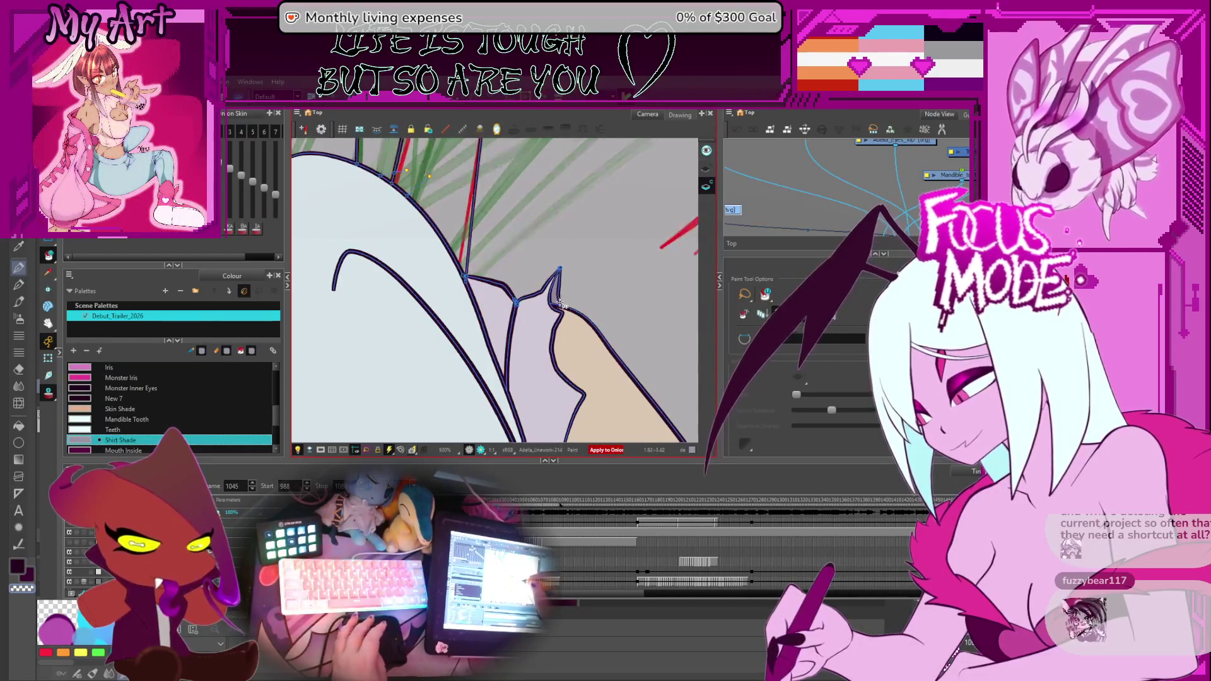
{"action": "key", "text": "comma"}
{"action": "key", "text": "comma"}
{"action": "key", "text": "comma"}
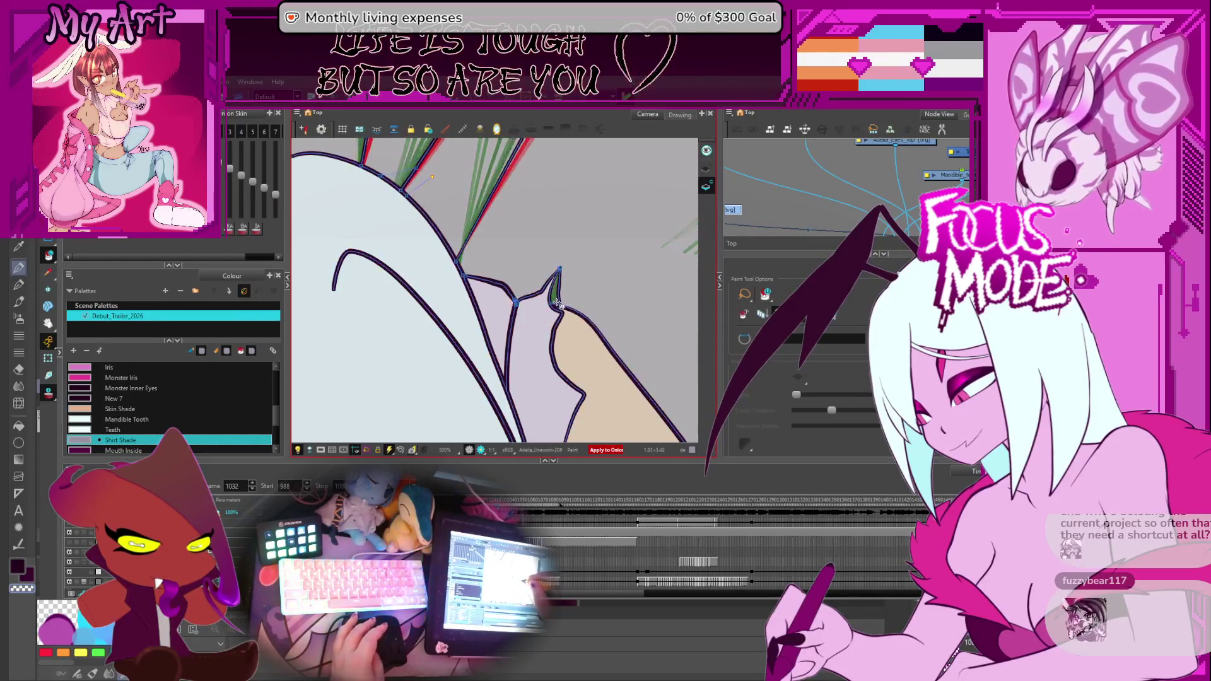
{"action": "key", "text": "comma"}
{"action": "key", "text": "comma"}
{"action": "key", "text": "comma"}
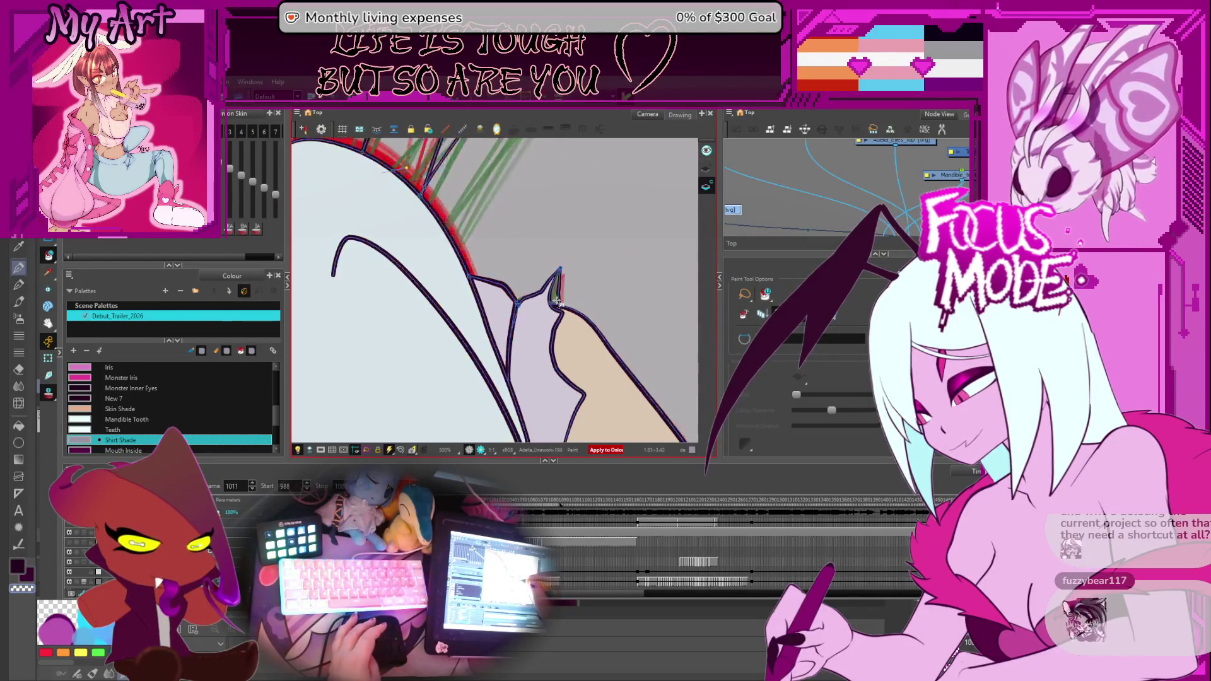
{"action": "key", "text": "comma"}
{"action": "key", "text": "comma"}
{"action": "key", "text": "comma"}
{"action": "key", "text": "comma"}
{"action": "key", "text": "comma"}
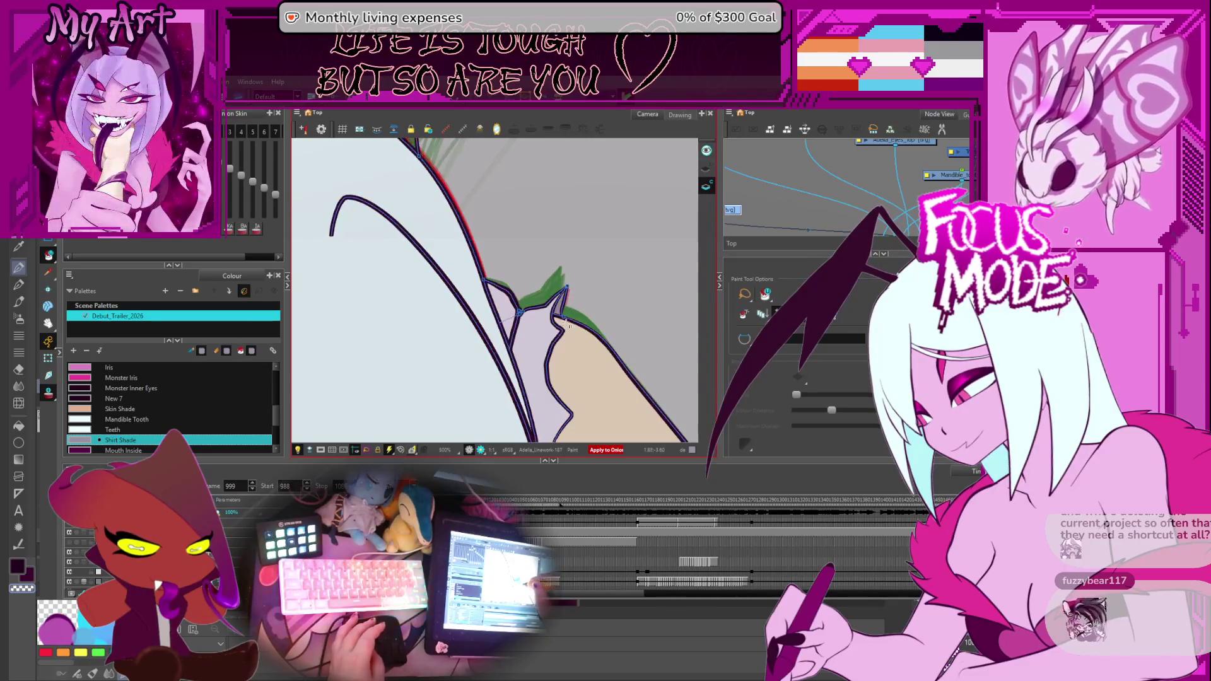
{"action": "left_click", "coordinate": [582, 360]}
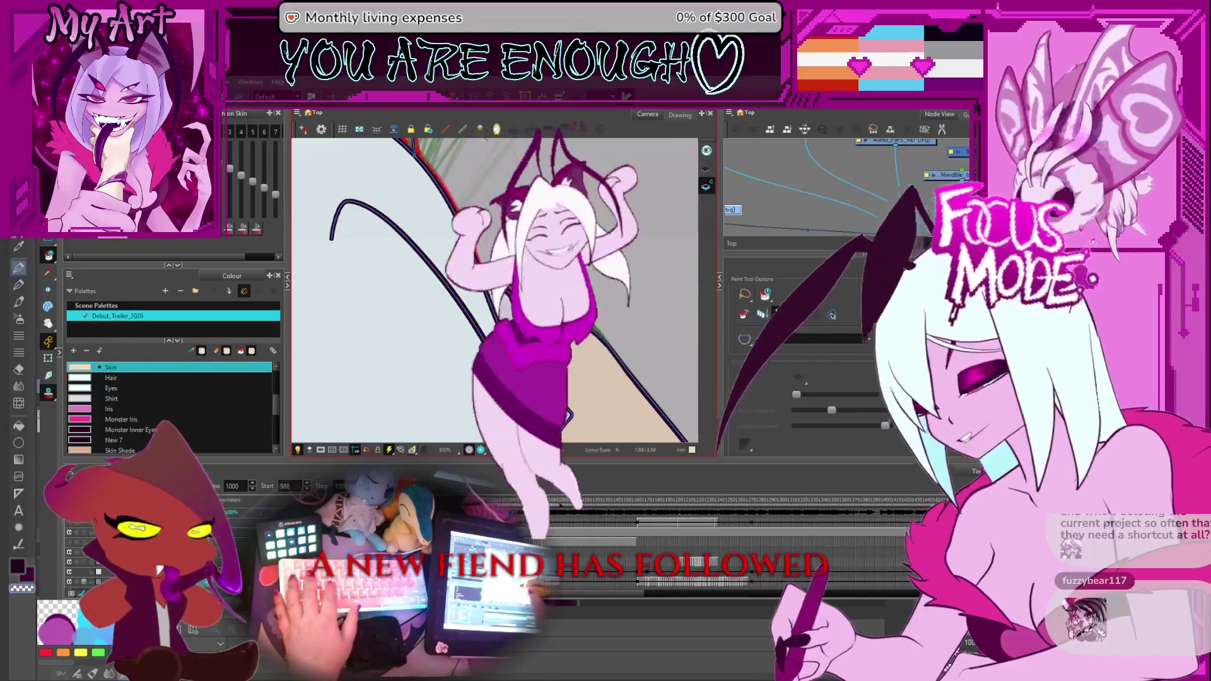
Scrub between frames 978 and 1011 to check the fills across the earlier poses.
{"action": "key", "text": "comma"}
{"action": "key", "text": "comma"}
{"action": "key", "text": "comma"}
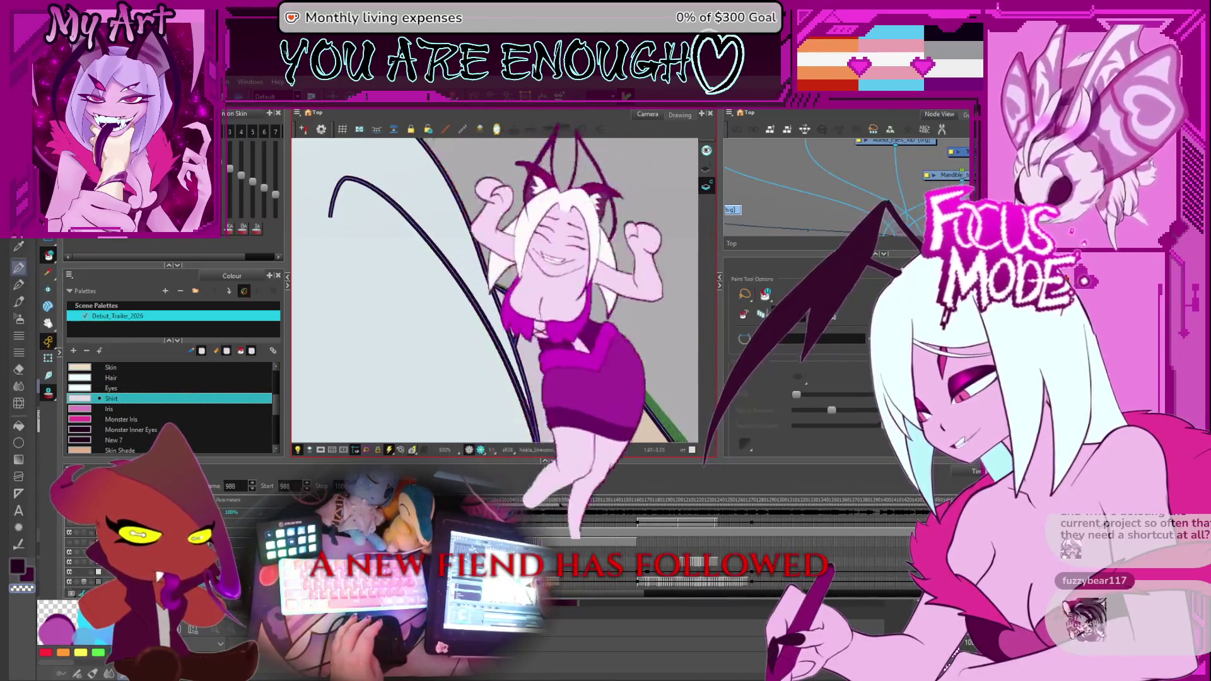
{"action": "key", "text": "comma"}
{"action": "key", "text": "comma"}
{"action": "key", "text": "comma"}
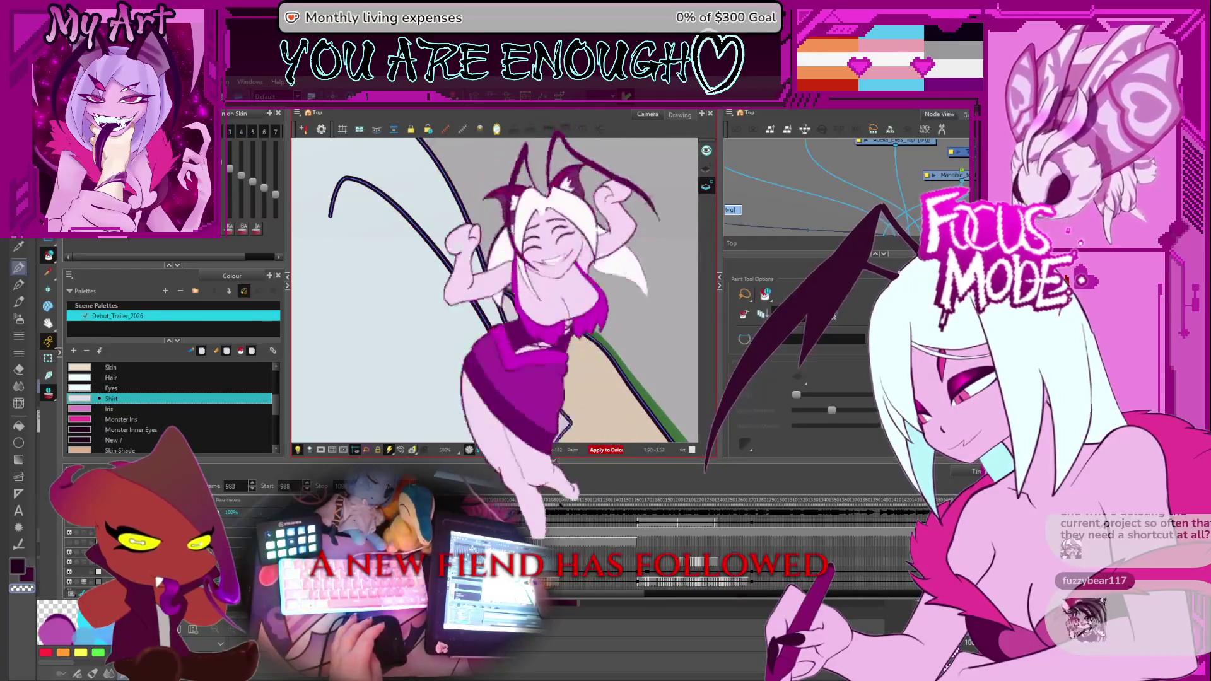
{"action": "key", "text": "period"}
{"action": "key", "text": "period"}
{"action": "key", "text": "period"}
{"action": "key", "text": "period"}
{"action": "key", "text": "period"}
{"action": "key", "text": "period"}
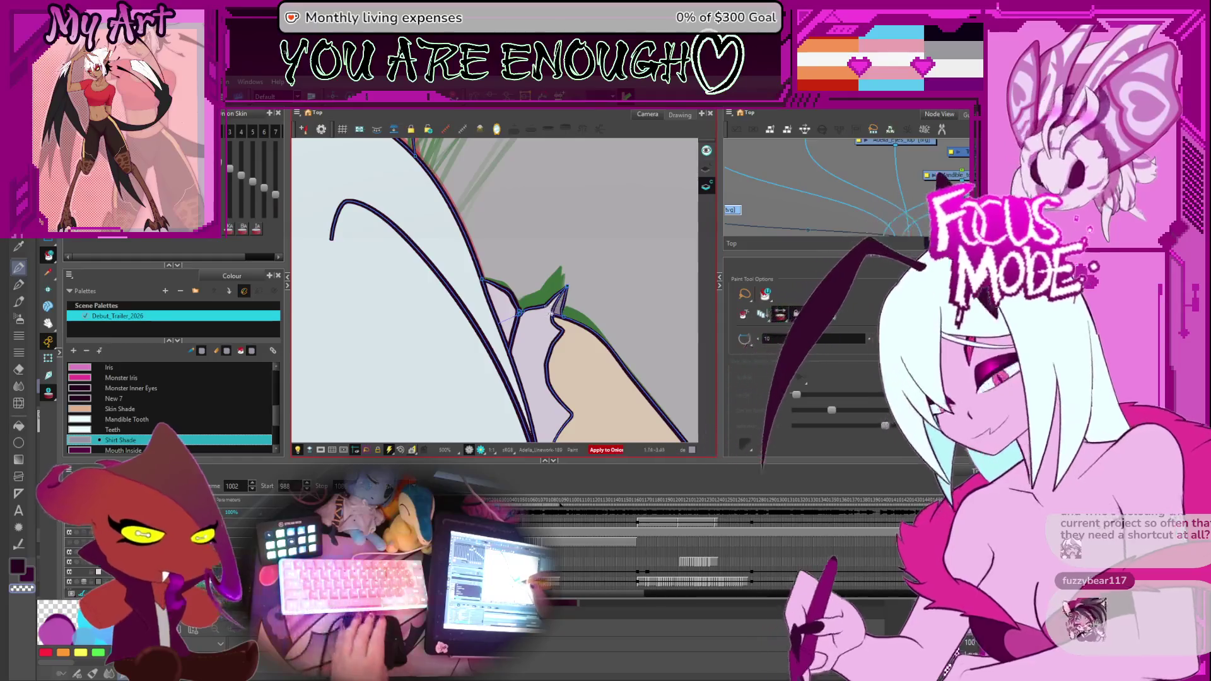
{"action": "key", "text": "comma"}
{"action": "key", "text": "comma"}
{"action": "key", "text": "comma"}
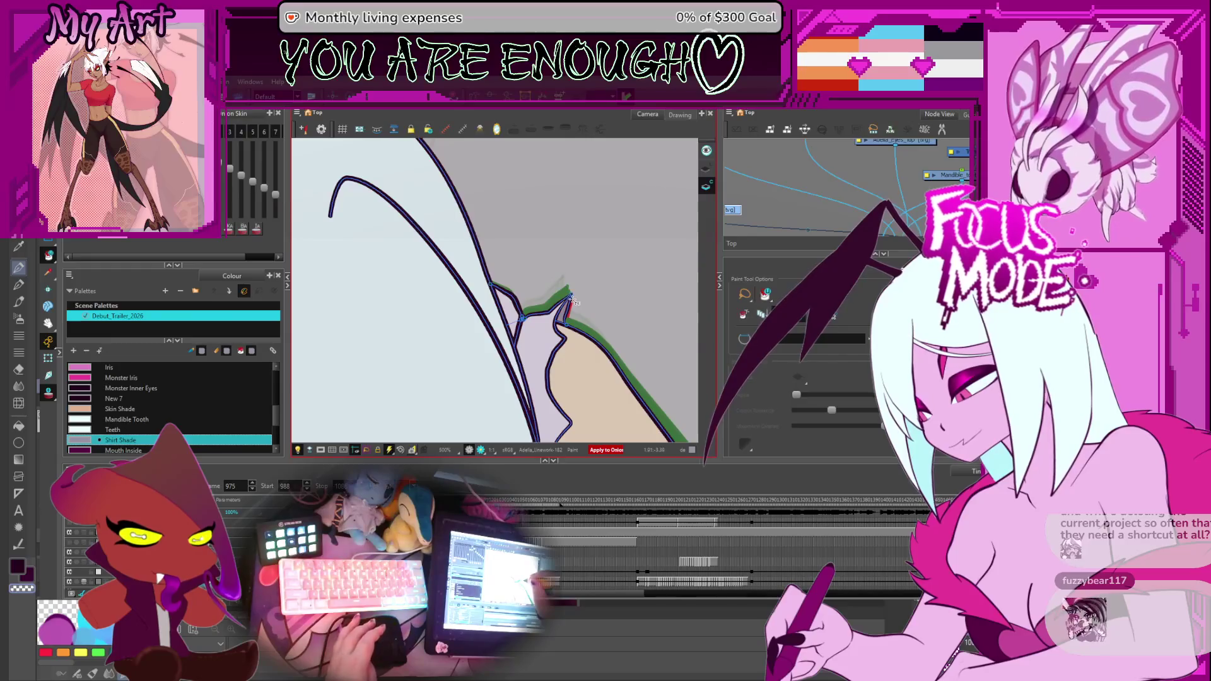
{"action": "key", "text": "period"}
{"action": "key", "text": "period"}
{"action": "key", "text": "period"}
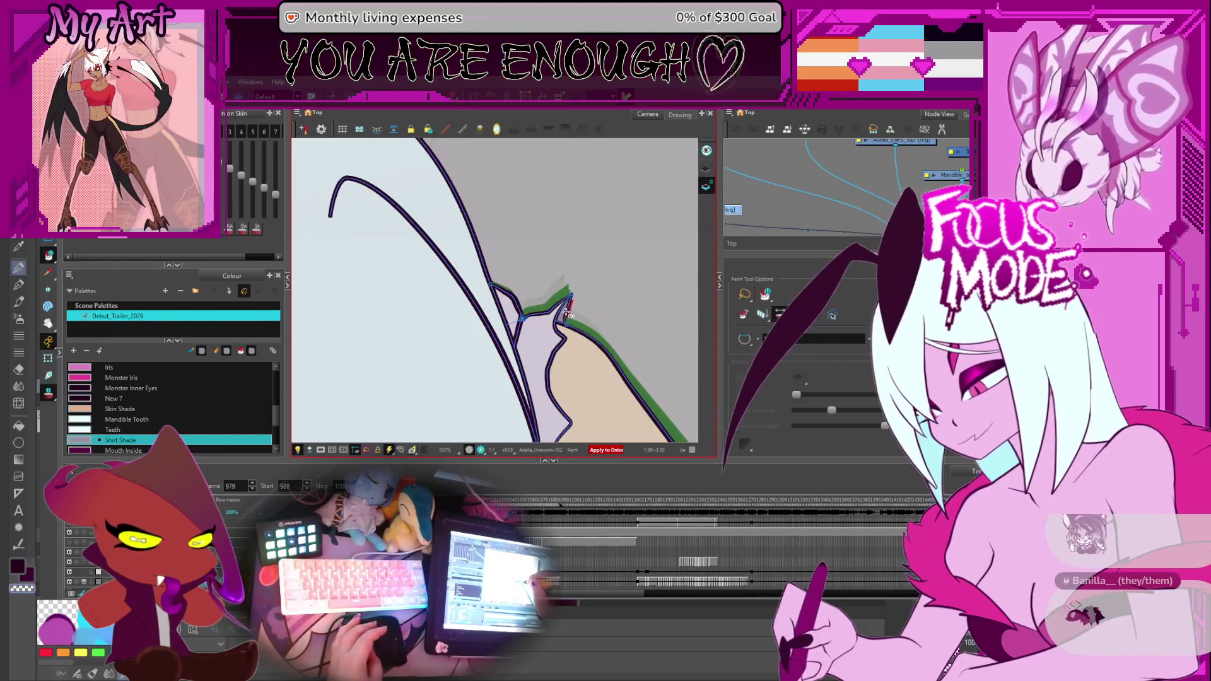
{"action": "key", "text": "period"}
{"action": "key", "text": "period"}
{"action": "key", "text": "period"}
{"action": "key", "text": "period"}
{"action": "key", "text": "period"}
{"action": "key", "text": "period"}
{"action": "key", "text": "period"}
{"action": "key", "text": "period"}
{"action": "key", "text": "period"}
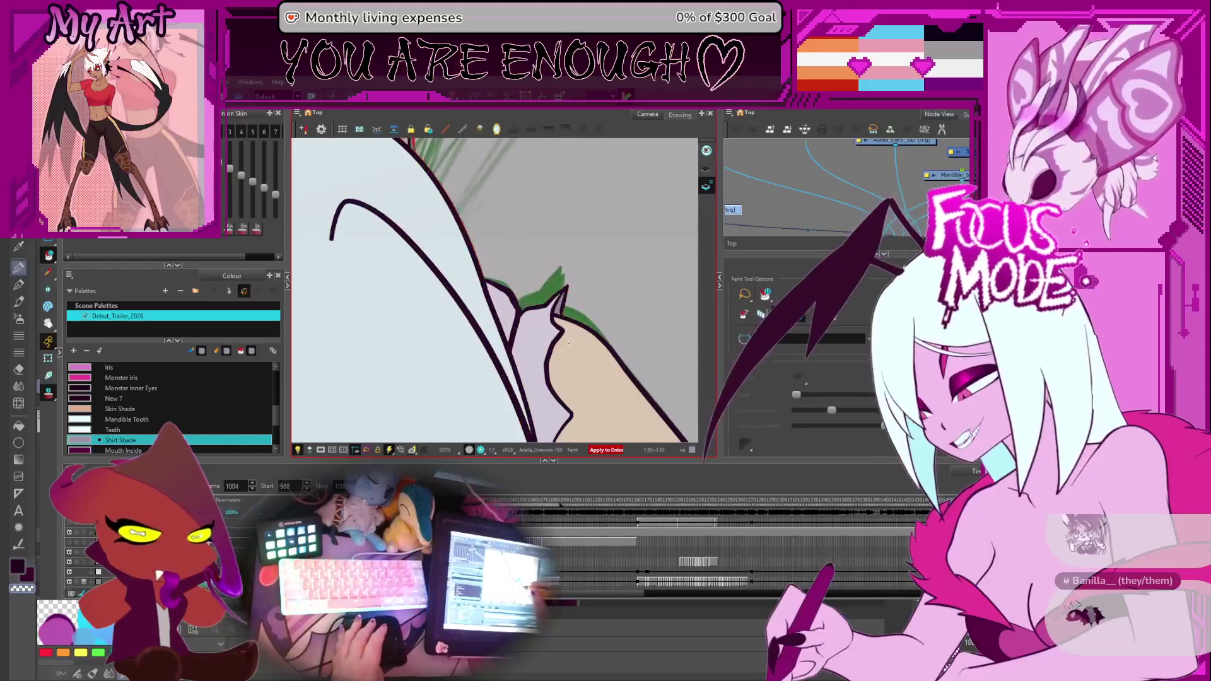
{"action": "key", "text": "period"}
{"action": "key", "text": "period"}
{"action": "key", "text": "period"}
{"action": "key", "text": "period"}
{"action": "scroll", "coordinate": [569, 341], "scroll_direction": "down", "scroll_amount": 3}
{"action": "scroll", "coordinate": [558, 343], "scroll_direction": "down", "scroll_amount": 2}
{"action": "scroll", "coordinate": [549, 345], "scroll_direction": "down", "scroll_amount": 2}
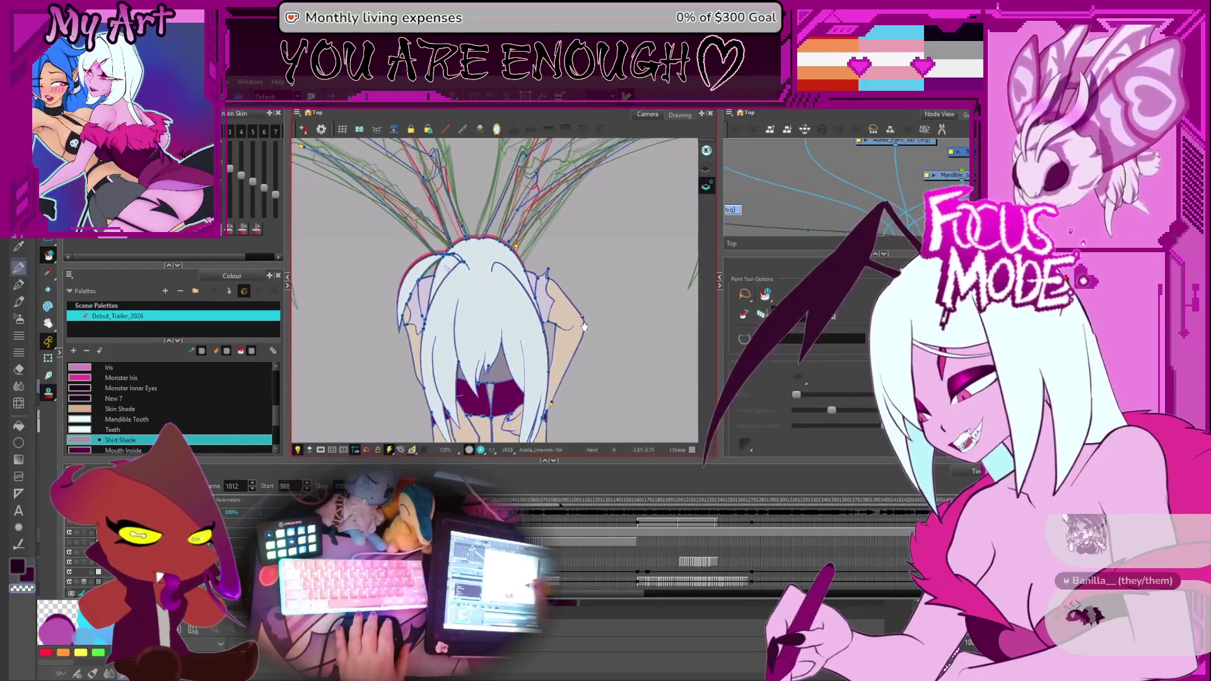
{"action": "scroll", "coordinate": [538, 349], "scroll_direction": "down", "scroll_amount": 2}
{"action": "scroll", "coordinate": [559, 331], "scroll_direction": "down", "scroll_amount": 1}
{"action": "scroll", "coordinate": [582, 308], "scroll_direction": "down", "scroll_amount": 1}
{"action": "scroll", "coordinate": [596, 299], "scroll_direction": "down", "scroll_amount": 1}
{"action": "scroll", "coordinate": [597, 298], "scroll_direction": "down", "scroll_amount": 1}
{"action": "scroll", "coordinate": [598, 305], "scroll_direction": "down", "scroll_amount": 1}
{"action": "scroll", "coordinate": [601, 311], "scroll_direction": "down", "scroll_amount": 1}
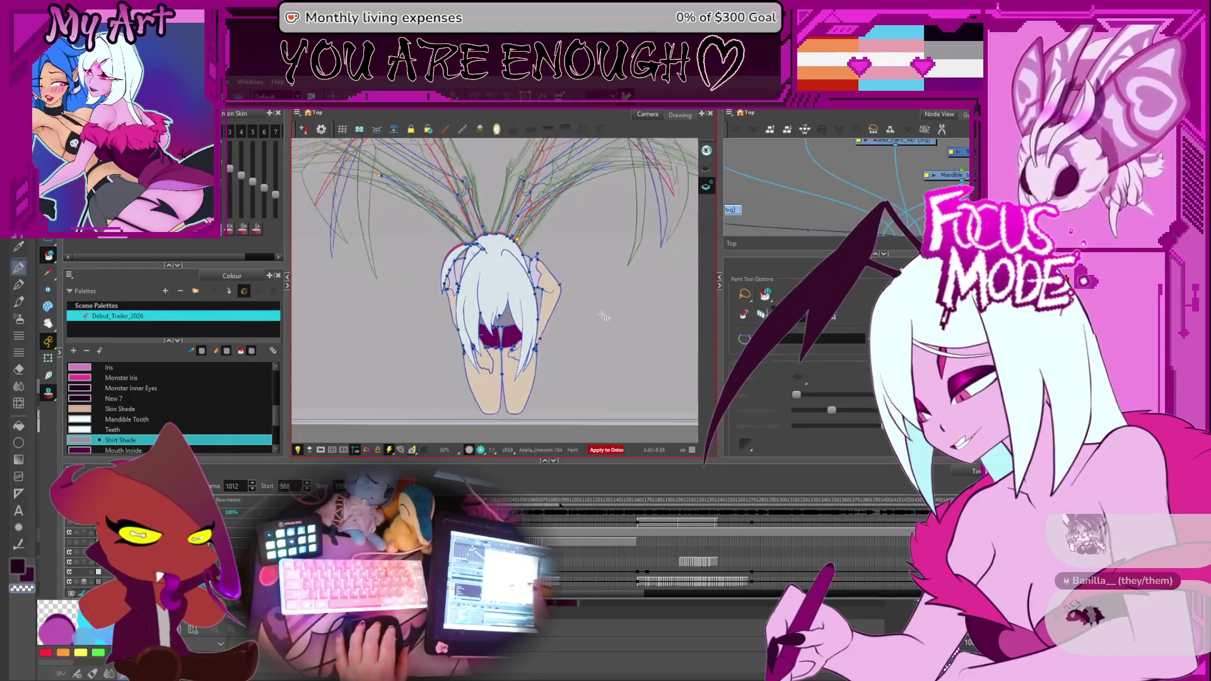
{"action": "scroll", "coordinate": [603, 314], "scroll_direction": "down", "scroll_amount": 1}
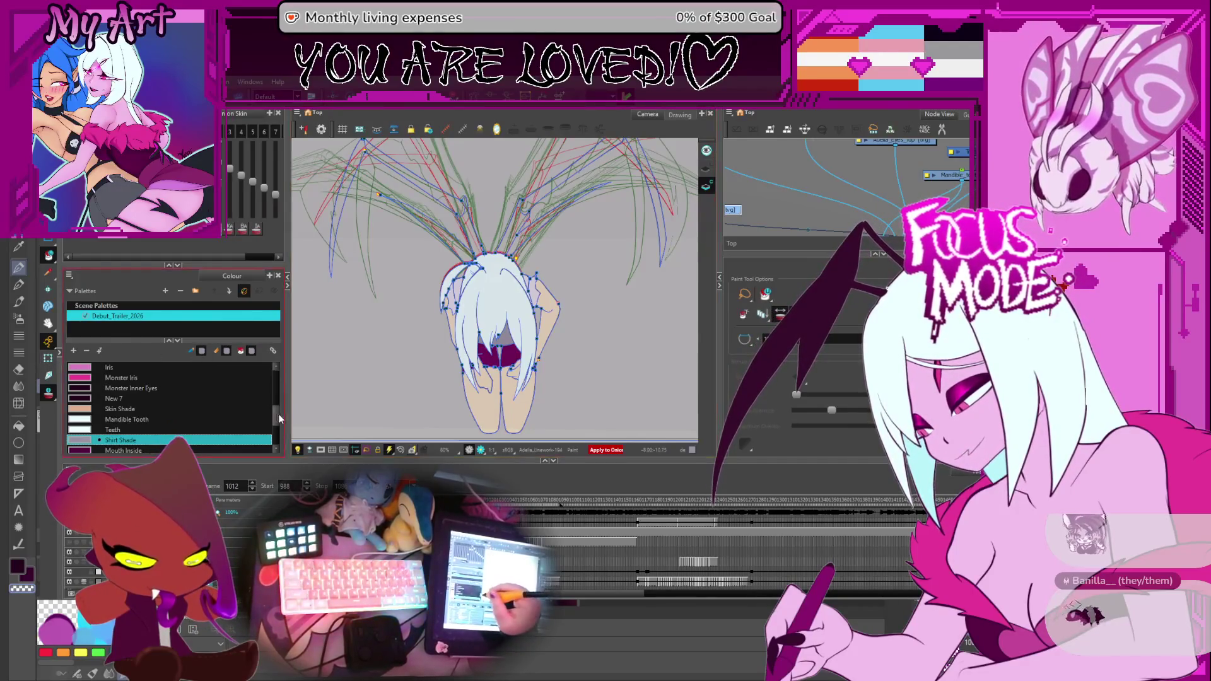
{"action": "scroll", "coordinate": [279, 418], "scroll_direction": "down", "scroll_amount": 3}
Hide the rig and onion-skin outlines and play the animation from frame 994 as clean line art.
{"action": "key", "text": "Return"}
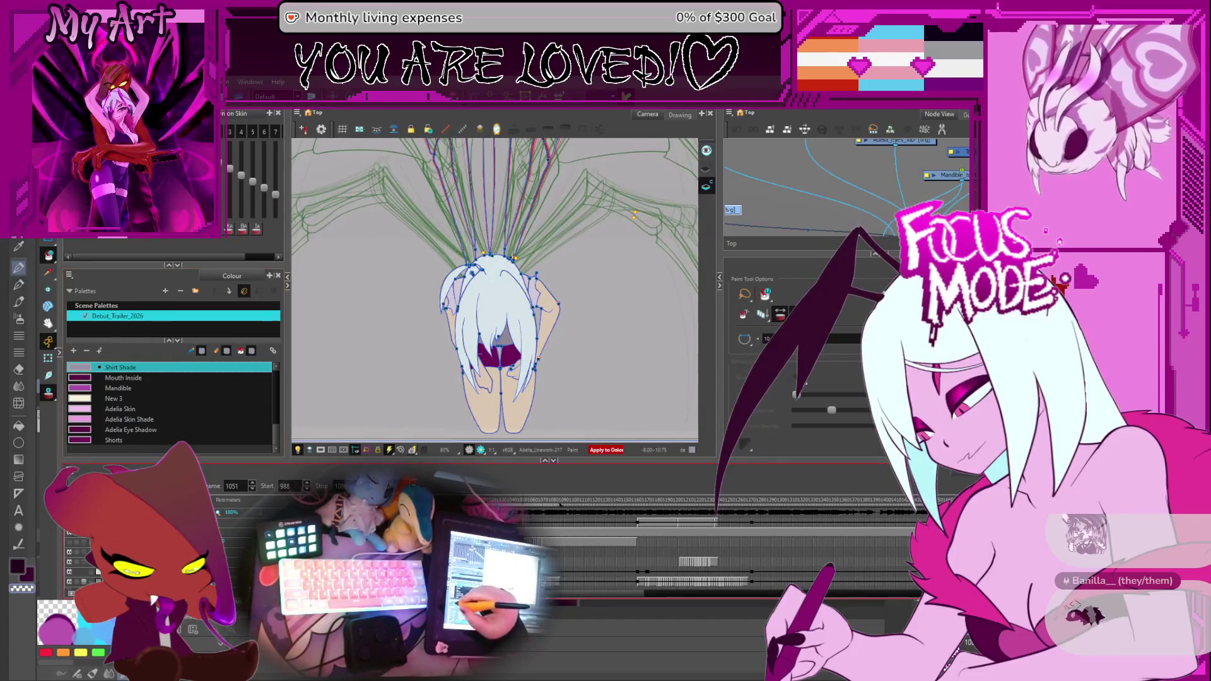
{"action": "key", "text": "Return"}
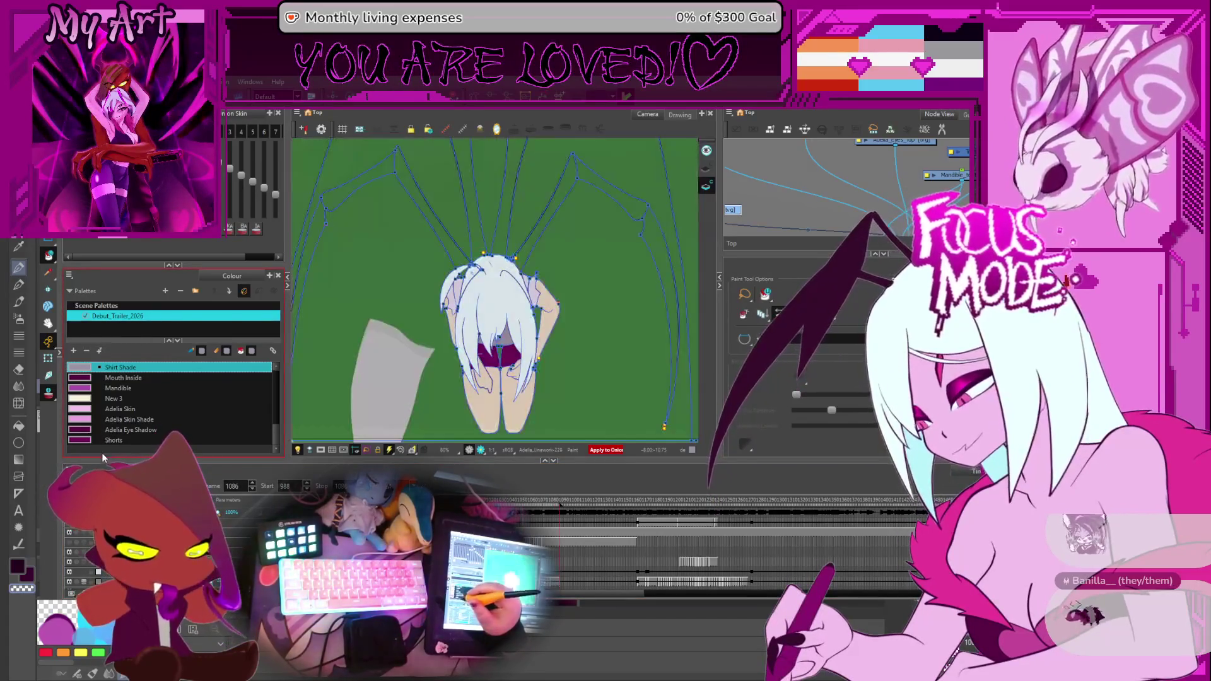
{"action": "type", "text": "994"}
{"action": "key", "text": "Return"}
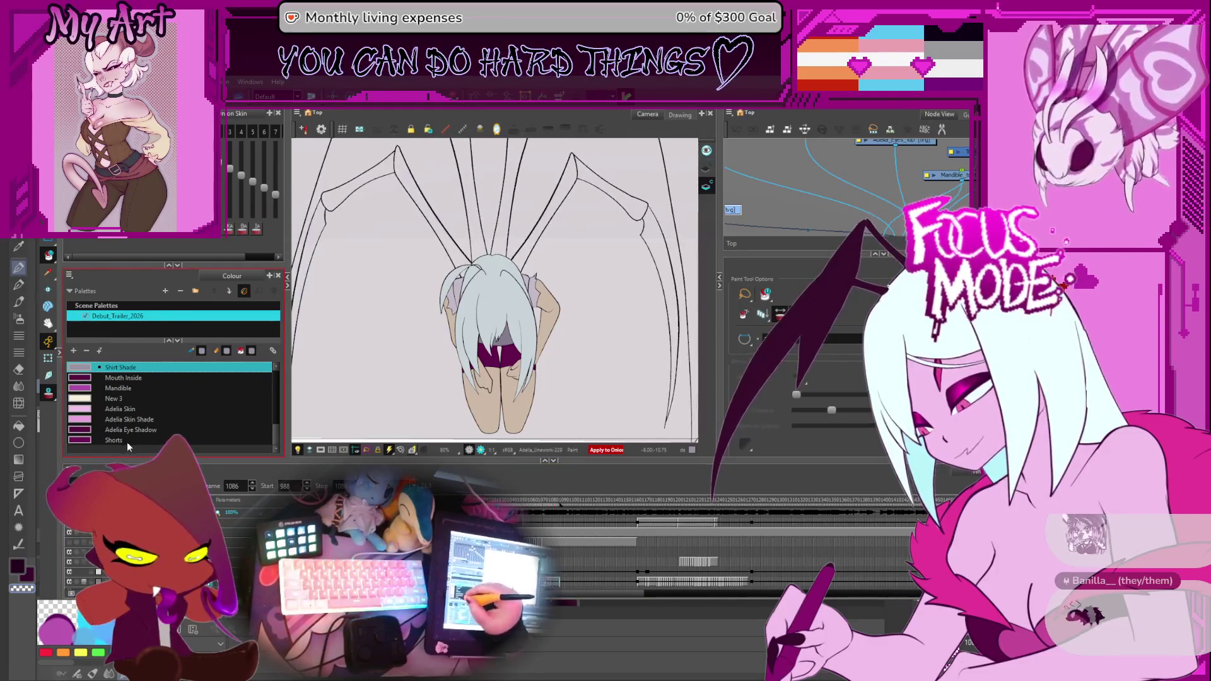
Make Shorts the paint colour while playback continues.
{"action": "left_click", "coordinate": [121, 441]}
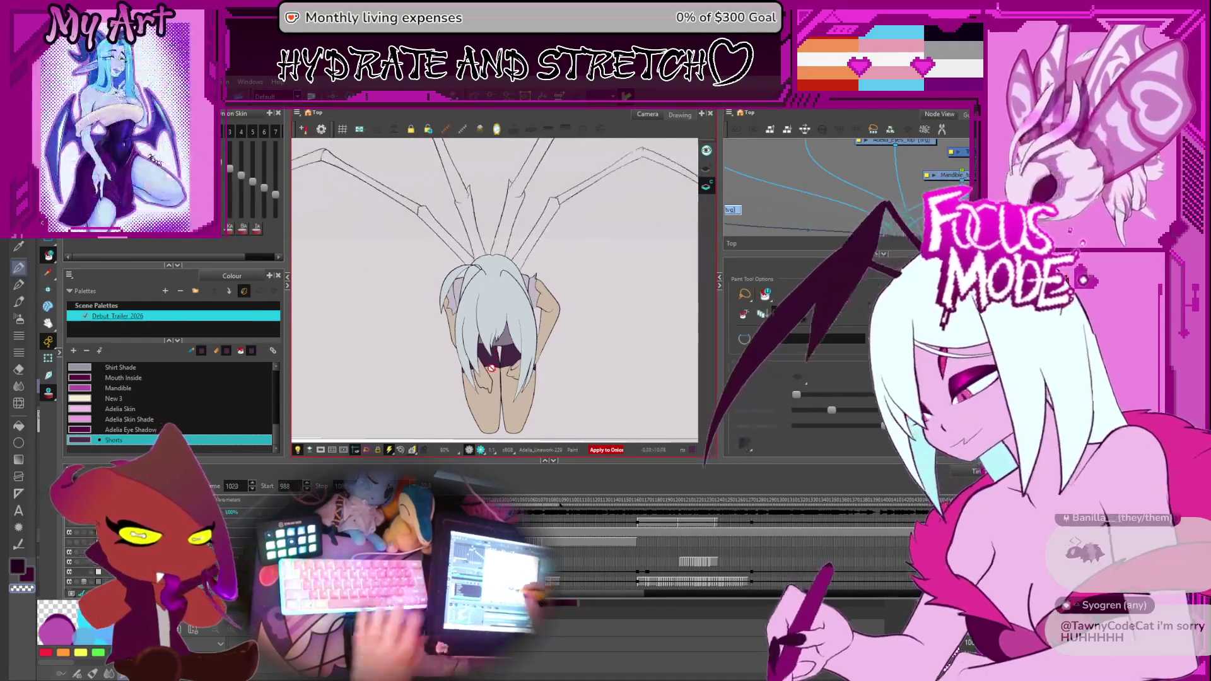
Stop playback and pan the close-up view over the hair and shorts with the Cutter active.
{"action": "key", "text": "Return"}
{"action": "scroll", "coordinate": [511, 242], "scroll_direction": "up", "scroll_amount": 5}
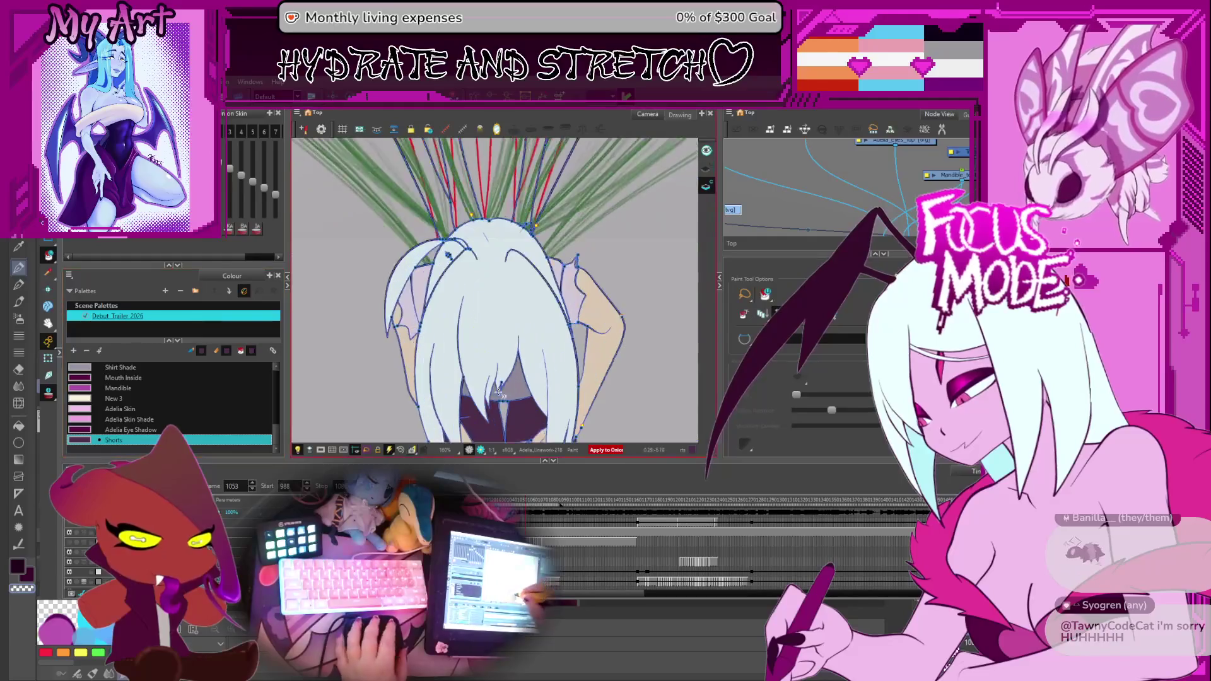
{"action": "scroll", "coordinate": [511, 242], "scroll_direction": "up", "scroll_amount": 1}
{"action": "scroll", "coordinate": [502, 274], "scroll_direction": "up", "scroll_amount": 3}
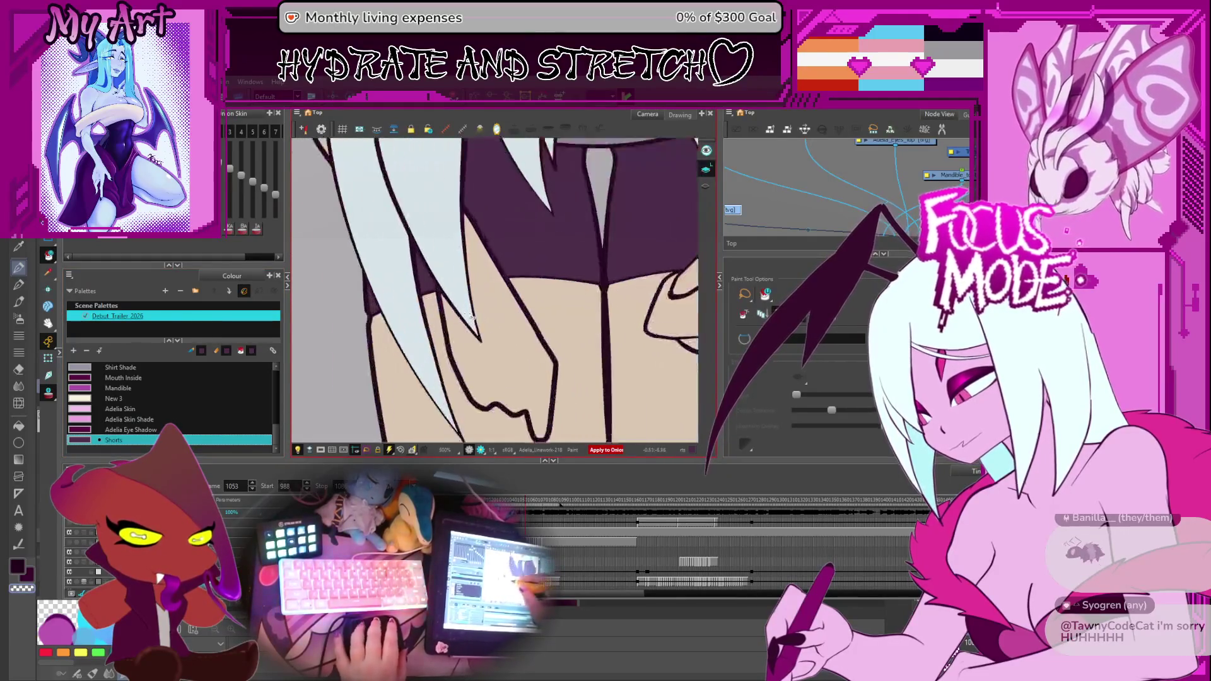
{"action": "scroll", "coordinate": [489, 315], "scroll_direction": "up", "scroll_amount": 2}
{"action": "left_click_drag", "start_coordinate": [490, 315], "coordinate": [502, 346]}
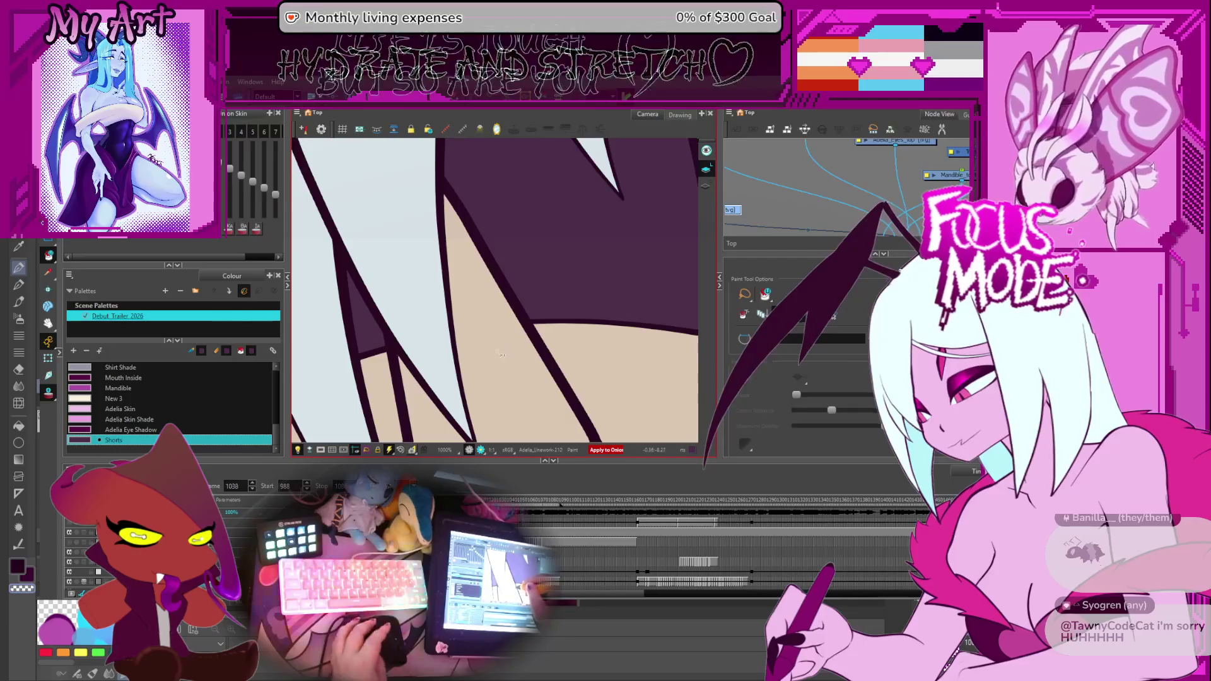
{"action": "scroll", "coordinate": [500, 348], "scroll_direction": "down", "scroll_amount": 2}
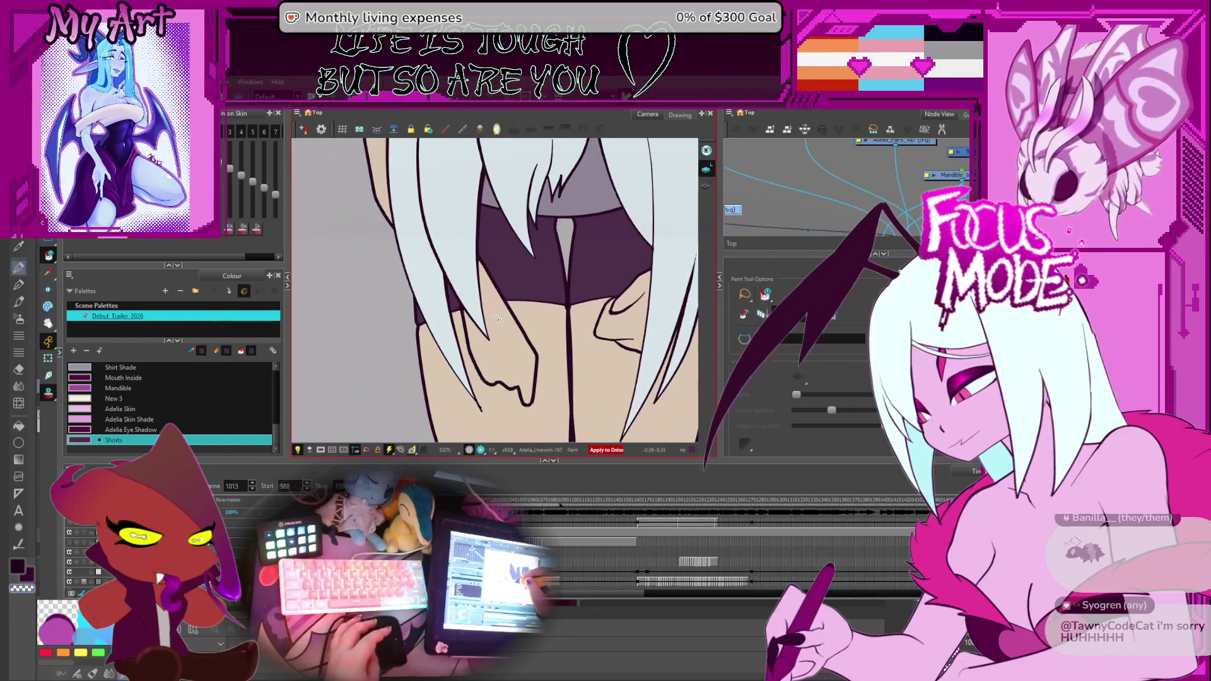
{"action": "key", "text": "alt+t"}
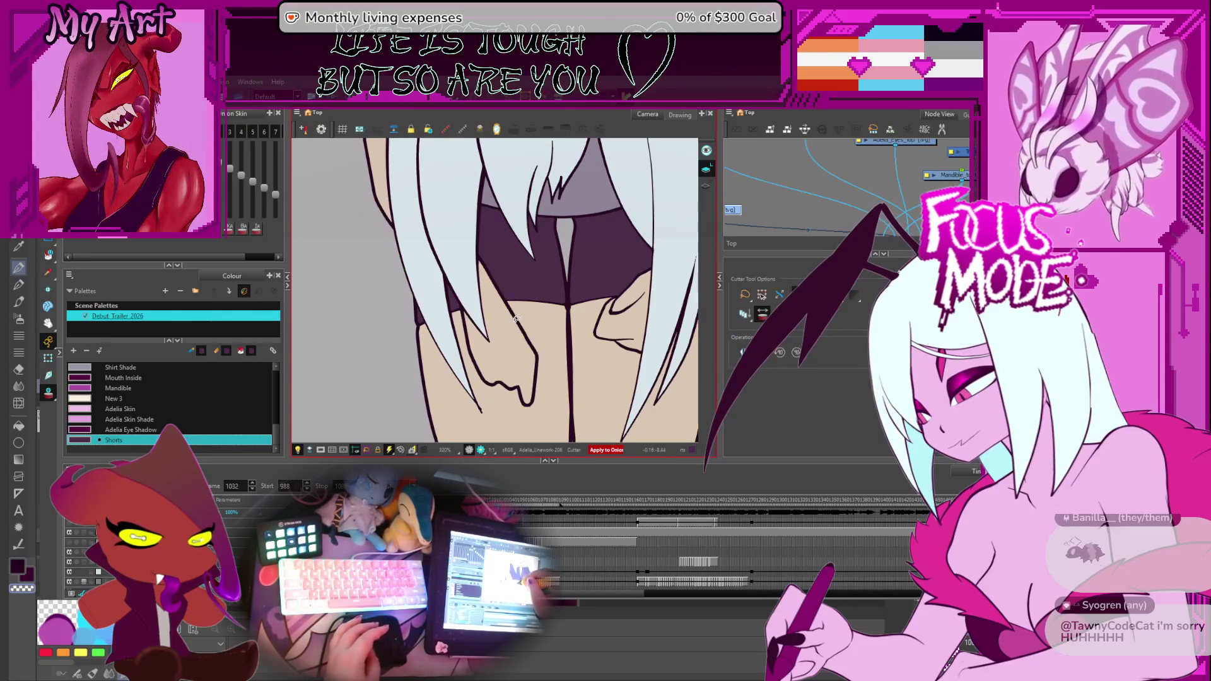
{"action": "left_click_drag", "start_coordinate": [602, 258], "coordinate": [494, 279]}
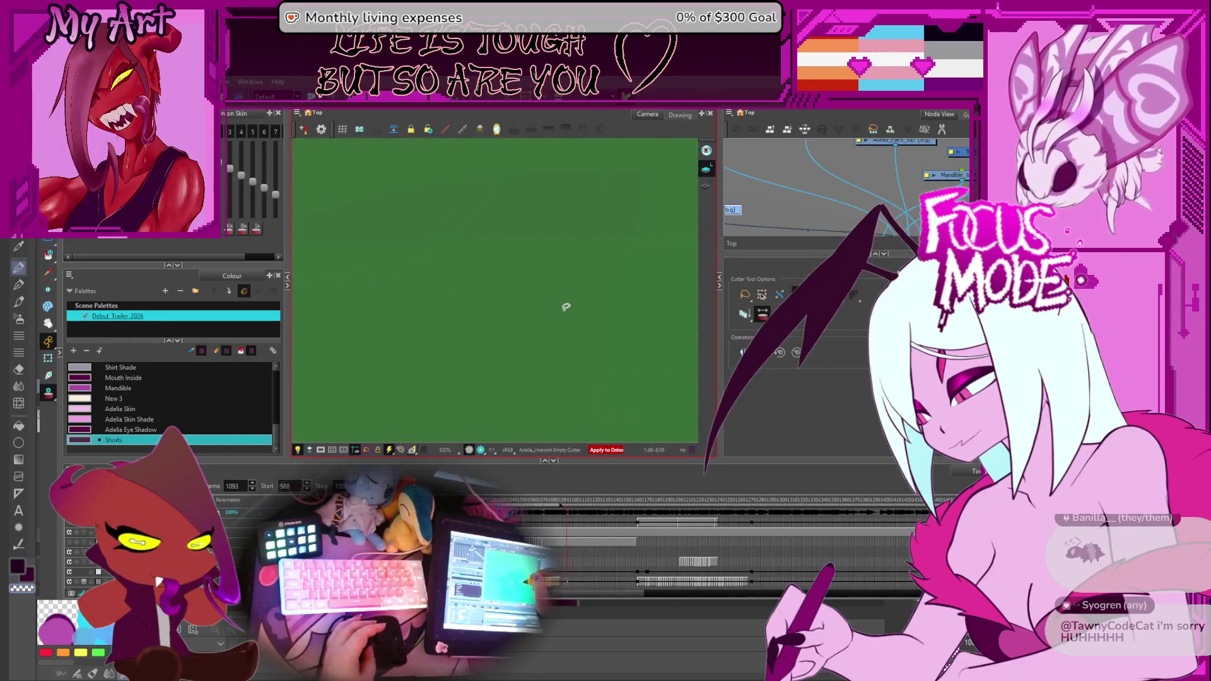
Step to frame 1024 and show the vector outlines with the Select tool.
{"action": "key", "text": "Return"}
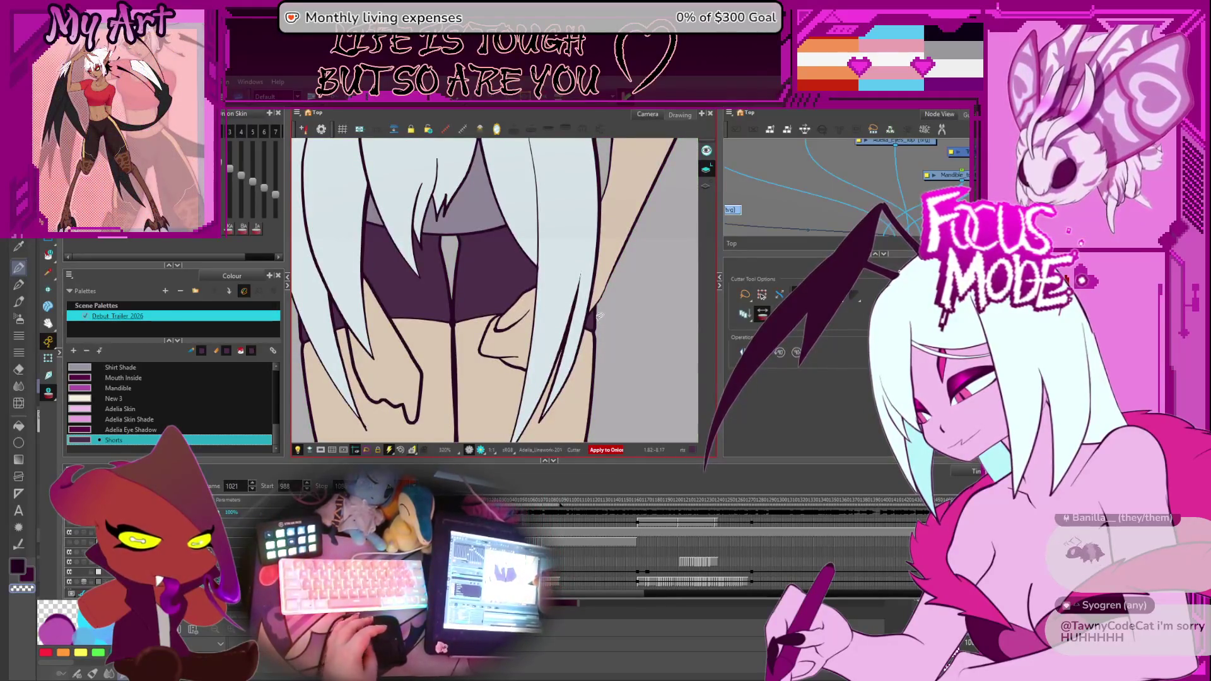
{"action": "key", "text": "period"}
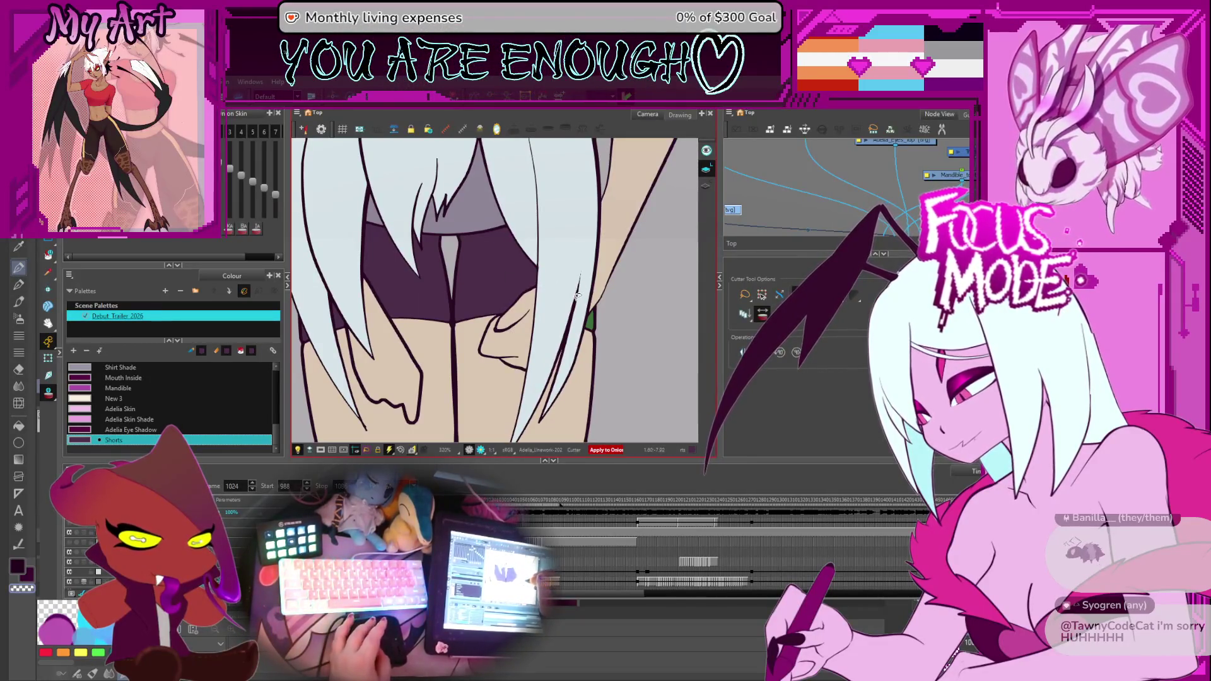
{"action": "key", "text": "alt+s"}
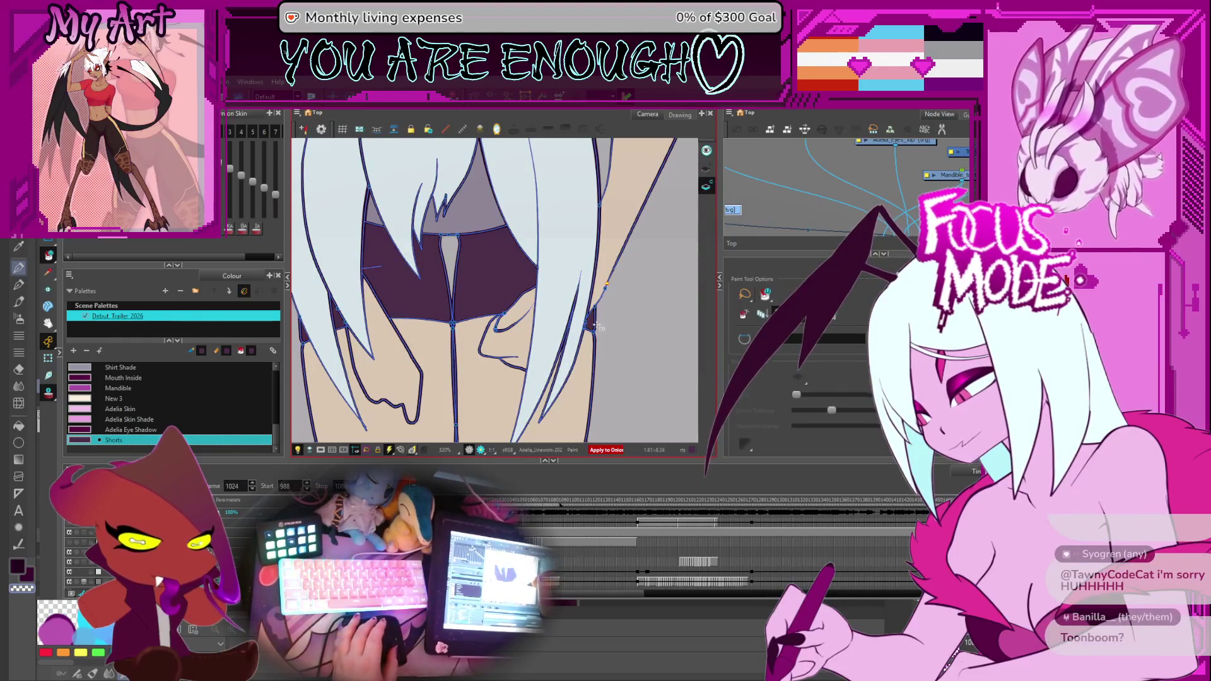
{"action": "key", "text": "period"}
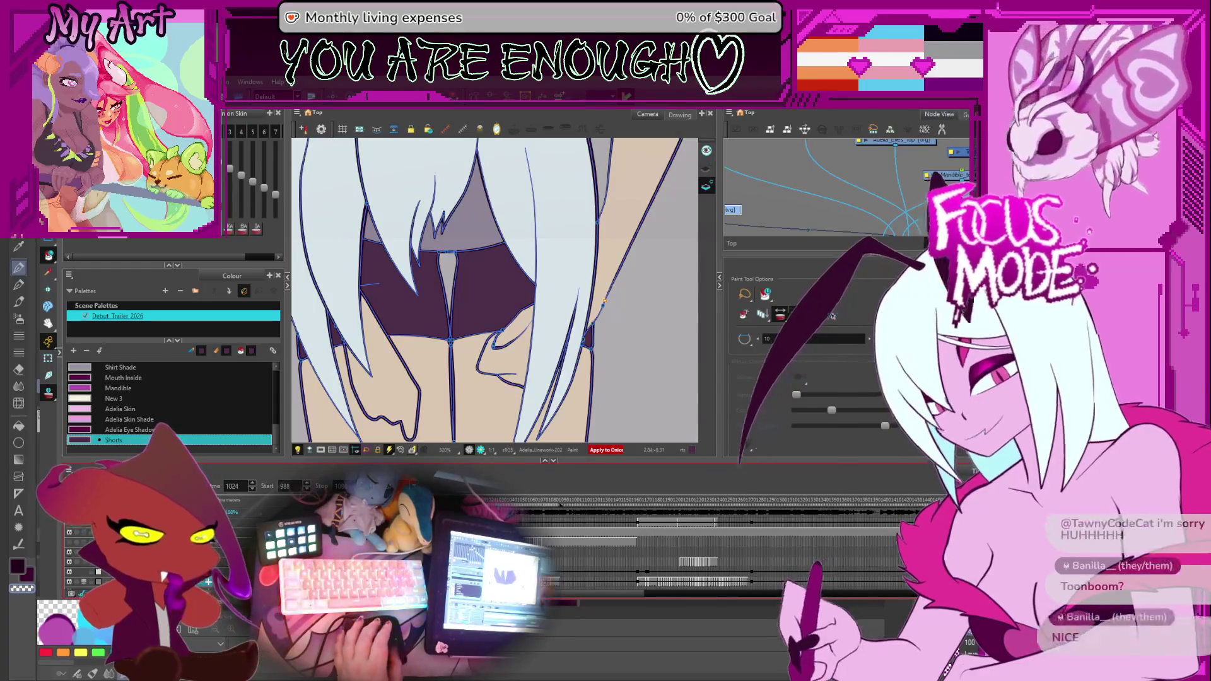
{"action": "scroll", "coordinate": [639, 374], "scroll_direction": "down", "scroll_amount": 1}
{"action": "scroll", "coordinate": [625, 350], "scroll_direction": "down", "scroll_amount": 1}
{"action": "scroll", "coordinate": [596, 312], "scroll_direction": "down", "scroll_amount": 3}
{"action": "scroll", "coordinate": [568, 280], "scroll_direction": "down", "scroll_amount": 1}
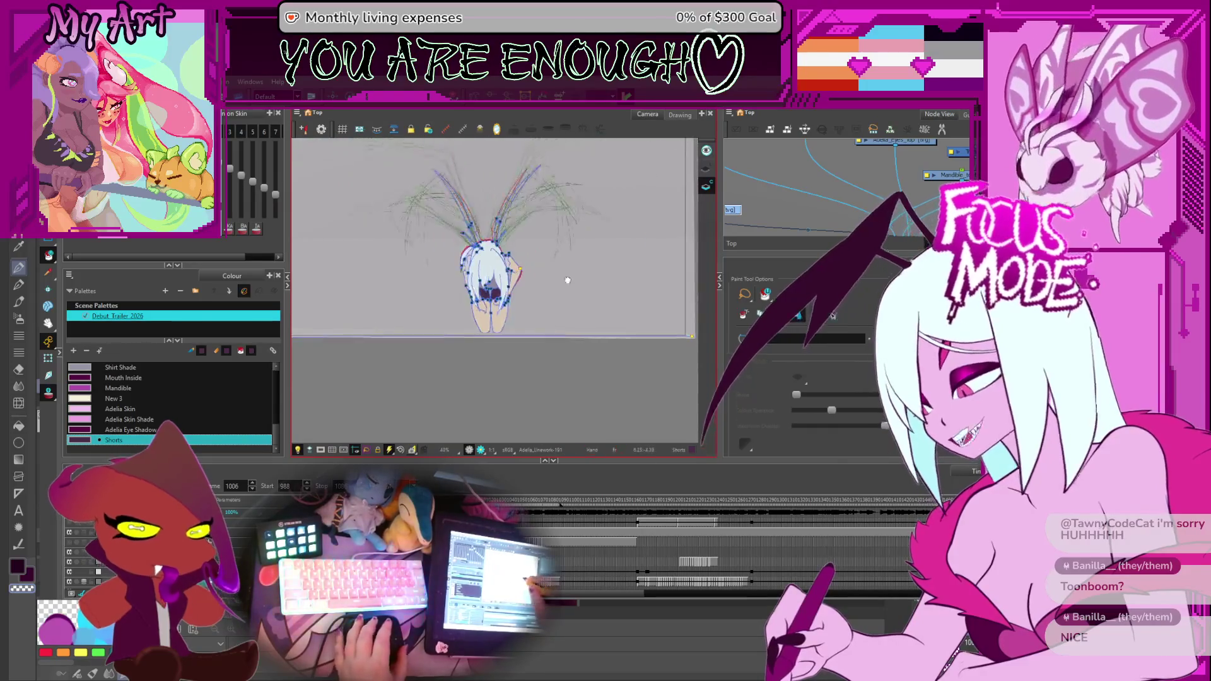
{"action": "scroll", "coordinate": [569, 284], "scroll_direction": "up", "scroll_amount": 1}
{"action": "scroll", "coordinate": [570, 298], "scroll_direction": "up", "scroll_amount": 1}
{"action": "scroll", "coordinate": [572, 317], "scroll_direction": "up", "scroll_amount": 1}
{"action": "scroll", "coordinate": [573, 329], "scroll_direction": "up", "scroll_amount": 1}
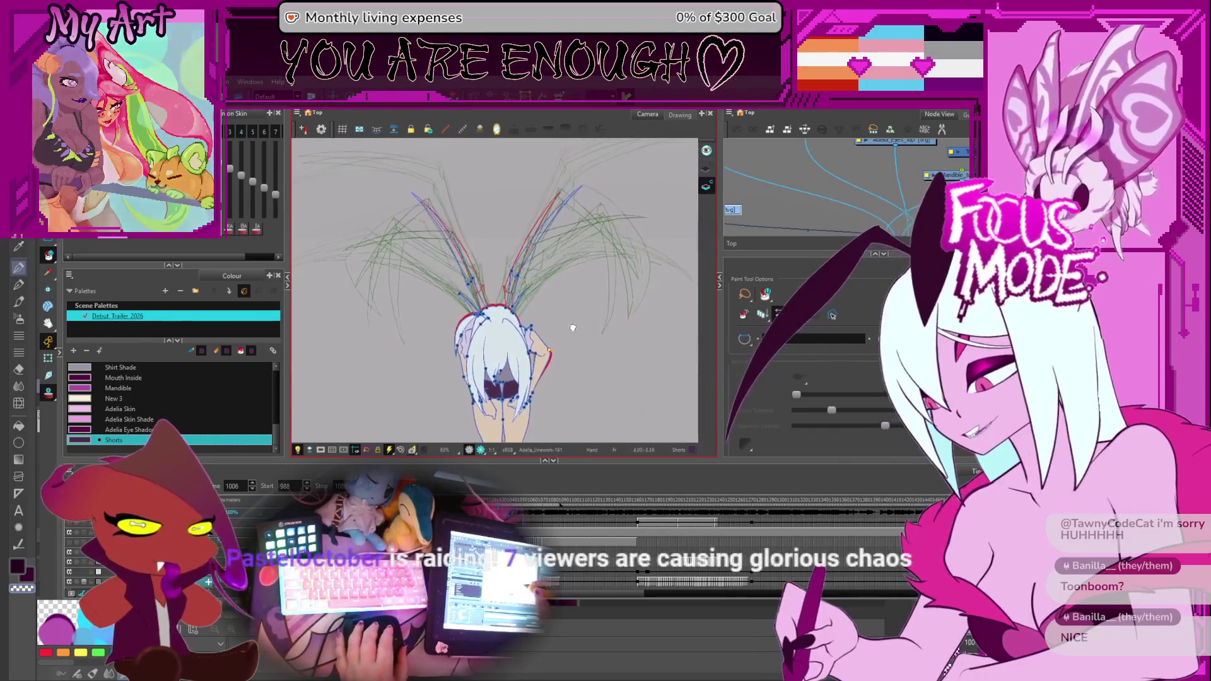
{"action": "scroll", "coordinate": [573, 328], "scroll_direction": "down", "scroll_amount": 1}
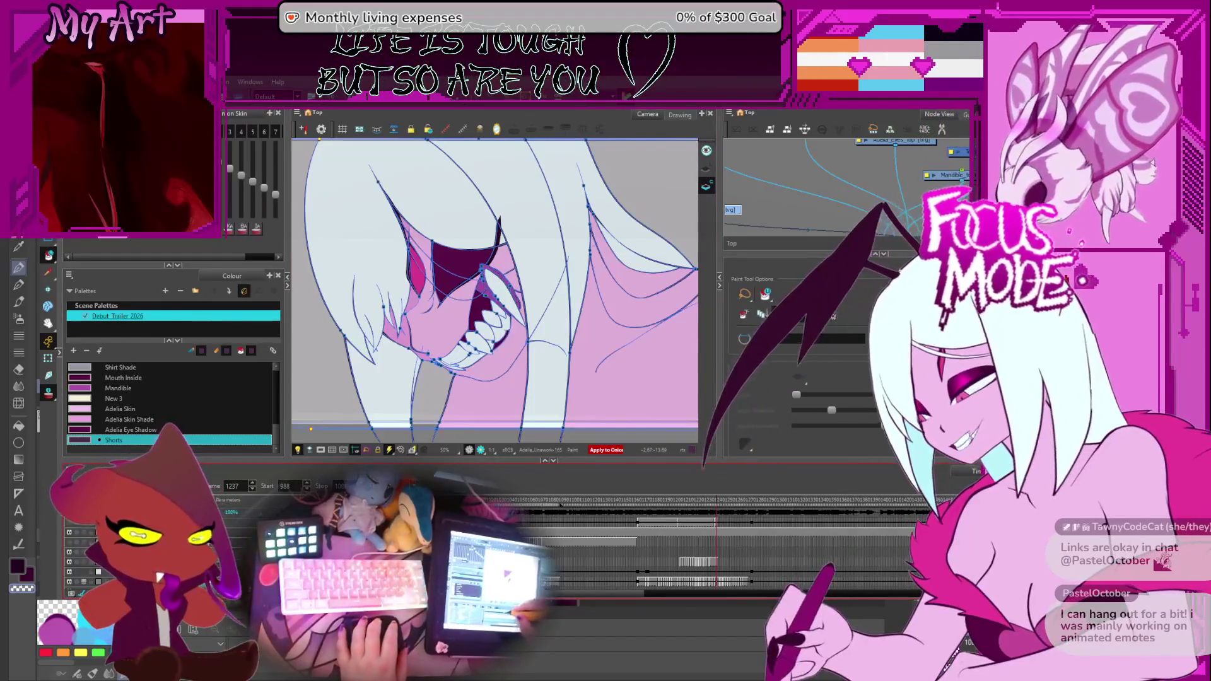
Zoom onto the head and fill the left hair strand green.
{"action": "key", "text": "shift+m"}
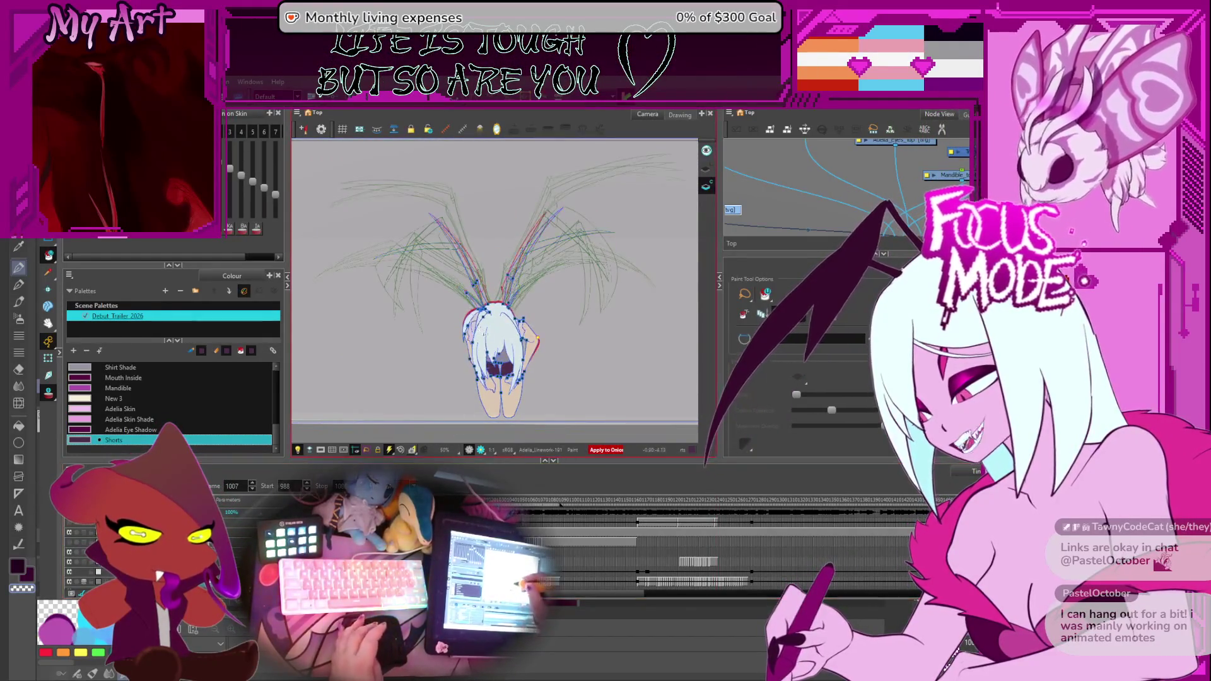
{"action": "key", "text": "2"}
{"action": "key", "text": "2"}
{"action": "key", "text": "2"}
{"action": "left_click_drag", "start_coordinate": [428, 385], "coordinate": [500, 340]}
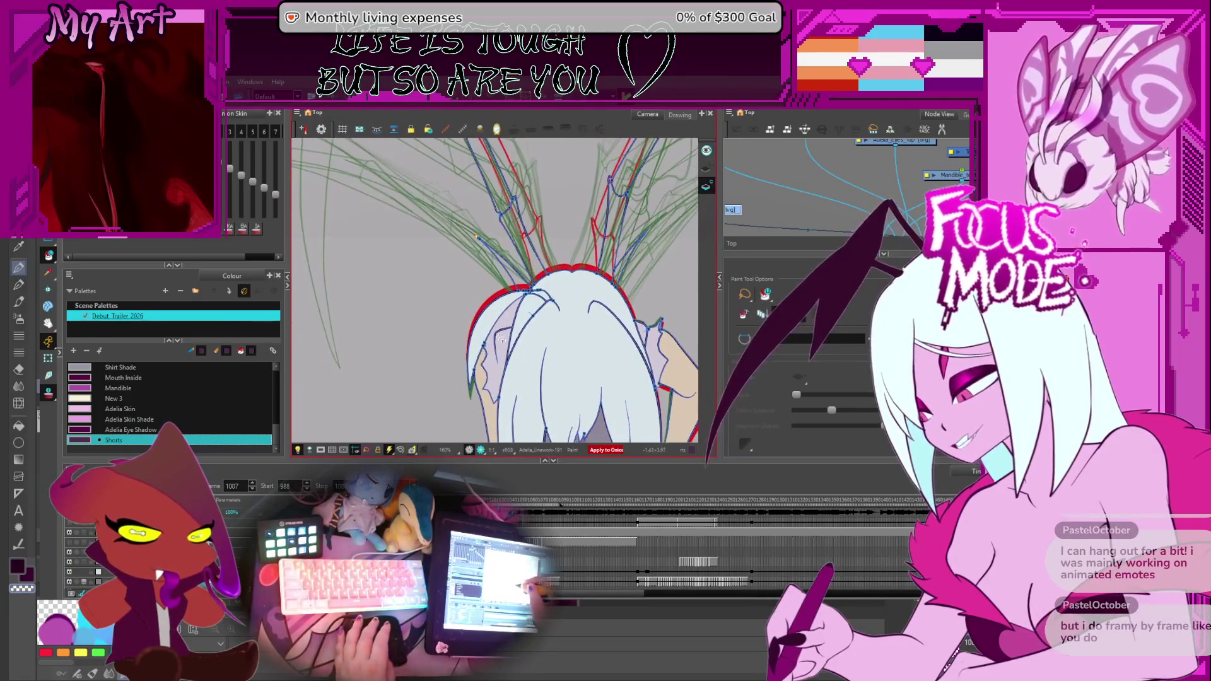
{"action": "scroll", "coordinate": [509, 345], "scroll_direction": "up", "scroll_amount": 2}
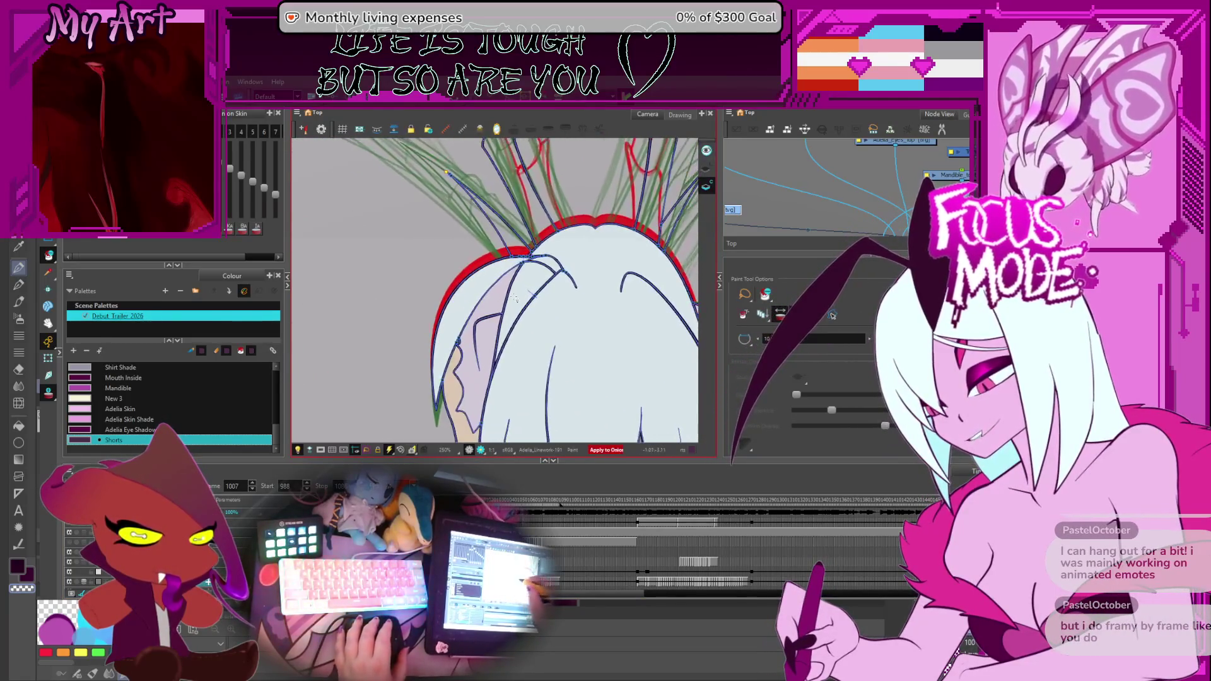
{"action": "left_click", "coordinate": [478, 360]}
{"action": "scroll", "coordinate": [473, 349], "scroll_direction": "up", "scroll_amount": 1}
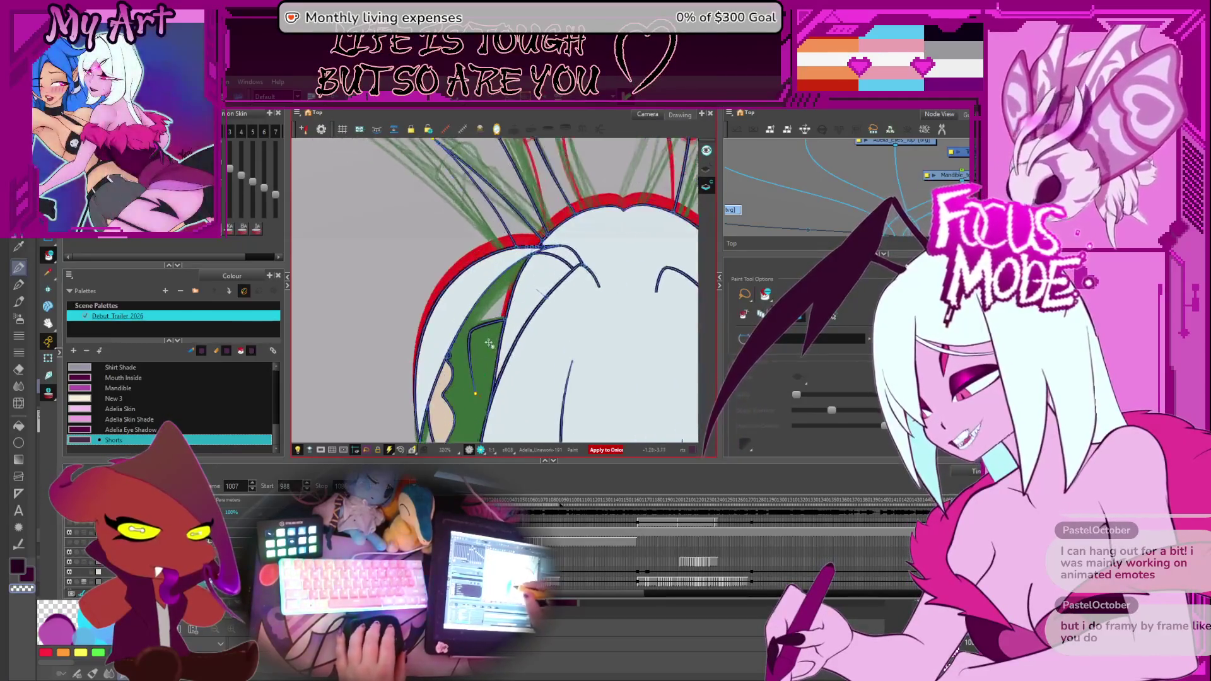
Check the strand on neighbouring frames and trim the stray line piece with the Cutter and Select tools.
{"action": "key", "text": "period"}
{"action": "key", "text": "period"}
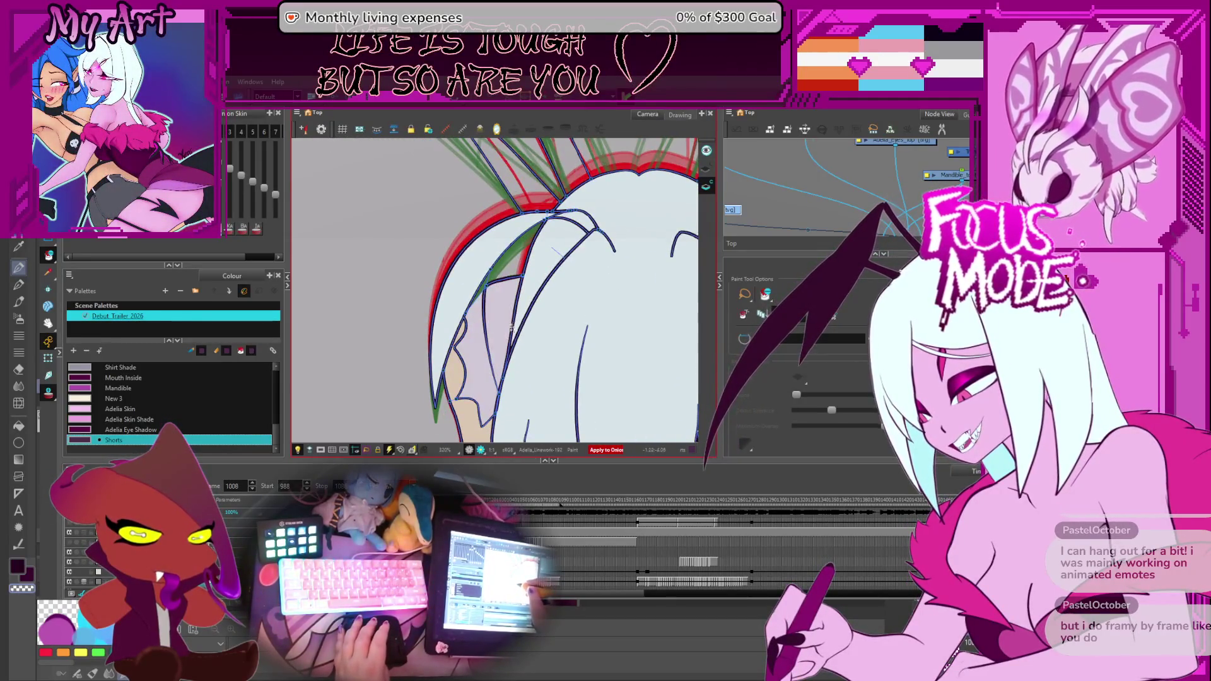
{"action": "key", "text": "comma"}
{"action": "key", "text": "comma"}
{"action": "key", "text": "comma"}
{"action": "key", "text": "comma"}
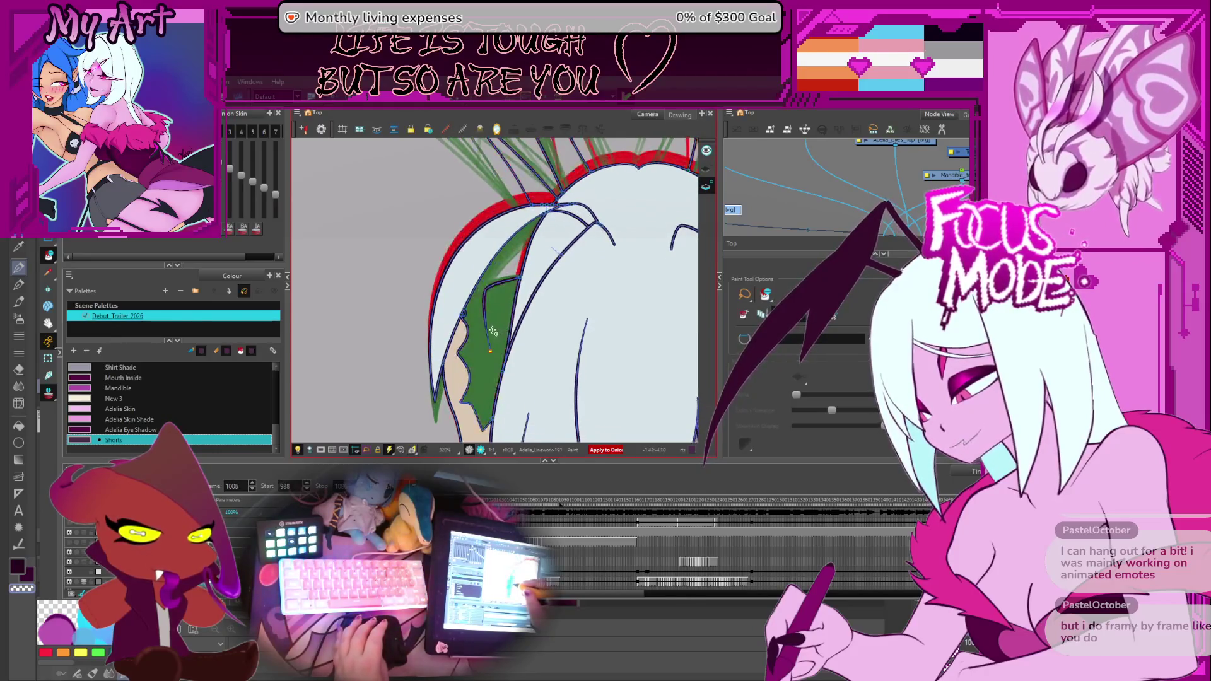
{"action": "key", "text": "comma"}
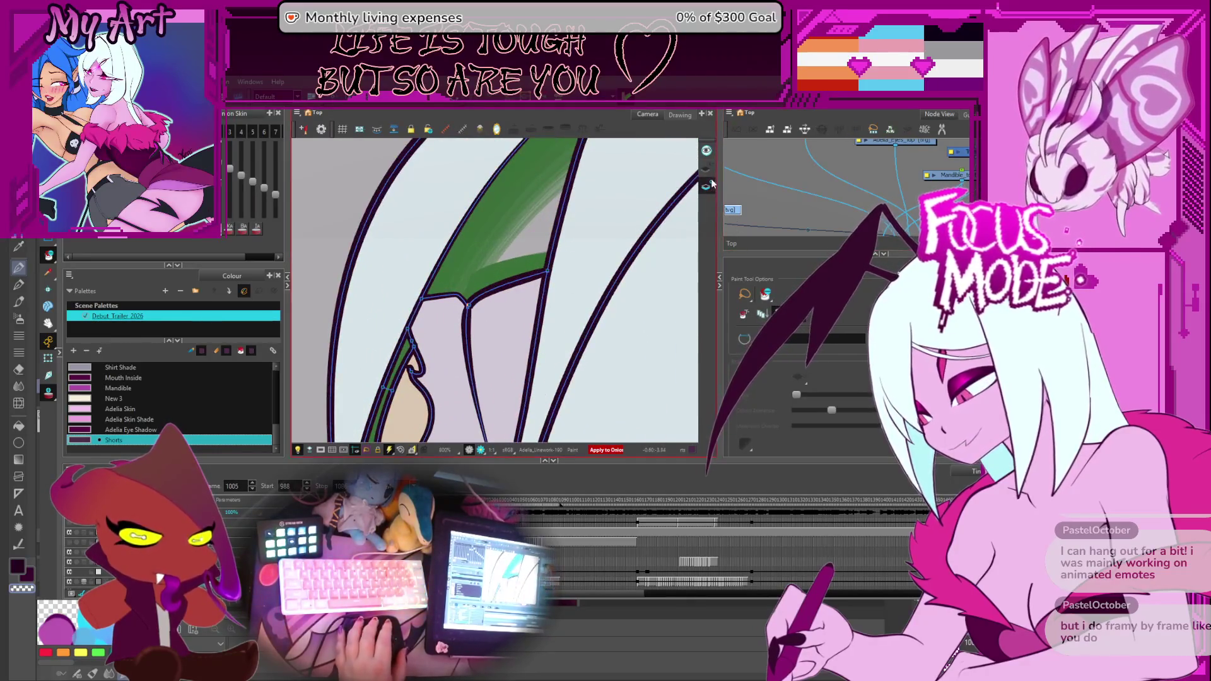
{"action": "key", "text": "alt+t"}
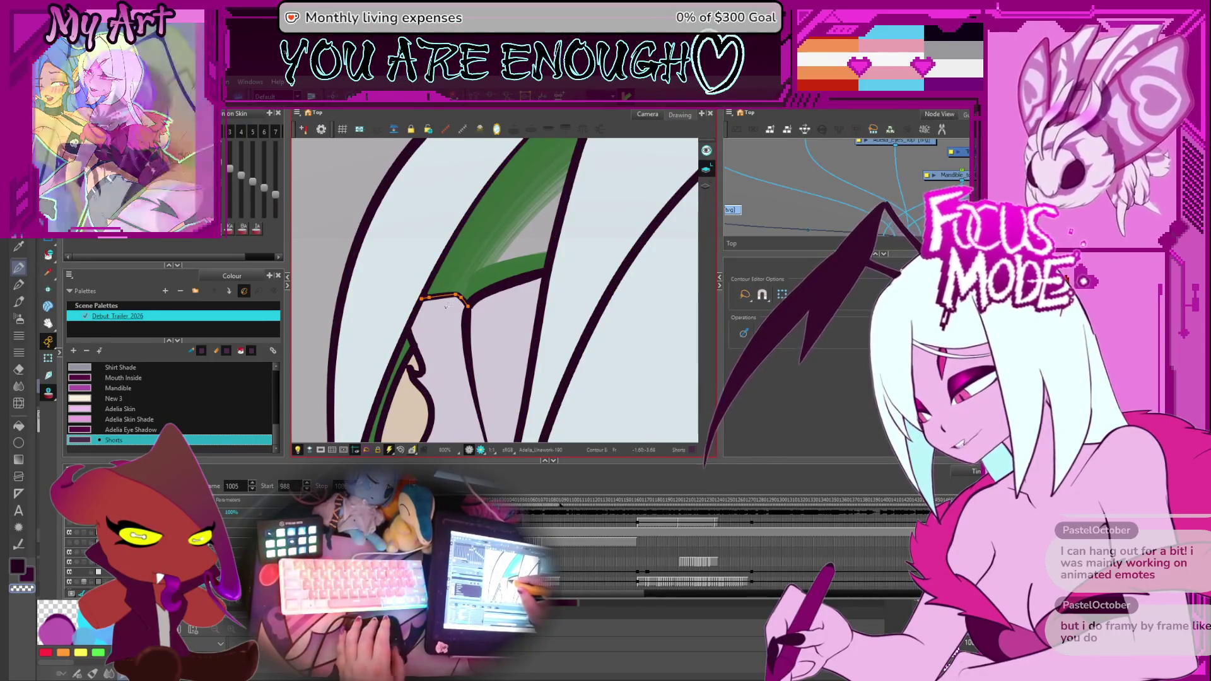
{"action": "key", "text": "alt+s"}
{"action": "key", "text": "period"}
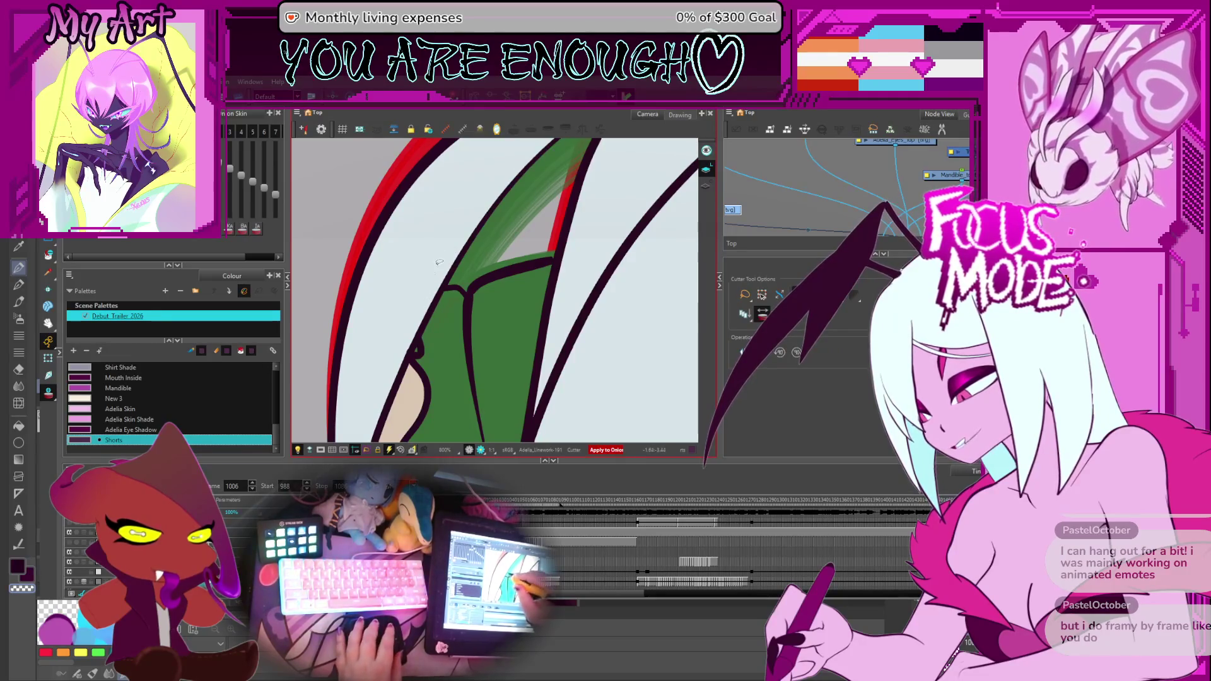
Delete the stray thin stroke from the wing drawing on frame 1006 and return to the Paint tool.
{"action": "key", "text": "period"}
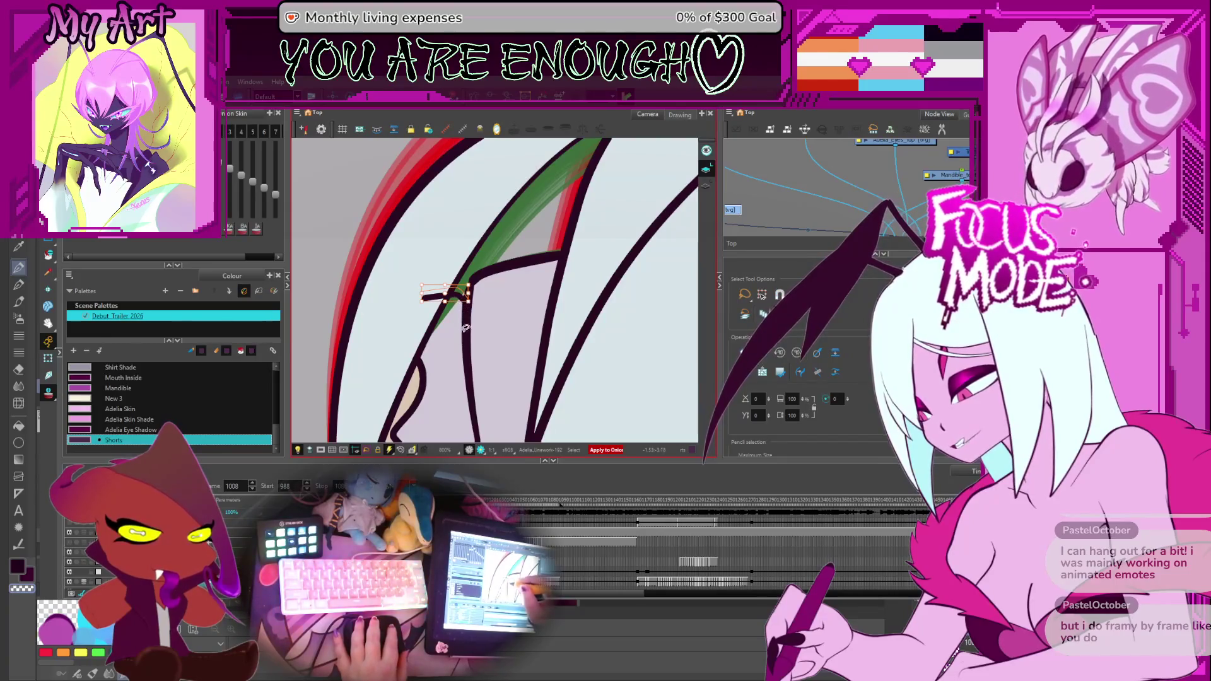
{"action": "key", "text": "comma"}
{"action": "key", "text": "comma"}
{"action": "key", "text": "comma"}
{"action": "key", "text": "comma"}
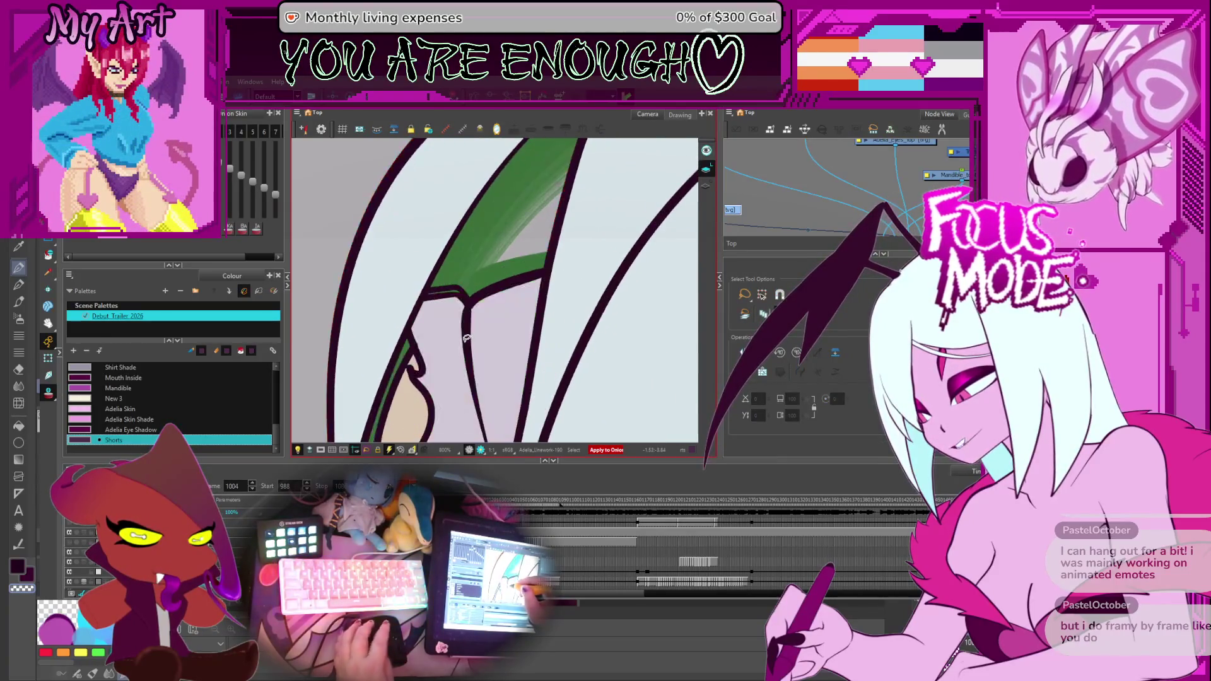
{"action": "key", "text": "period"}
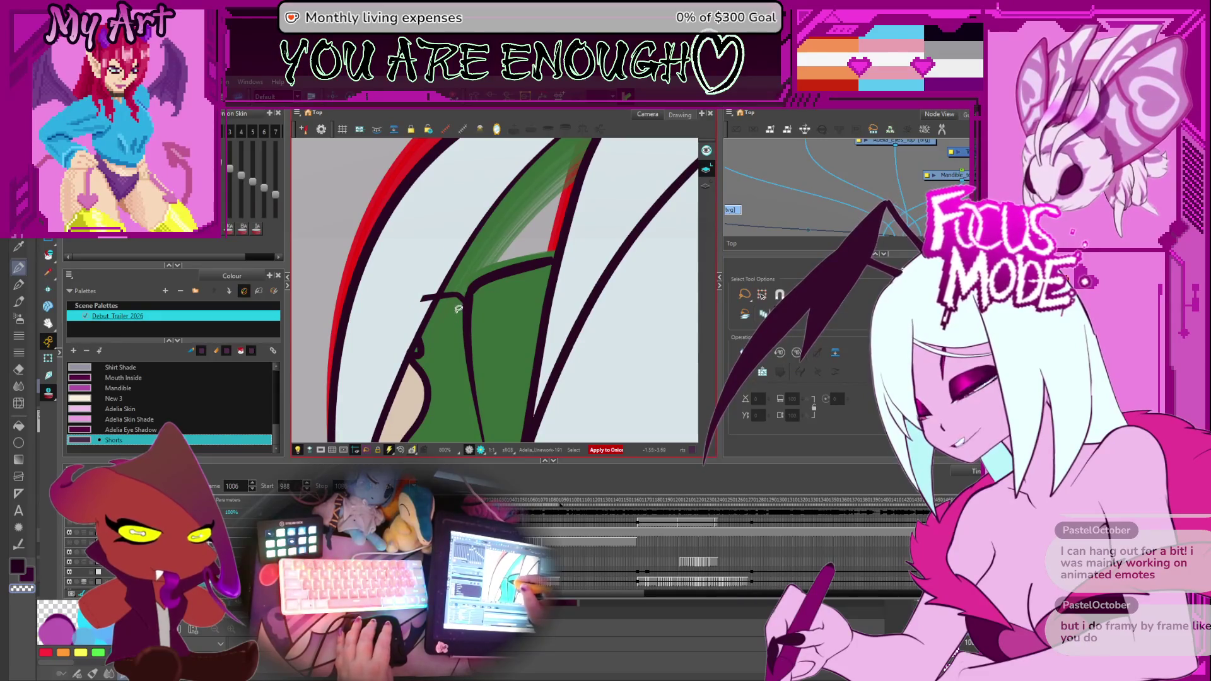
{"action": "key", "text": "ctrl+z"}
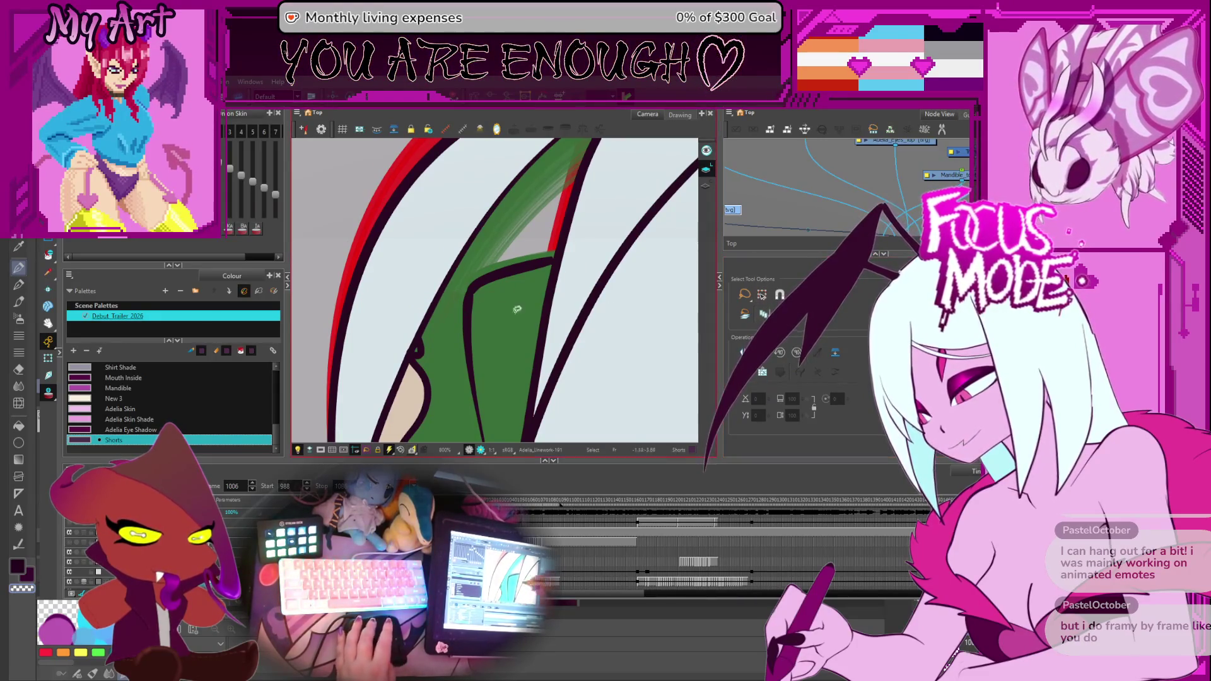
{"action": "key", "text": "alt+i"}
Compare frame 1006 with its neighbours, ending on frame 1007 with the view rotated onto the wing.
{"action": "key", "text": "comma"}
{"action": "key", "text": "comma"}
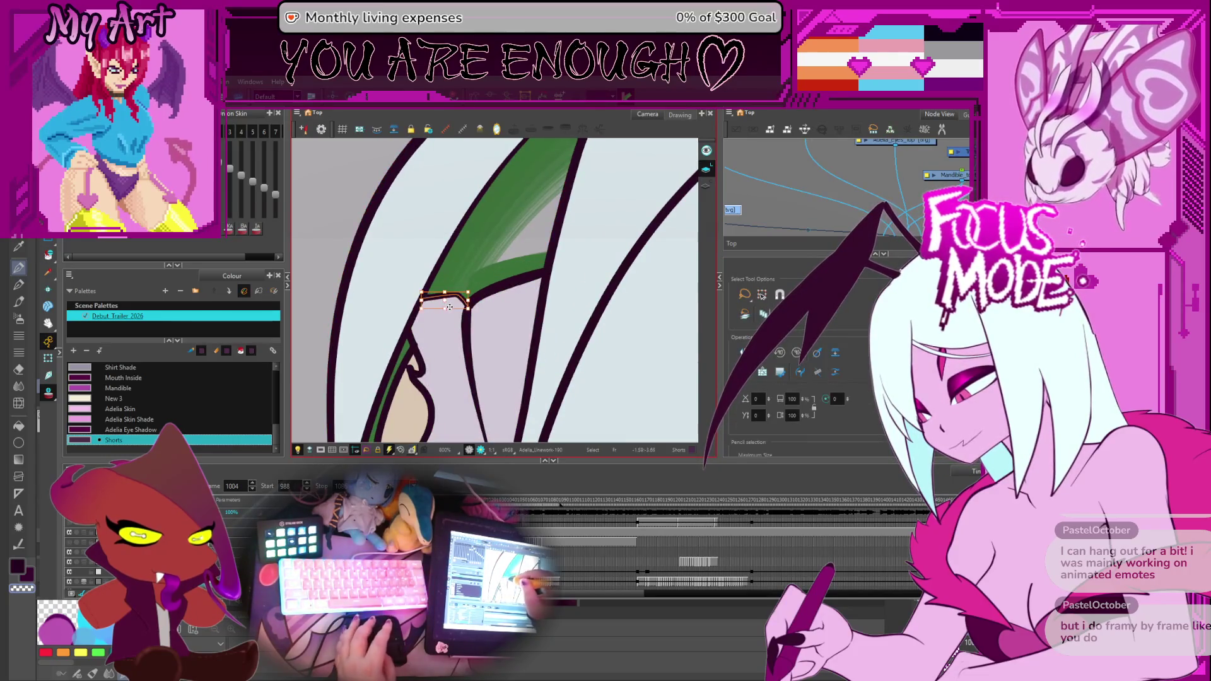
{"action": "key", "text": "period"}
{"action": "key", "text": "period"}
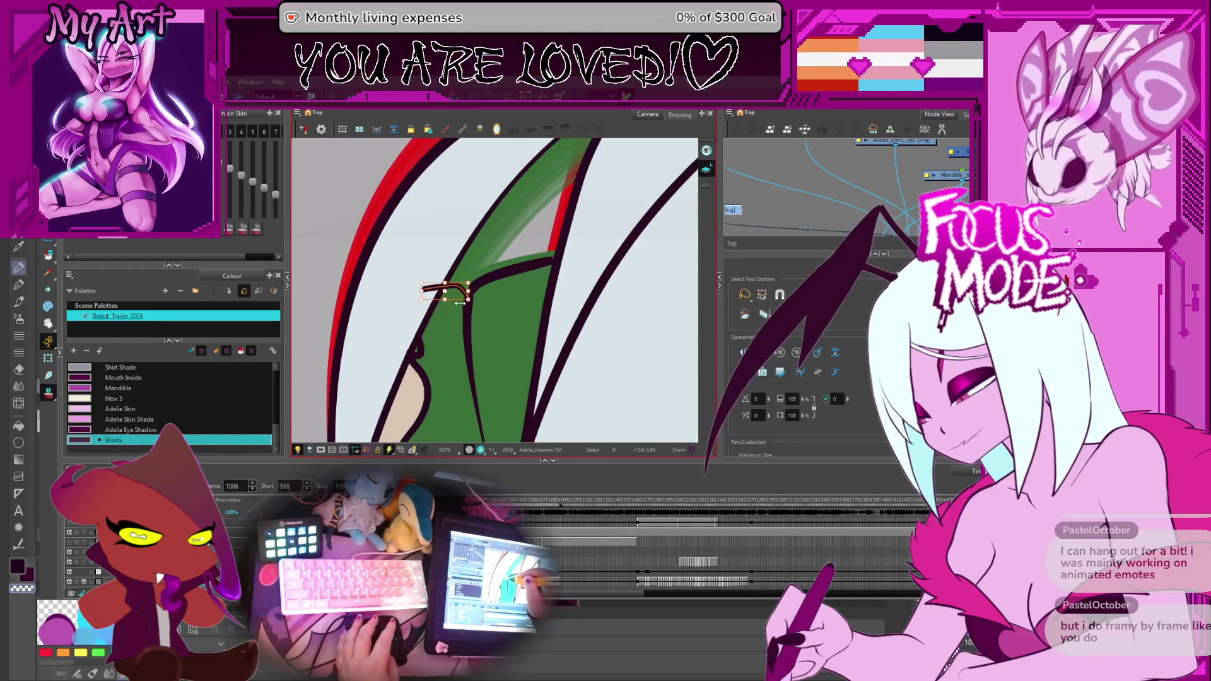
{"action": "key", "text": "comma"}
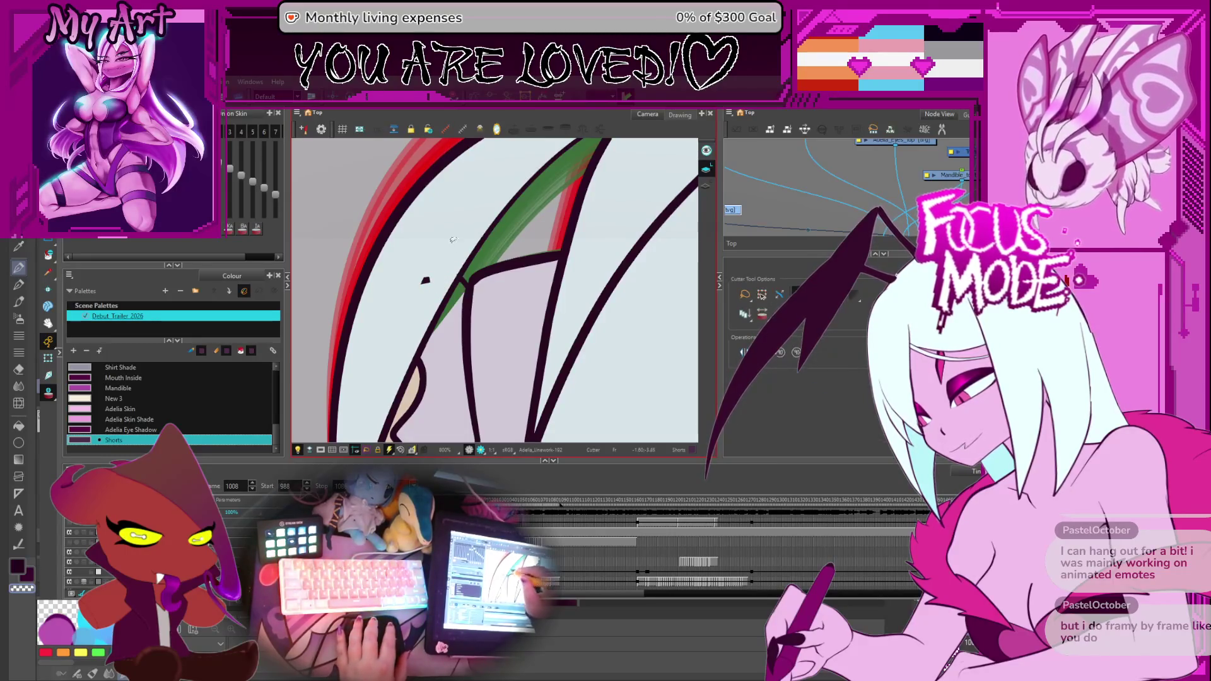
{"action": "key", "text": "period"}
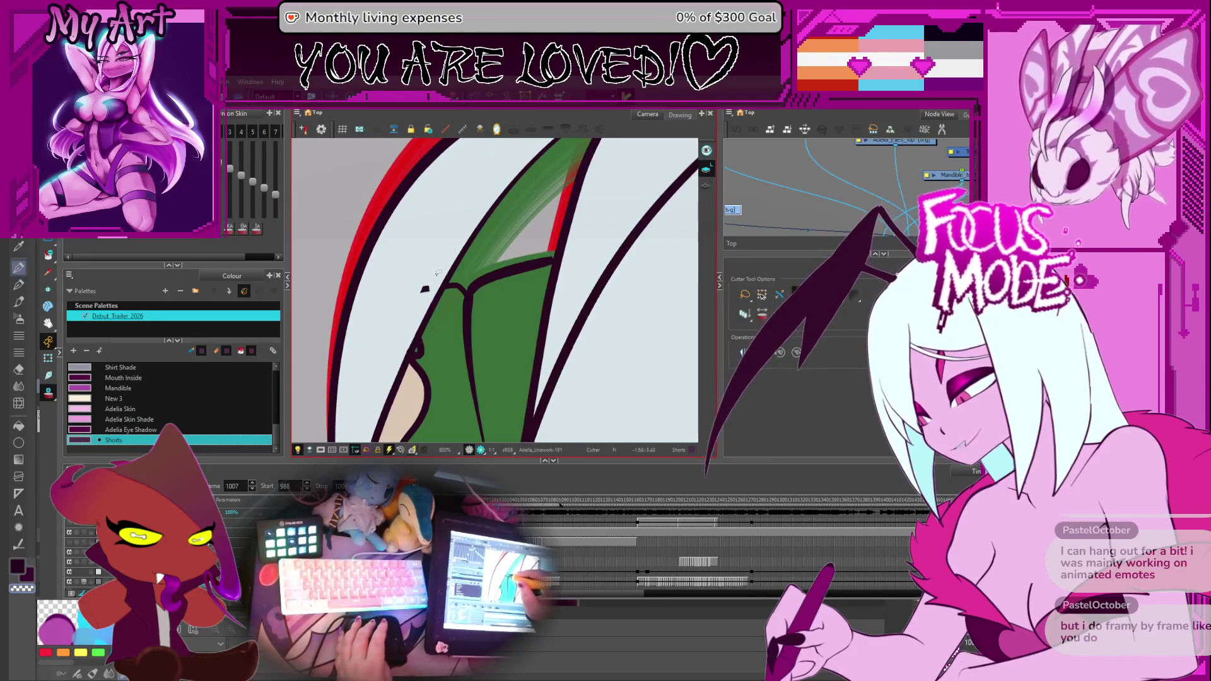
{"action": "key", "text": "period"}
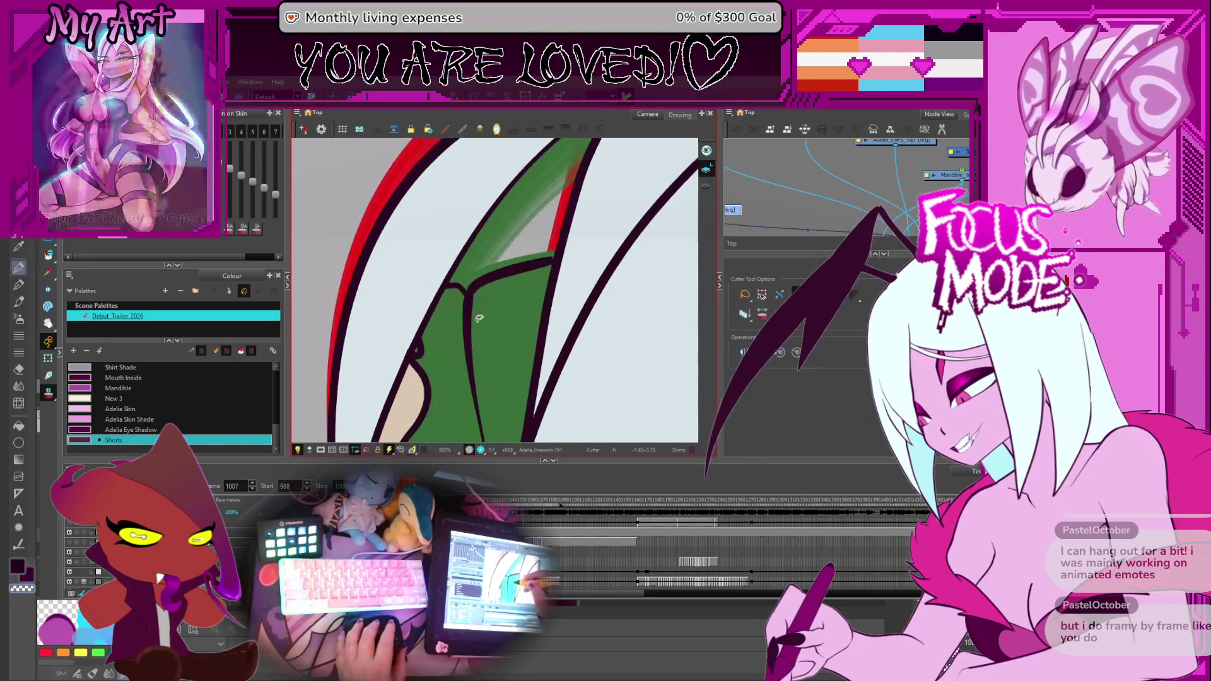
{"action": "mouse_move", "coordinate": [487, 298]}
{"action": "left_mouse_down"}
{"action": "mouse_move", "coordinate": [556, 315]}
{"action": "mouse_move", "coordinate": [530, 321]}
{"action": "left_mouse_up"}
{"action": "scroll", "coordinate": [531, 322], "scroll_direction": "up", "scroll_amount": 2}
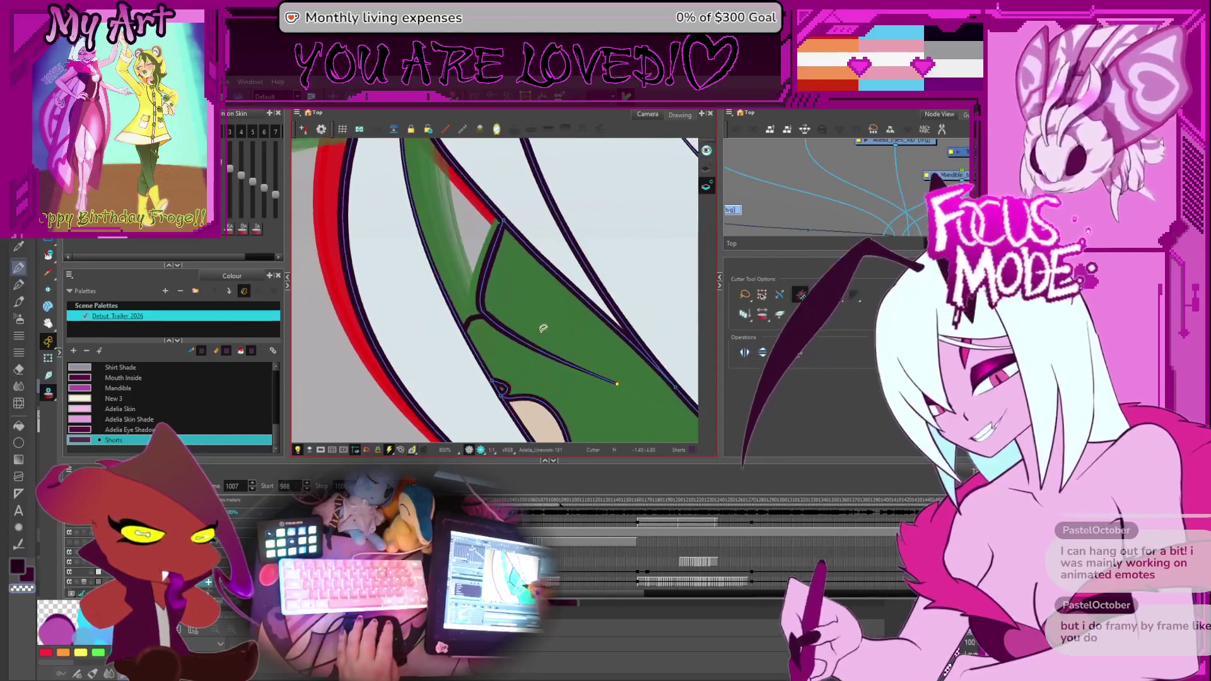
Fill the hair strand area green on frame 1007, then step ahead to frame 1011 and rotate the view.
{"action": "key", "text": "alt+i"}
{"action": "left_click", "coordinate": [437, 371]}
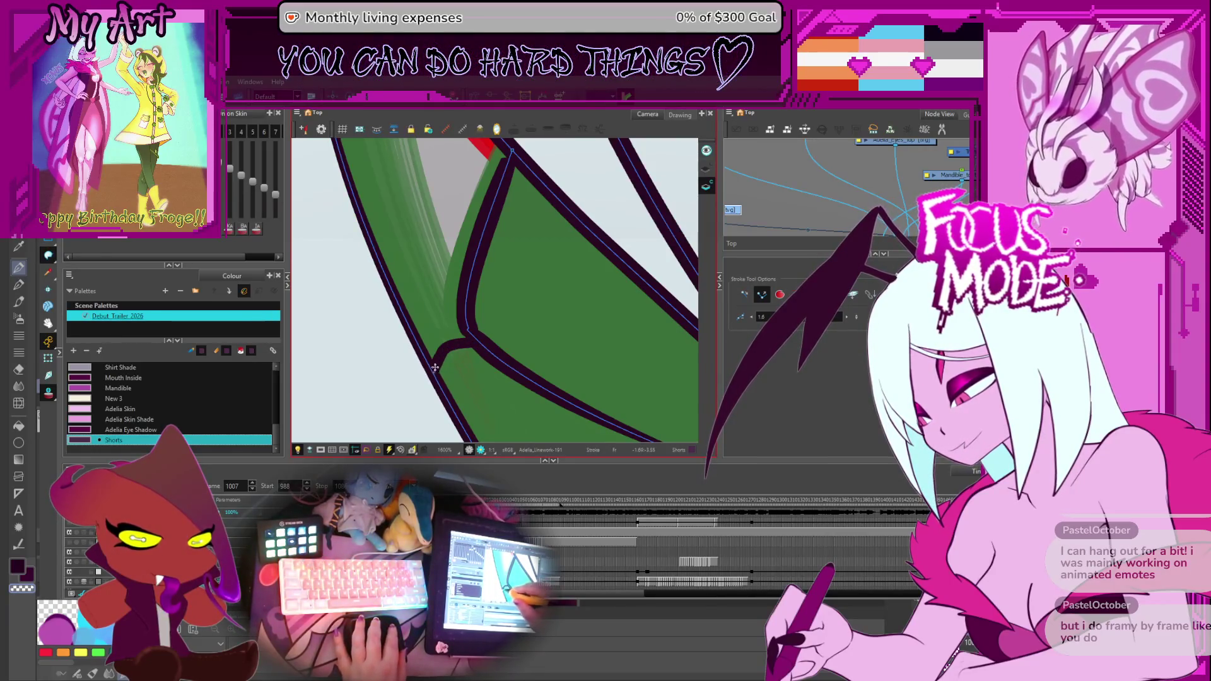
{"action": "key", "text": "g"}
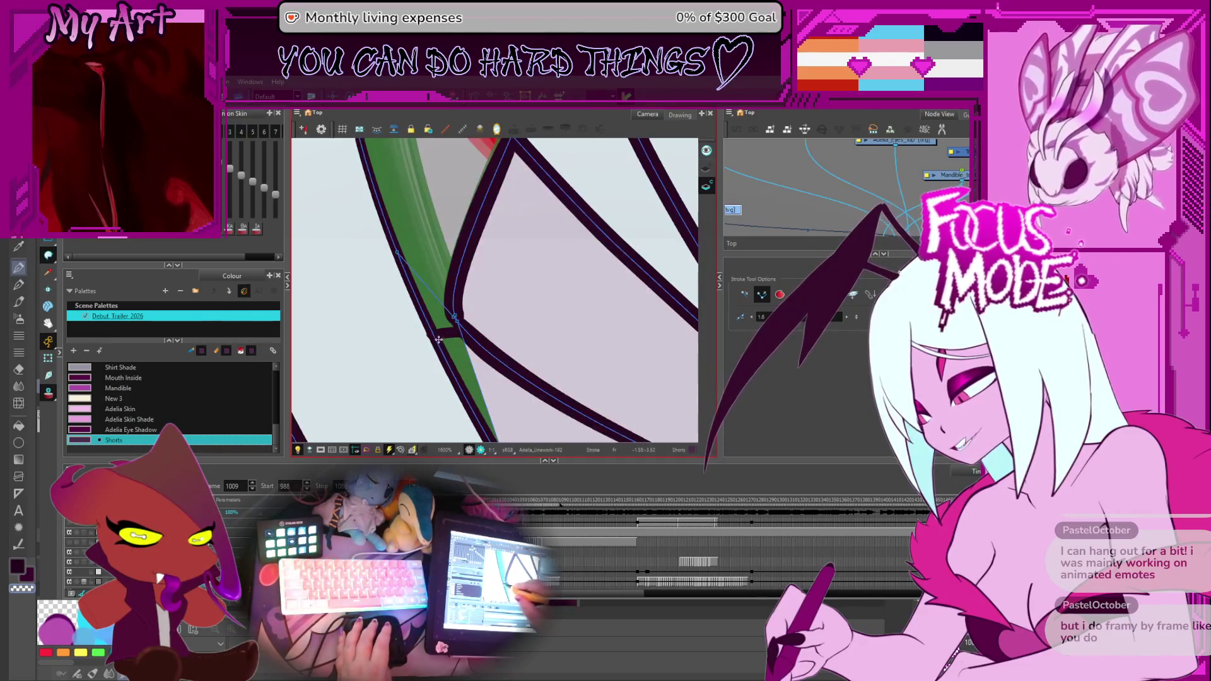
{"action": "key", "text": "g"}
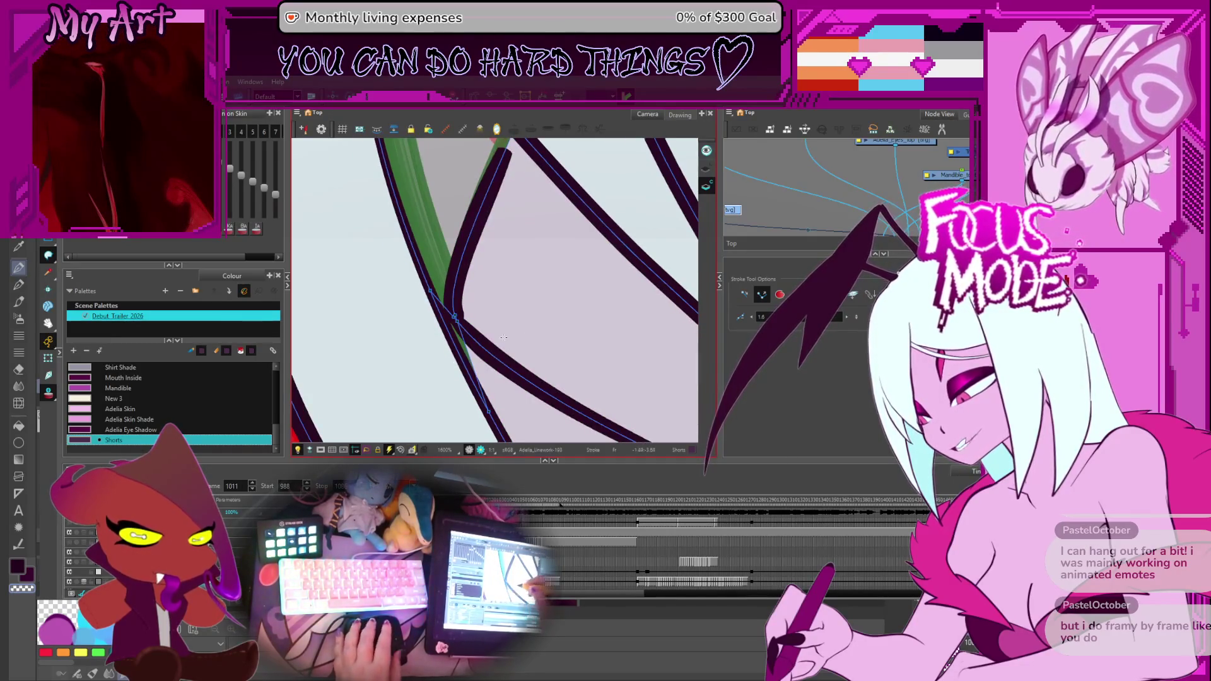
{"action": "left_click_drag", "start_coordinate": [504, 336], "coordinate": [508, 303]}
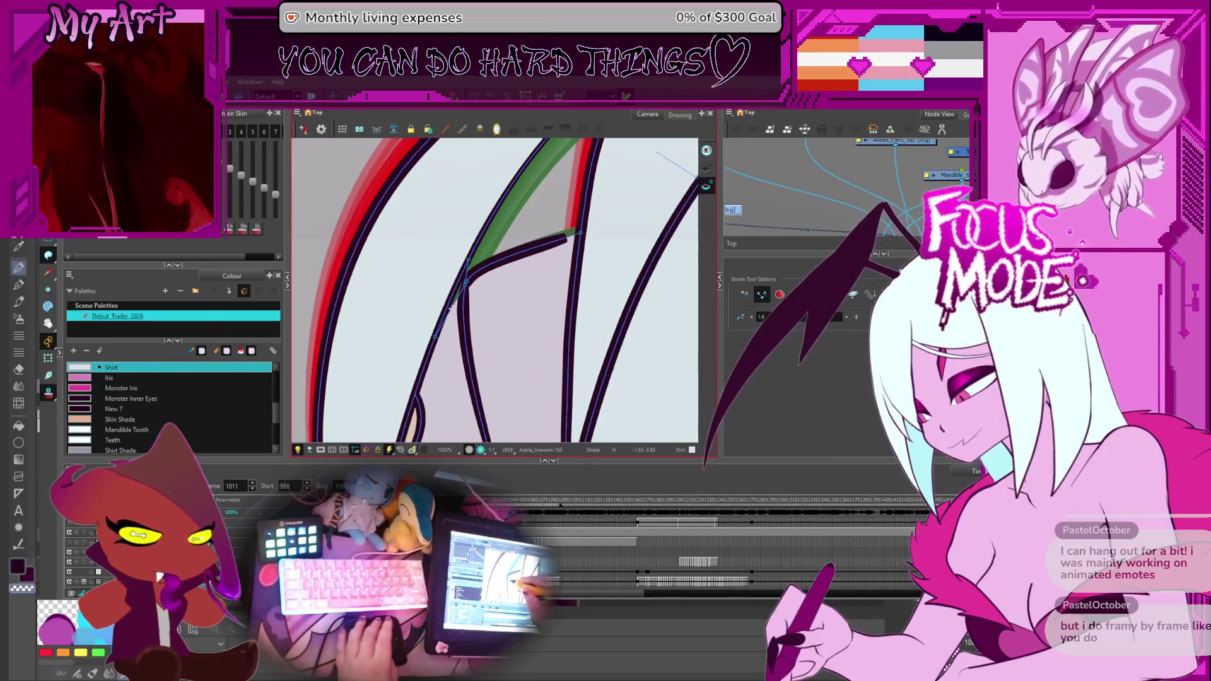
Step back through the hair drawings from frame 1011 toward frame 1006.
{"action": "key", "text": "f"}
{"action": "key", "text": "f"}
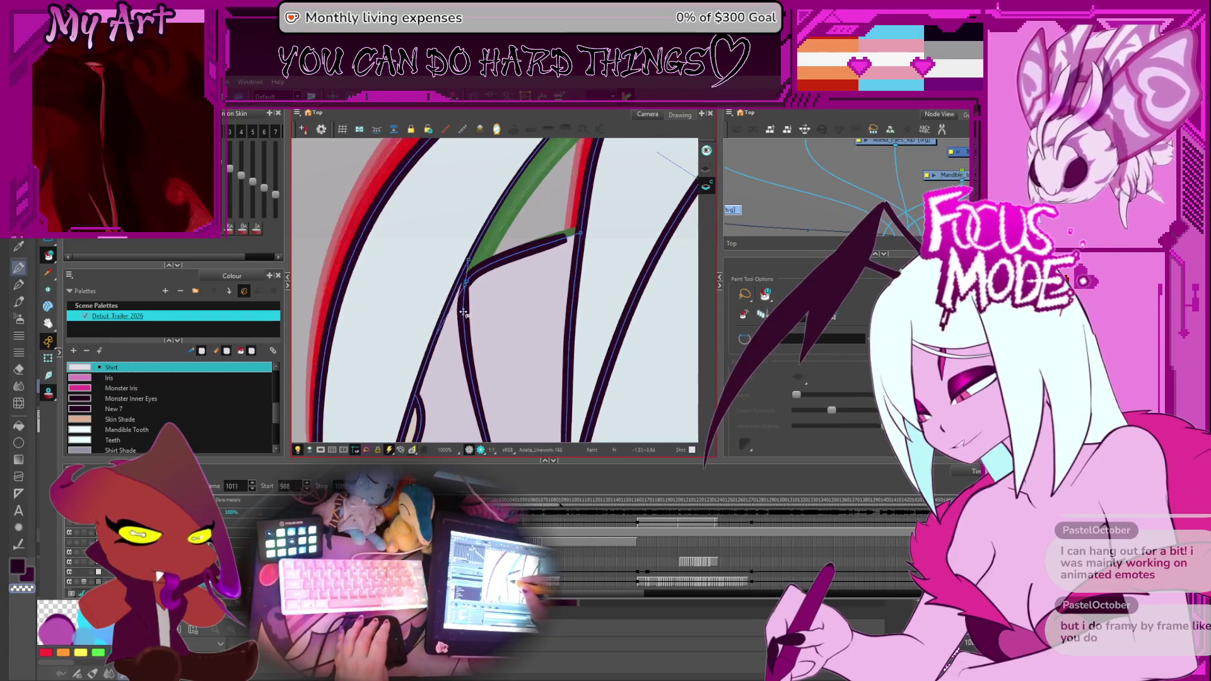
{"action": "key", "text": "f"}
{"action": "key", "text": "g"}
{"action": "key", "text": "f"}
{"action": "key", "text": "f"}
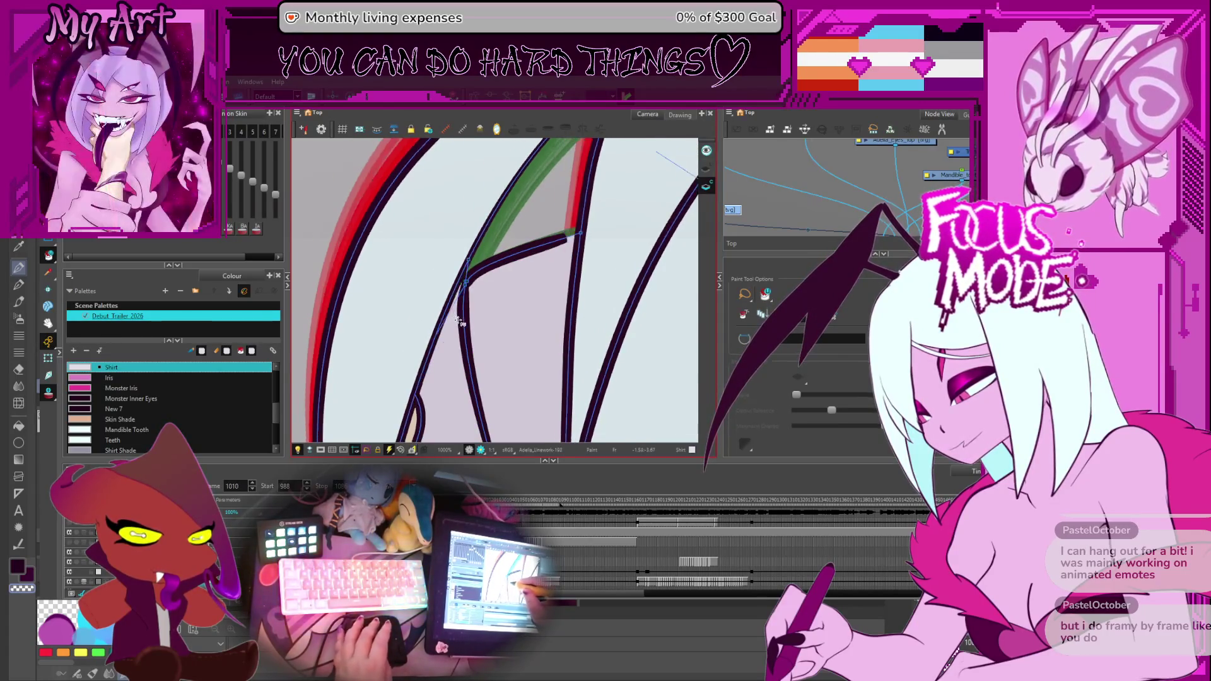
{"action": "key", "text": "f"}
{"action": "key", "text": "f"}
{"action": "key", "text": "f"}
{"action": "key", "text": "f"}
{"action": "key", "text": "f"}
{"action": "key", "text": "f"}
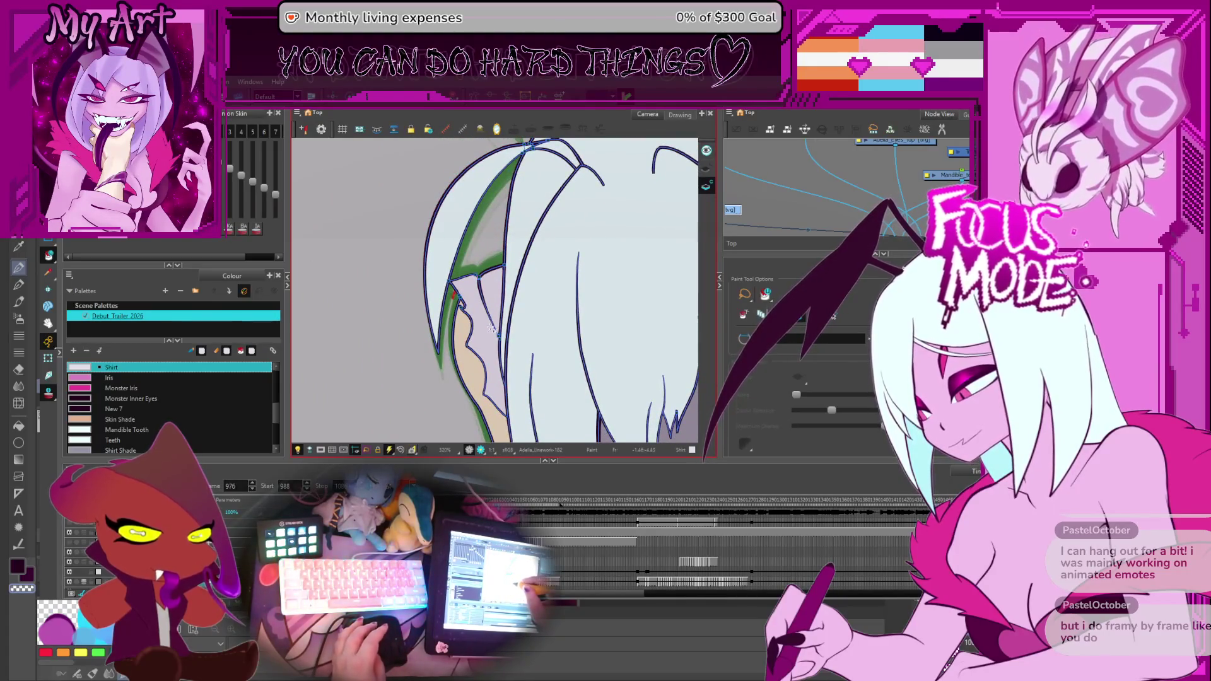
Play the animation through from frame 982, then step back to frame 1015.
{"action": "key", "text": "Return"}
{"action": "key", "text": "f"}
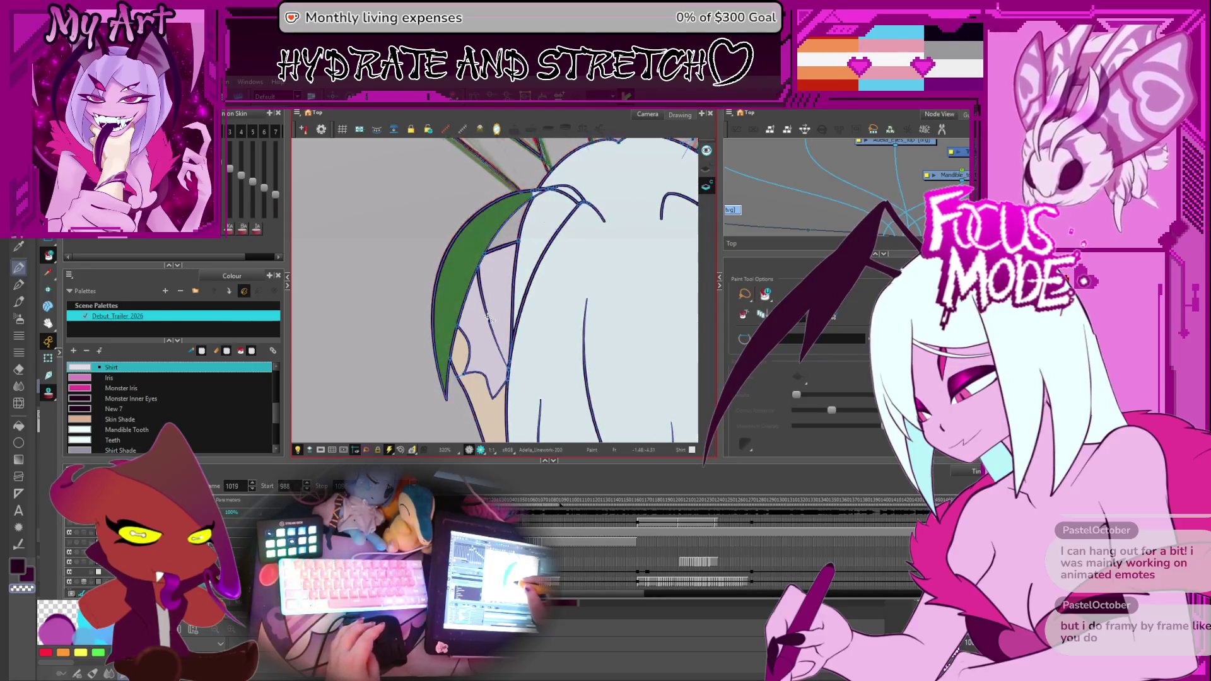
{"action": "scroll", "coordinate": [498, 308], "scroll_direction": "up", "scroll_amount": 1}
{"action": "scroll", "coordinate": [512, 322], "scroll_direction": "up", "scroll_amount": 1}
{"action": "scroll", "coordinate": [527, 345], "scroll_direction": "up", "scroll_amount": 1}
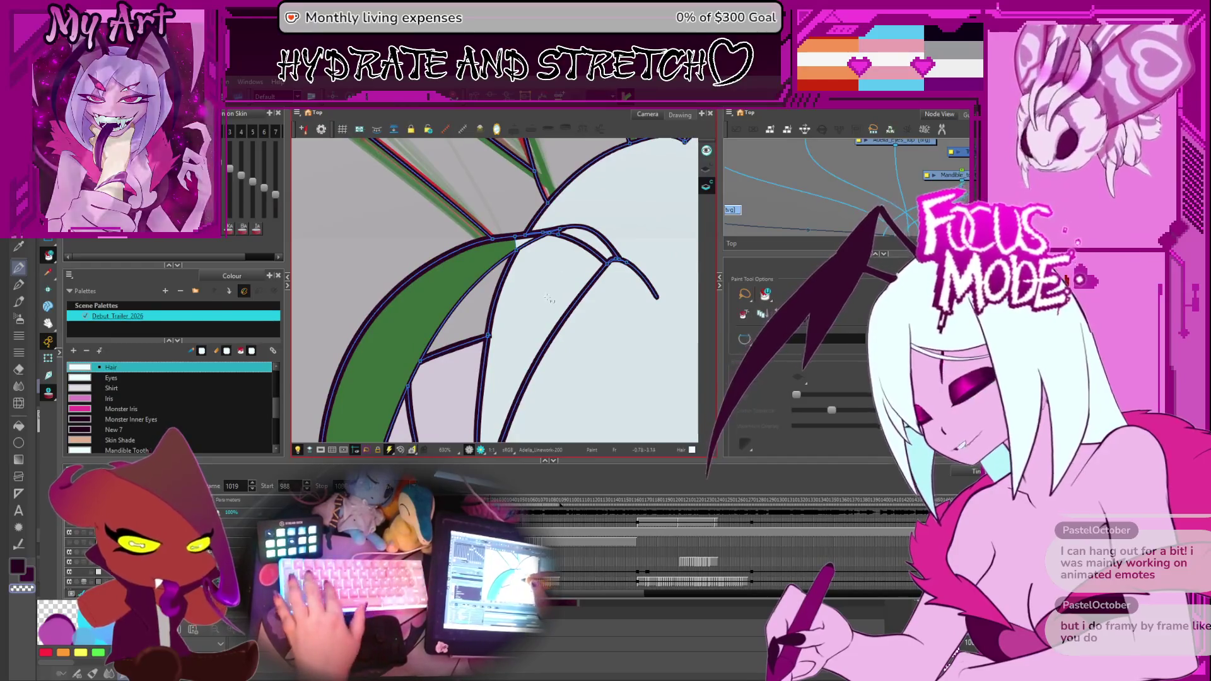
Make Hair the current colour and scrub the hair drawings from frame 1012 toward 1044.
{"action": "left_click", "coordinate": [564, 273]}
{"action": "scroll", "coordinate": [563, 274], "scroll_direction": "up", "scroll_amount": 2}
{"action": "key", "text": "f"}
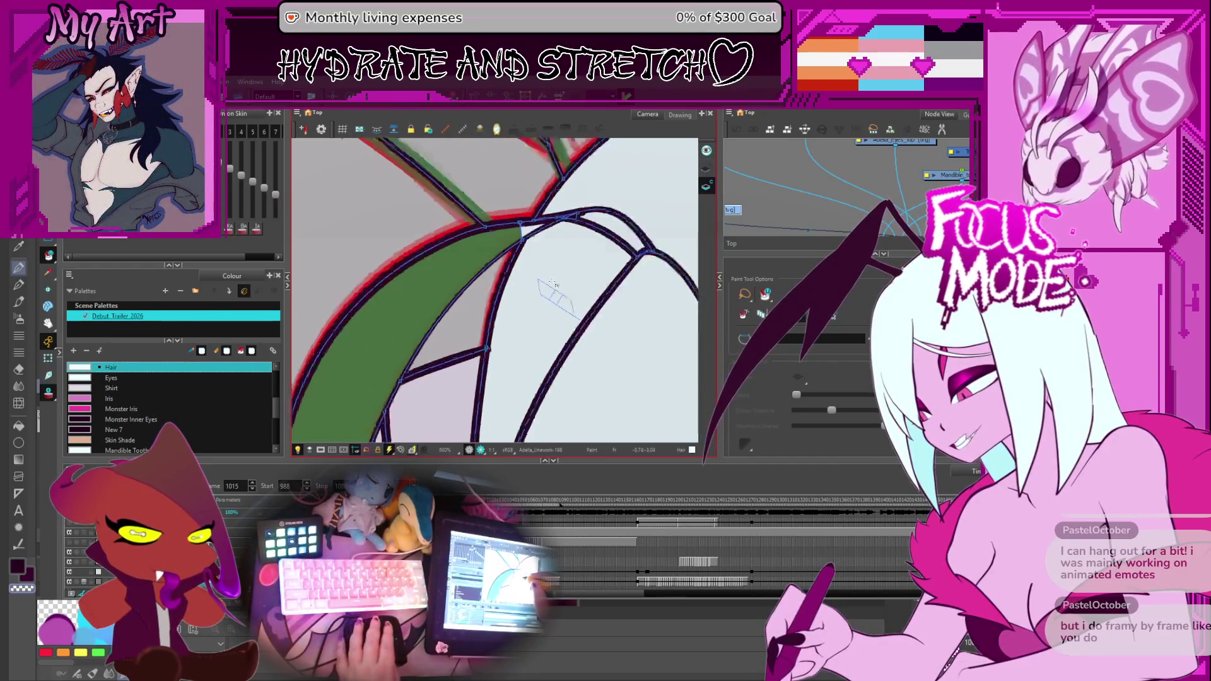
{"action": "key", "text": "f"}
{"action": "key", "text": "f"}
{"action": "key", "text": "f"}
{"action": "key", "text": "f"}
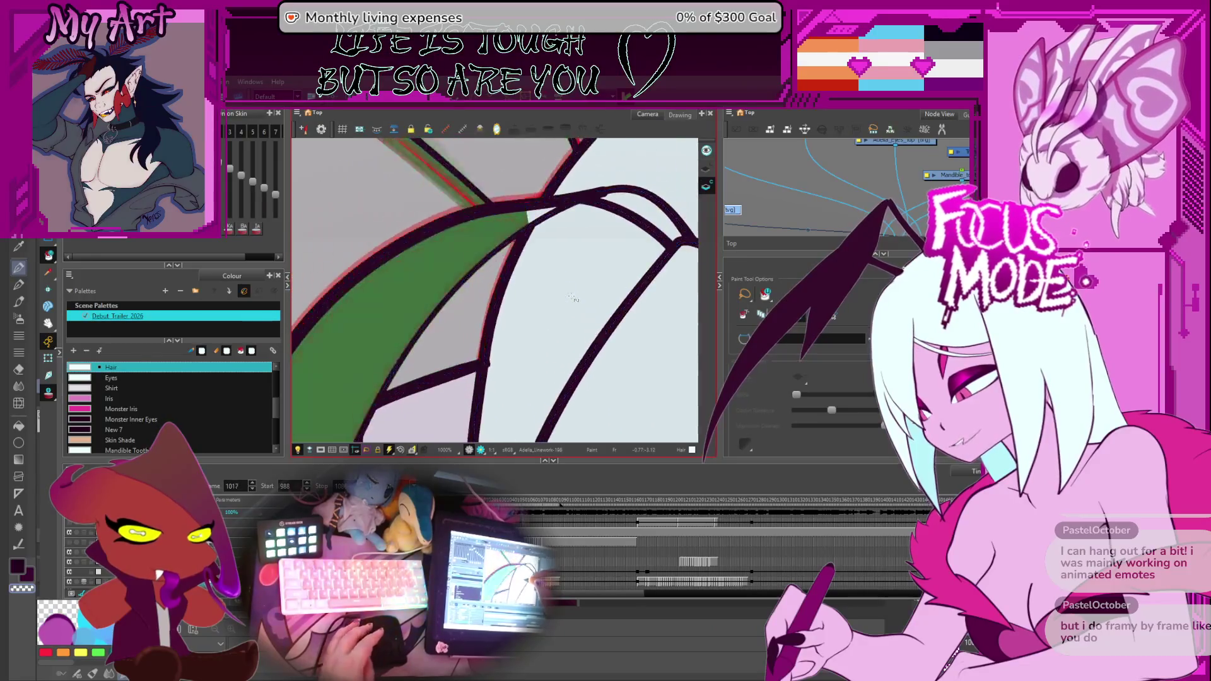
{"action": "key", "text": "f"}
{"action": "key", "text": "f"}
{"action": "key", "text": "f"}
{"action": "key", "text": "f"}
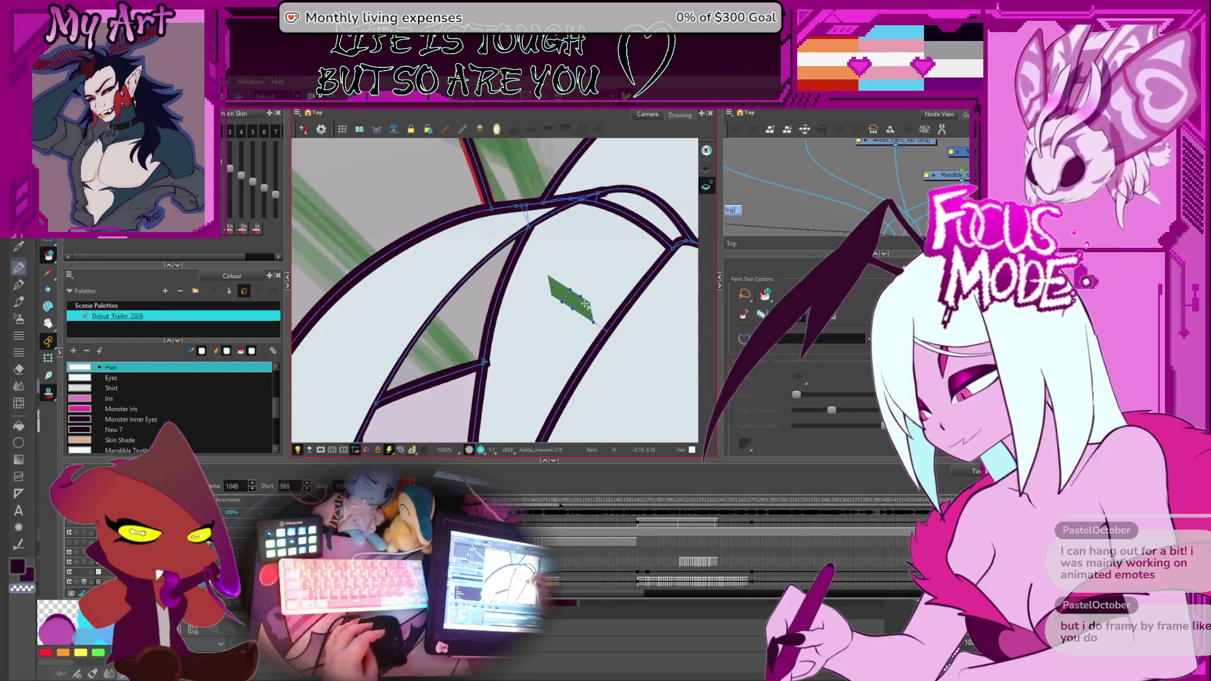
{"action": "key", "text": "f"}
{"action": "key", "text": "f"}
Switch editing tool and scrub forward toward frame 1056, then back to frame 1070.
{"action": "key", "text": "alt+s"}
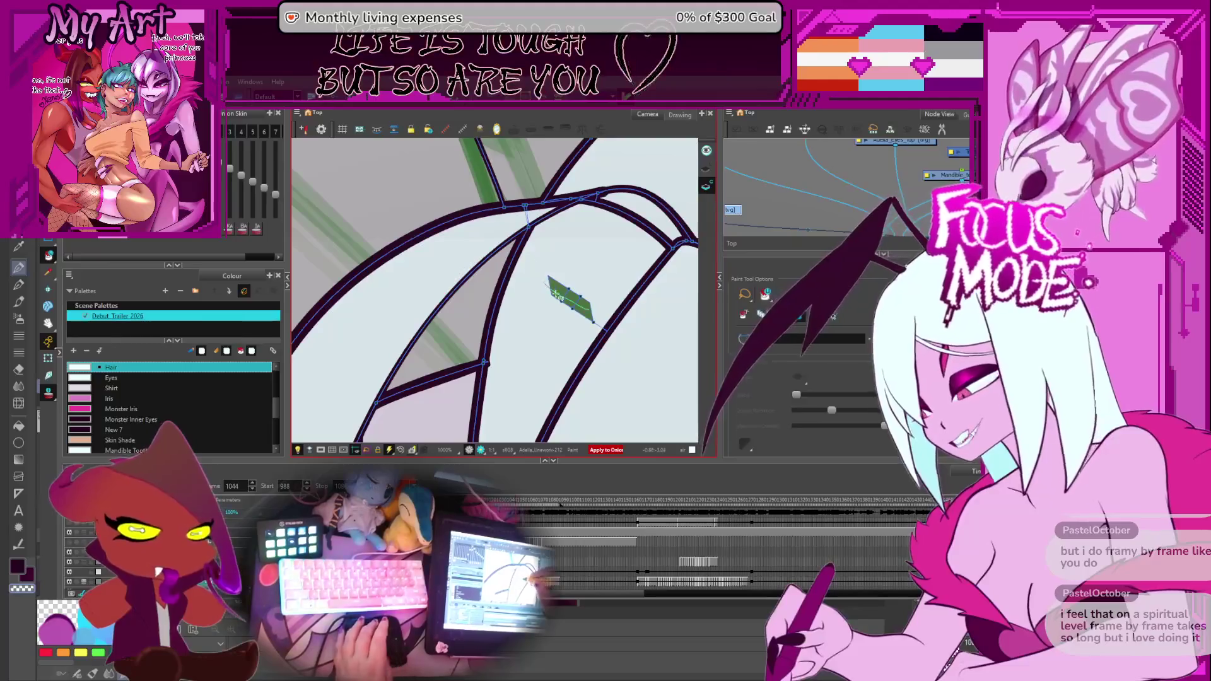
{"action": "key", "text": "f"}
{"action": "key", "text": "f"}
{"action": "key", "text": "f"}
{"action": "key", "text": "f"}
{"action": "key", "text": "f"}
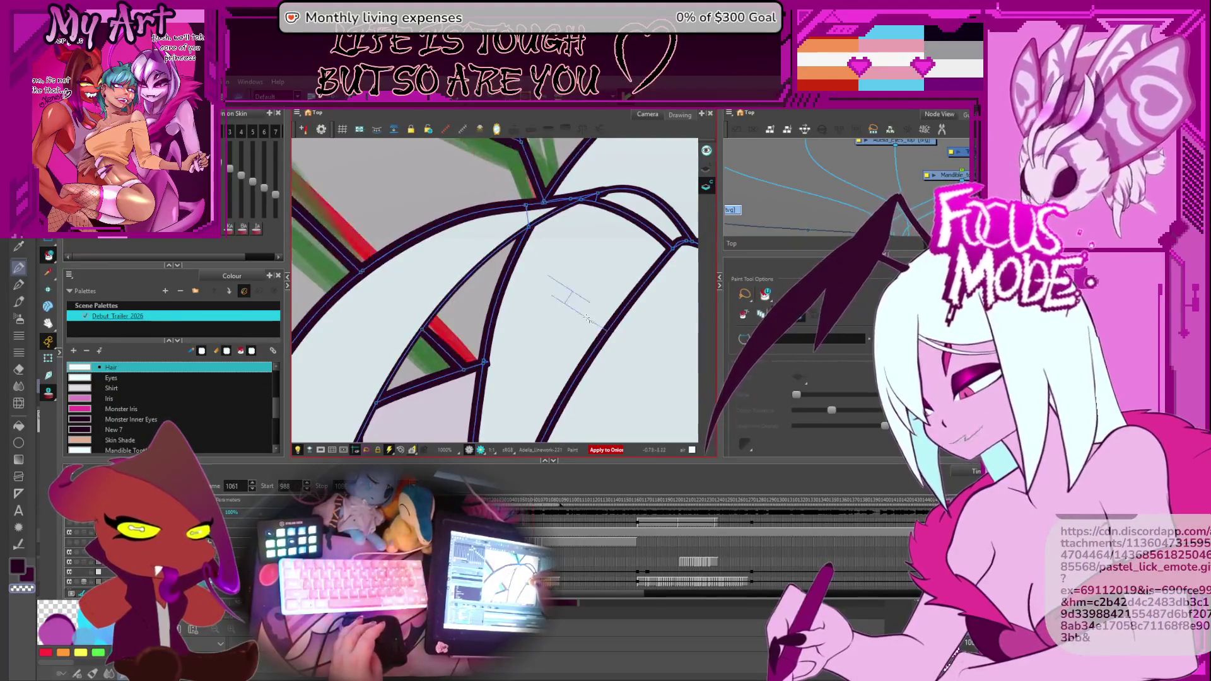
{"action": "key", "text": "f"}
{"action": "key", "text": "f"}
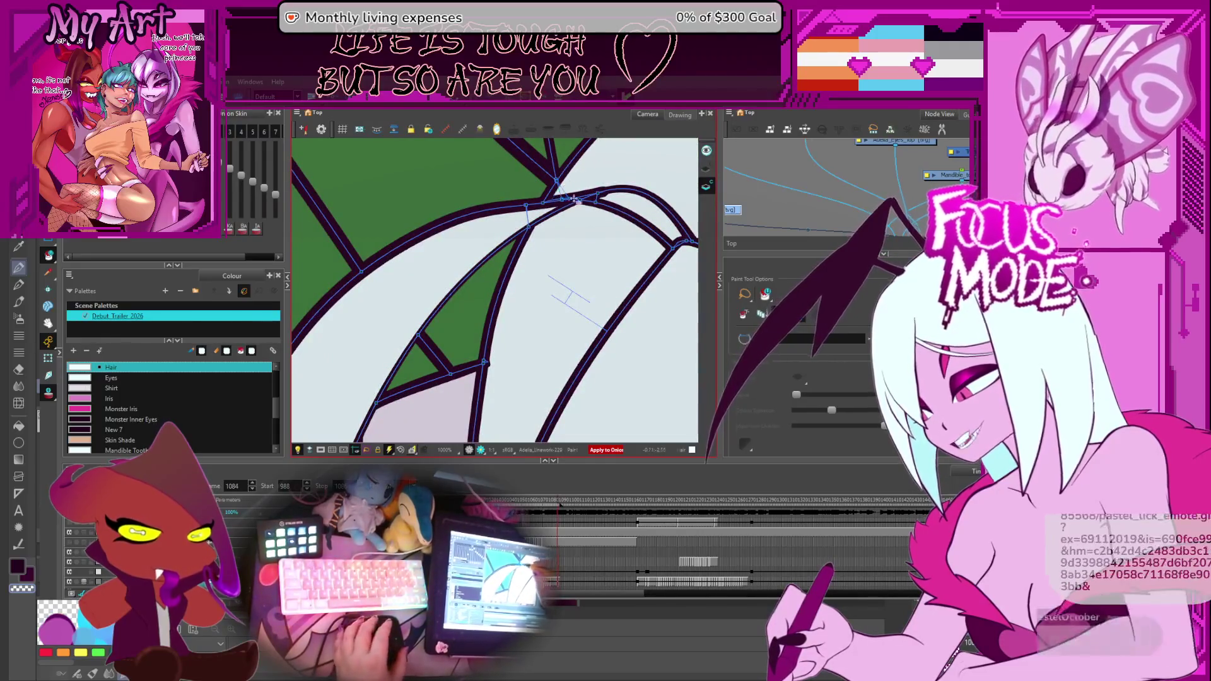
{"action": "key", "text": "d"}
{"action": "key", "text": "d"}
{"action": "key", "text": "d"}
{"action": "key", "text": "d"}
{"action": "key", "text": "d"}
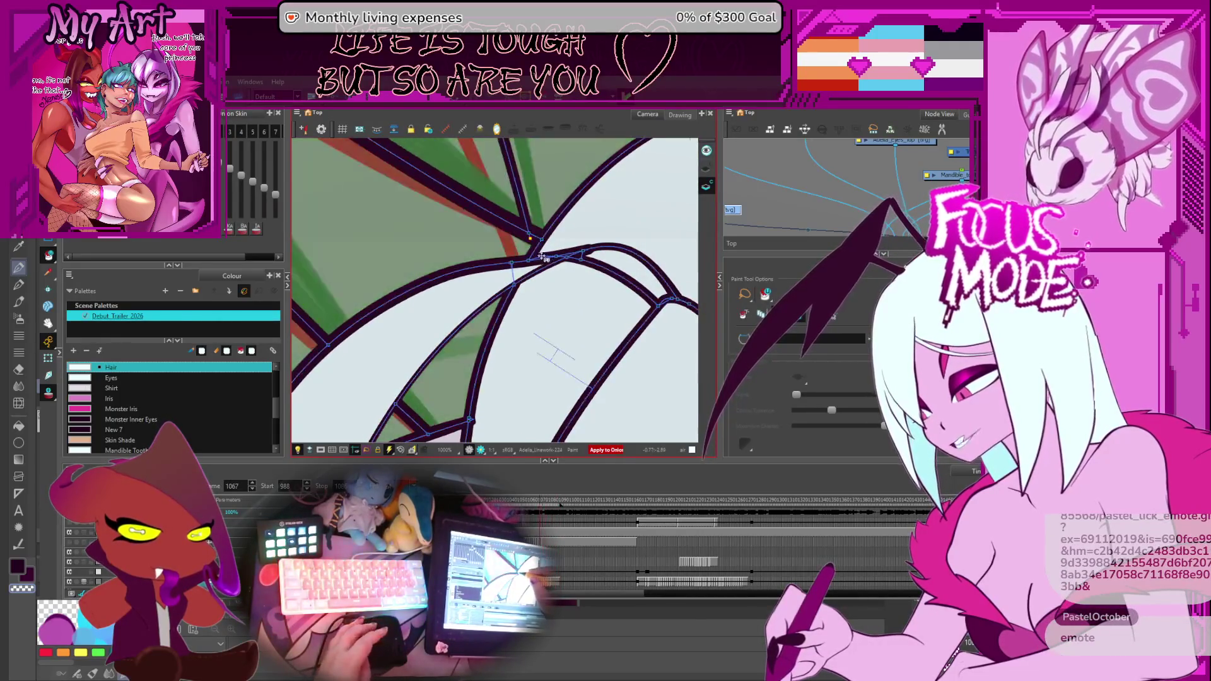
{"action": "key", "text": "d"}
Select the hair strokes on frame 1070, scrub through the later drawings, and return to frame 1005.
{"action": "left_click", "coordinate": [551, 258]}
{"action": "key", "text": "d"}
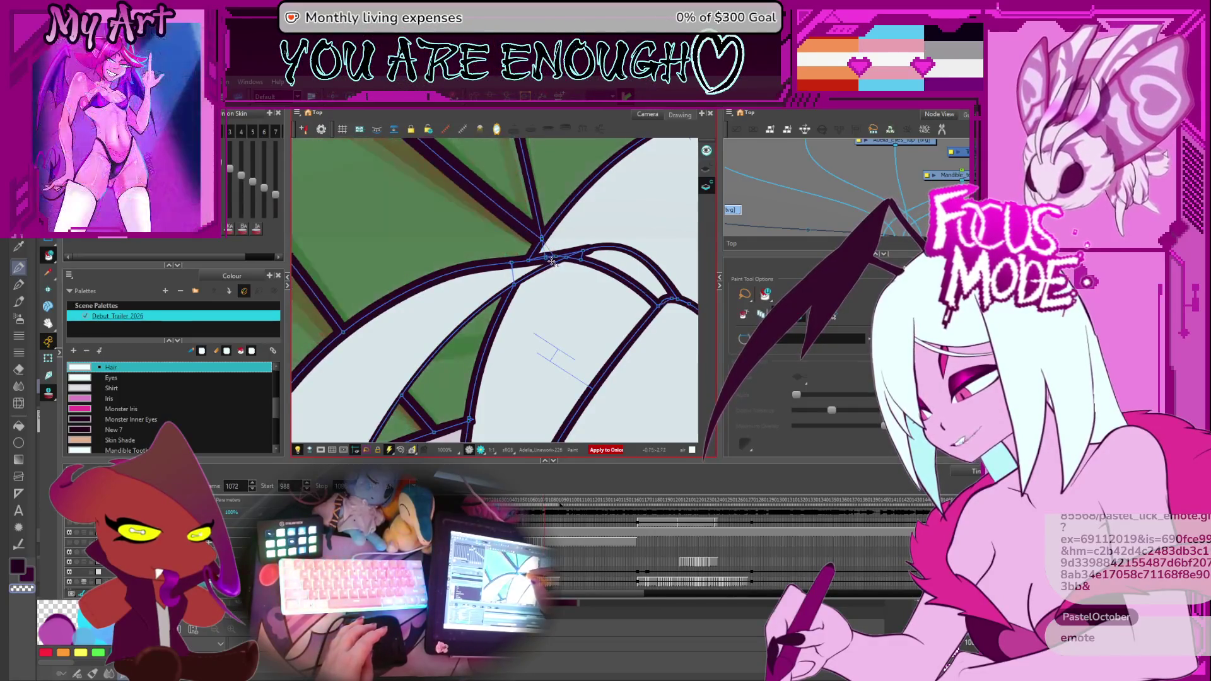
{"action": "key", "text": "d"}
{"action": "key", "text": "d"}
{"action": "key", "text": "d"}
{"action": "key", "text": "d"}
{"action": "key", "text": "d"}
{"action": "key", "text": "d"}
{"action": "key", "text": "d"}
{"action": "key", "text": "d"}
{"action": "key", "text": "d"}
{"action": "key", "text": "d"}
{"action": "key", "text": "f"}
{"action": "key", "text": "f"}
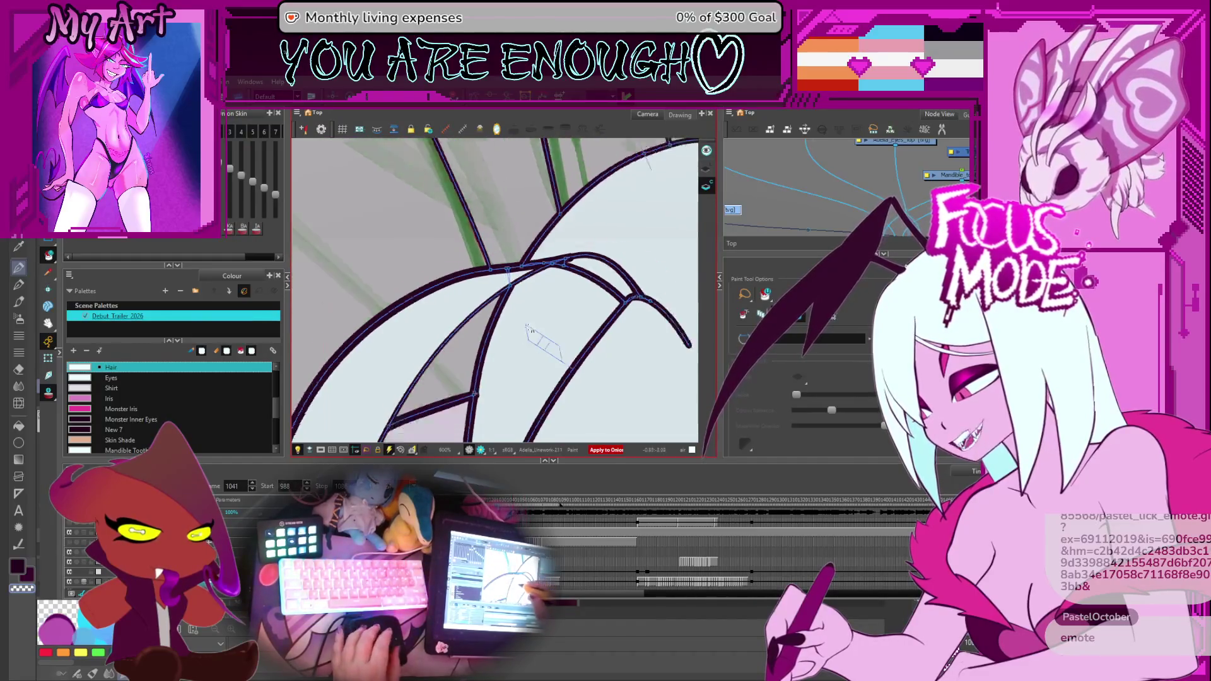
{"action": "key", "text": "f"}
{"action": "key", "text": "f"}
{"action": "key", "text": "f"}
{"action": "key", "text": "f"}
{"action": "key", "text": "f"}
{"action": "key", "text": "f"}
{"action": "key", "text": "f"}
{"action": "key", "text": "f"}
{"action": "key", "text": "f"}
{"action": "key", "text": "f"}
{"action": "key", "text": "f"}
{"action": "key", "text": "f"}
{"action": "key", "text": "f"}
{"action": "key", "text": "f"}
{"action": "key", "text": "f"}
{"action": "key", "text": "f"}
{"action": "key", "text": "f"}
{"action": "key", "text": "f"}
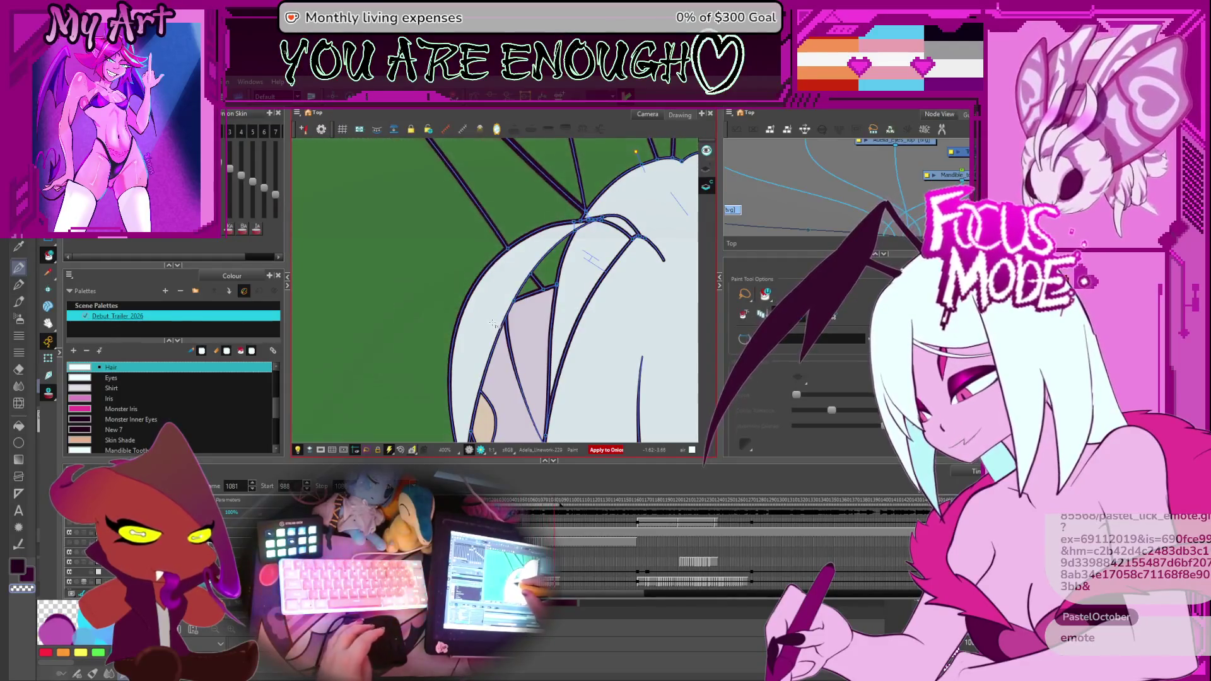
{"action": "key", "text": "f"}
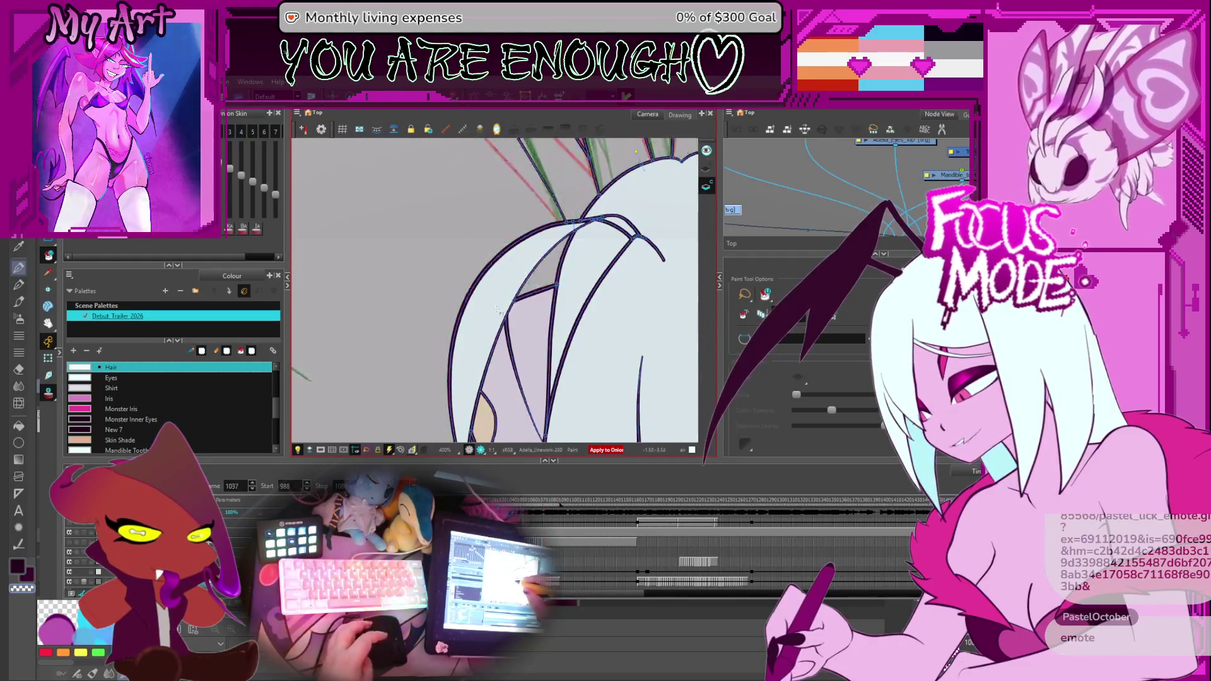
{"action": "key", "text": "f"}
{"action": "key", "text": "f"}
{"action": "key", "text": "f"}
{"action": "key", "text": "f"}
{"action": "key", "text": "f"}
{"action": "key", "text": "f"}
{"action": "key", "text": "f"}
{"action": "key", "text": "f"}
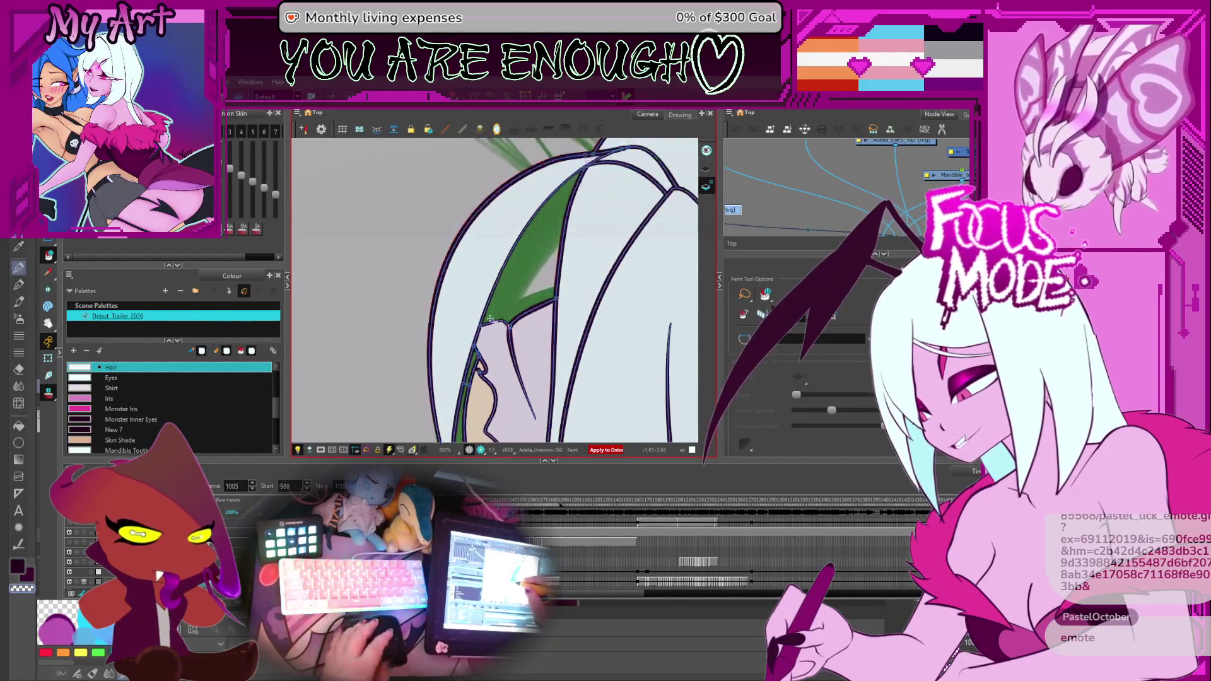
{"action": "key", "text": "shift+t"}
{"action": "scroll", "coordinate": [618, 264], "scroll_direction": "down", "scroll_amount": 3}
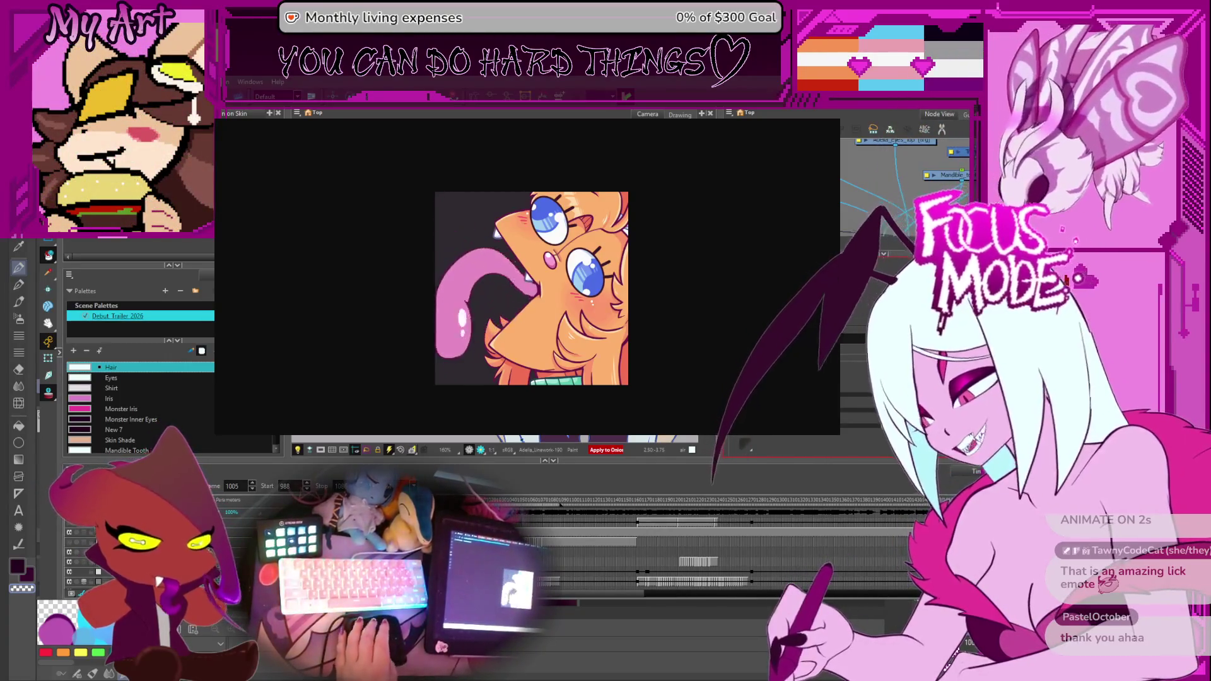
Zoom in and out on the orange character's licking loop preview, watch the next clip, then close the preview.
{"action": "key", "text": "2"}
{"action": "key", "text": "2"}
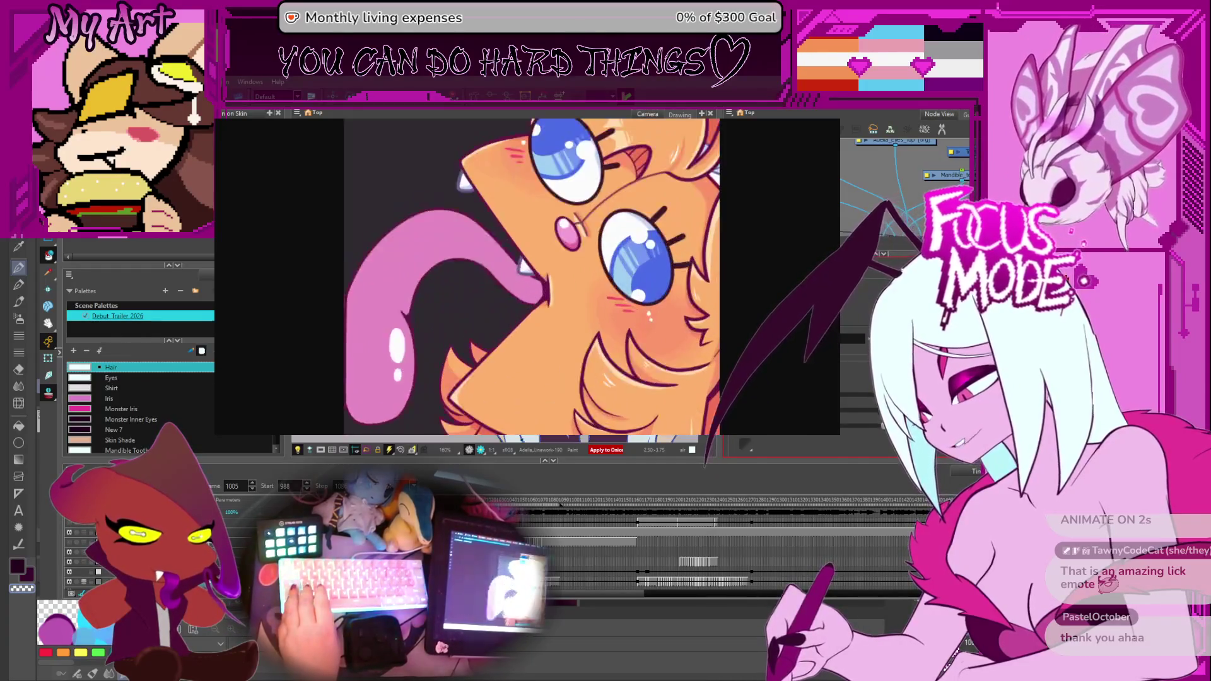
{"action": "key", "text": "2"}
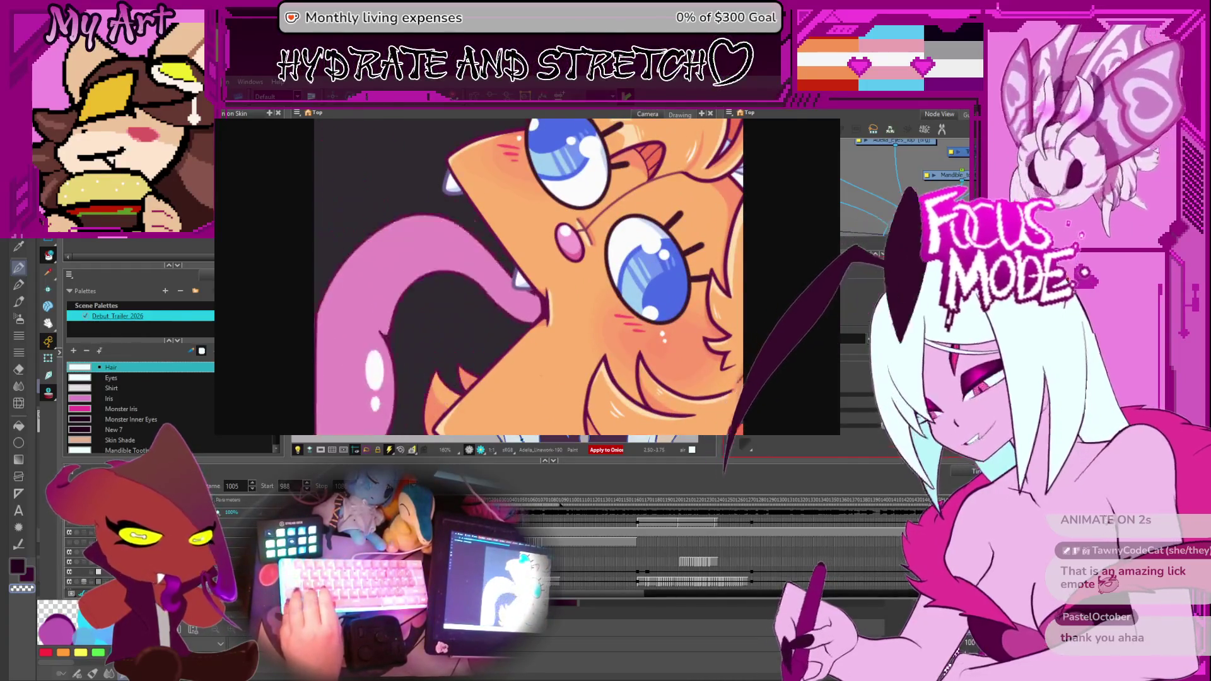
{"action": "key", "text": "2"}
{"action": "key", "text": "1"}
{"action": "key", "text": "1"}
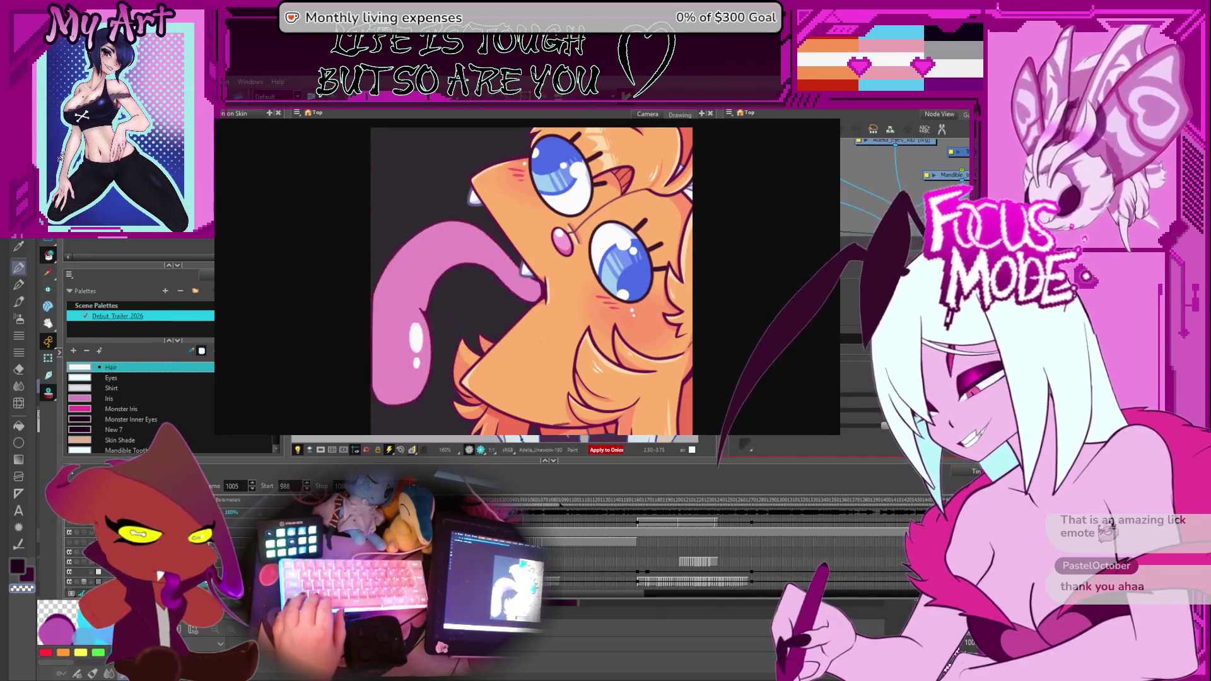
{"action": "key", "text": "2"}
{"action": "key", "text": "2"}
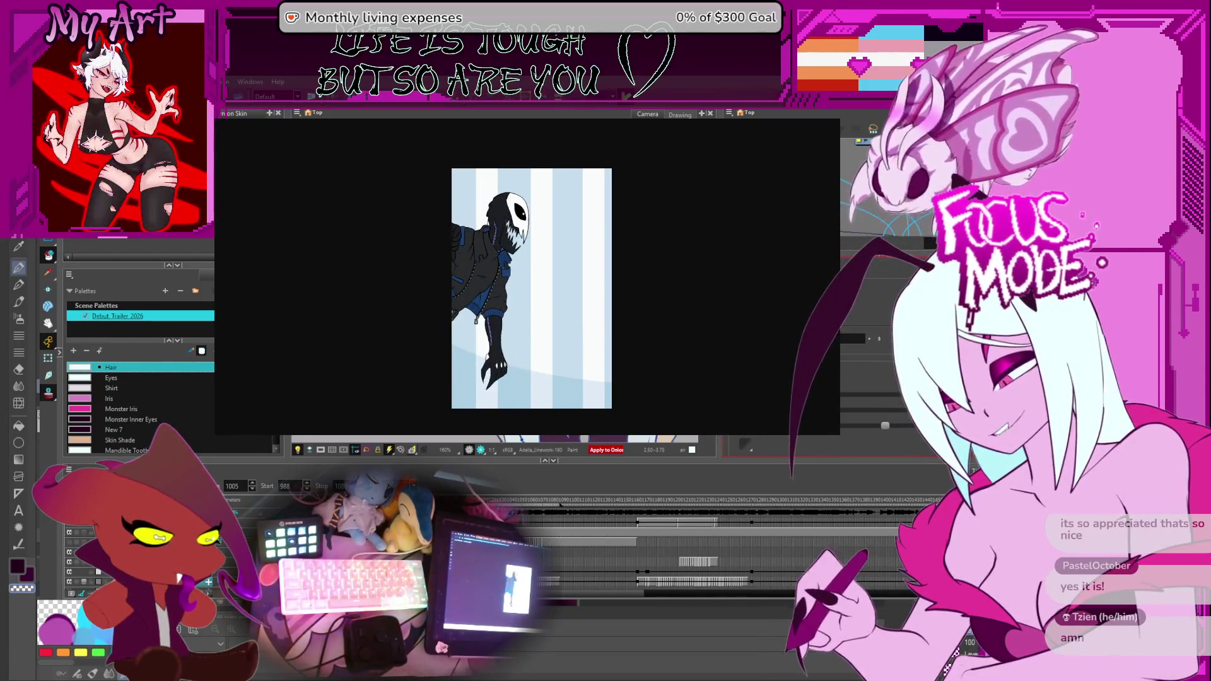
{"action": "key", "text": "Escape"}
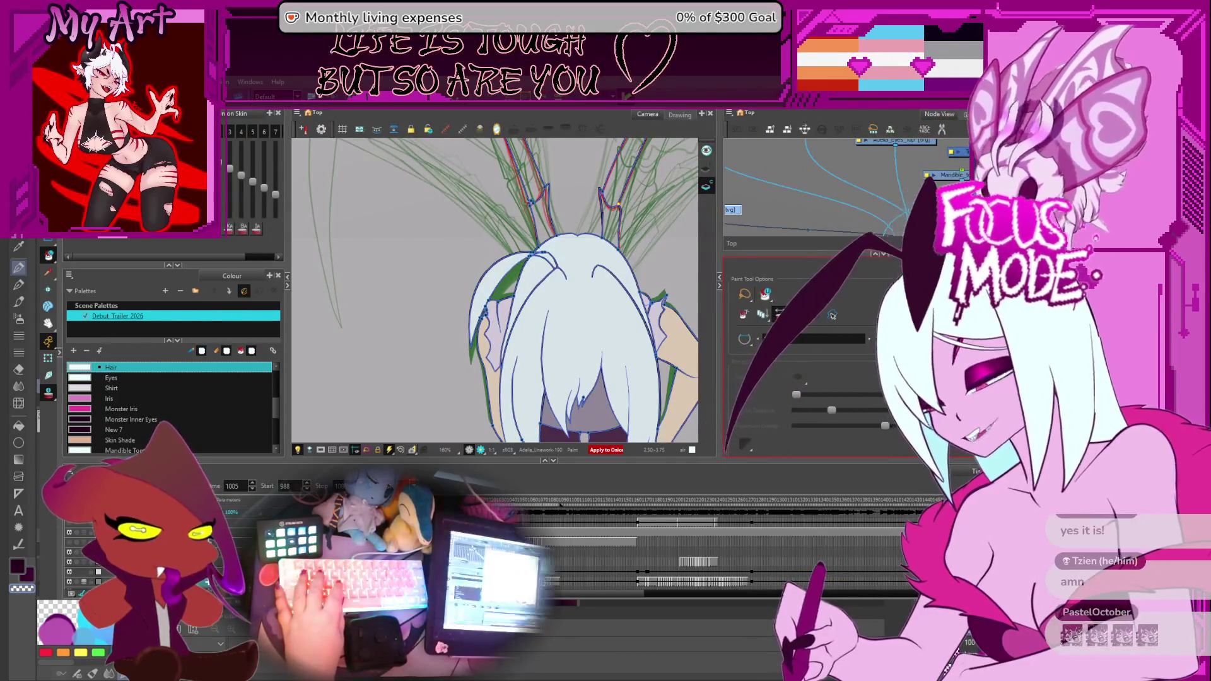
Zoom out to show the whole white-haired character with her wings, reposition the view lower, and step to the next wing drawing.
{"action": "key", "text": "2"}
{"action": "key", "text": "2"}
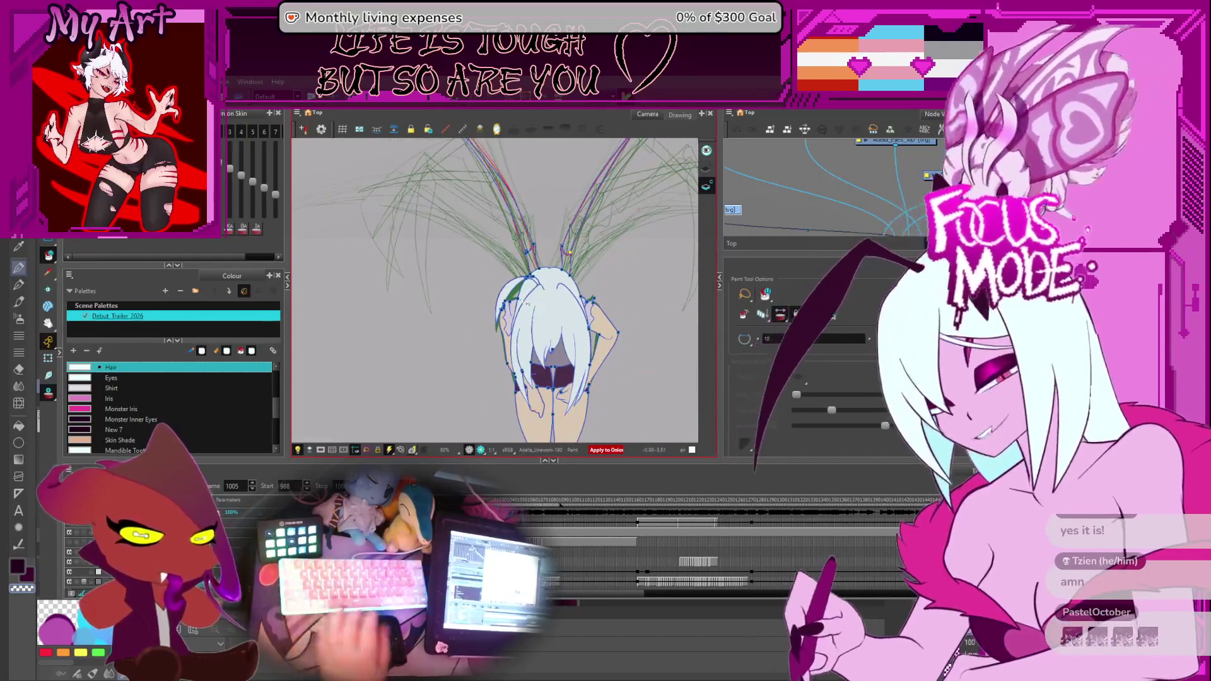
{"action": "key", "text": "2"}
{"action": "key", "text": "2"}
{"action": "key", "text": "1"}
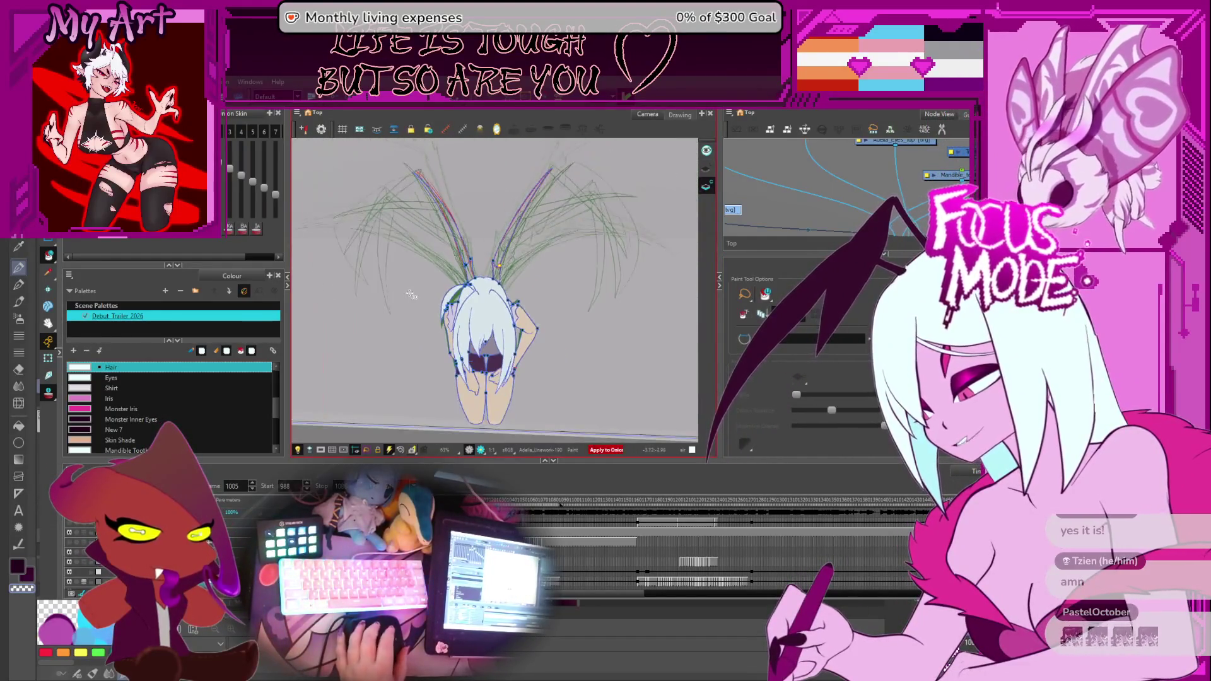
{"action": "key", "text": "ctrl+alt"}
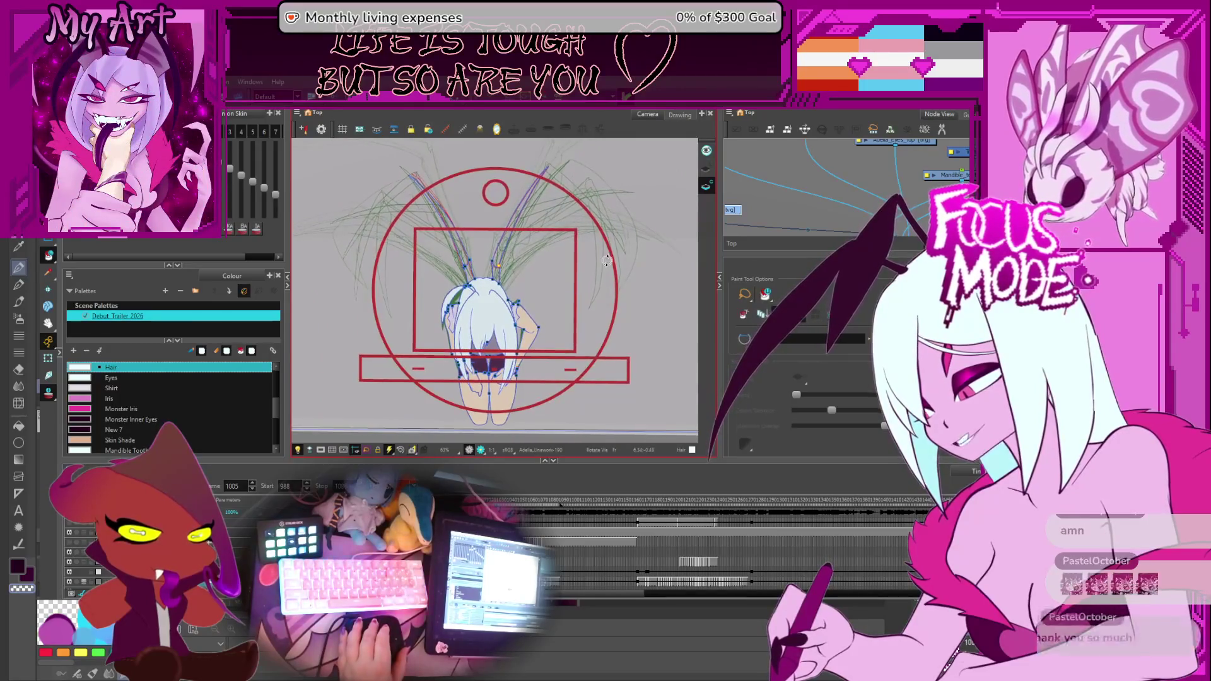
{"action": "left_click_drag", "start_coordinate": [601, 260], "coordinate": [568, 285]}
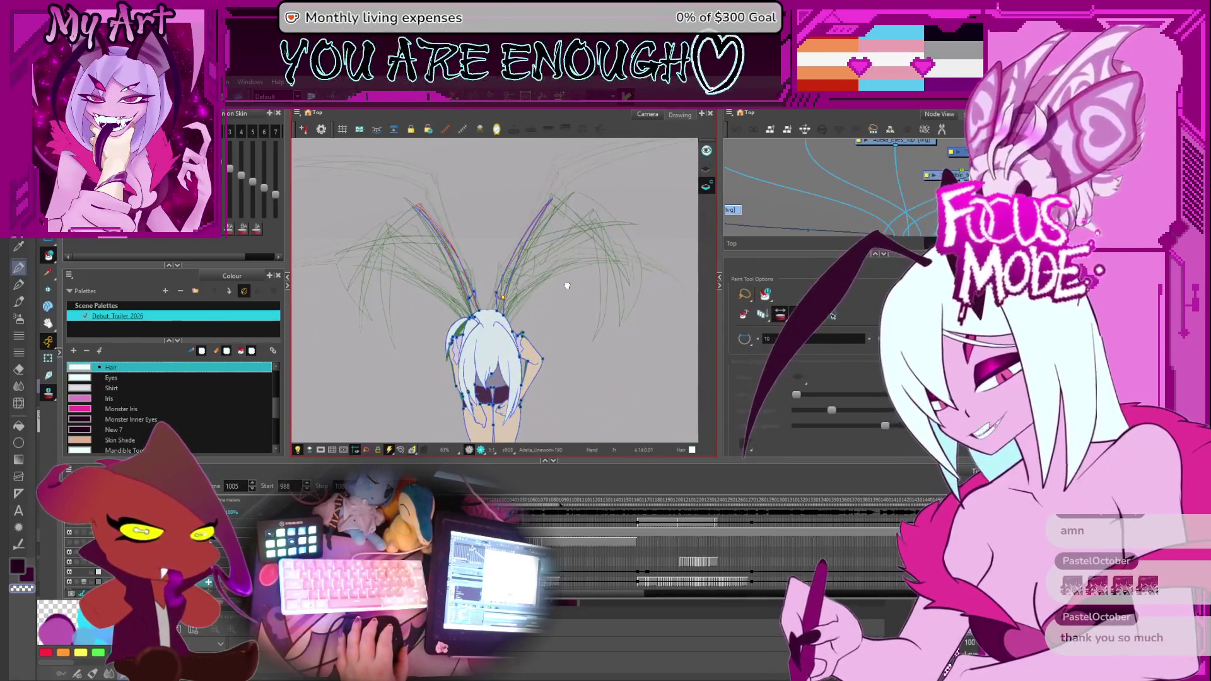
{"action": "key", "text": "period"}
{"action": "key", "text": "Return"}
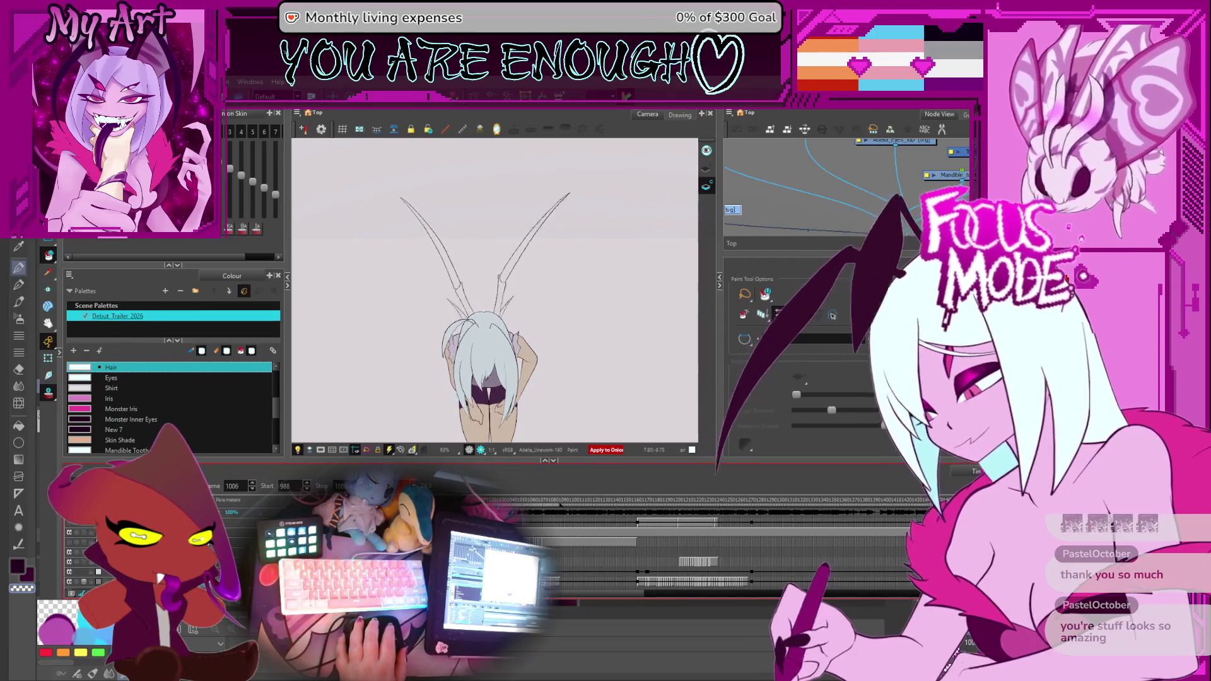
Show the full camera frame with onion skin, tilt the view slightly, and play the scene from frame 1.
{"action": "key", "text": "shift+m"}
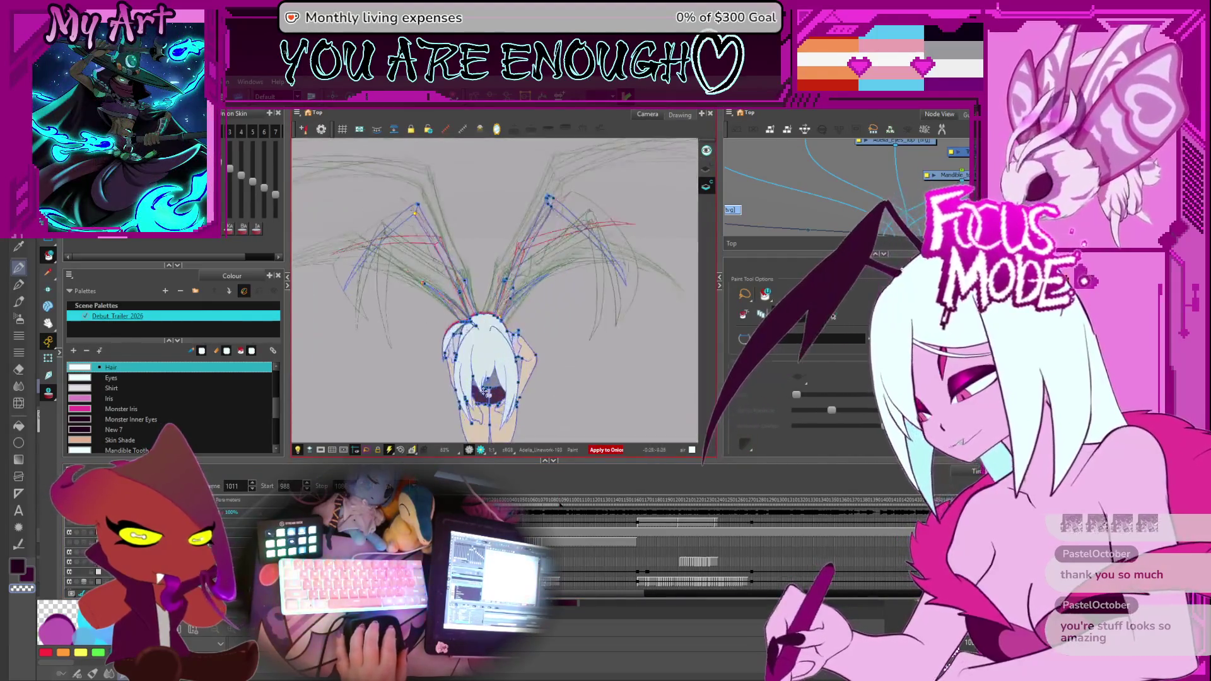
{"action": "left_click_drag", "start_coordinate": [484, 385], "coordinate": [530, 378]}
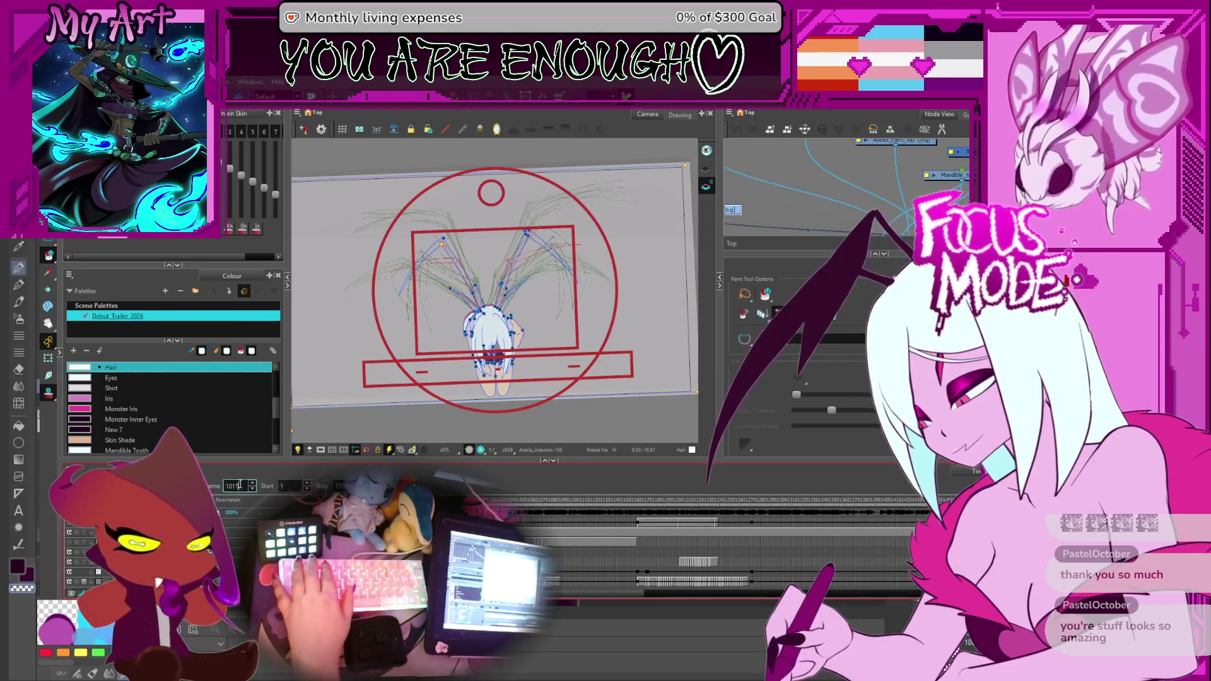
{"action": "type", "text": "1"}
{"action": "key", "text": "Return"}
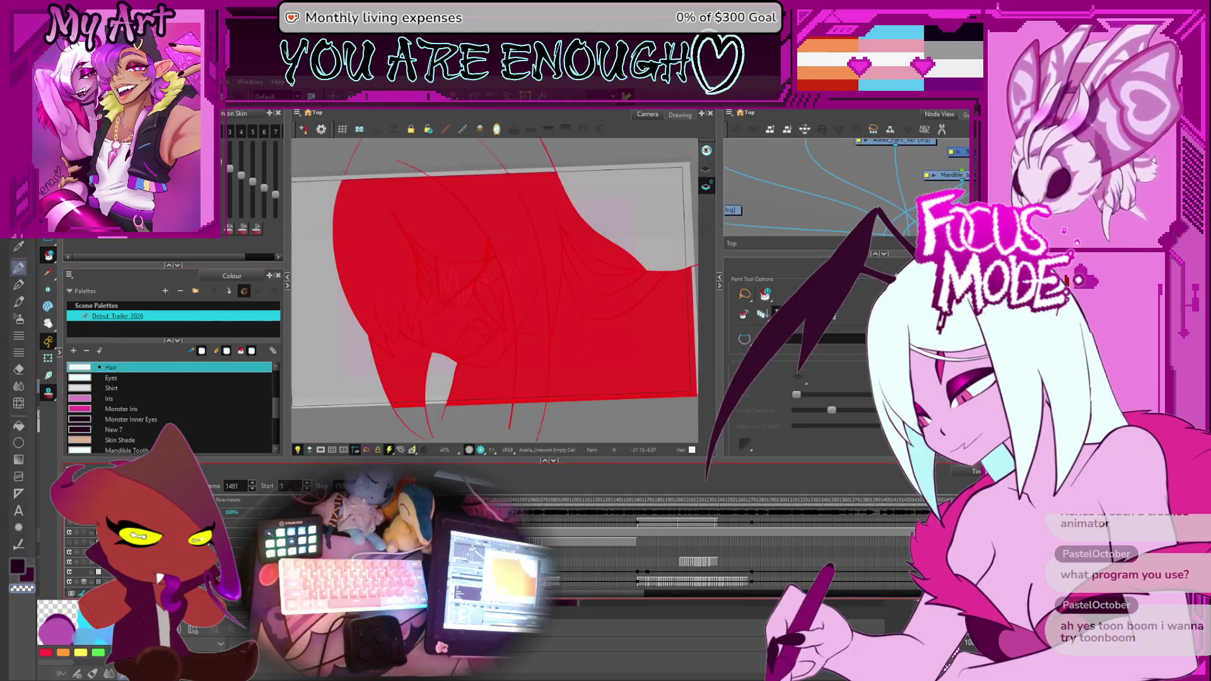
Return to the green wing sketch frame, adjust the Camera view, and cancel a Transform on the character rig.
{"action": "left_click", "coordinate": [591, 506]}
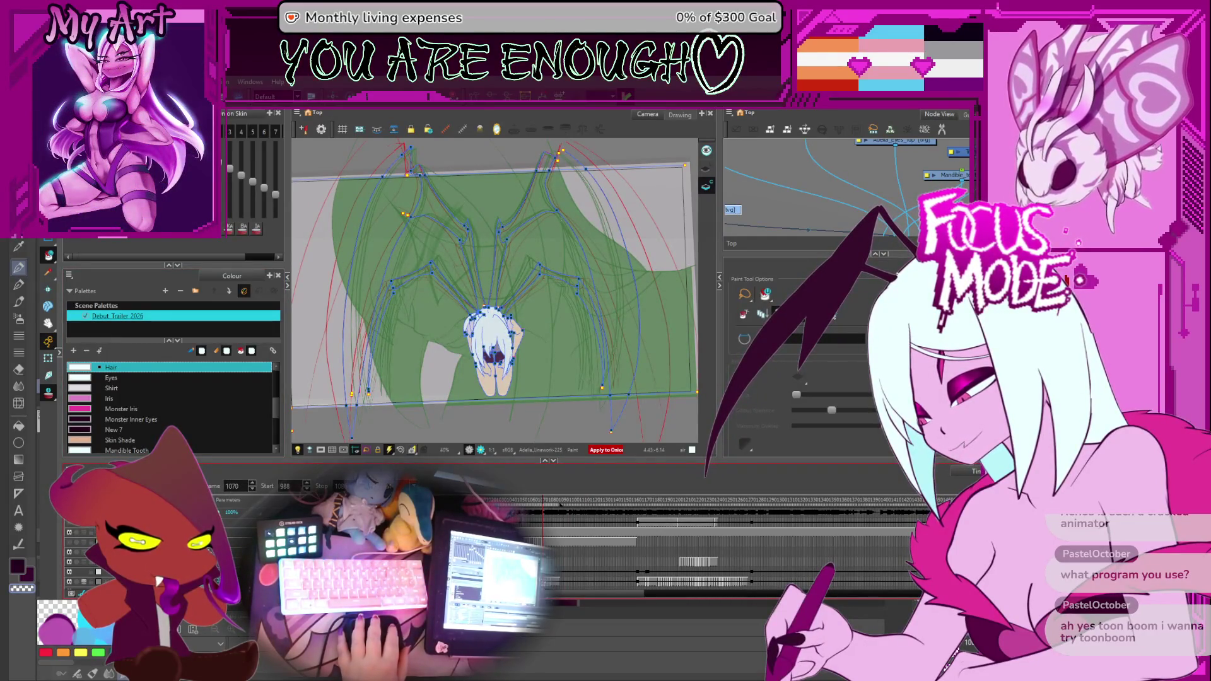
{"action": "left_click", "coordinate": [726, 294]}
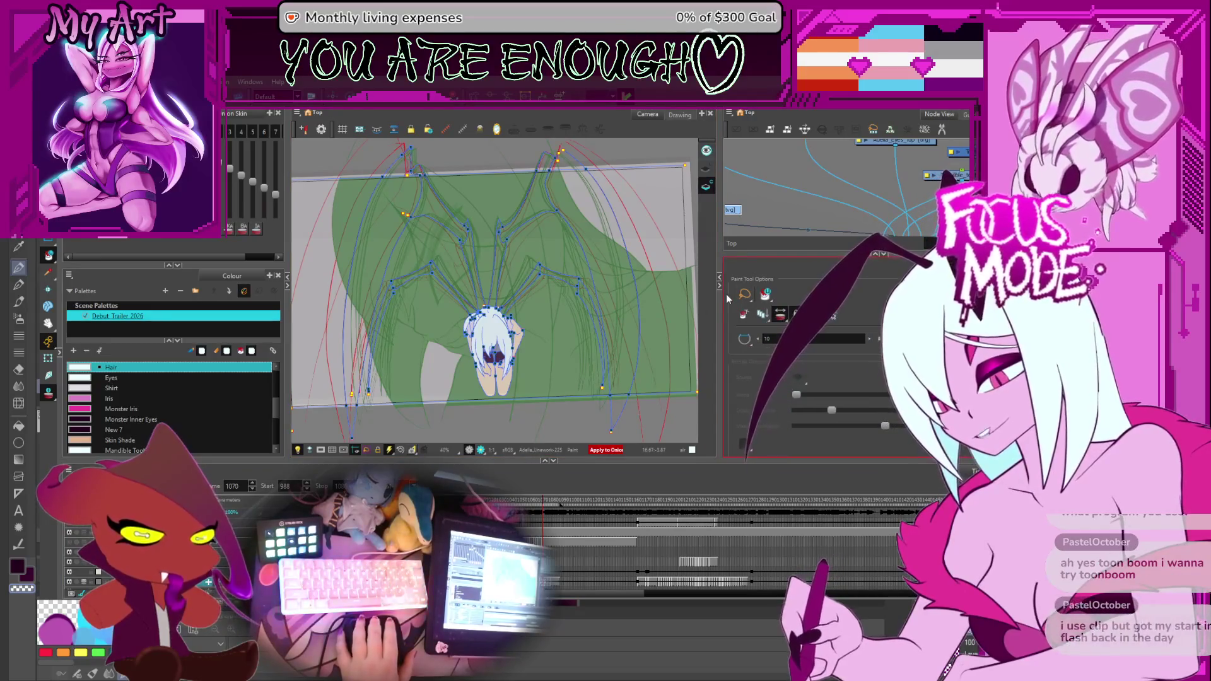
{"action": "left_click", "coordinate": [715, 151]}
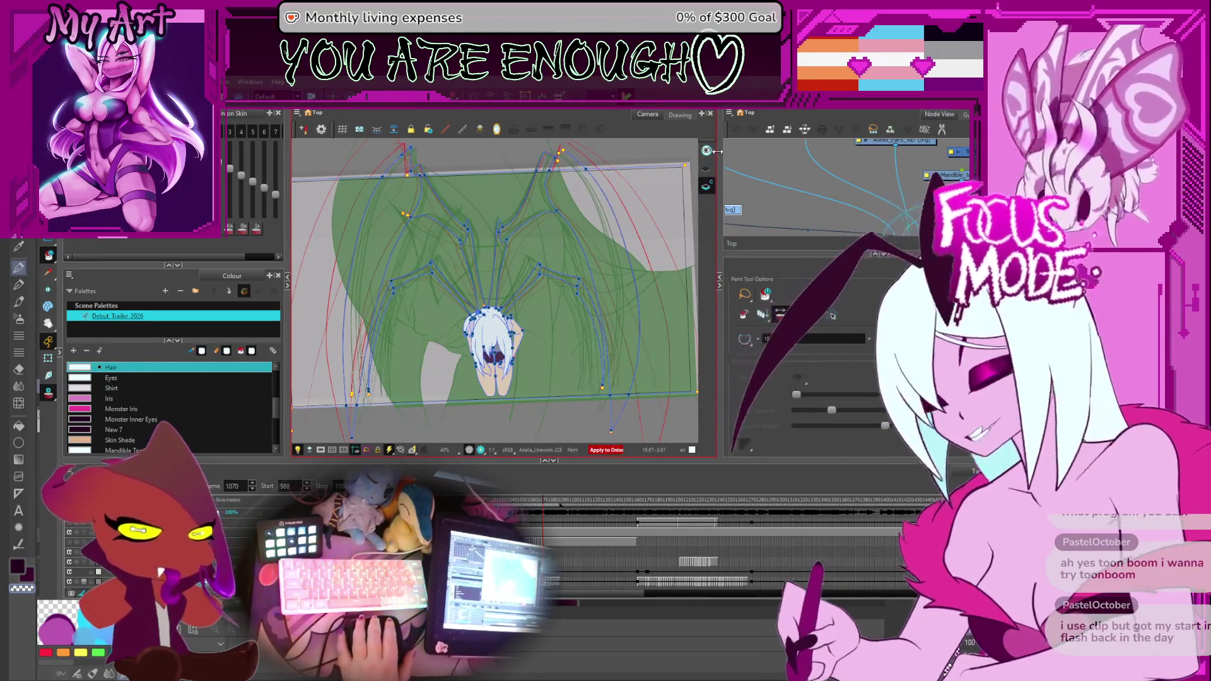
{"action": "left_click", "coordinate": [765, 509]}
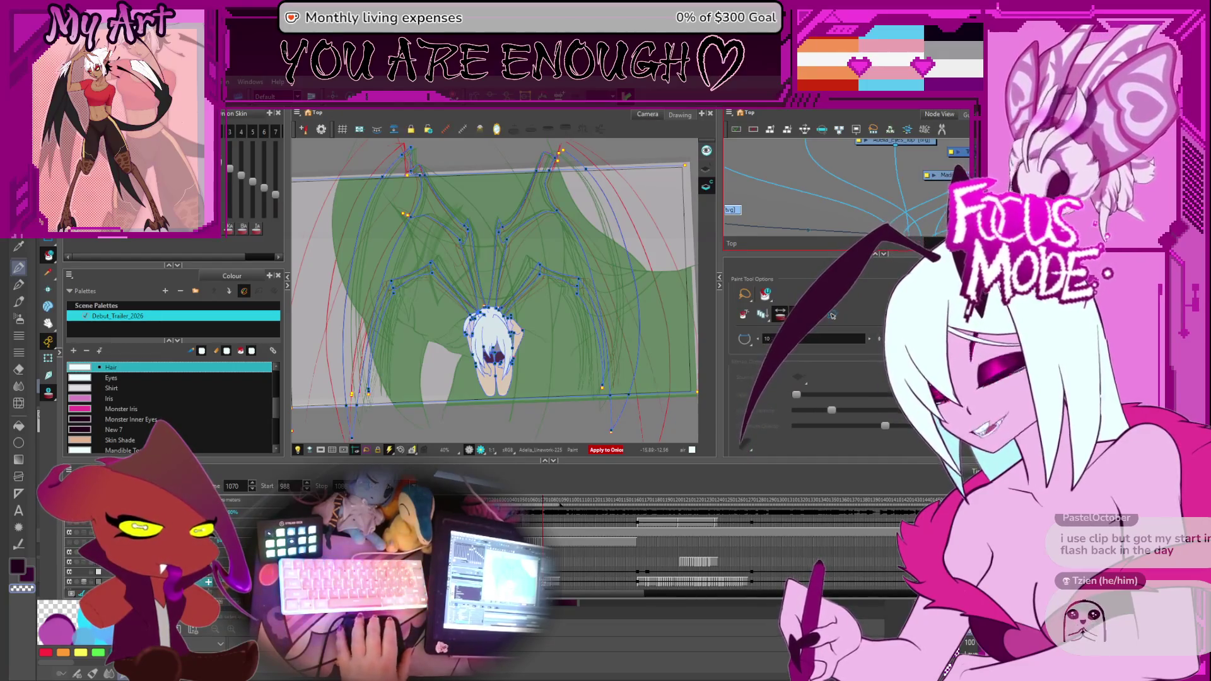
{"action": "scroll", "coordinate": [492, 284], "scroll_direction": "up", "scroll_amount": 2}
{"action": "scroll", "coordinate": [573, 385], "scroll_direction": "down", "scroll_amount": 2}
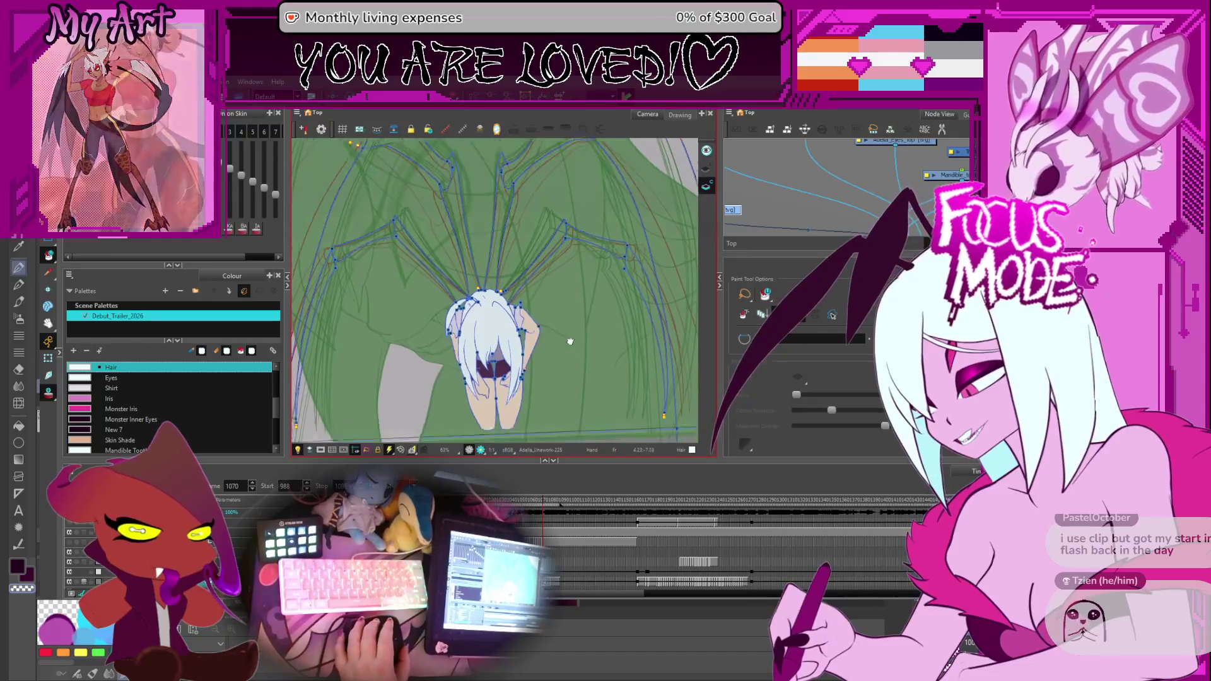
{"action": "key", "text": "shift+t"}
{"action": "key", "text": "Escape"}
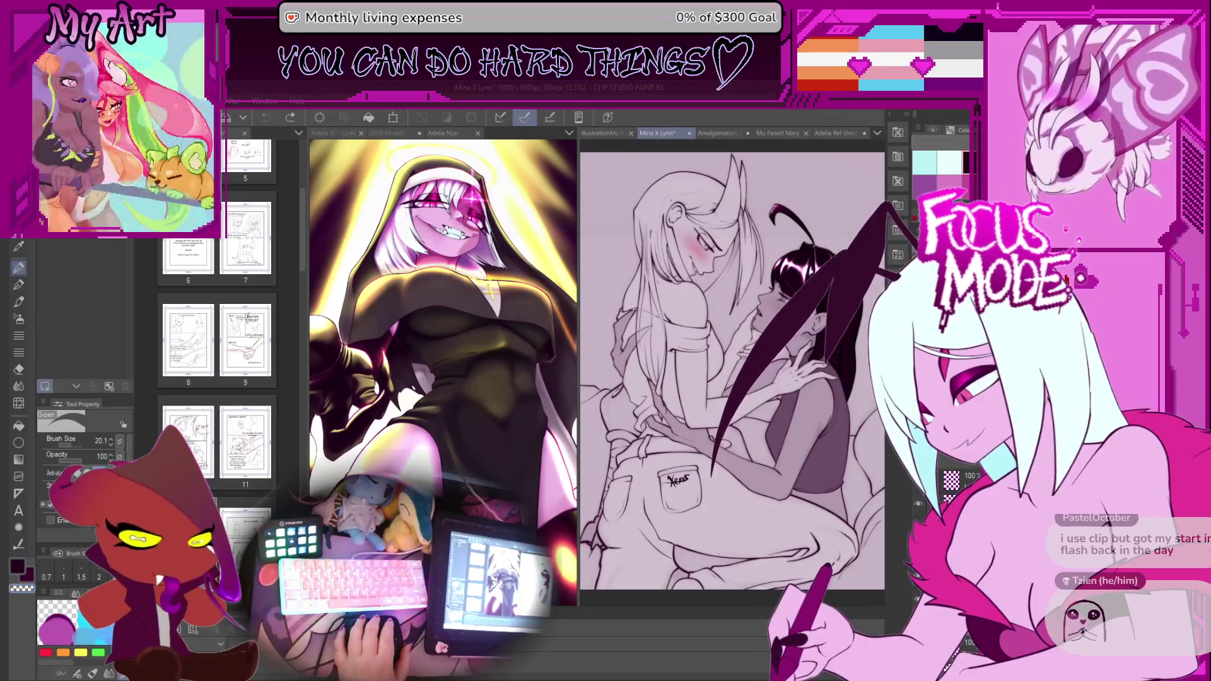
In the 2026 Model document, hide the Monster Form Full layer and show the long-haired corset version.
{"action": "left_click", "coordinate": [408, 133]}
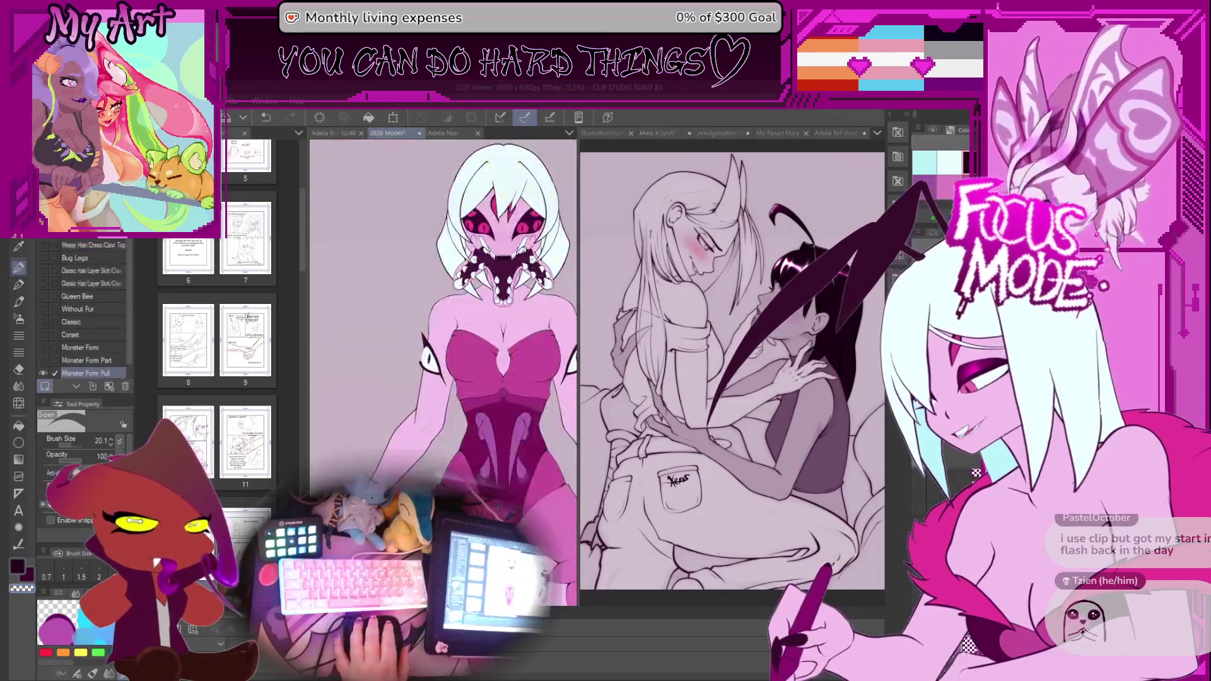
{"action": "left_click_drag", "start_coordinate": [579, 229], "coordinate": [774, 230]}
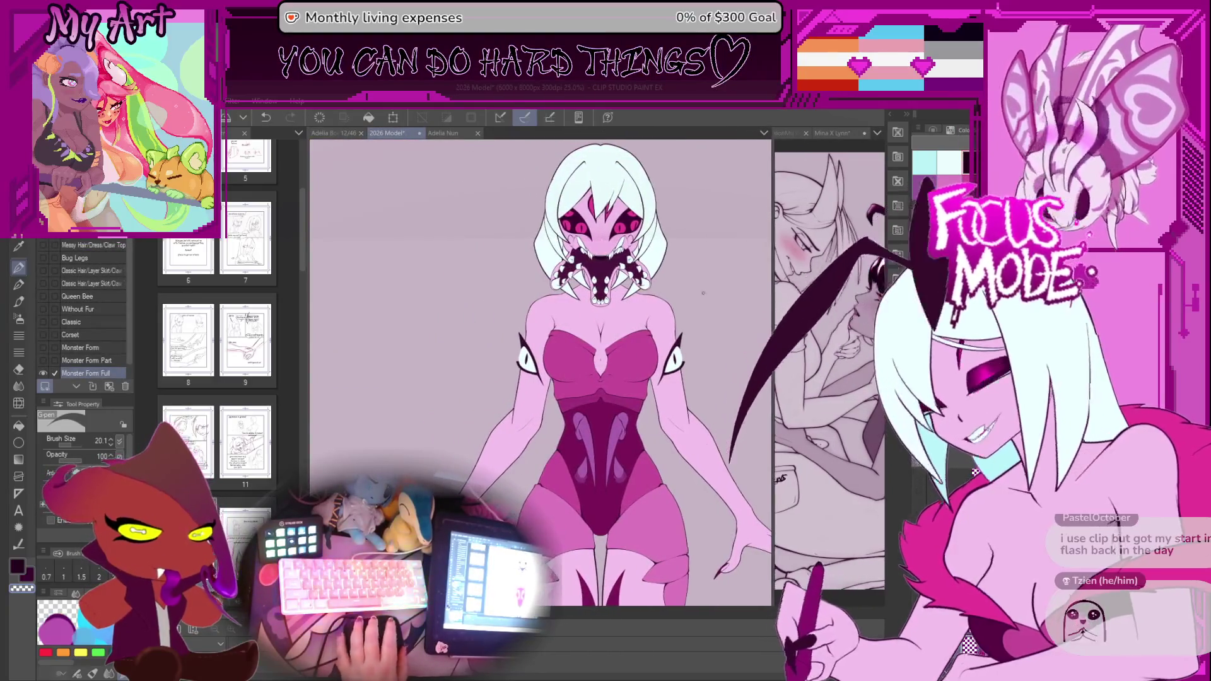
{"action": "left_click", "coordinate": [45, 373]}
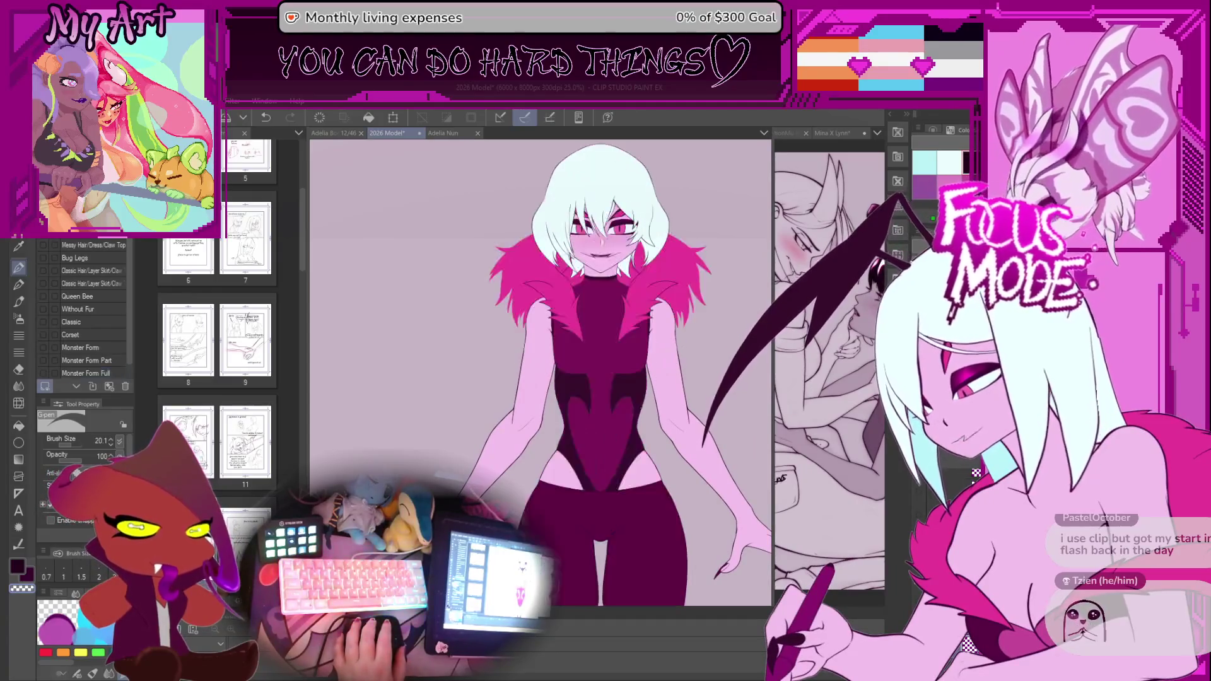
{"action": "left_click", "coordinate": [44, 322]}
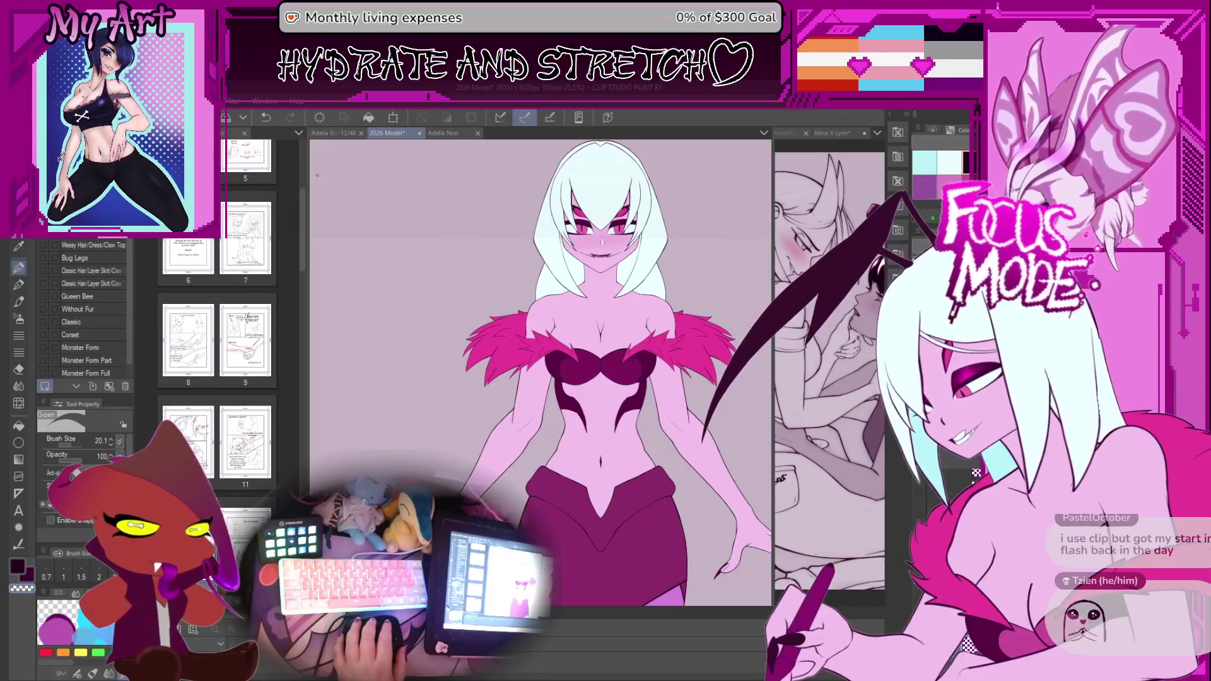
Resize the split views, switch back to the Adelia Nun illustration, and return to Toon Boom Harmony.
{"action": "mouse_move", "coordinate": [308, 168]}
{"action": "left_mouse_down"}
{"action": "mouse_move", "coordinate": [521, 260]}
{"action": "mouse_move", "coordinate": [318, 313]}
{"action": "left_mouse_up"}
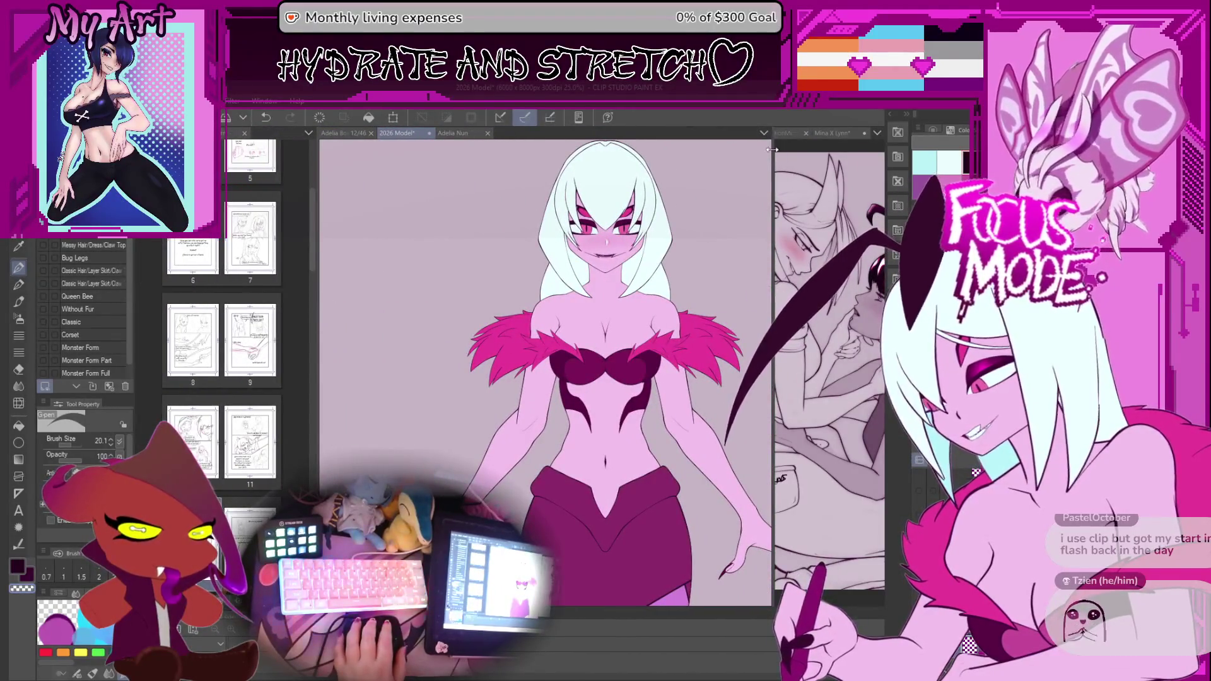
{"action": "left_click_drag", "start_coordinate": [773, 152], "coordinate": [614, 153]}
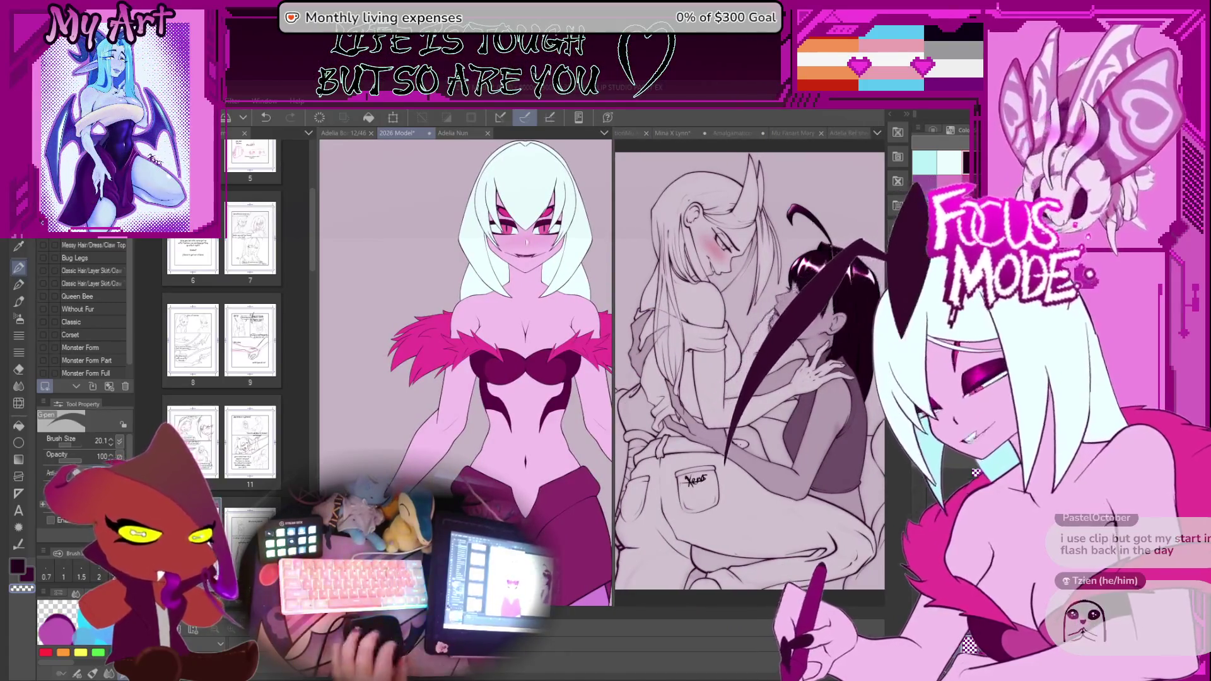
{"action": "left_click", "coordinate": [443, 133]}
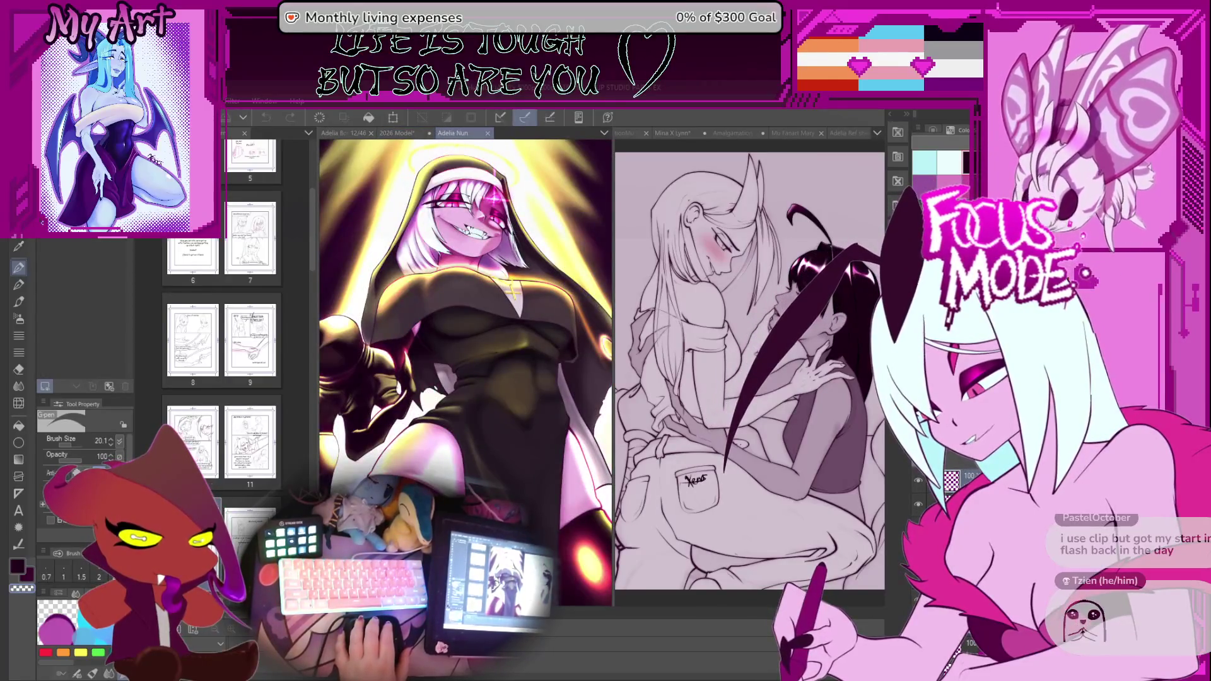
{"action": "key", "text": "alt+Tab"}
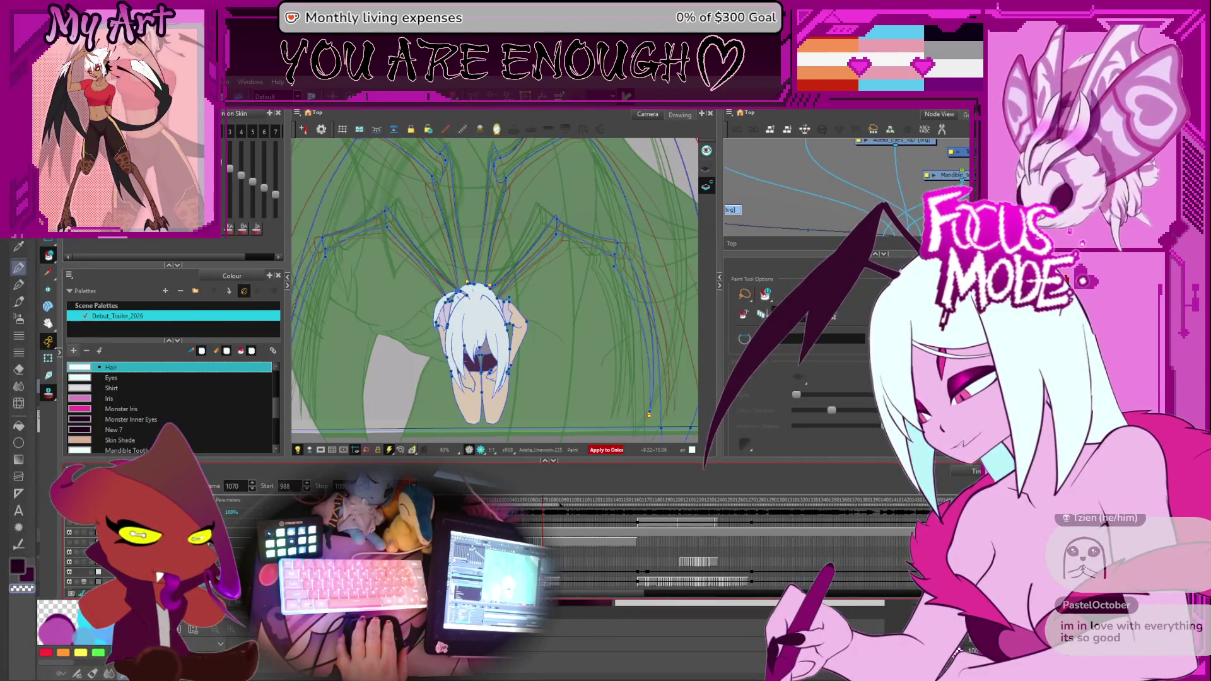
Select the purple New 1 swatch as the current paint colour for the wings.
{"action": "left_click", "coordinate": [73, 350]}
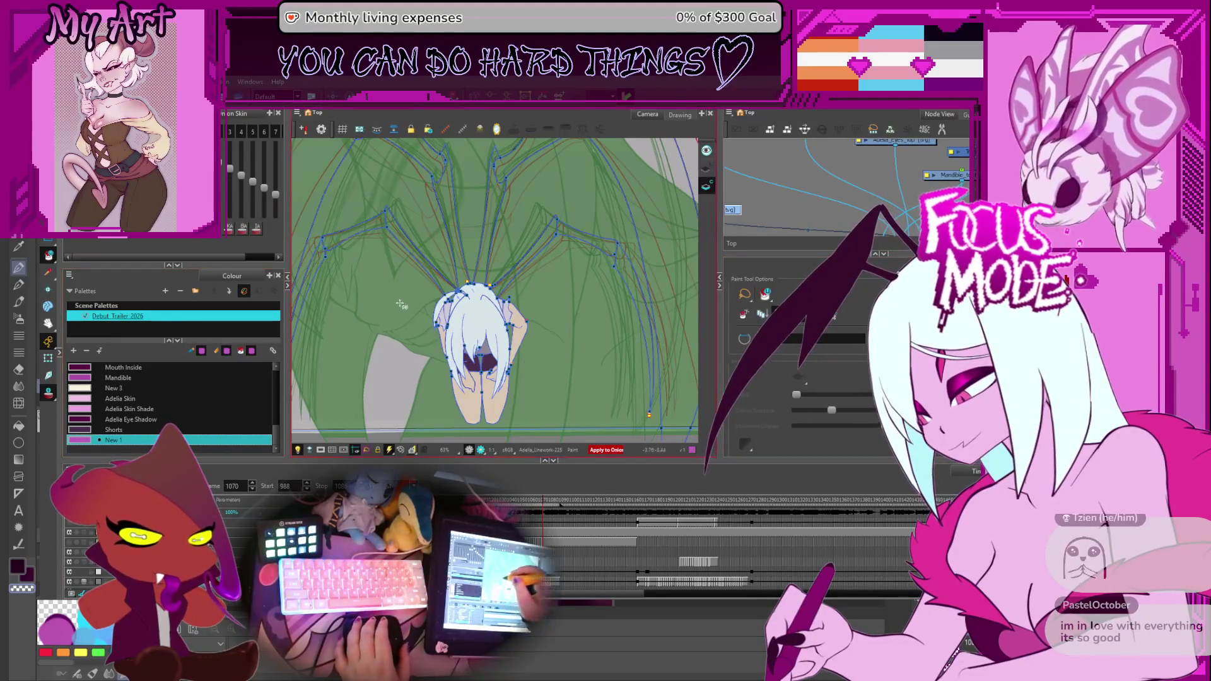
Pan out, step back to an earlier wing drawing, test magenta fills on the wing stripes and undo them all.
{"action": "key", "text": "space"}
{"action": "left_click_drag", "start_coordinate": [393, 321], "coordinate": [456, 333]}
{"action": "scroll", "coordinate": [456, 333], "scroll_direction": "down", "scroll_amount": 1}
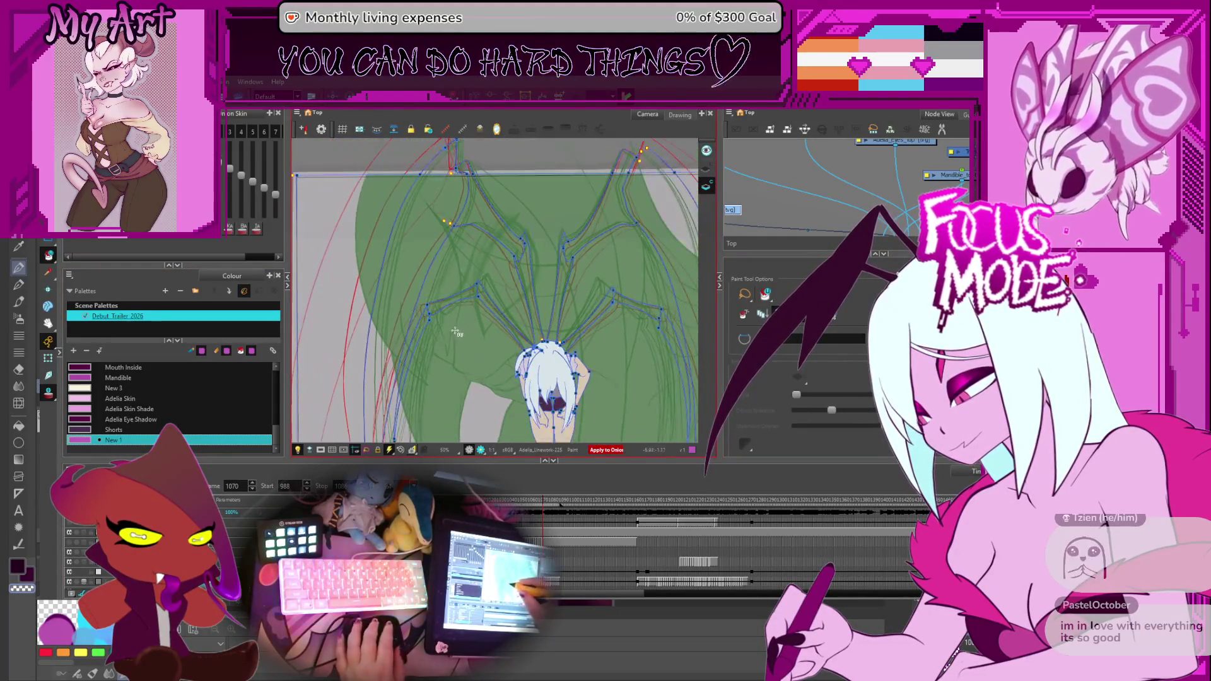
{"action": "key", "text": "comma"}
{"action": "key", "text": "comma"}
{"action": "key", "text": "comma"}
{"action": "key", "text": "comma"}
{"action": "key", "text": "comma"}
{"action": "key", "text": "comma"}
{"action": "key", "text": "comma"}
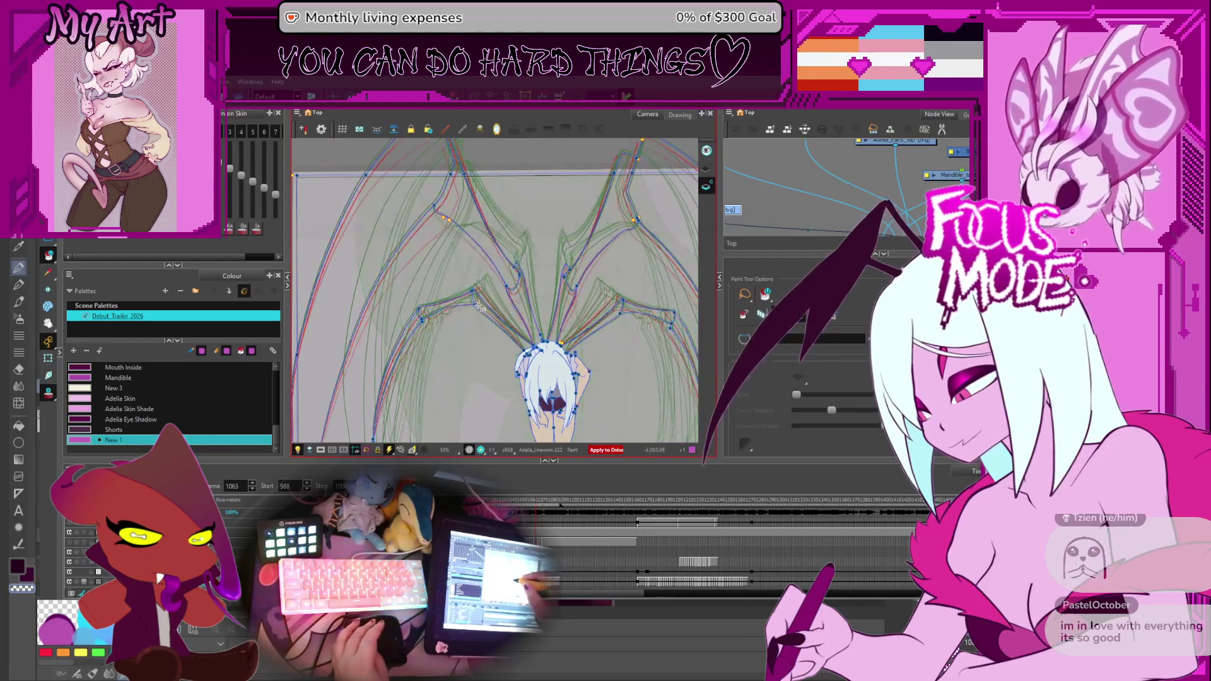
{"action": "left_click", "coordinate": [497, 248]}
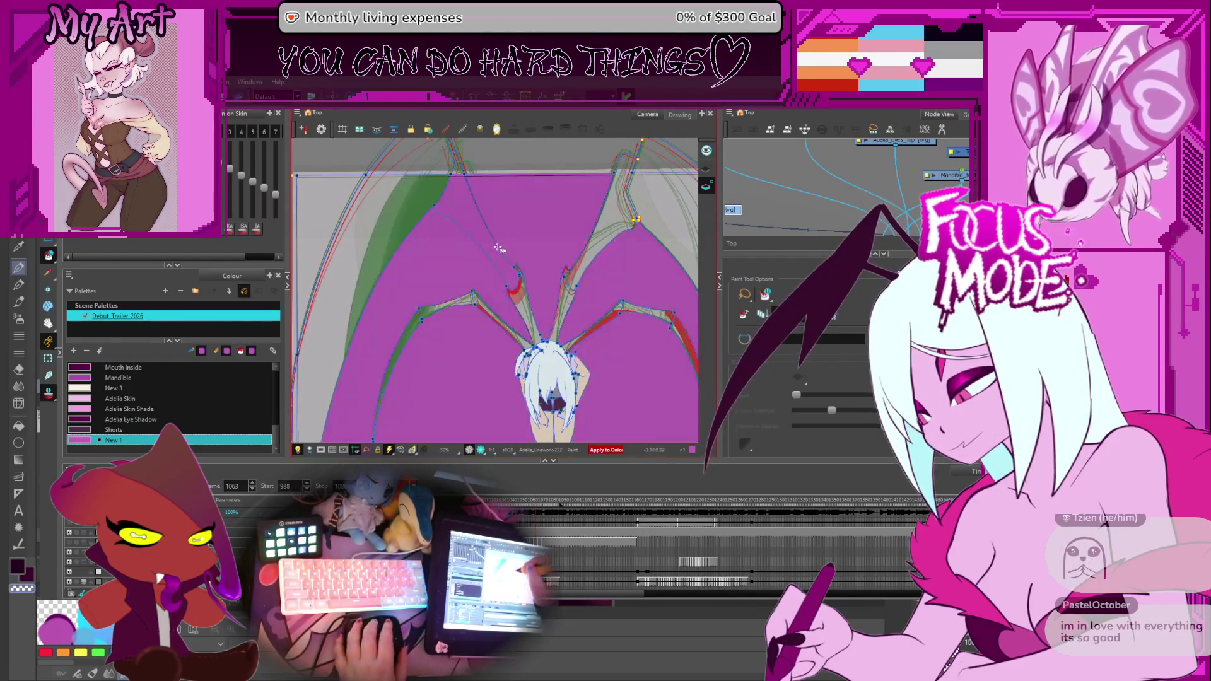
{"action": "key", "text": "ctrl+z"}
{"action": "left_click", "coordinate": [449, 210]}
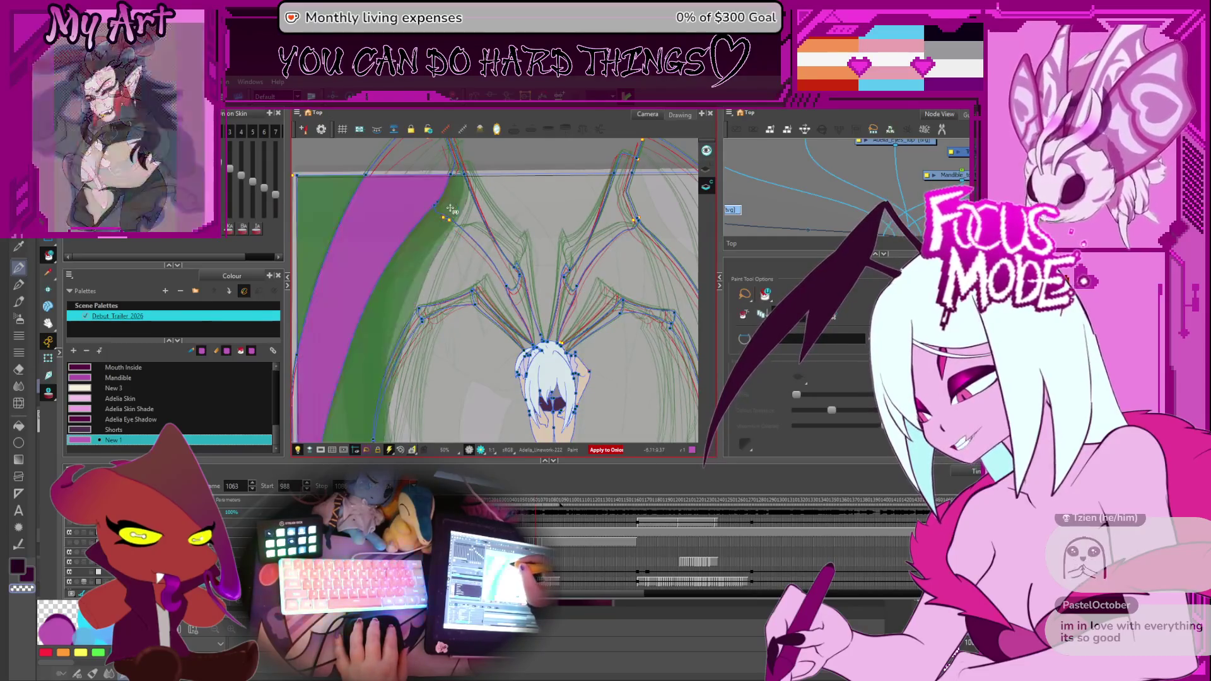
{"action": "key", "text": "ctrl+z"}
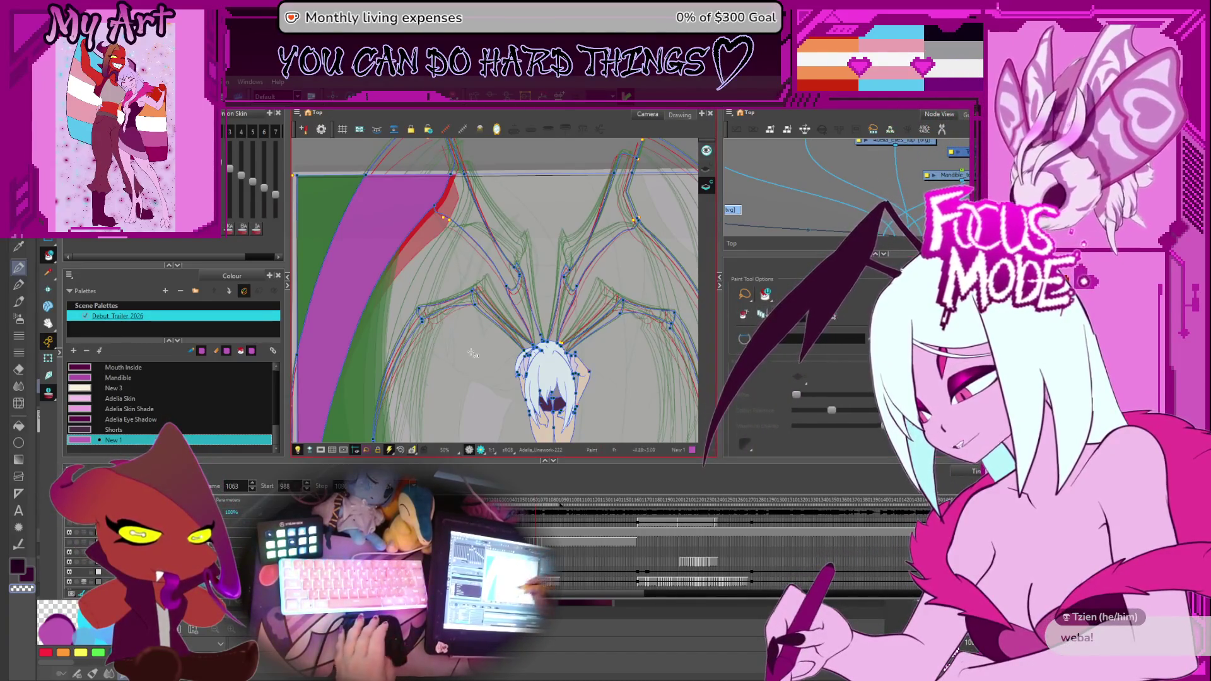
{"action": "key", "text": "ctrl+z"}
Jump back to an earlier wing pose and step forward through the wing drawings to frame 1082.
{"action": "key", "text": "comma"}
{"action": "key", "text": "comma"}
{"action": "key", "text": "comma"}
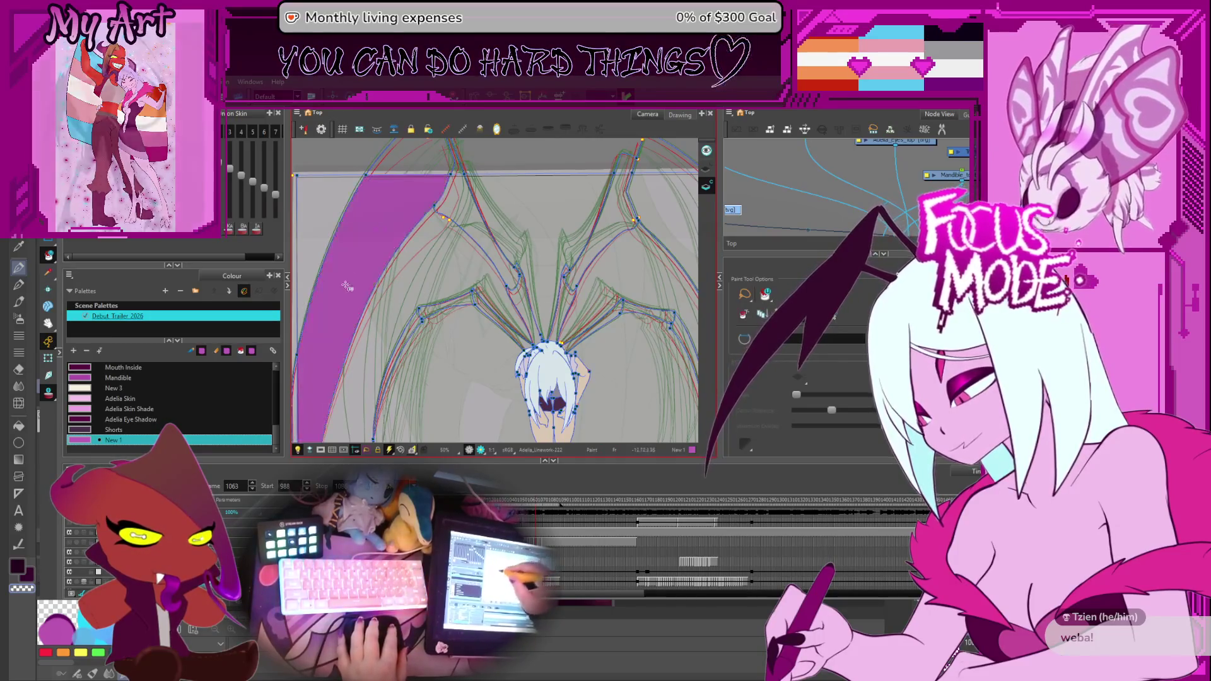
{"action": "key", "text": "period"}
{"action": "key", "text": "period"}
{"action": "key", "text": "period"}
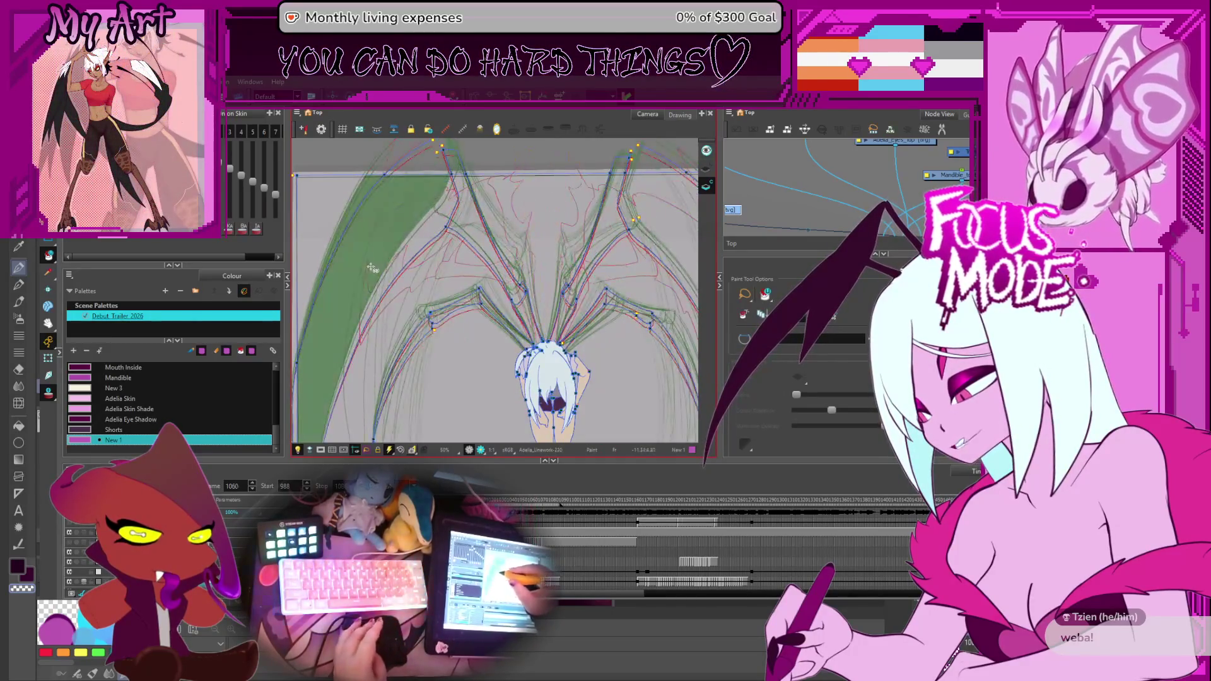
{"action": "key", "text": "period"}
{"action": "key", "text": "period"}
{"action": "key", "text": "period"}
{"action": "key", "text": "period"}
{"action": "key", "text": "period"}
{"action": "key", "text": "period"}
{"action": "key", "text": "period"}
{"action": "key", "text": "period"}
{"action": "key", "text": "period"}
{"action": "key", "text": "period"}
{"action": "key", "text": "period"}
{"action": "key", "text": "period"}
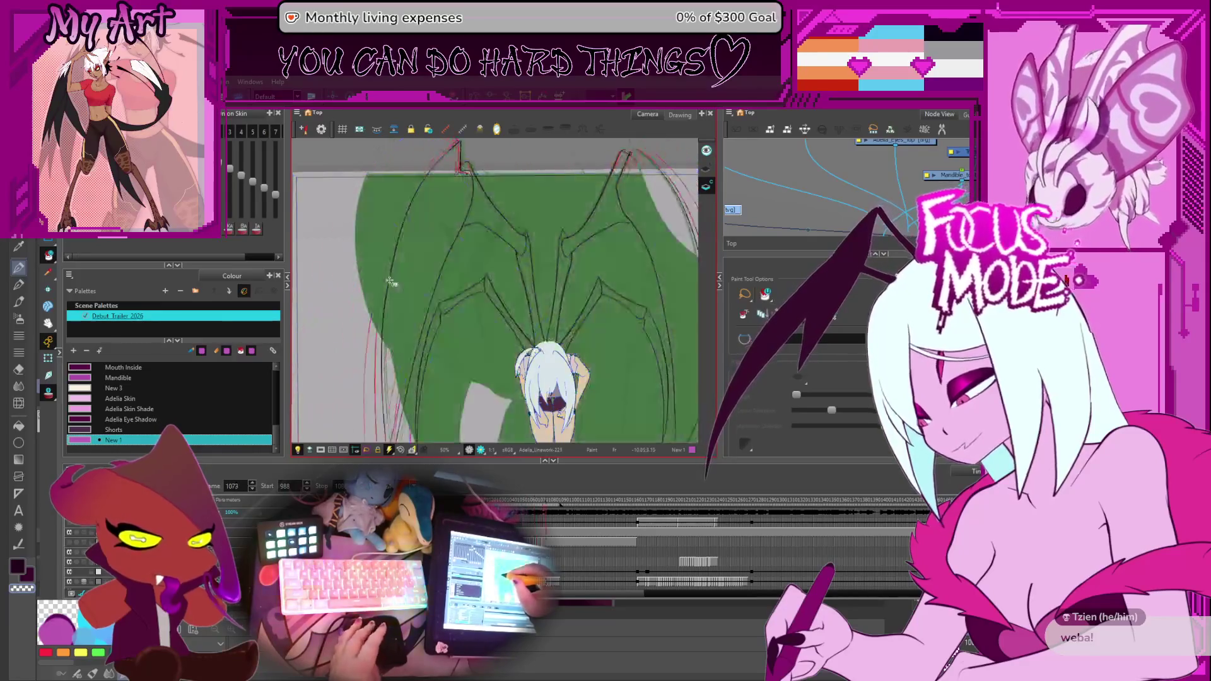
{"action": "key", "text": "period"}
{"action": "key", "text": "period"}
{"action": "key", "text": "period"}
{"action": "key", "text": "period"}
{"action": "key", "text": "period"}
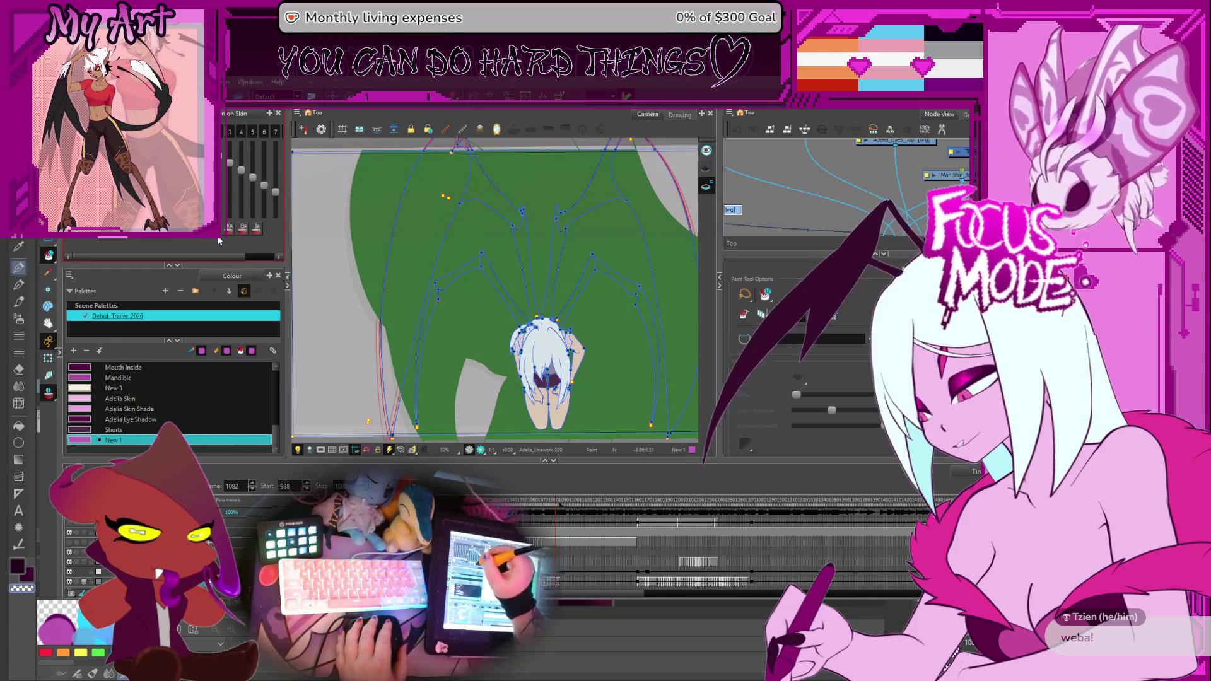
Remove the stray green fill and paint the left wing of frame 1082 purple.
{"action": "key", "text": "ctrl+z"}
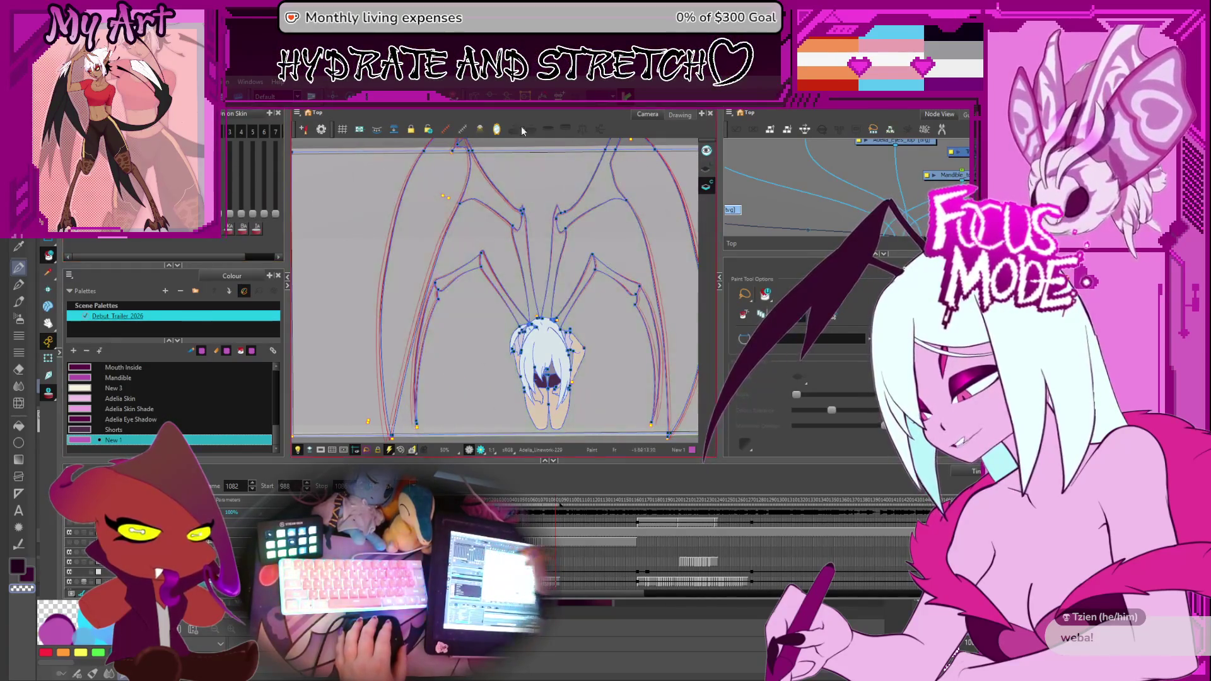
{"action": "left_click", "coordinate": [448, 216]}
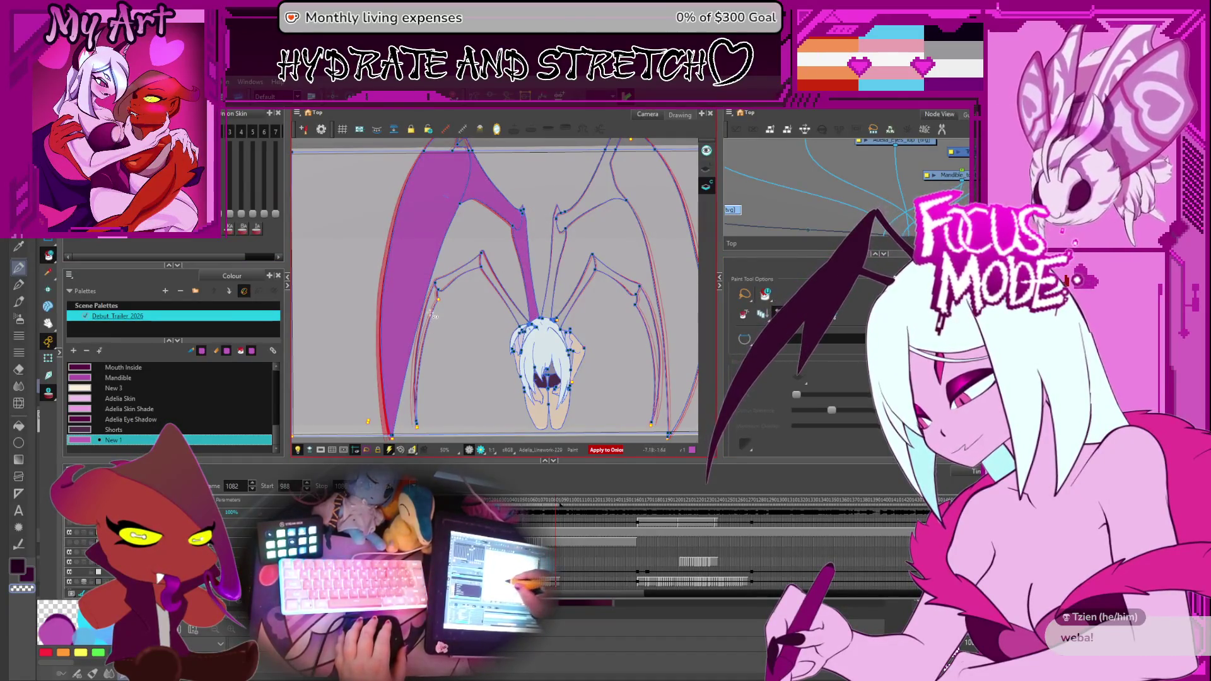
{"action": "scroll", "coordinate": [438, 286], "scroll_direction": "up", "scroll_amount": 2}
{"action": "scroll", "coordinate": [371, 311], "scroll_direction": "up", "scroll_amount": 2}
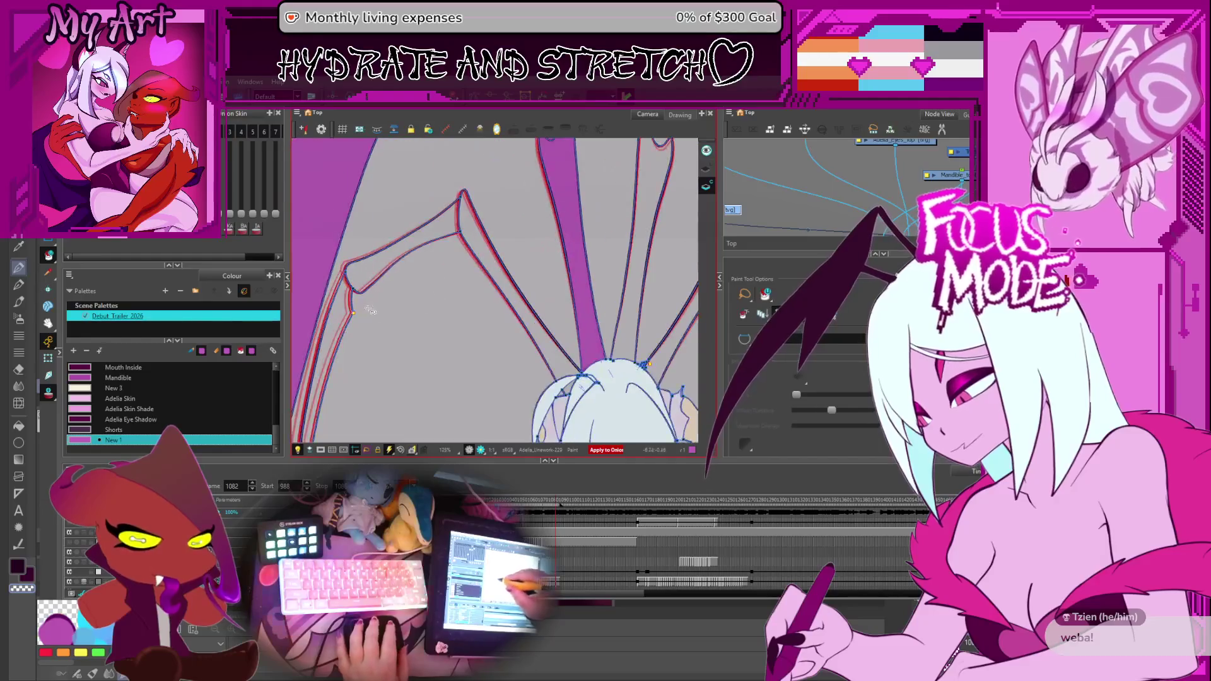
{"action": "scroll", "coordinate": [343, 341], "scroll_direction": "up", "scroll_amount": 3}
{"action": "scroll", "coordinate": [360, 247], "scroll_direction": "up", "scroll_amount": 2}
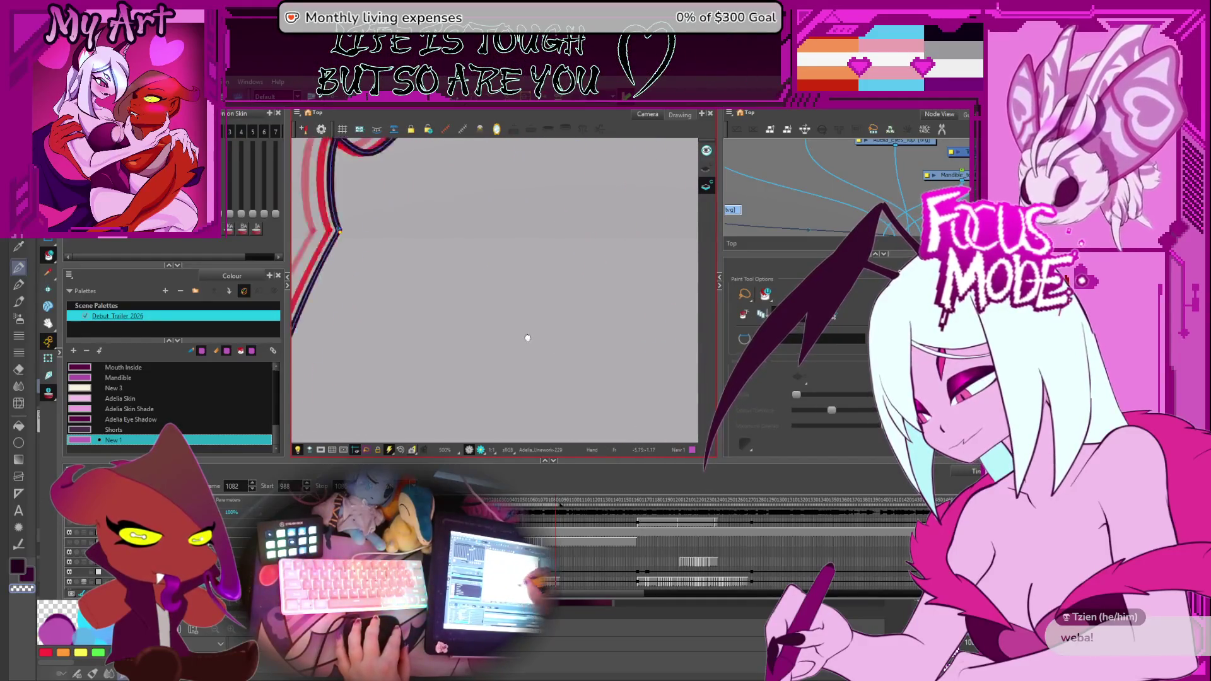
{"action": "left_click_drag", "start_coordinate": [528, 338], "coordinate": [483, 306]}
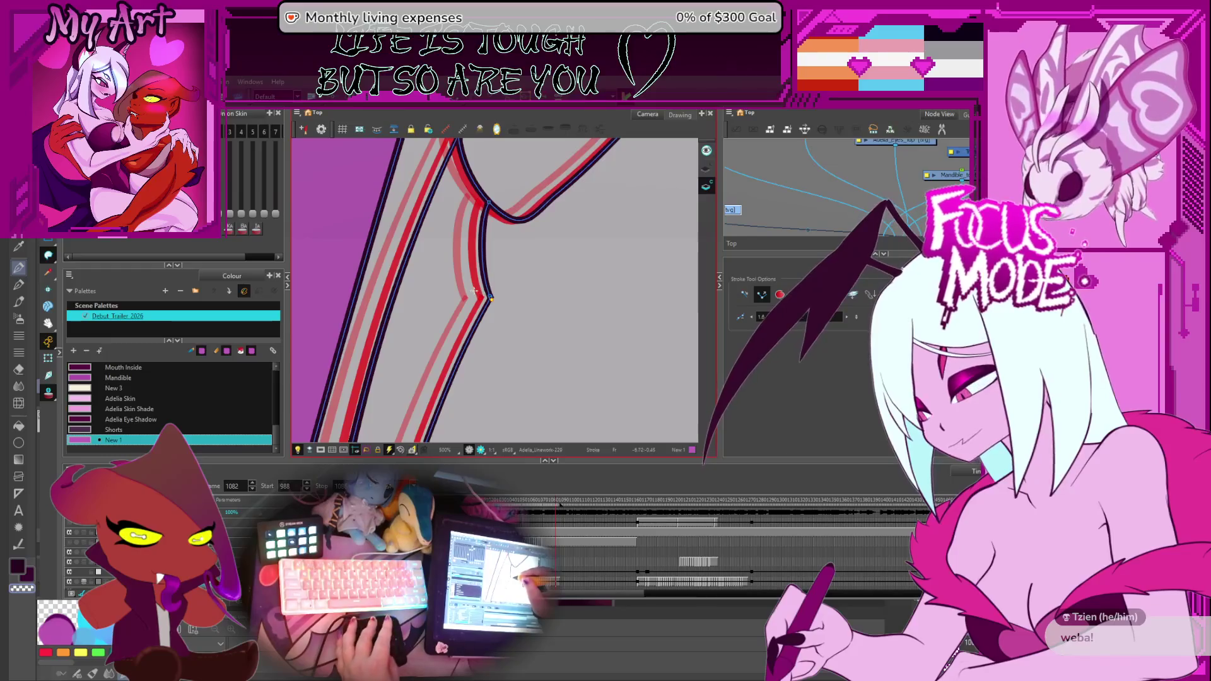
{"action": "key", "text": "alt+i"}
{"action": "scroll", "coordinate": [473, 290], "scroll_direction": "down", "scroll_amount": 2}
{"action": "scroll", "coordinate": [568, 255], "scroll_direction": "down", "scroll_amount": 2}
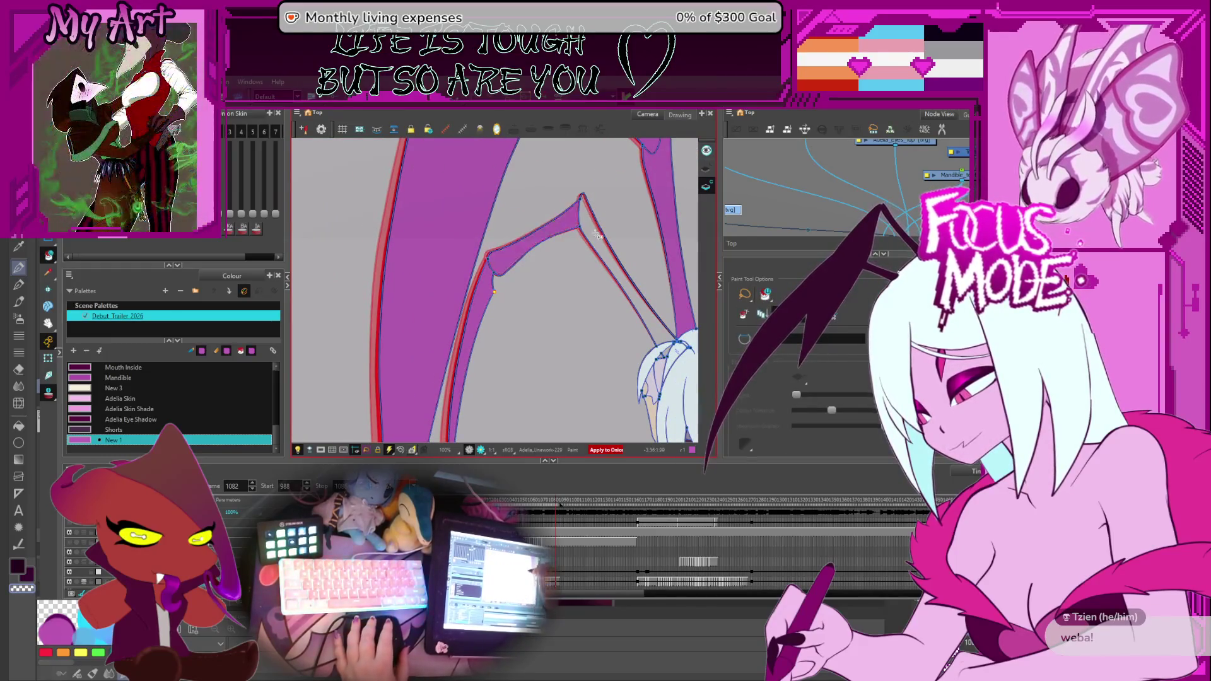
{"action": "left_click_drag", "start_coordinate": [630, 306], "coordinate": [416, 300]}
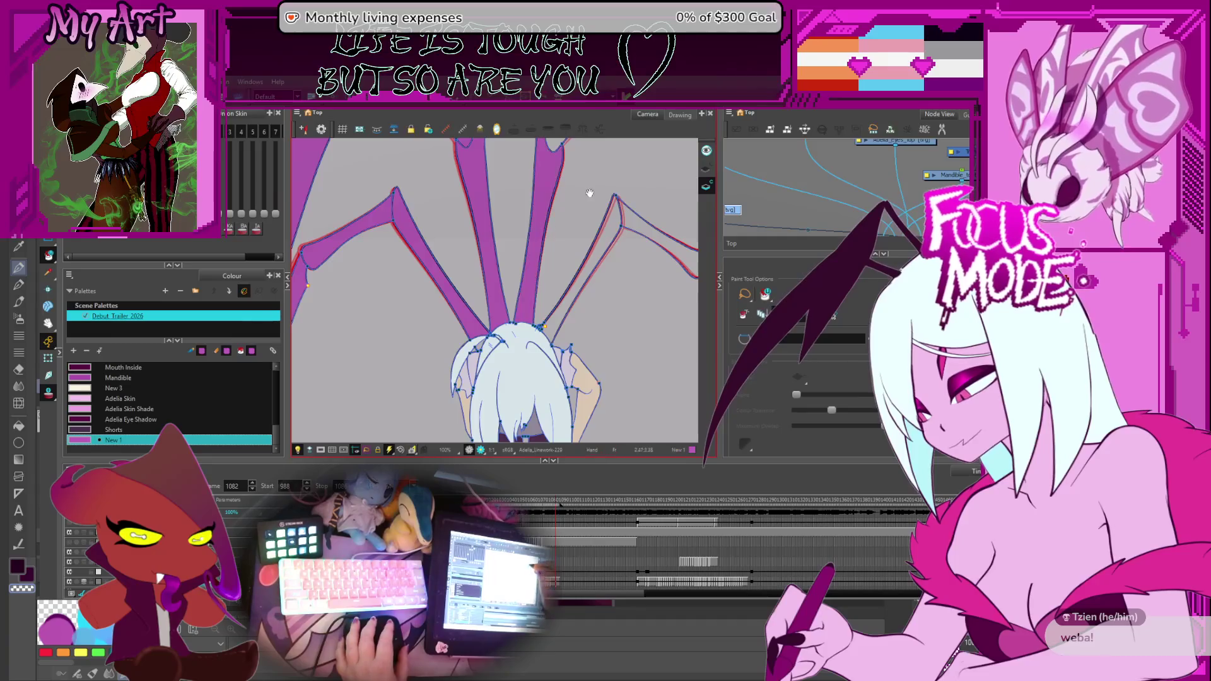
{"action": "scroll", "coordinate": [588, 194], "scroll_direction": "up", "scroll_amount": 3}
{"action": "scroll", "coordinate": [530, 227], "scroll_direction": "up", "scroll_amount": 1}
{"action": "scroll", "coordinate": [489, 254], "scroll_direction": "up", "scroll_amount": 1}
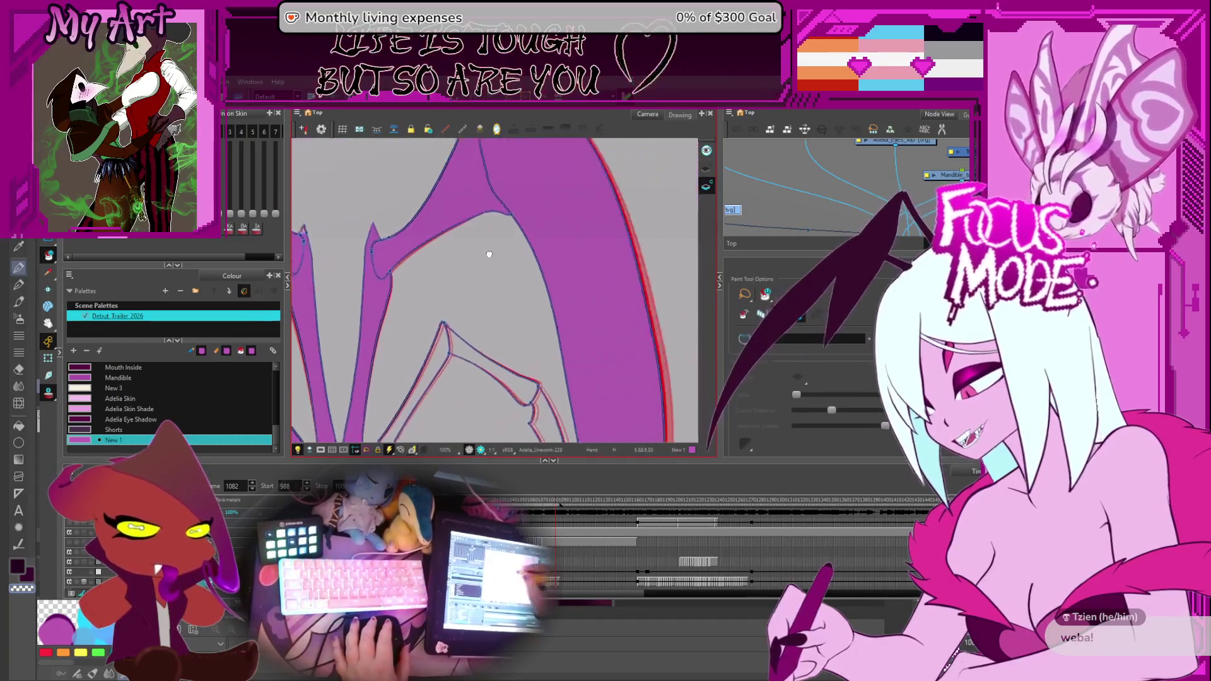
{"action": "left_click_drag", "start_coordinate": [488, 254], "coordinate": [531, 134]}
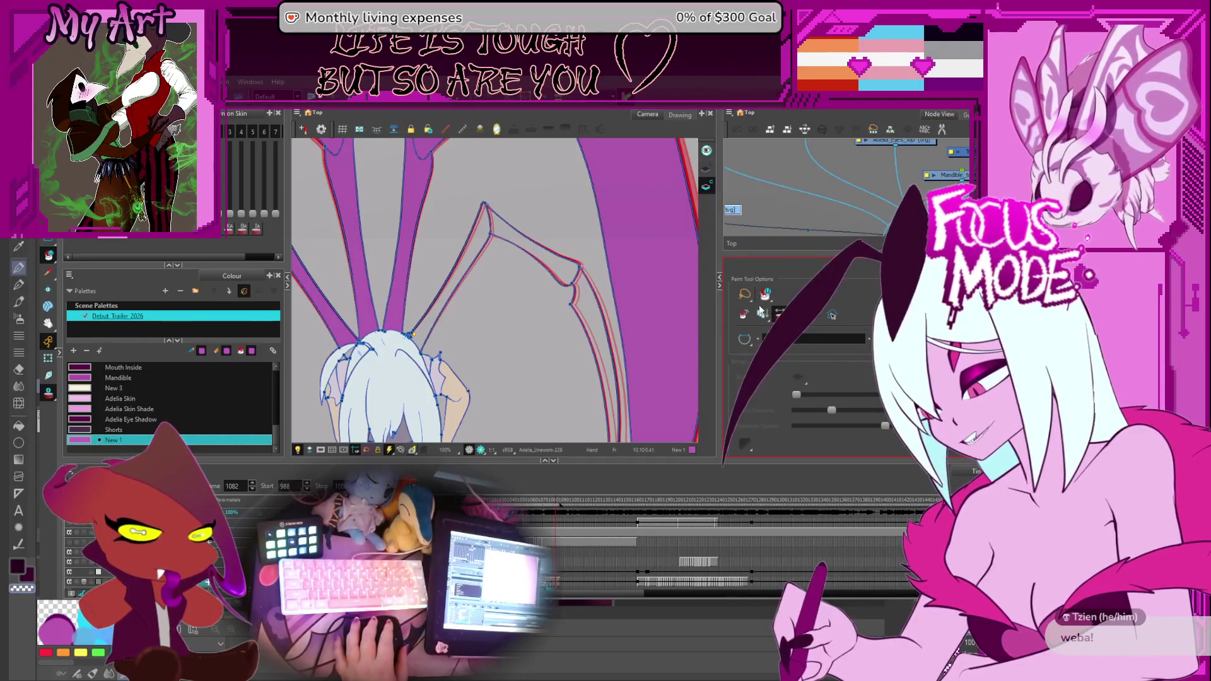
{"action": "scroll", "coordinate": [485, 295], "scroll_direction": "up", "scroll_amount": 2}
{"action": "scroll", "coordinate": [484, 294], "scroll_direction": "up", "scroll_amount": 2}
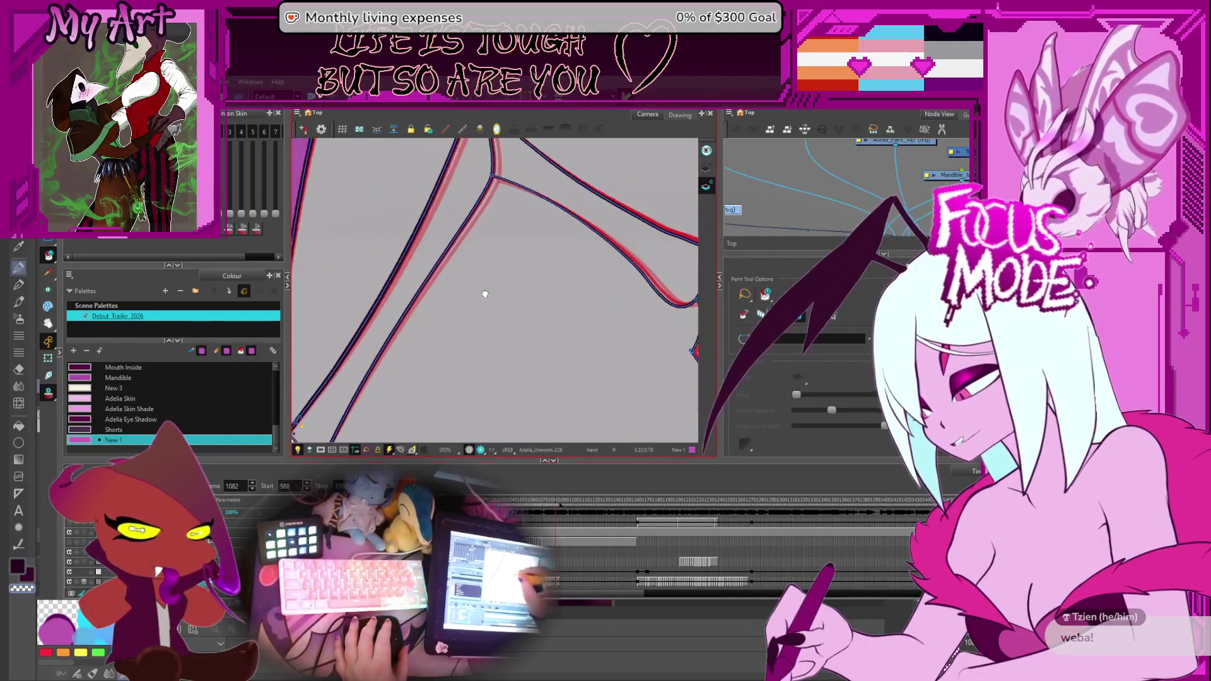
{"action": "scroll", "coordinate": [484, 295], "scroll_direction": "down", "scroll_amount": 1}
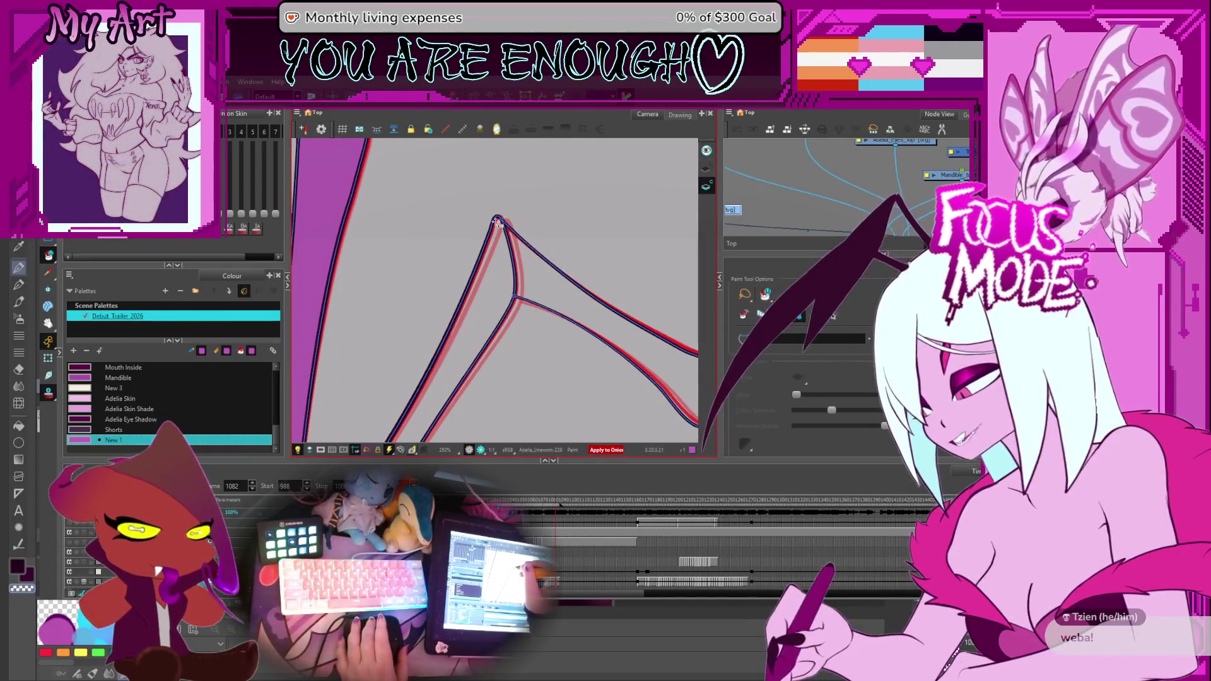
Flip through neighbouring drawings to frame 1067, an uncoloured wing drawing.
{"action": "key", "text": "period"}
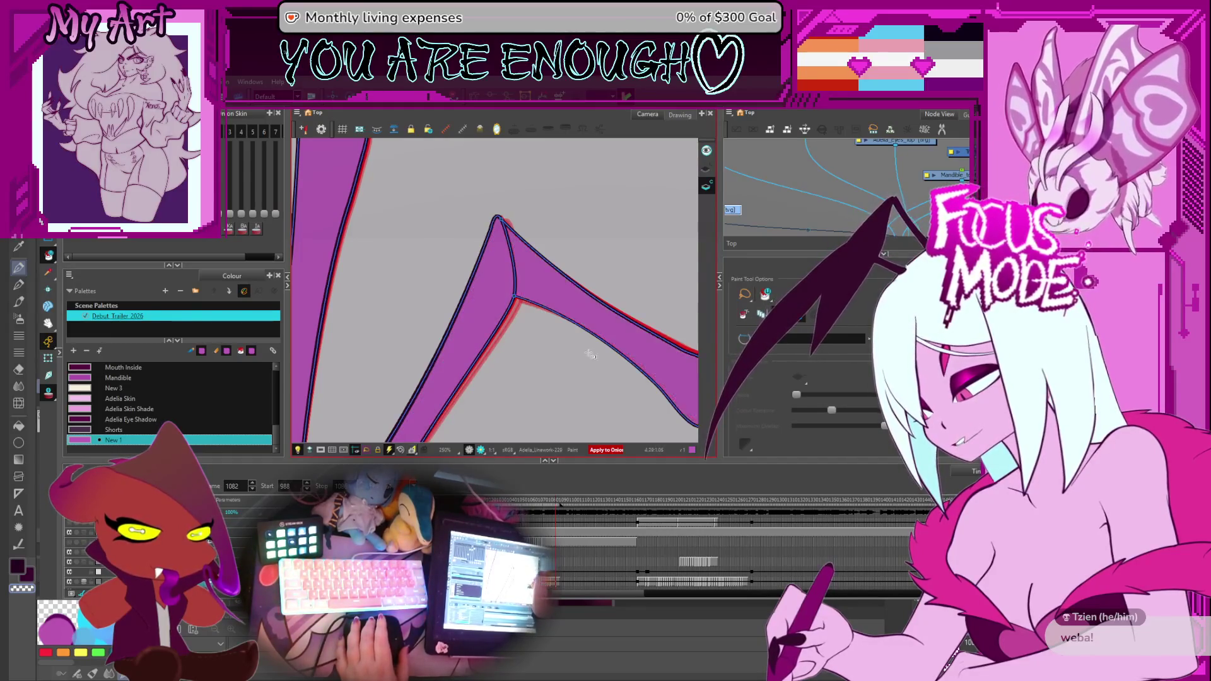
{"action": "key", "text": "period"}
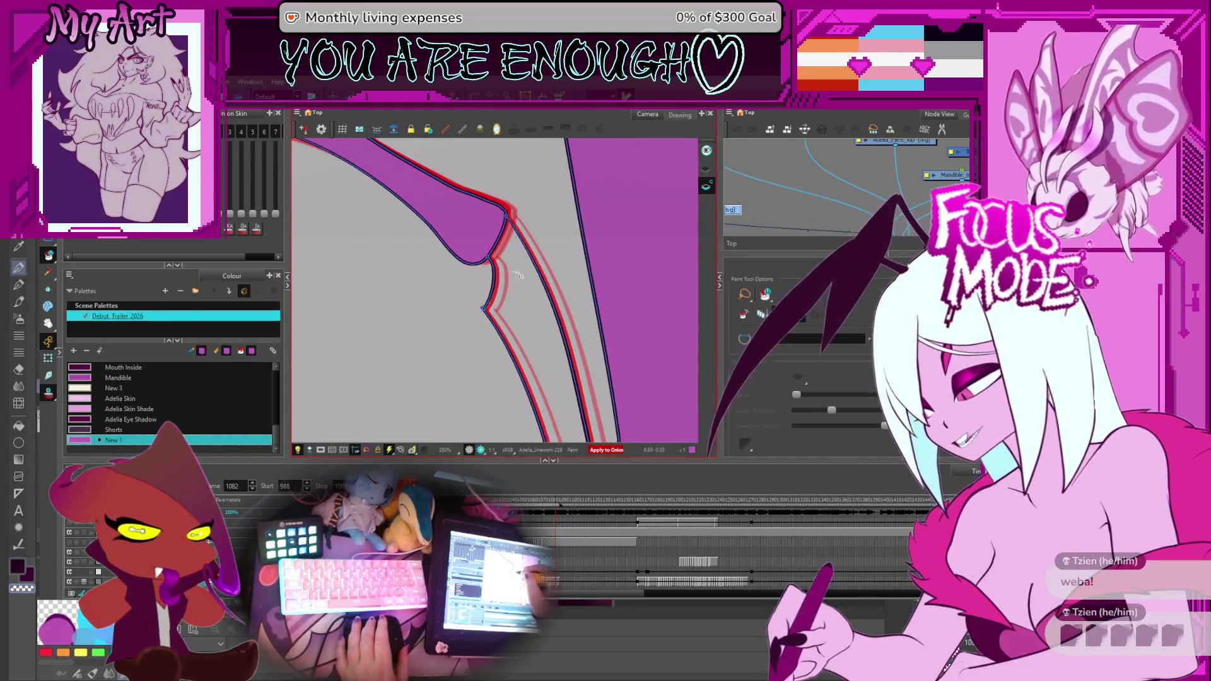
{"action": "key", "text": "period"}
{"action": "scroll", "coordinate": [564, 316], "scroll_direction": "down", "scroll_amount": 5}
{"action": "key", "text": "period"}
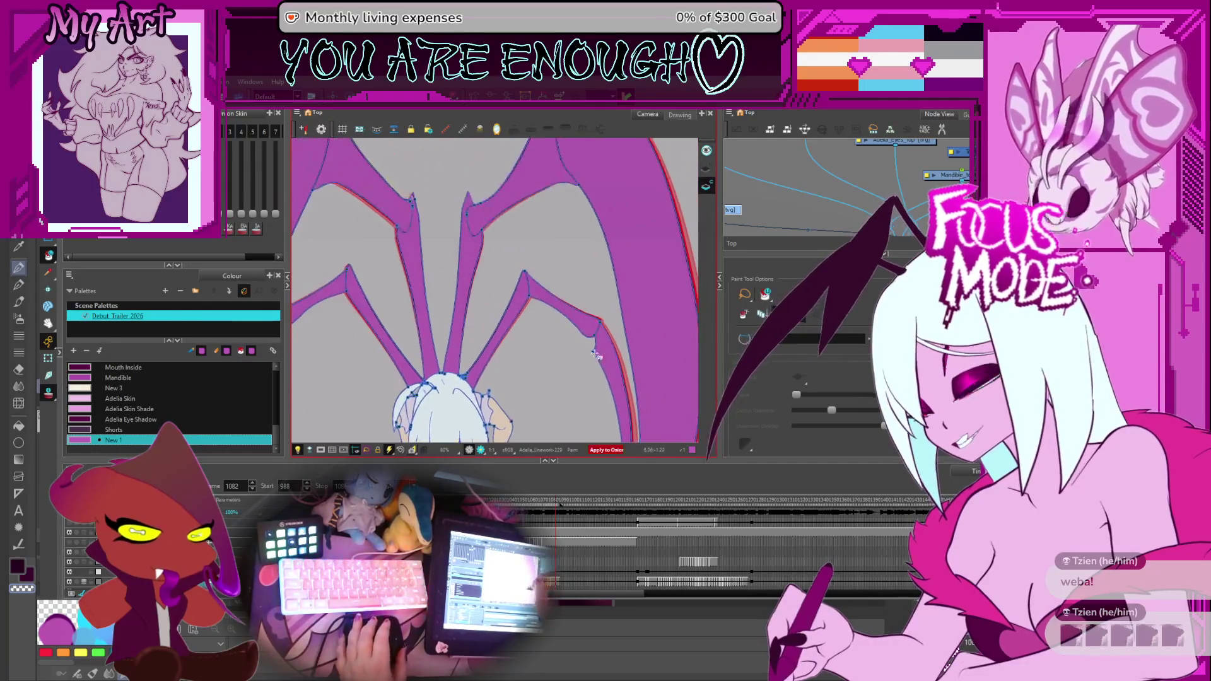
{"action": "key", "text": "period"}
{"action": "key", "text": "period"}
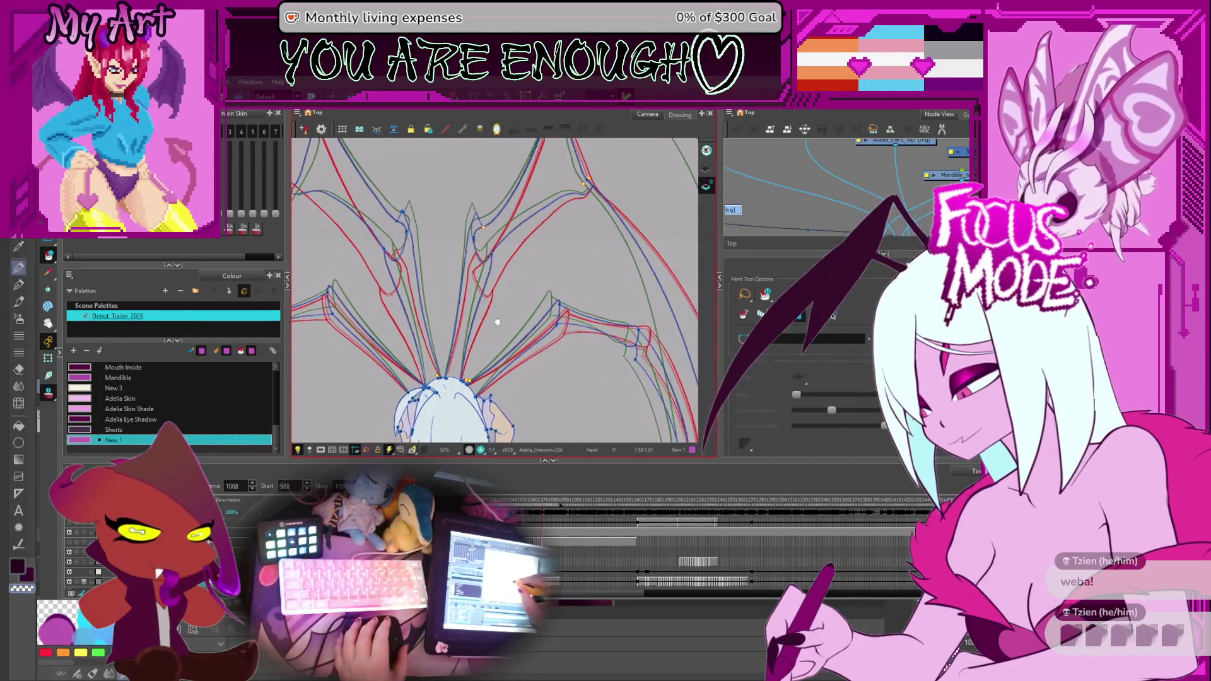
{"action": "scroll", "coordinate": [516, 275], "scroll_direction": "up", "scroll_amount": 2}
{"action": "scroll", "coordinate": [516, 292], "scroll_direction": "up", "scroll_amount": 2}
{"action": "scroll", "coordinate": [524, 279], "scroll_direction": "up", "scroll_amount": 2}
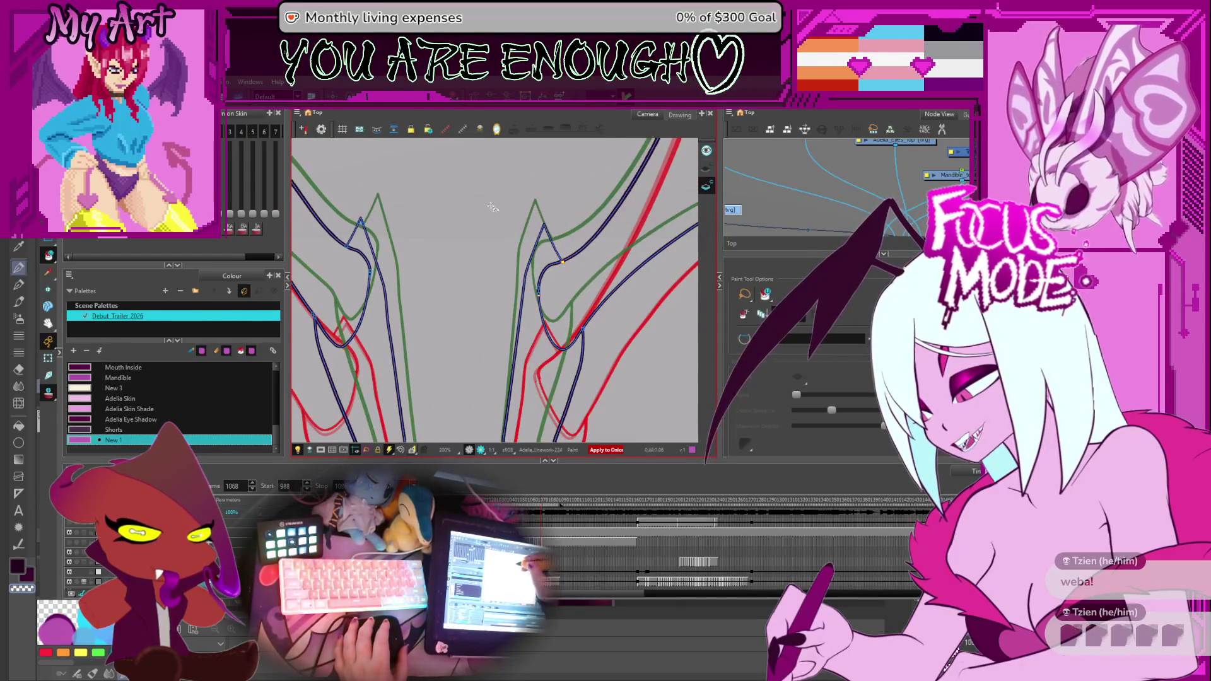
{"action": "left_click_drag", "start_coordinate": [524, 300], "coordinate": [517, 266]}
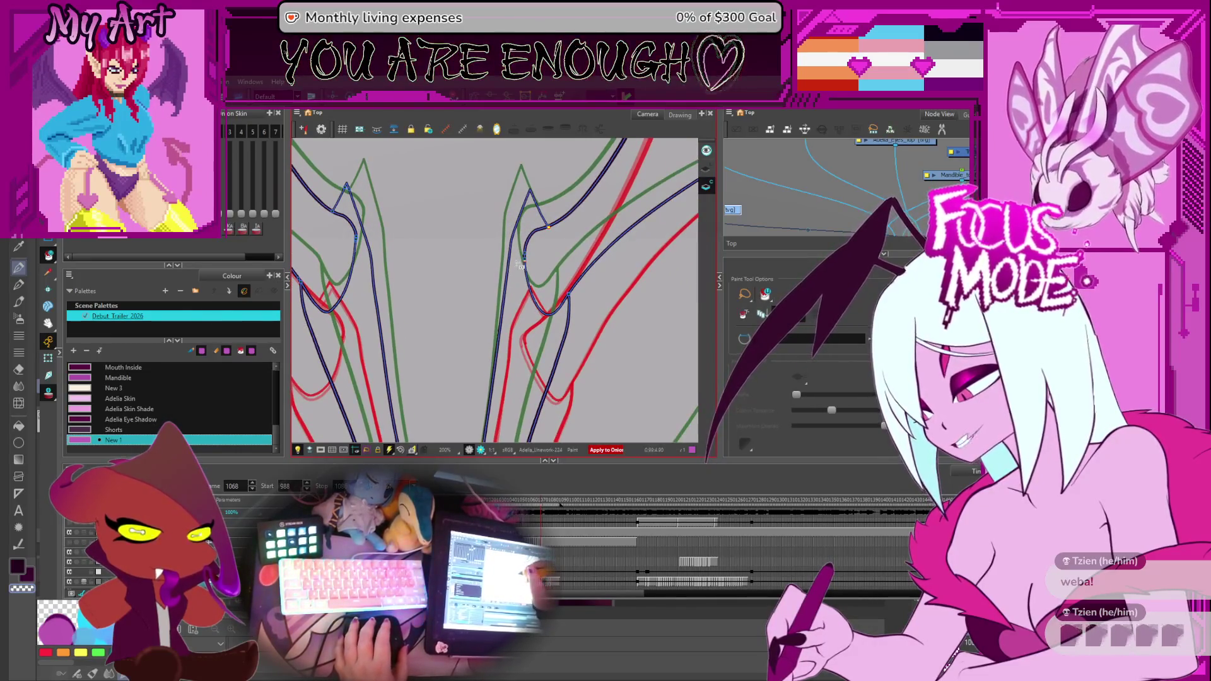
{"action": "left_click_drag", "start_coordinate": [465, 194], "coordinate": [476, 237]}
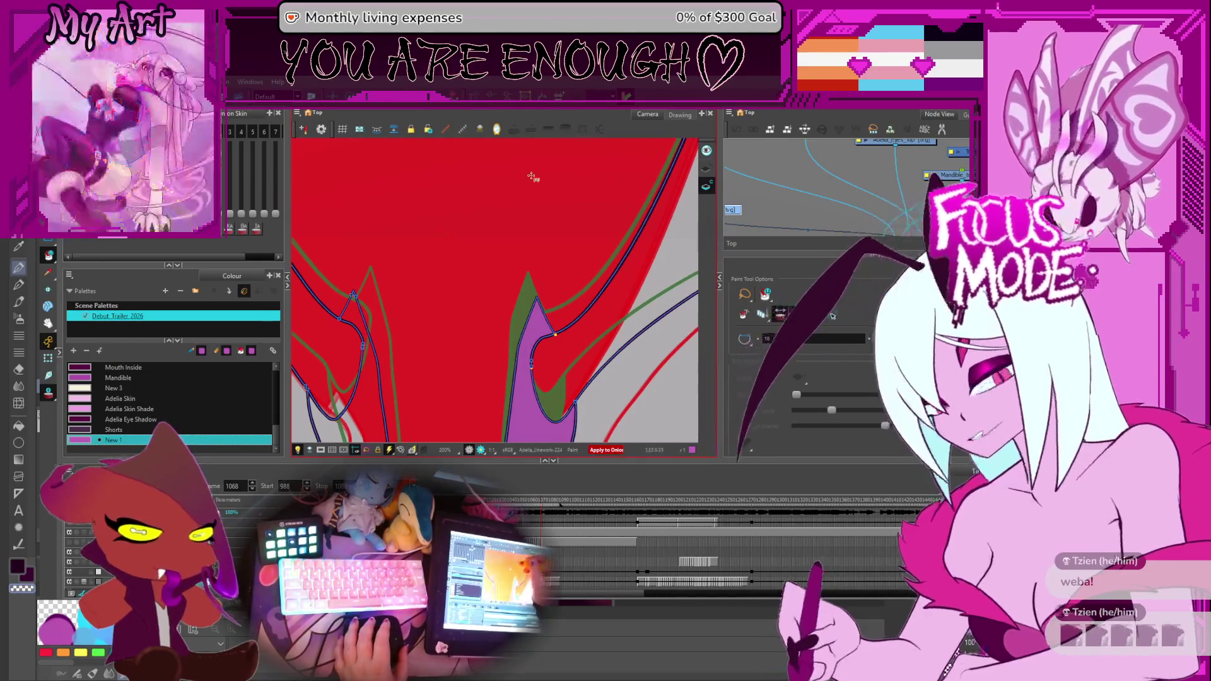
{"action": "left_click_drag", "start_coordinate": [508, 311], "coordinate": [467, 235]}
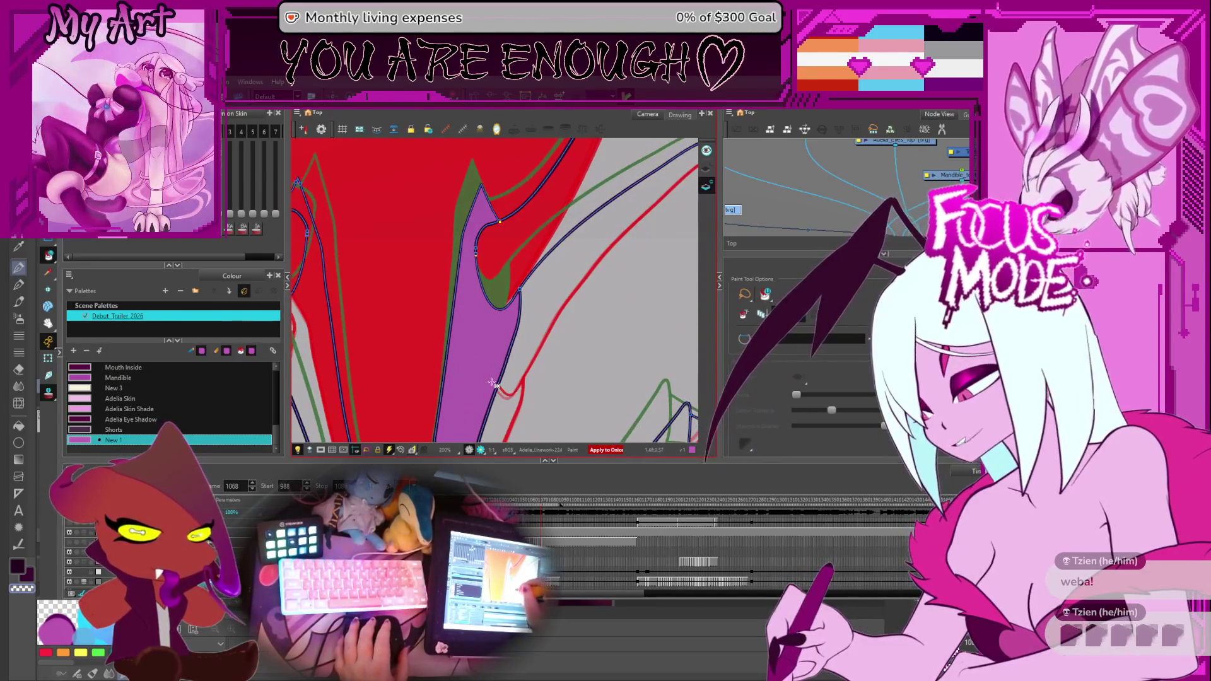
{"action": "scroll", "coordinate": [498, 360], "scroll_direction": "down", "scroll_amount": 2}
{"action": "scroll", "coordinate": [497, 374], "scroll_direction": "down", "scroll_amount": 2}
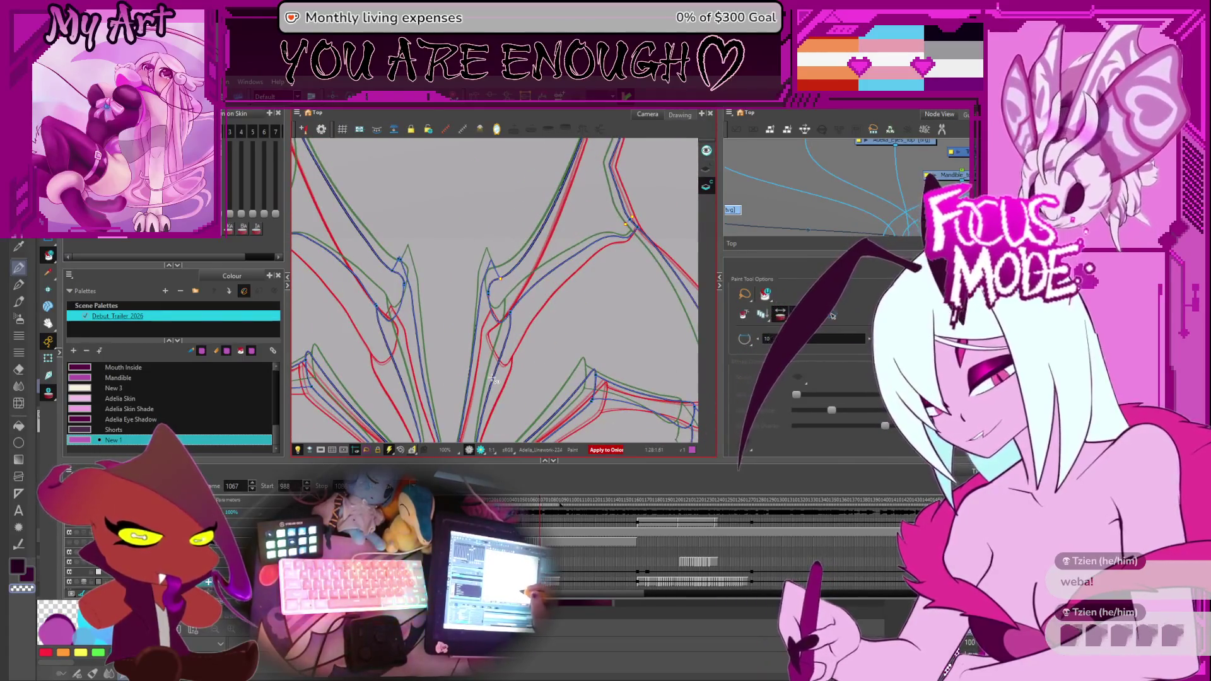
{"action": "scroll", "coordinate": [445, 257], "scroll_direction": "down", "scroll_amount": 5}
{"action": "scroll", "coordinate": [446, 258], "scroll_direction": "up", "scroll_amount": 3}
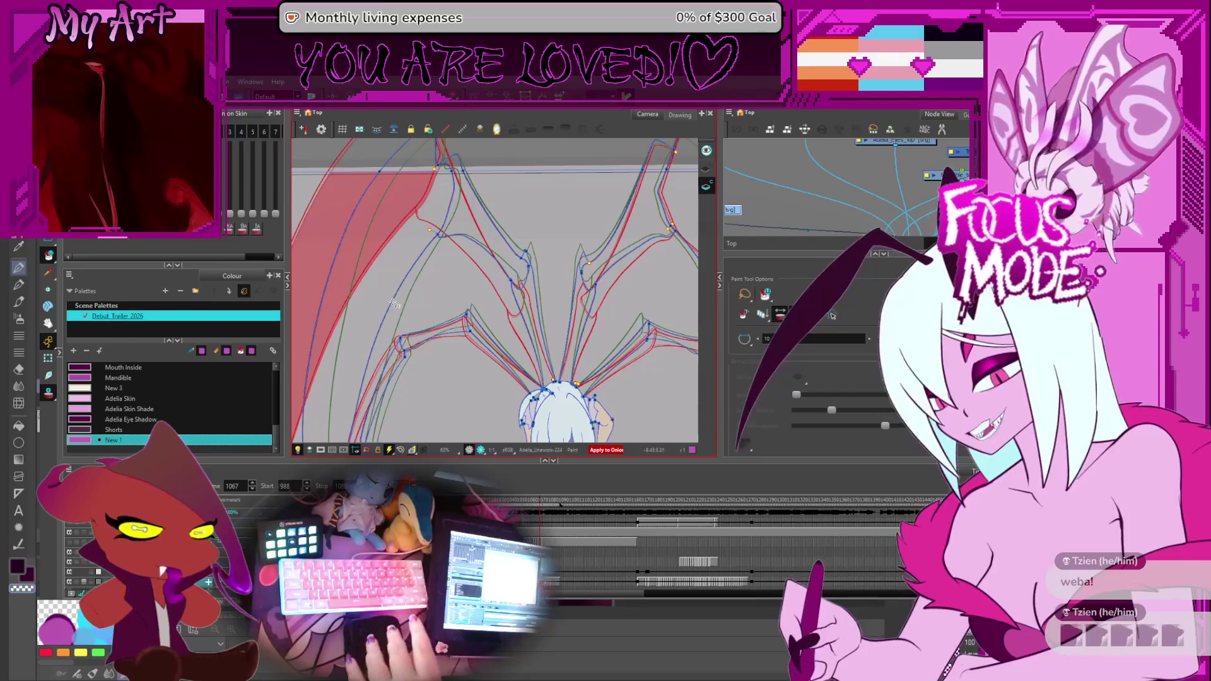
Fill the wing area and leg segment of frame 1067 purple, rotating the view upright.
{"action": "left_click", "coordinate": [832, 315]}
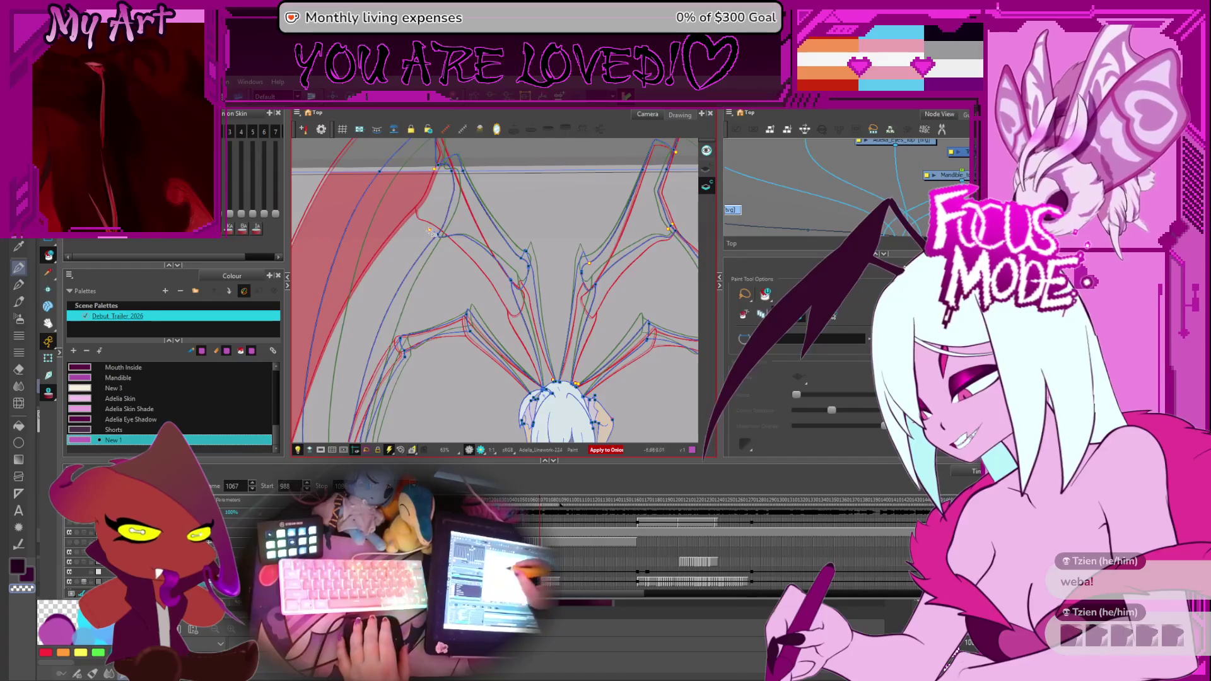
{"action": "scroll", "coordinate": [430, 231], "scroll_direction": "up", "scroll_amount": 3}
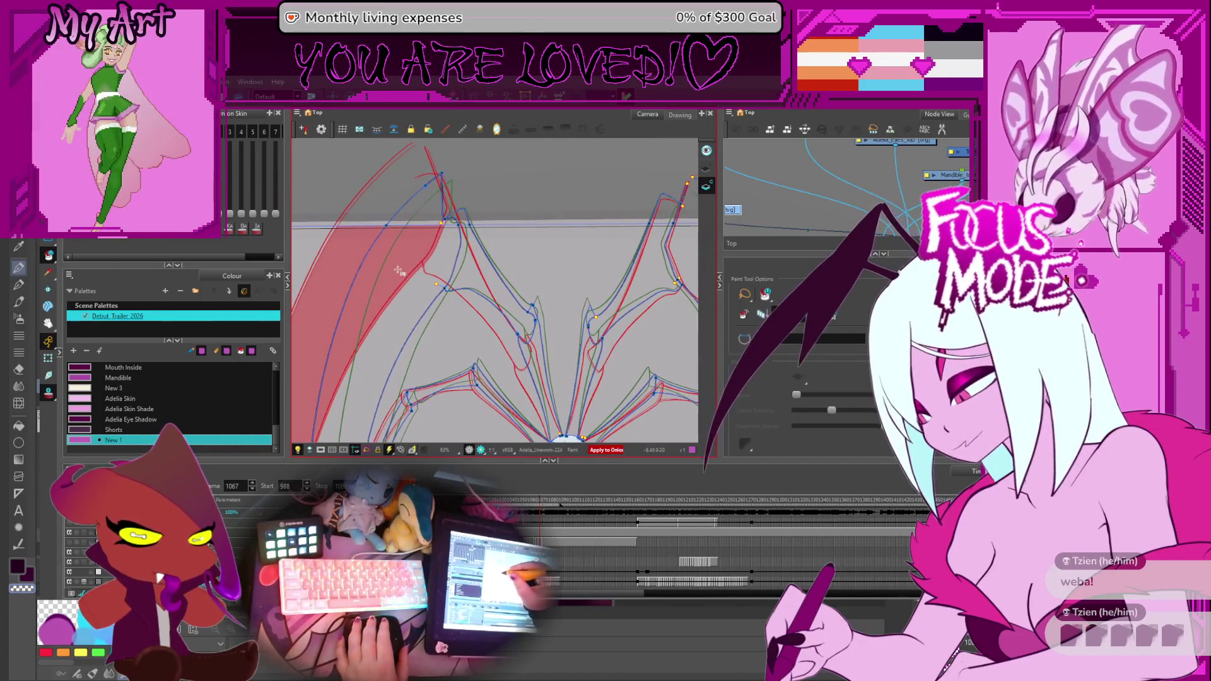
{"action": "left_click", "coordinate": [441, 270]}
{"action": "left_click_drag", "start_coordinate": [427, 328], "coordinate": [389, 300]}
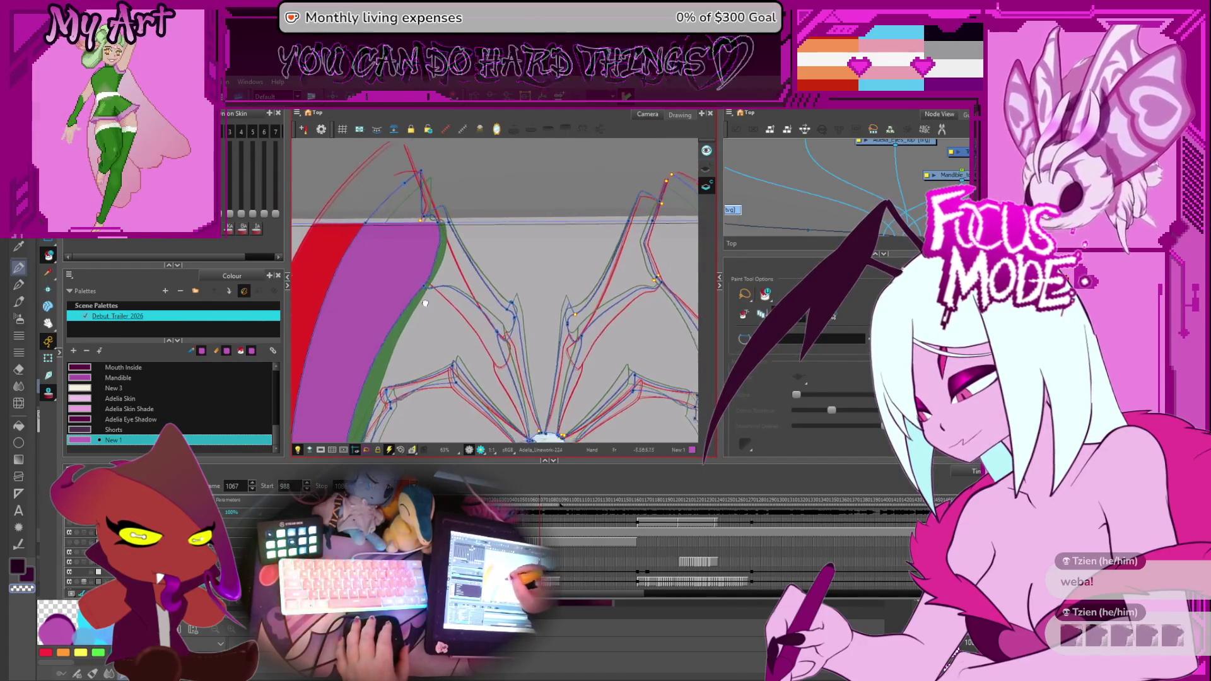
{"action": "scroll", "coordinate": [462, 274], "scroll_direction": "down", "scroll_amount": 3}
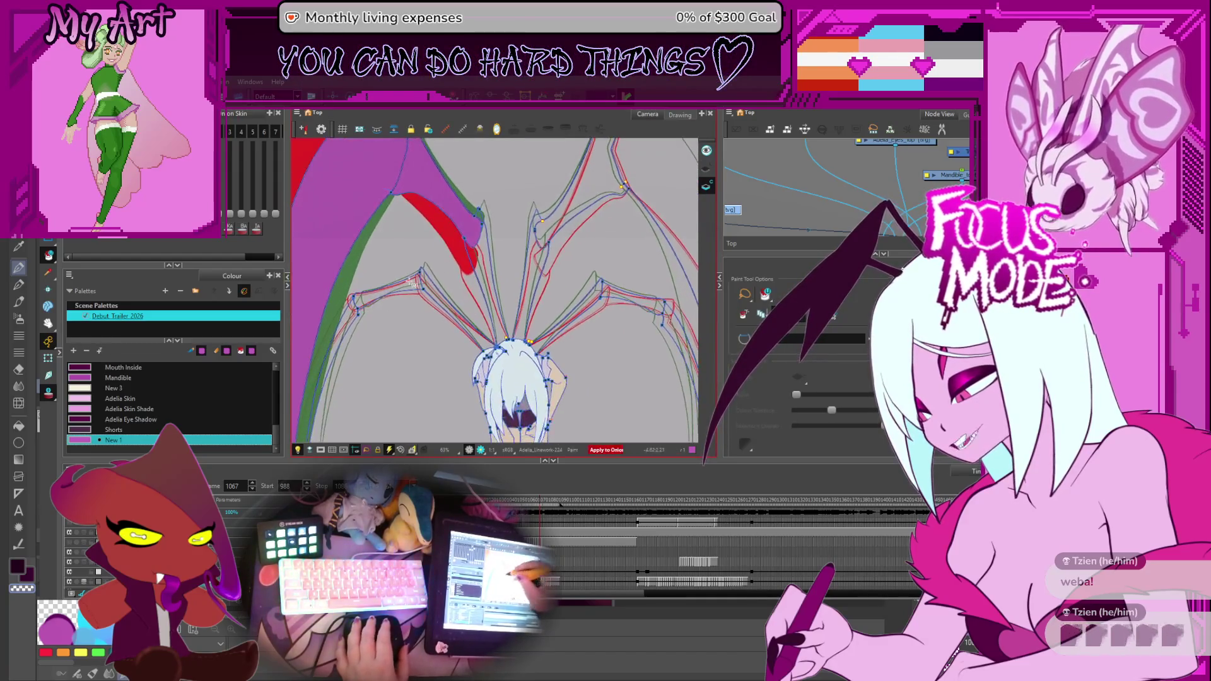
{"action": "scroll", "coordinate": [428, 283], "scroll_direction": "up", "scroll_amount": 4}
{"action": "scroll", "coordinate": [428, 282], "scroll_direction": "left", "scroll_amount": 3}
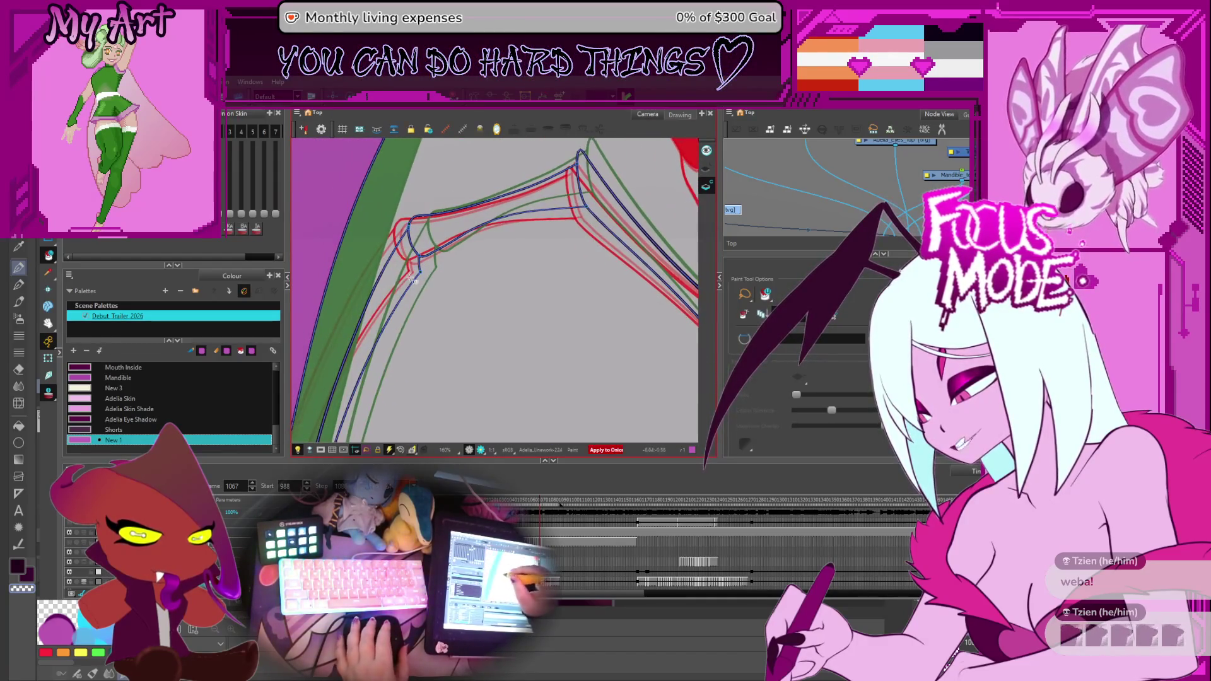
{"action": "left_click", "coordinate": [405, 270]}
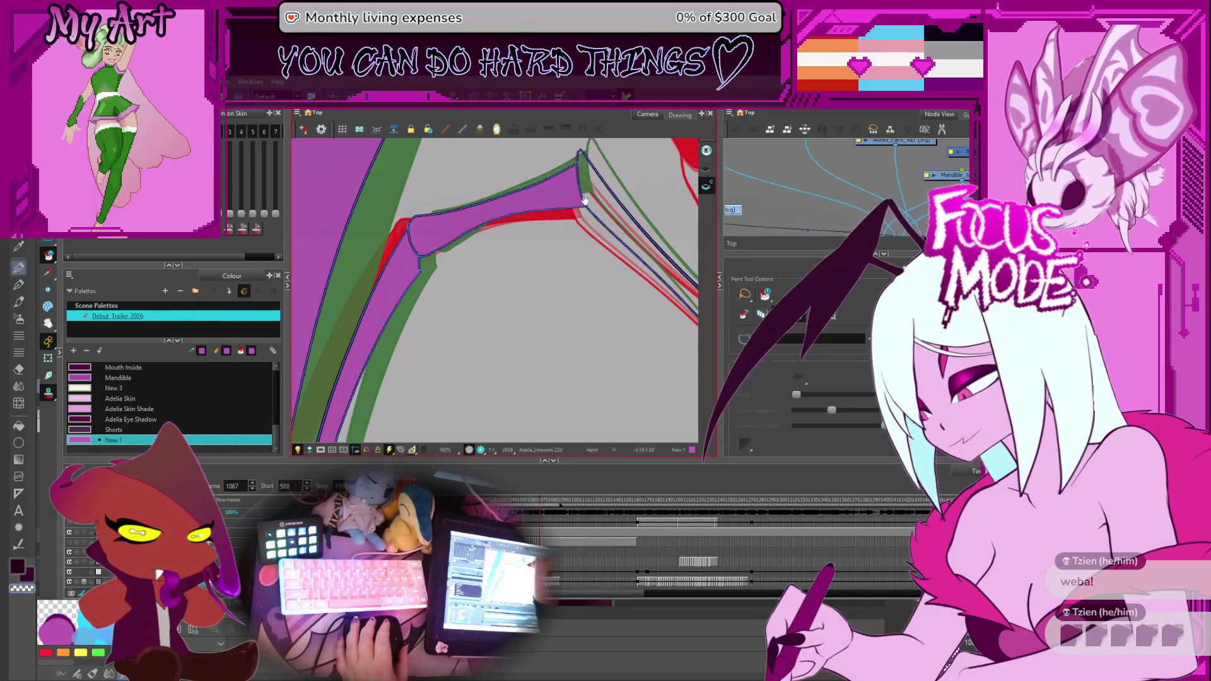
{"action": "left_click_drag", "start_coordinate": [441, 227], "coordinate": [458, 264]}
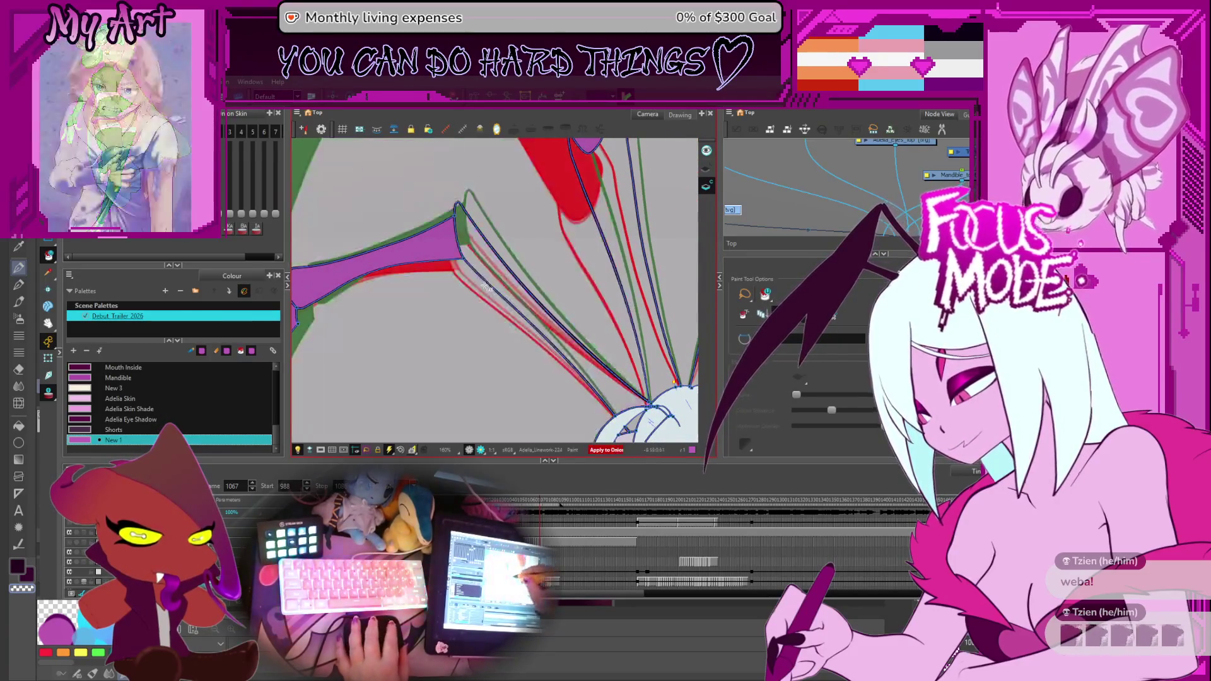
{"action": "key", "text": "alt+v"}
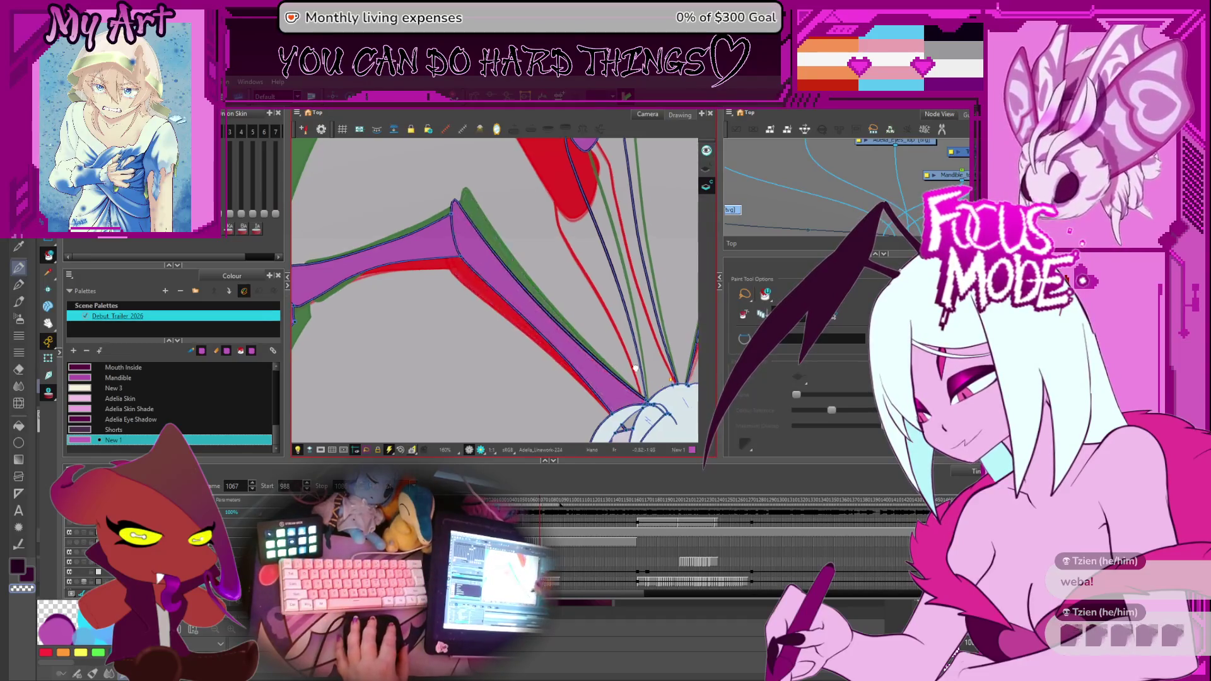
{"action": "key", "text": "v"}
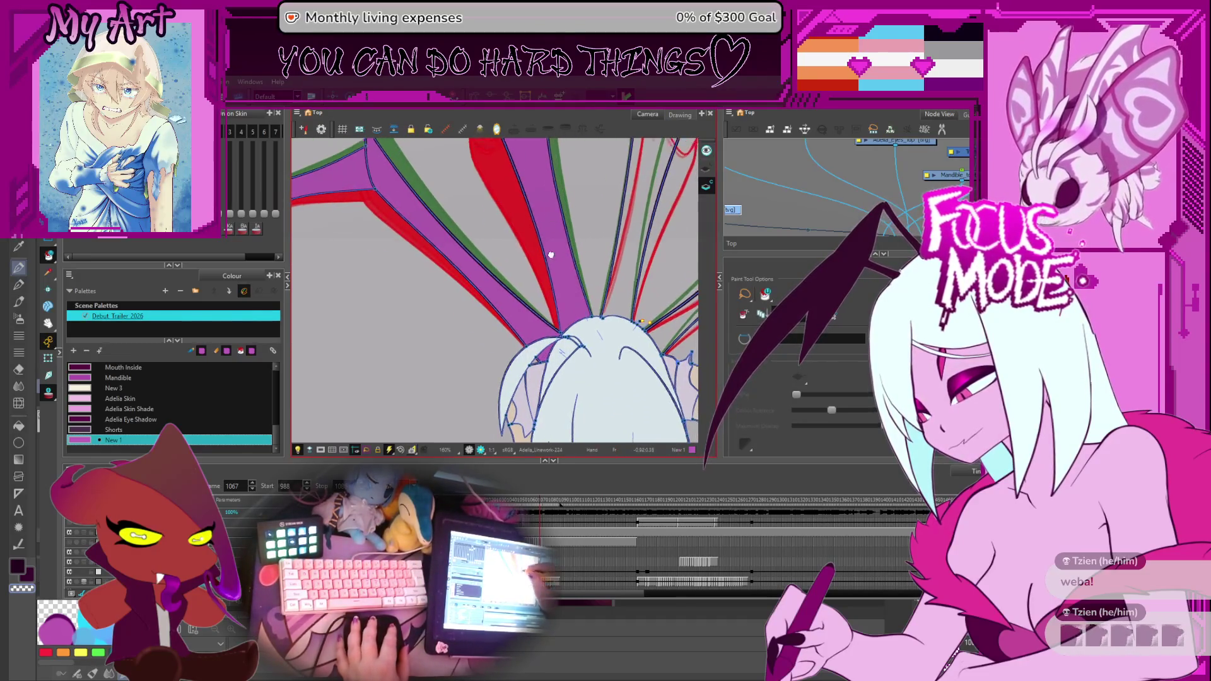
{"action": "scroll", "coordinate": [568, 301], "scroll_direction": "down", "scroll_amount": 3}
{"action": "scroll", "coordinate": [550, 299], "scroll_direction": "down", "scroll_amount": 3}
{"action": "scroll", "coordinate": [549, 299], "scroll_direction": "up", "scroll_amount": 2}
{"action": "scroll", "coordinate": [558, 270], "scroll_direction": "up", "scroll_amount": 1}
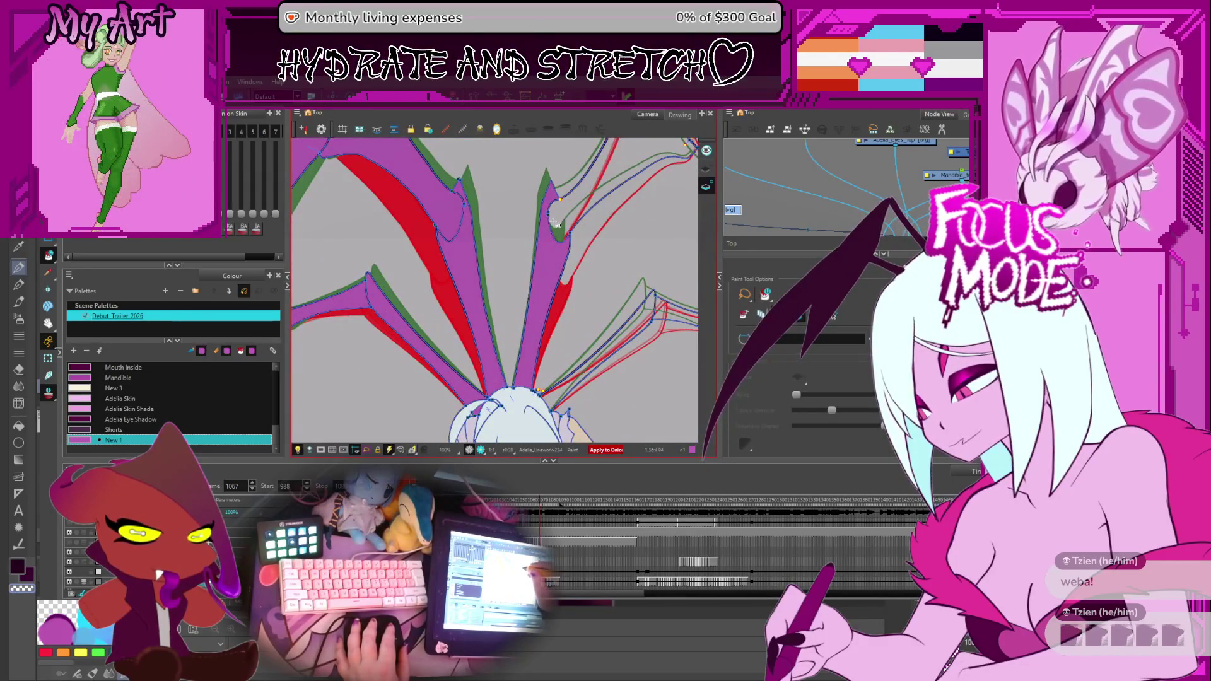
{"action": "scroll", "coordinate": [554, 221], "scroll_direction": "up", "scroll_amount": 2}
{"action": "scroll", "coordinate": [515, 276], "scroll_direction": "up", "scroll_amount": 2}
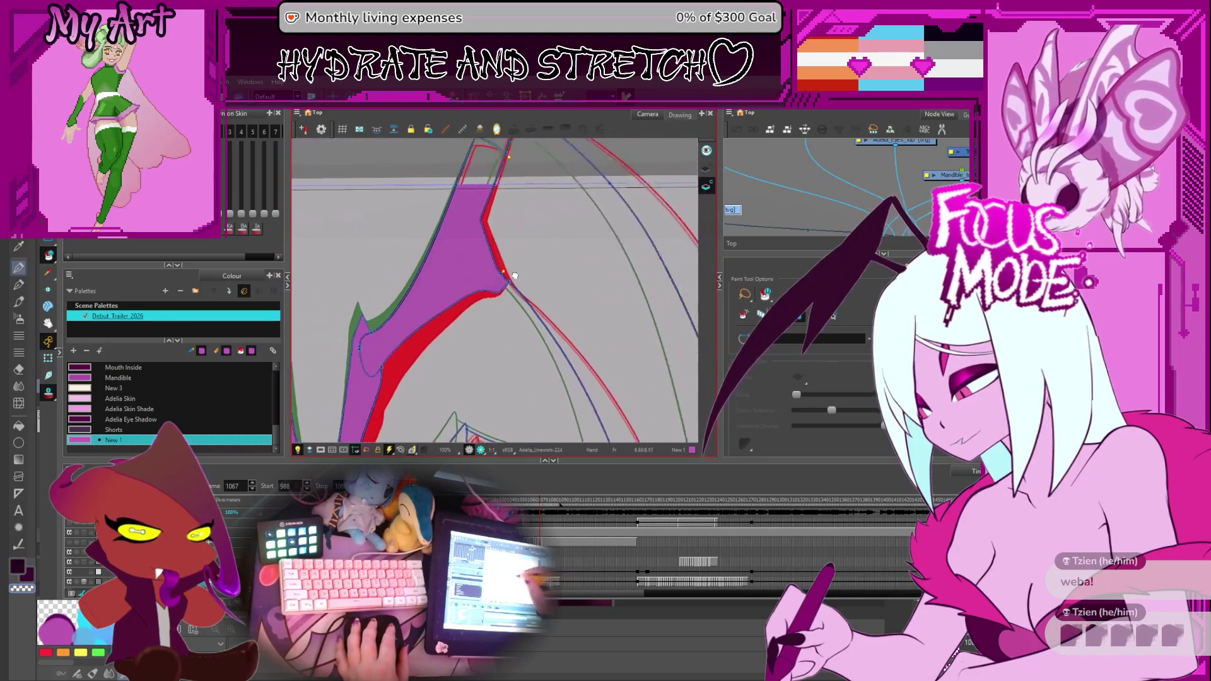
{"action": "scroll", "coordinate": [567, 278], "scroll_direction": "down", "scroll_amount": 3}
{"action": "scroll", "coordinate": [622, 282], "scroll_direction": "up", "scroll_amount": 2}
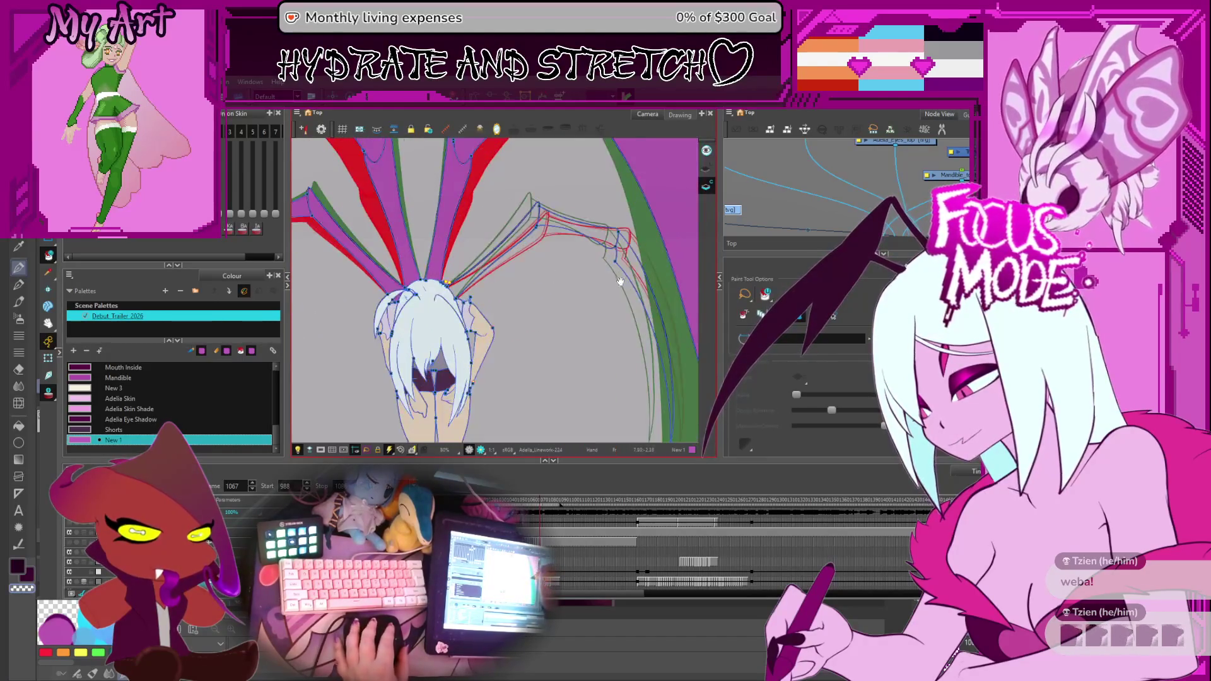
{"action": "scroll", "coordinate": [621, 282], "scroll_direction": "up", "scroll_amount": 1}
{"action": "scroll", "coordinate": [620, 270], "scroll_direction": "up", "scroll_amount": 1}
{"action": "scroll", "coordinate": [610, 223], "scroll_direction": "up", "scroll_amount": 1}
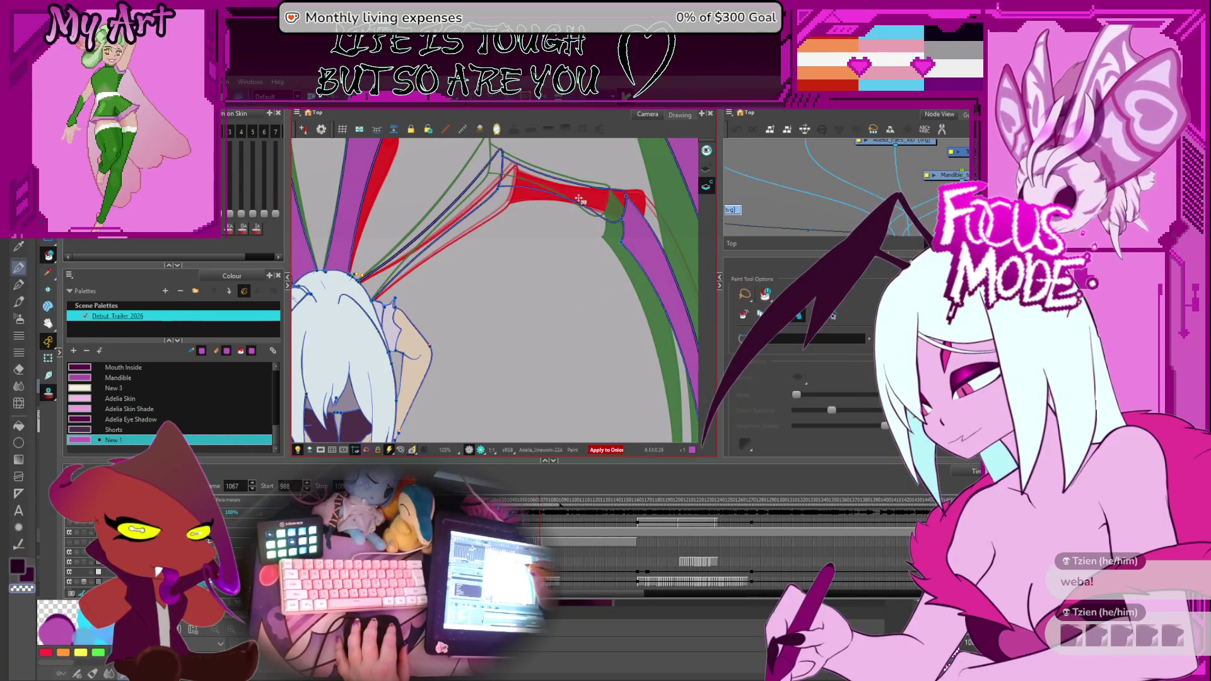
Undo a mistaken strand fill, then step back two frames and forward to frame 1072.
{"action": "left_click", "coordinate": [655, 228]}
{"action": "key", "text": "ctrl+z"}
{"action": "left_click_drag", "start_coordinate": [655, 228], "coordinate": [496, 275]}
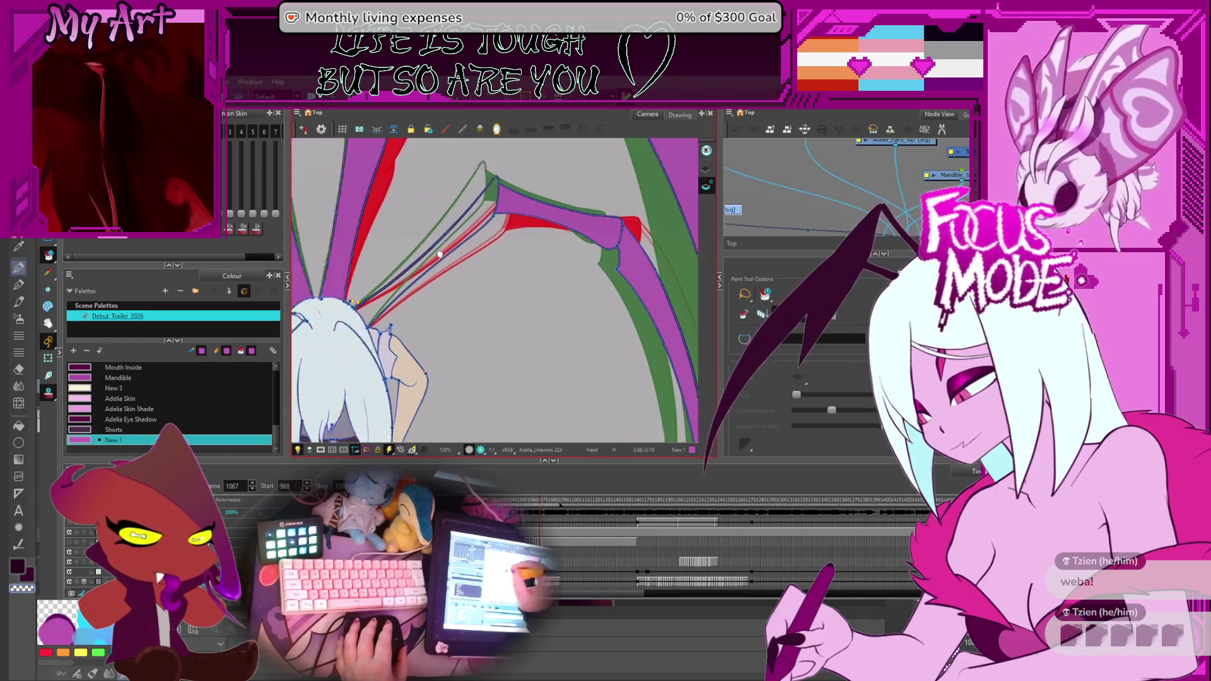
{"action": "left_click_drag", "start_coordinate": [400, 235], "coordinate": [479, 326]}
{"action": "key", "text": "comma"}
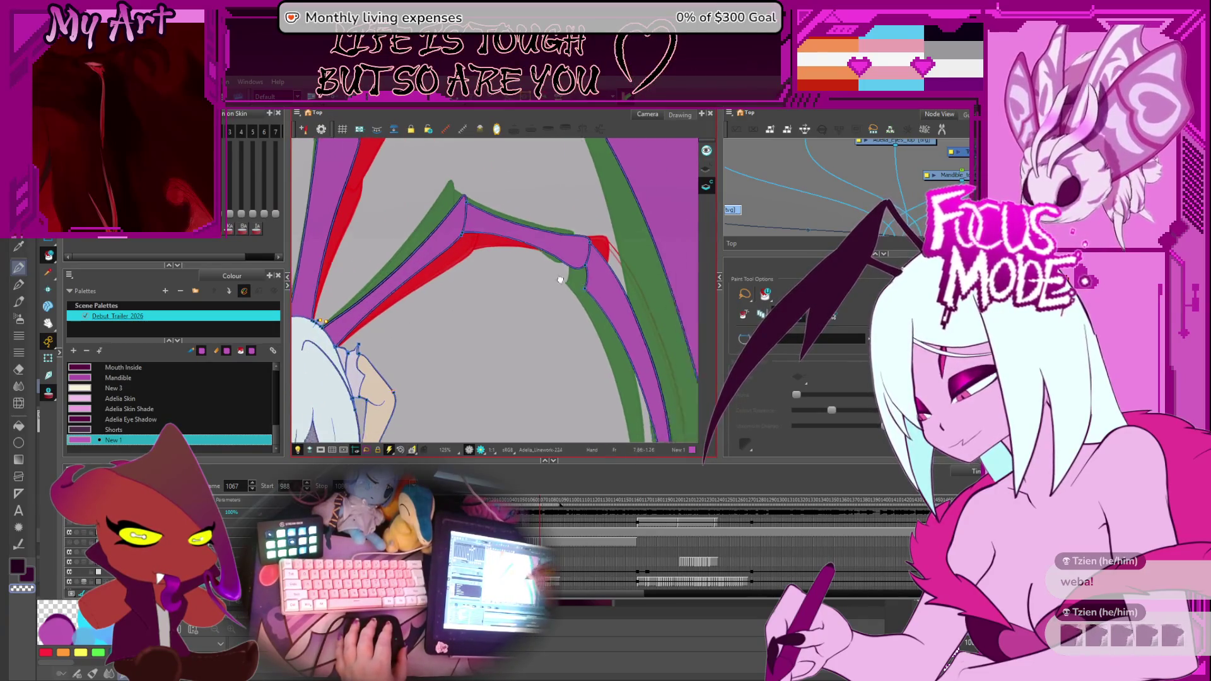
{"action": "key", "text": "comma"}
{"action": "left_click_drag", "start_coordinate": [446, 324], "coordinate": [457, 312]}
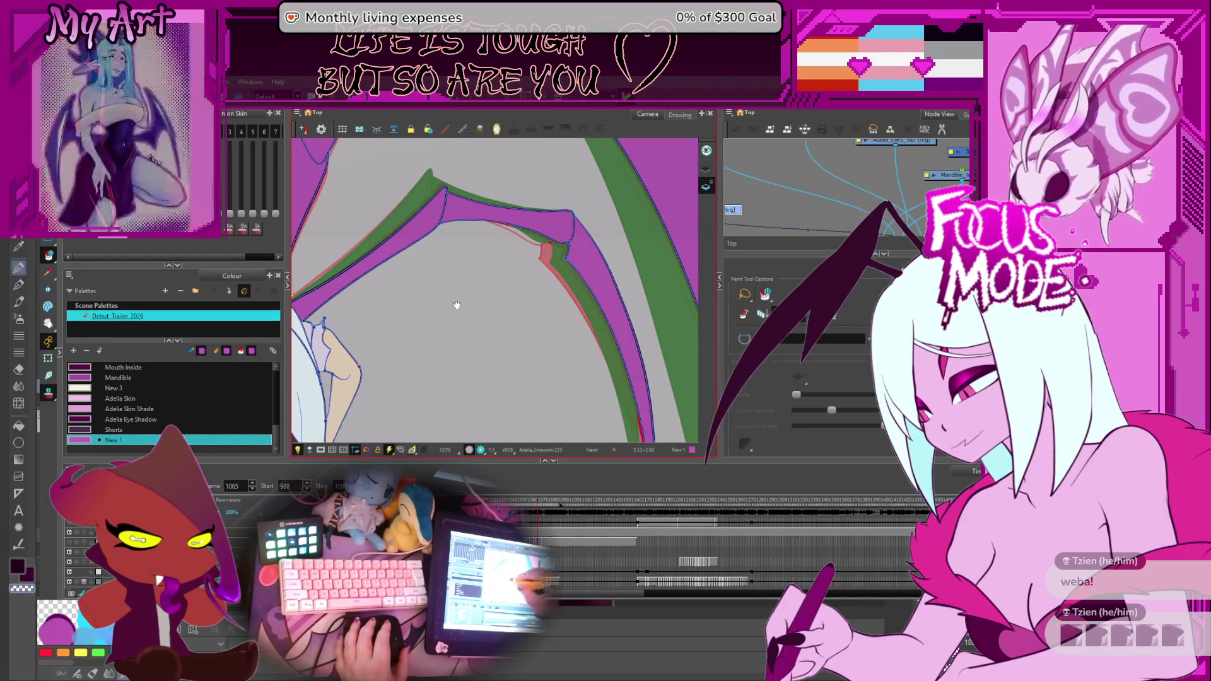
{"action": "scroll", "coordinate": [551, 316], "scroll_direction": "down", "scroll_amount": 3}
{"action": "key", "text": "period"}
{"action": "key", "text": "period"}
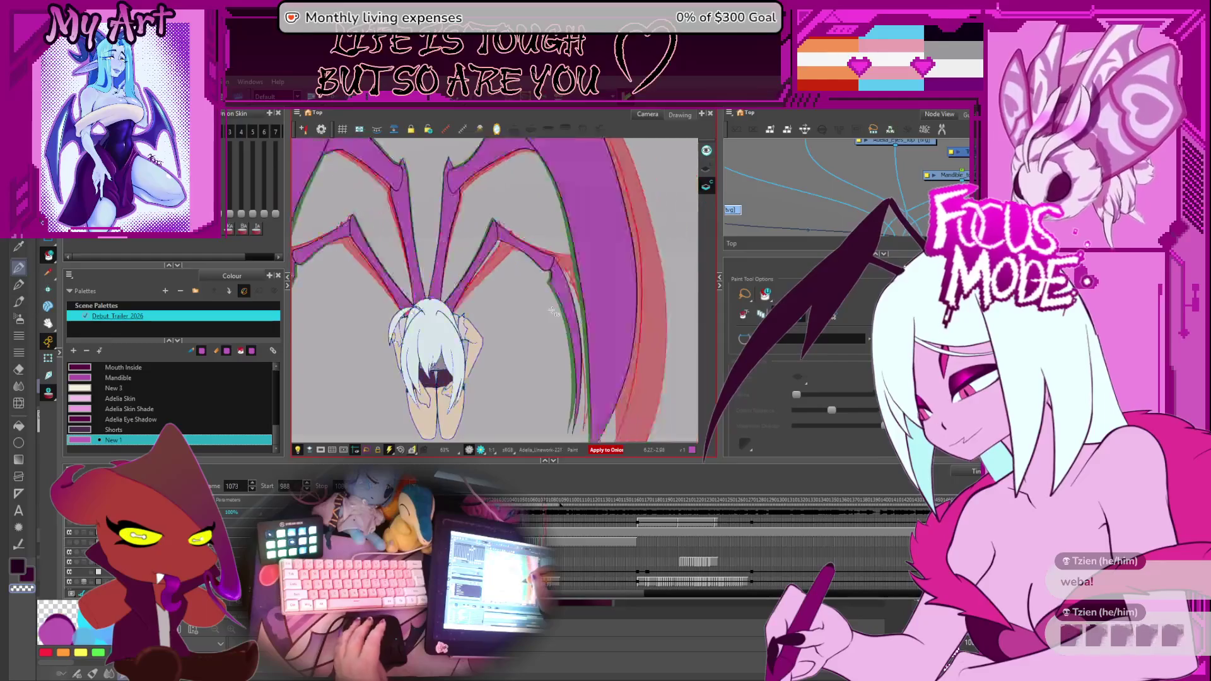
Pan around frame 1072 to check the wing fills, reset the view and step back two frames.
{"action": "key", "text": "period"}
{"action": "key", "text": "period"}
{"action": "key", "text": "period"}
{"action": "scroll", "coordinate": [578, 274], "scroll_direction": "up", "scroll_amount": 3}
{"action": "left_click_drag", "start_coordinate": [589, 260], "coordinate": [487, 299]}
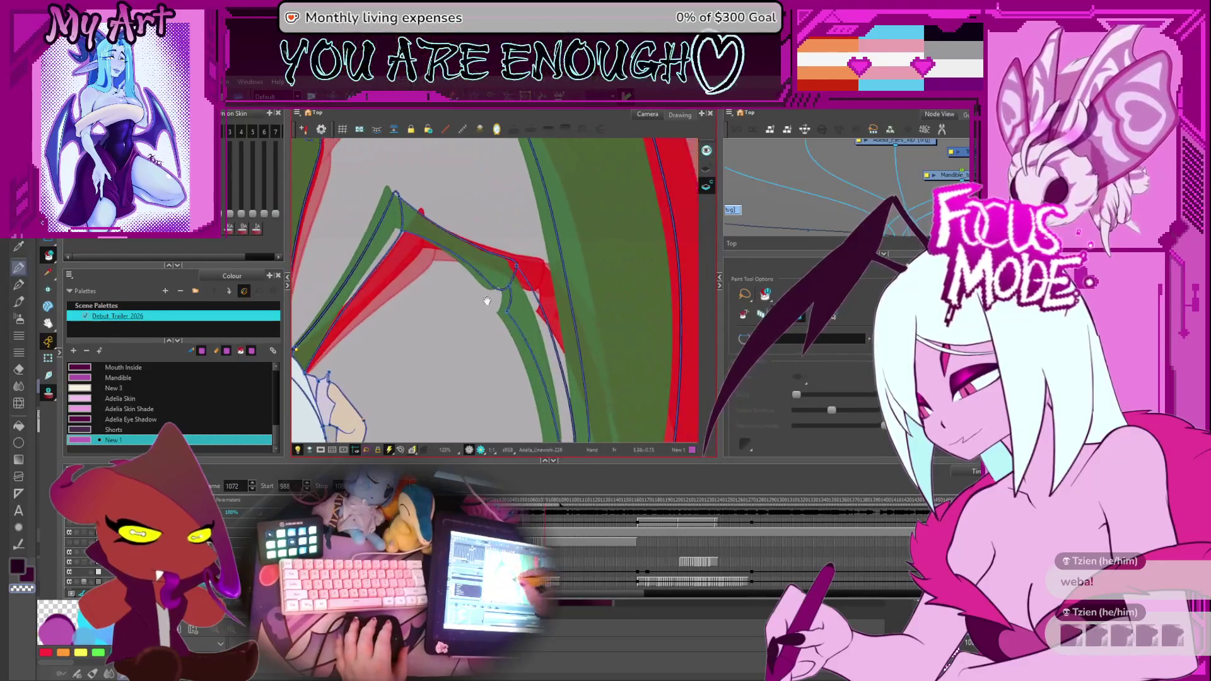
{"action": "left_click_drag", "start_coordinate": [436, 263], "coordinate": [464, 287]}
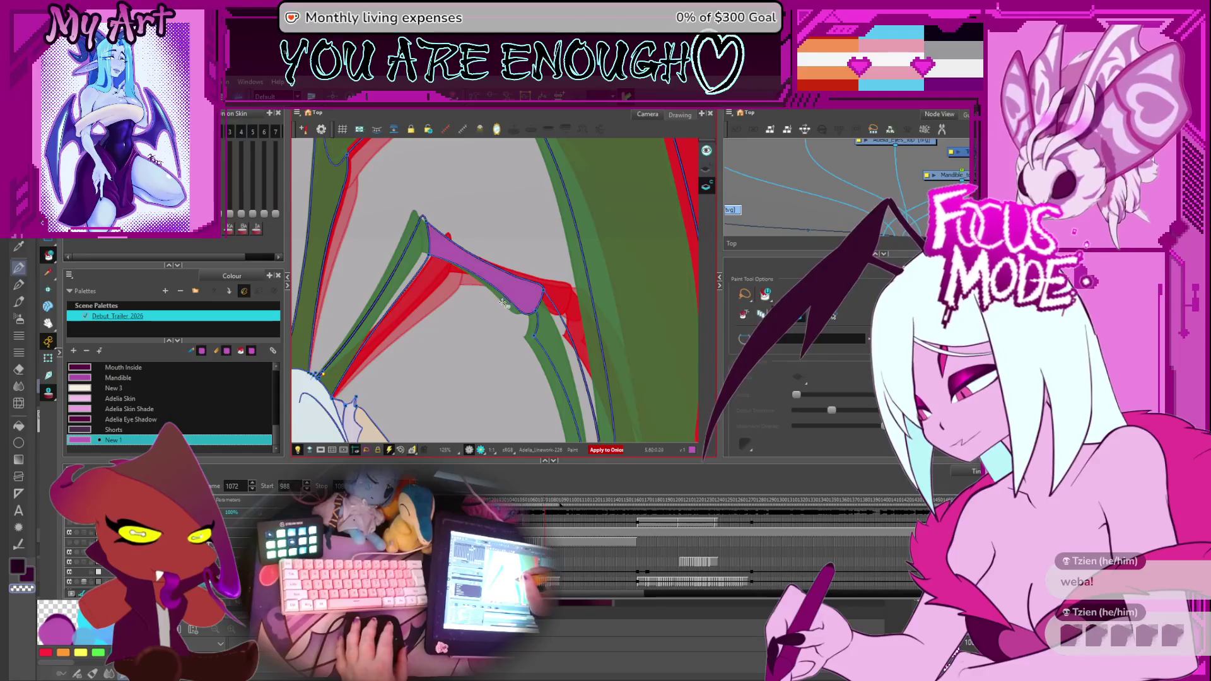
{"action": "left_click_drag", "start_coordinate": [334, 387], "coordinate": [341, 359]}
{"action": "scroll", "coordinate": [376, 356], "scroll_direction": "down", "scroll_amount": 1}
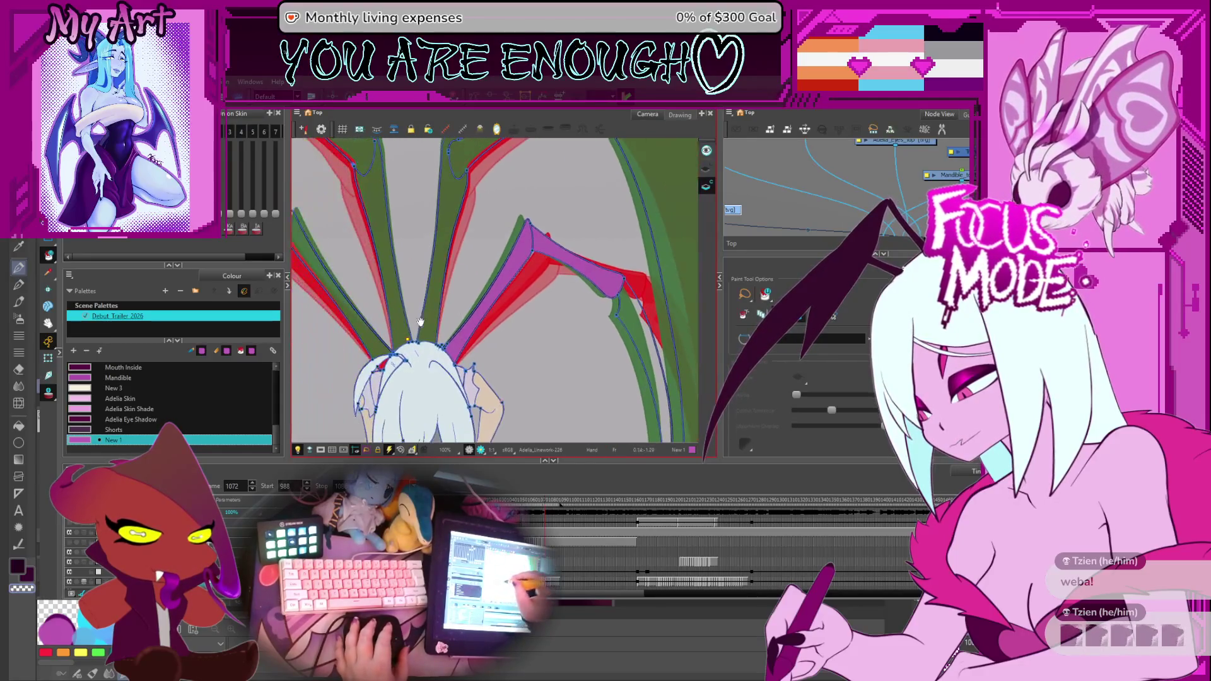
{"action": "mouse_move", "coordinate": [347, 335]}
{"action": "left_mouse_down"}
{"action": "mouse_move", "coordinate": [486, 265]}
{"action": "mouse_move", "coordinate": [493, 273]}
{"action": "mouse_move", "coordinate": [456, 306]}
{"action": "left_mouse_up"}
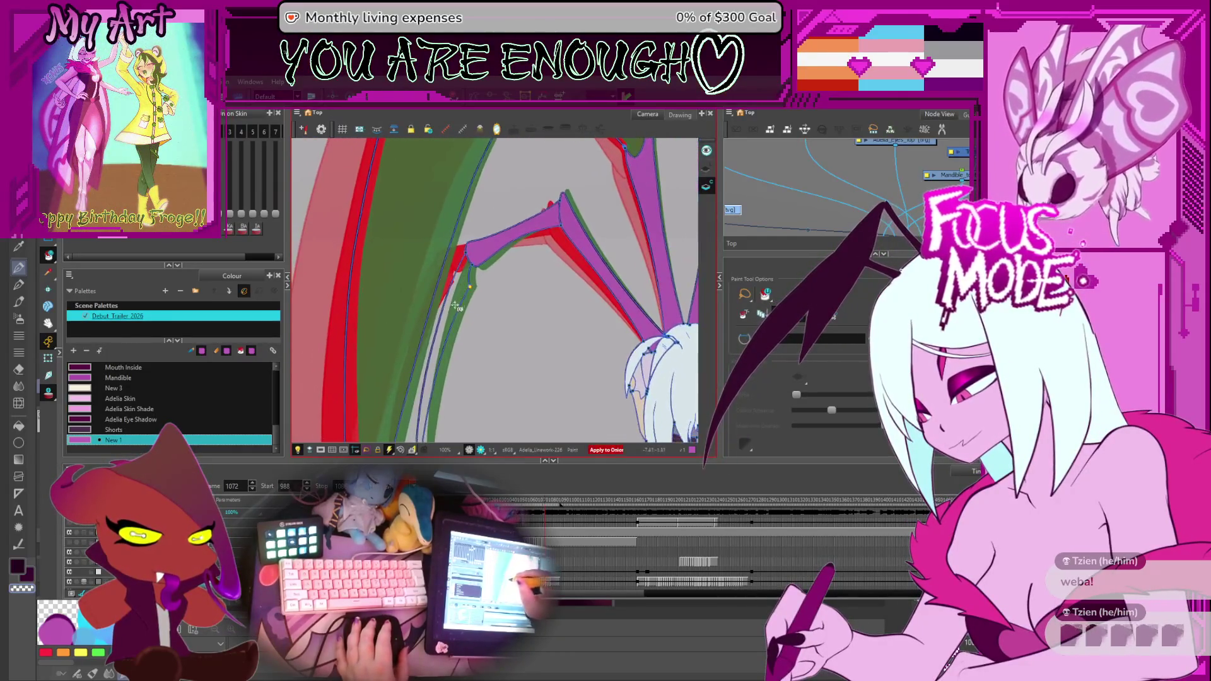
{"action": "key", "text": "shift+m"}
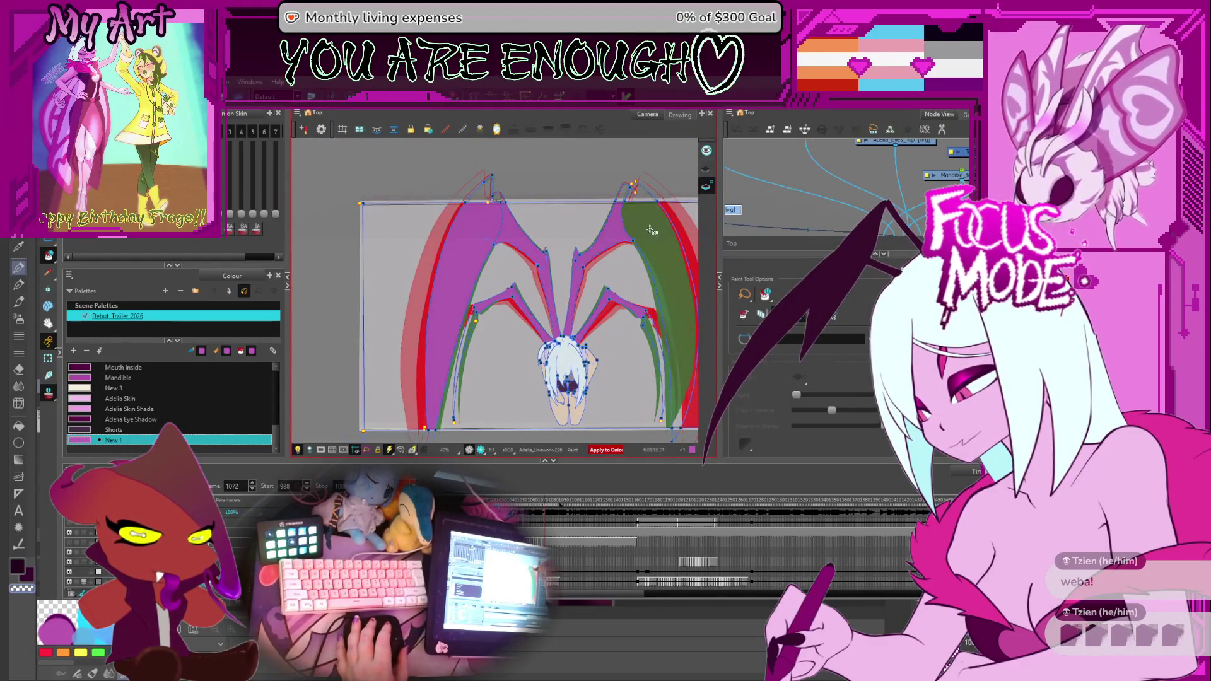
{"action": "left_click_drag", "start_coordinate": [653, 229], "coordinate": [569, 316]}
{"action": "key", "text": "comma"}
{"action": "key", "text": "comma"}
{"action": "key", "text": "comma"}
{"action": "key", "text": "comma"}
{"action": "key", "text": "comma"}
{"action": "key", "text": "comma"}
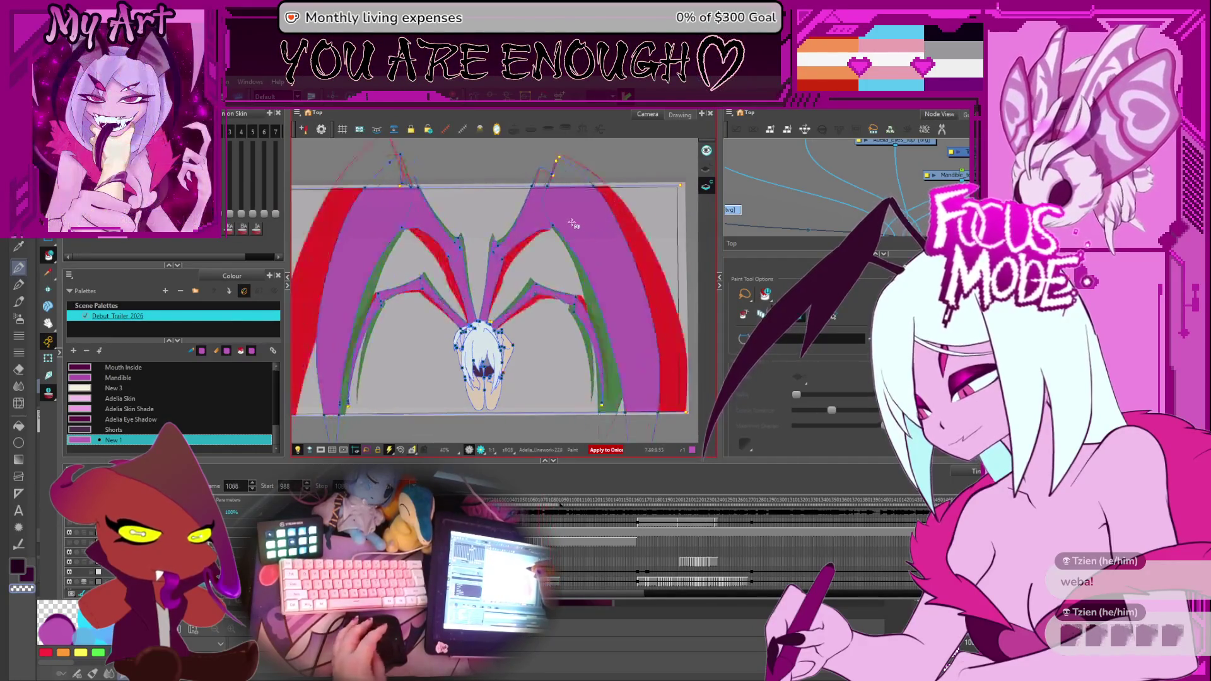
{"action": "key", "text": "comma"}
{"action": "key", "text": "comma"}
{"action": "key", "text": "comma"}
{"action": "key", "text": "comma"}
{"action": "key", "text": "comma"}
{"action": "key", "text": "comma"}
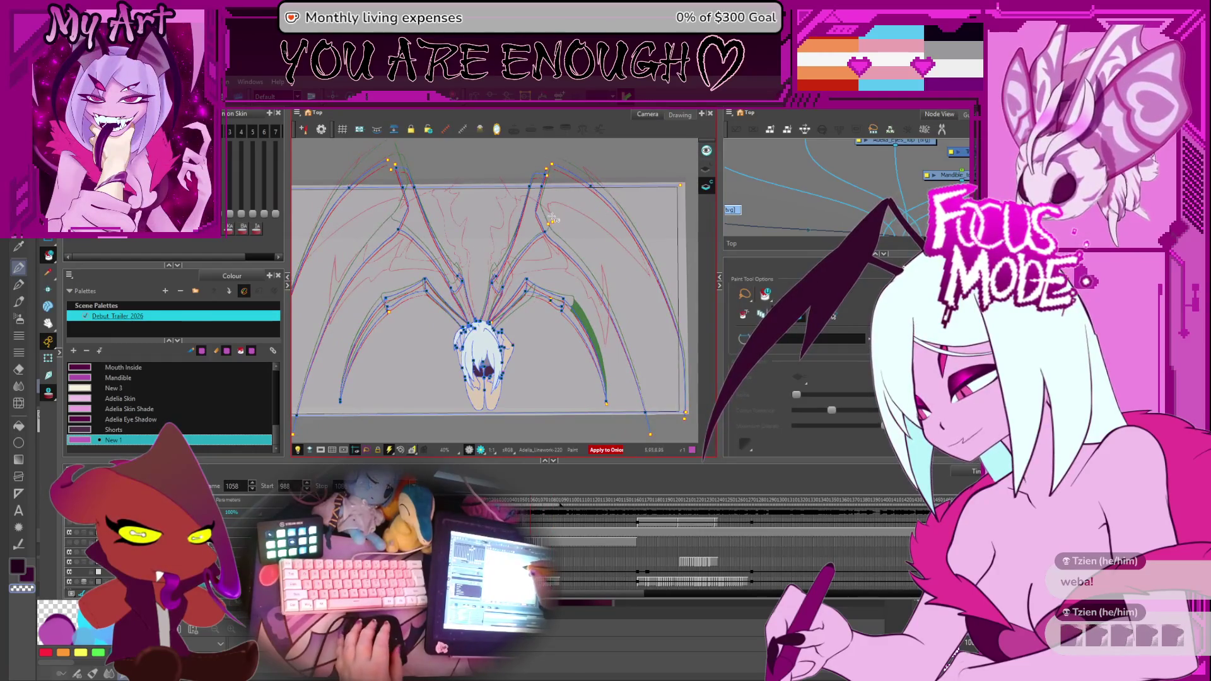
Paint the right wing and its narrow strips purple, undoing a stray salmon fill.
{"action": "left_click", "coordinate": [555, 238]}
{"action": "key", "text": "ctrl+z"}
{"action": "left_click", "coordinate": [567, 214]}
{"action": "left_click_drag", "start_coordinate": [540, 218], "coordinate": [531, 253]}
{"action": "key", "text": "2"}
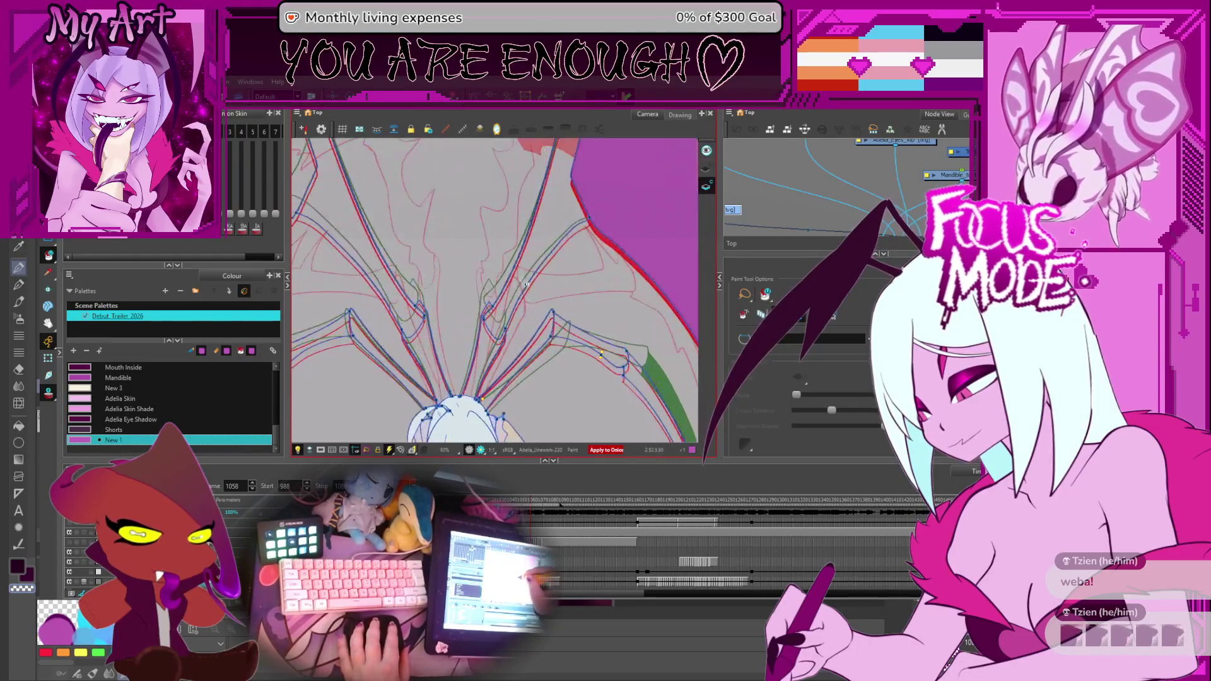
{"action": "left_click", "coordinate": [528, 288]}
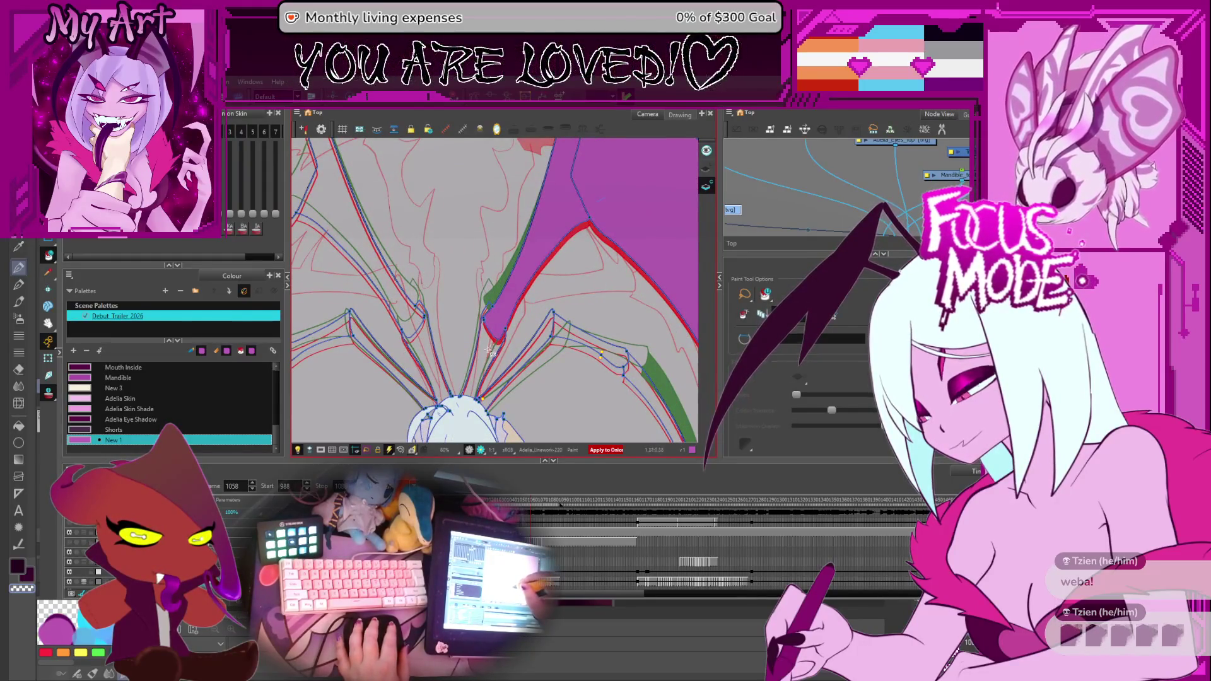
{"action": "left_click", "coordinate": [475, 383]}
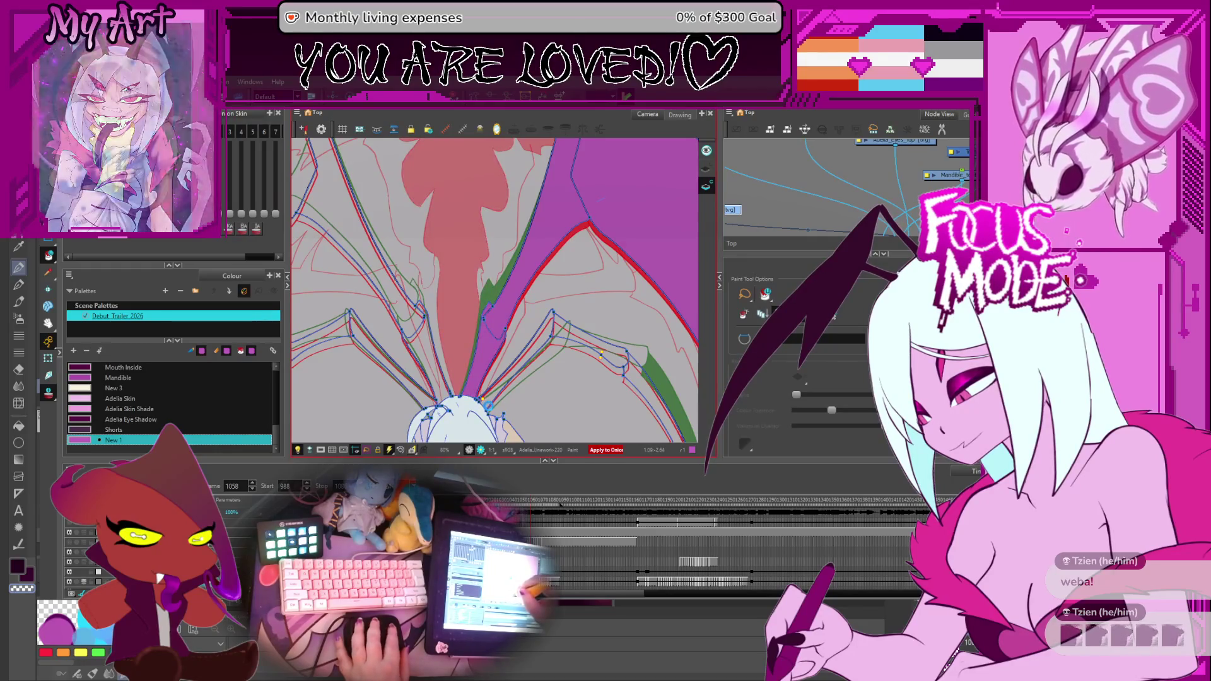
{"action": "key", "text": "ctrl+z"}
{"action": "scroll", "coordinate": [473, 358], "scroll_direction": "up", "scroll_amount": 3}
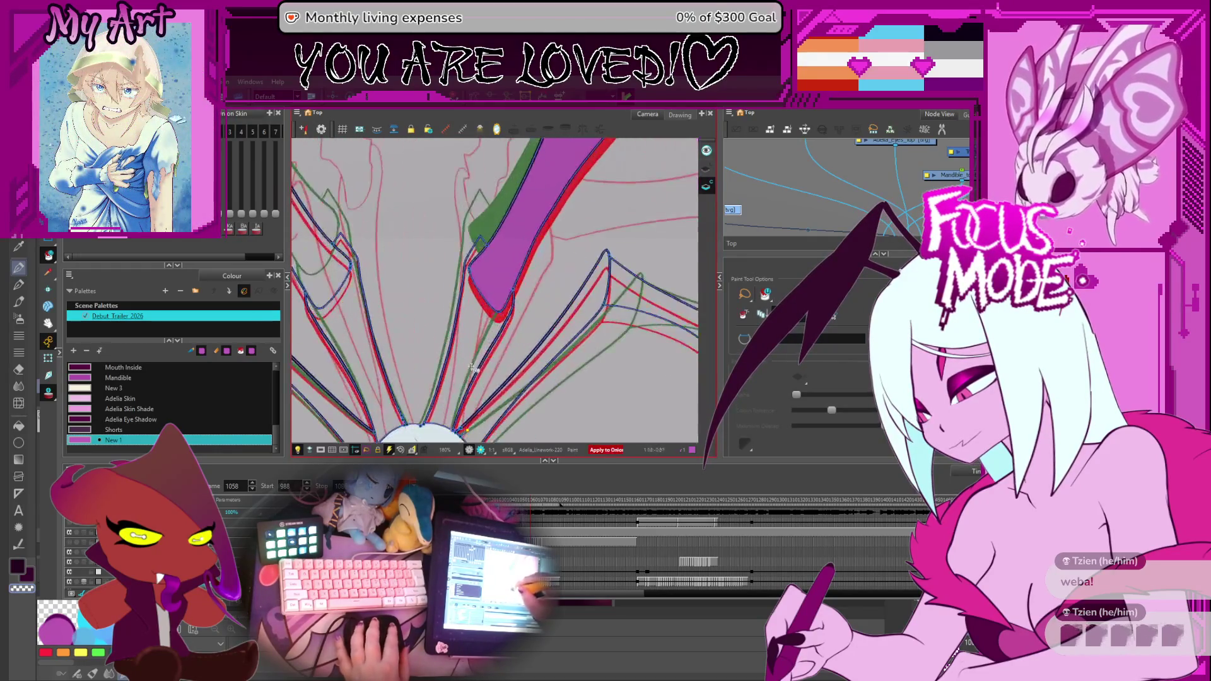
{"action": "scroll", "coordinate": [454, 412], "scroll_direction": "down", "scroll_amount": 2}
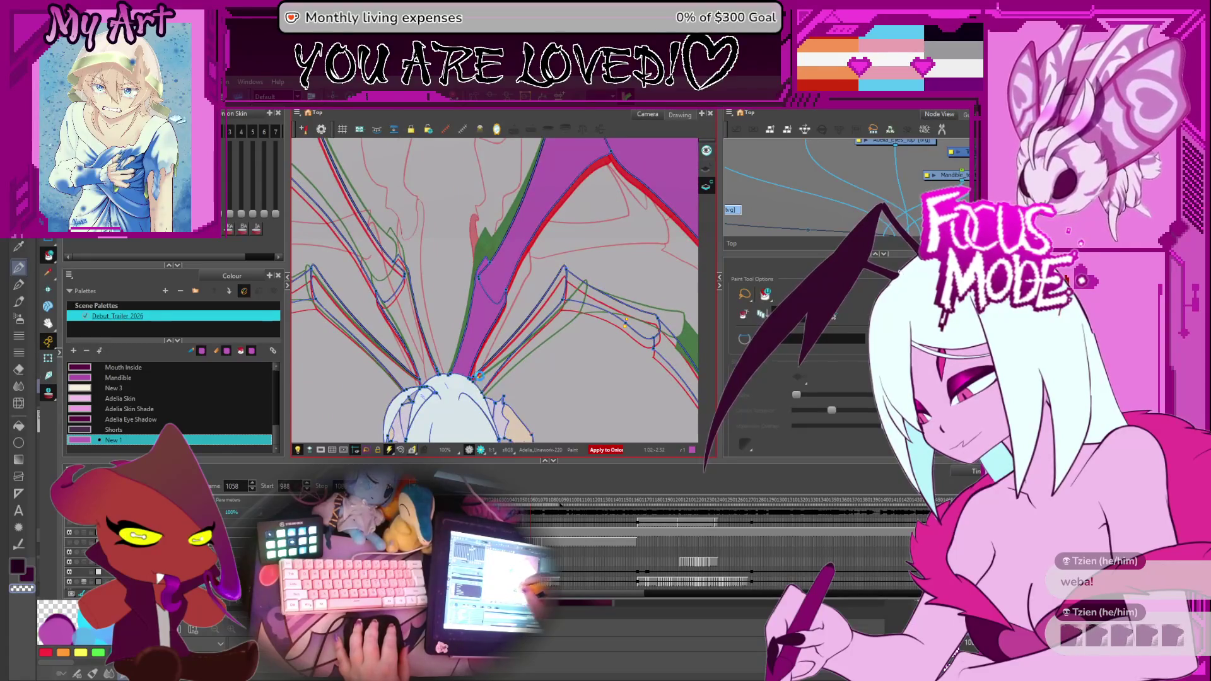
Fill the lower-right strip purple and try green on the large wing area, undoing wrong fills.
{"action": "left_click", "coordinate": [599, 303]}
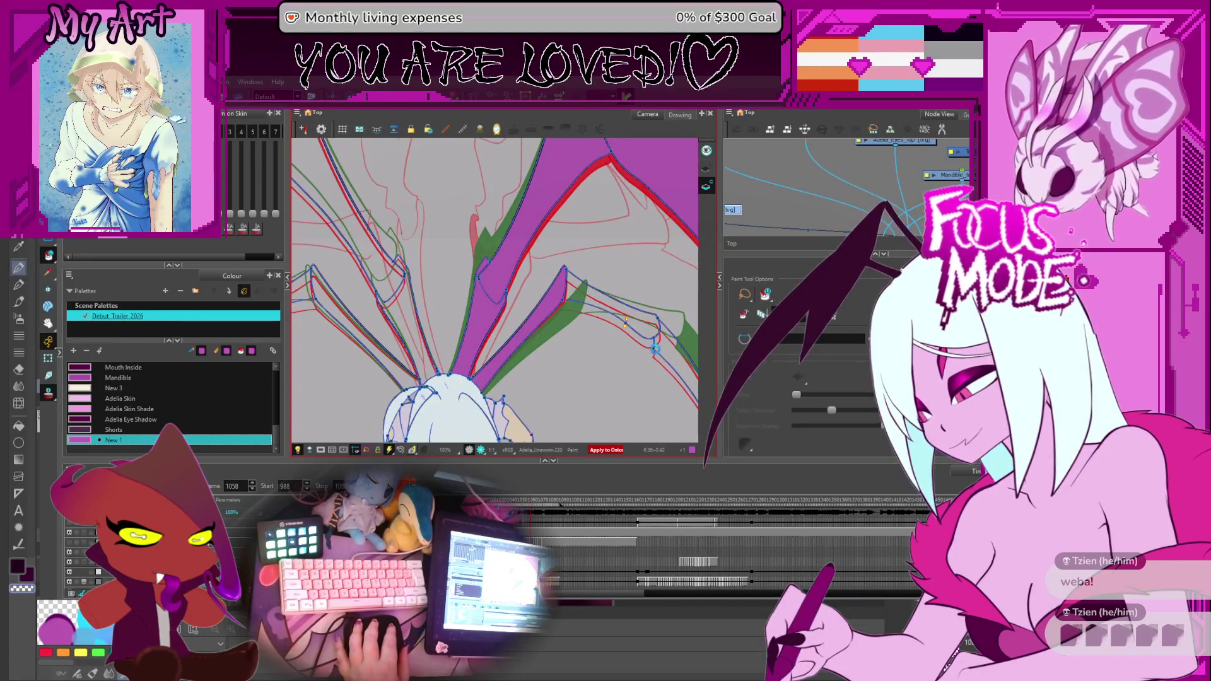
{"action": "left_click", "coordinate": [652, 328]}
{"action": "key", "text": "ctrl+z"}
{"action": "scroll", "coordinate": [656, 341], "scroll_direction": "up", "scroll_amount": 2}
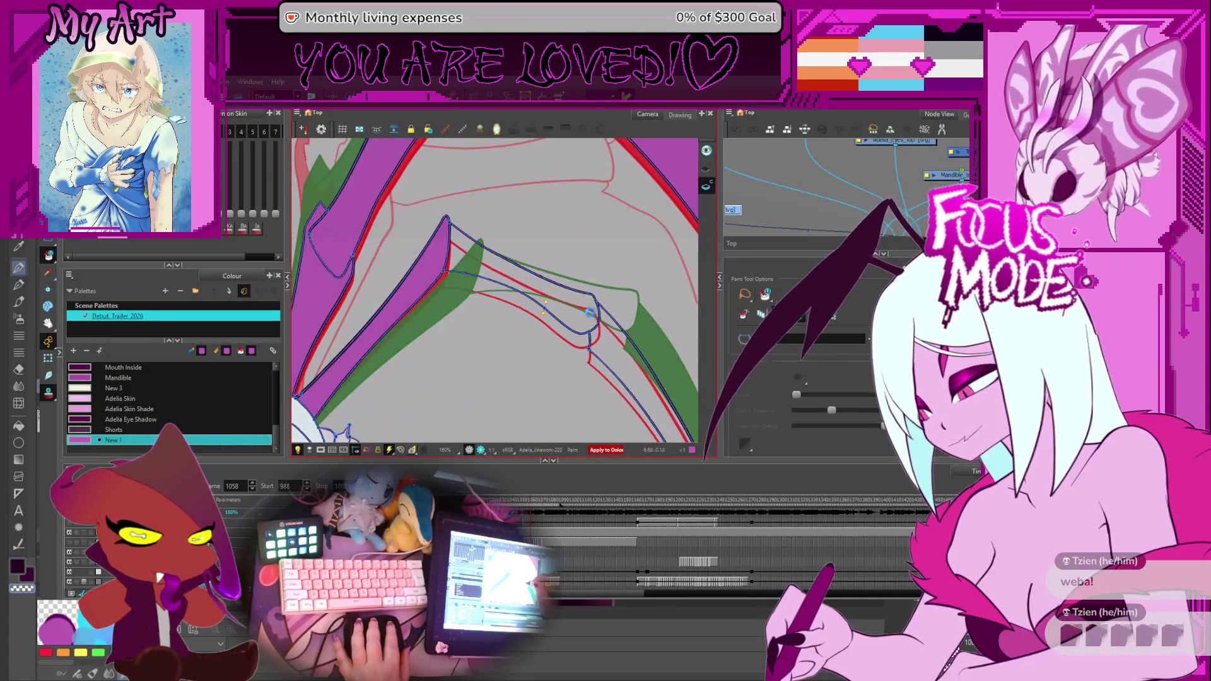
{"action": "scroll", "coordinate": [591, 311], "scroll_direction": "down", "scroll_amount": 1}
{"action": "scroll", "coordinate": [567, 327], "scroll_direction": "down", "scroll_amount": 2}
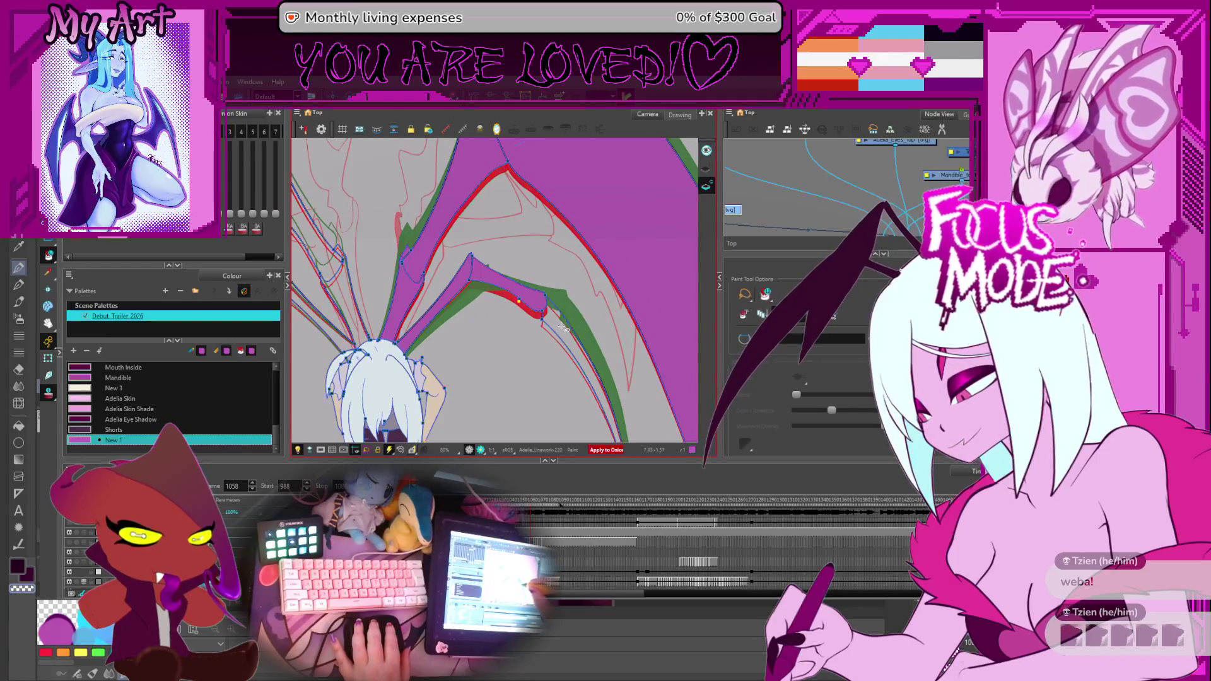
{"action": "left_click", "coordinate": [570, 340]}
{"action": "key", "text": "ctrl+z"}
{"action": "left_click", "coordinate": [562, 339]}
{"action": "key", "text": "ctrl+z"}
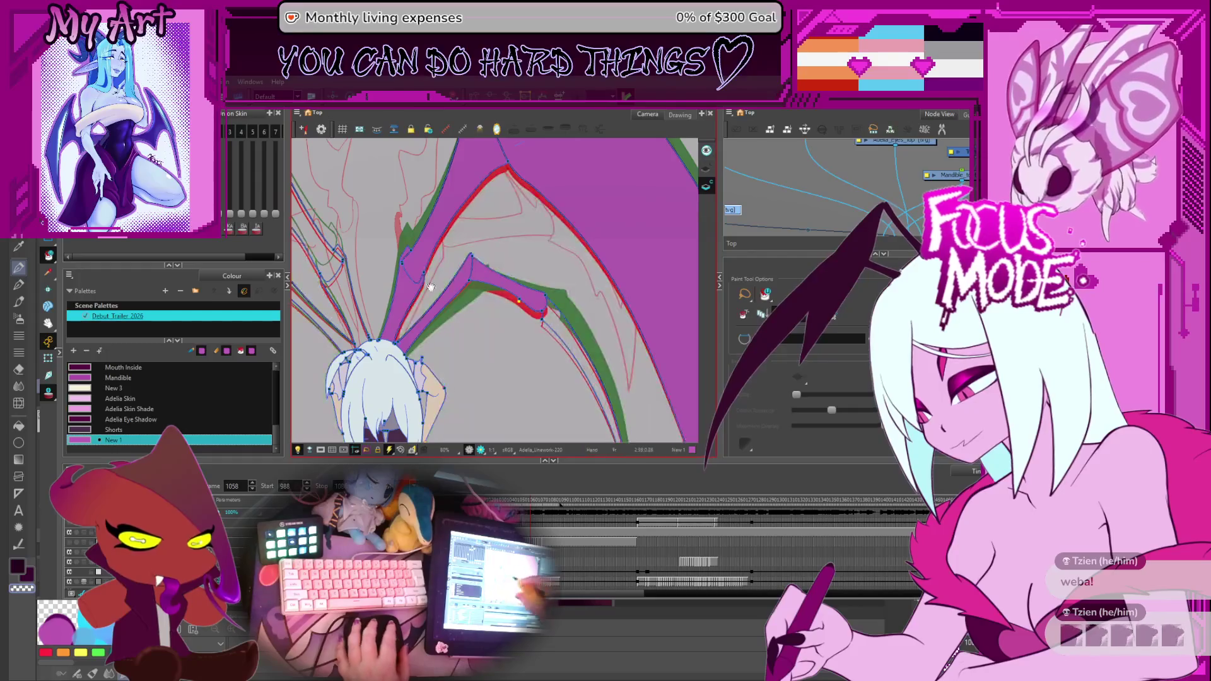
{"action": "left_click_drag", "start_coordinate": [562, 340], "coordinate": [558, 350]}
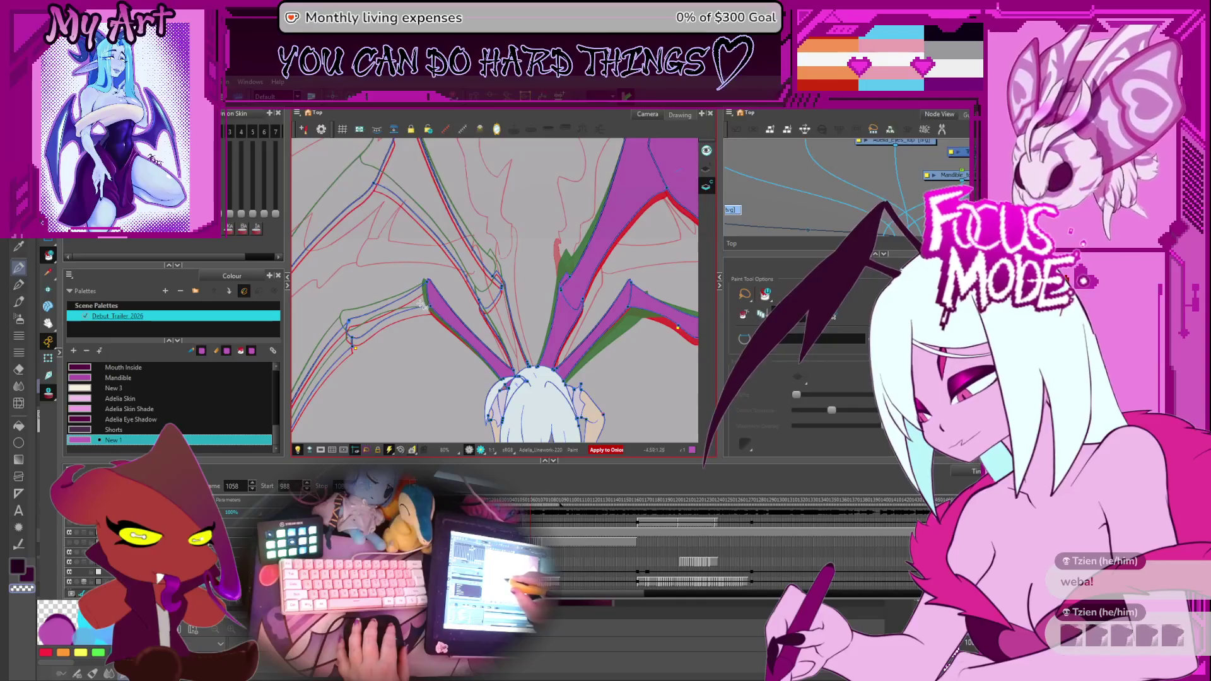
{"action": "left_click_drag", "start_coordinate": [421, 305], "coordinate": [542, 305]}
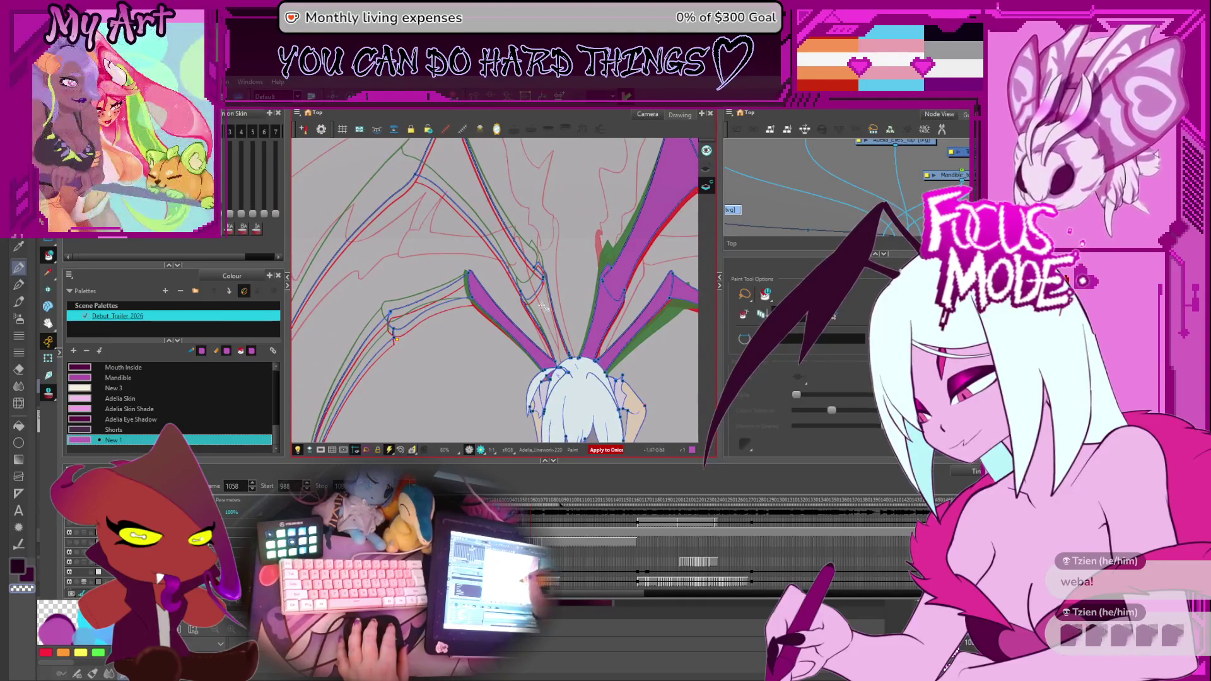
{"action": "left_click_drag", "start_coordinate": [518, 224], "coordinate": [540, 306]}
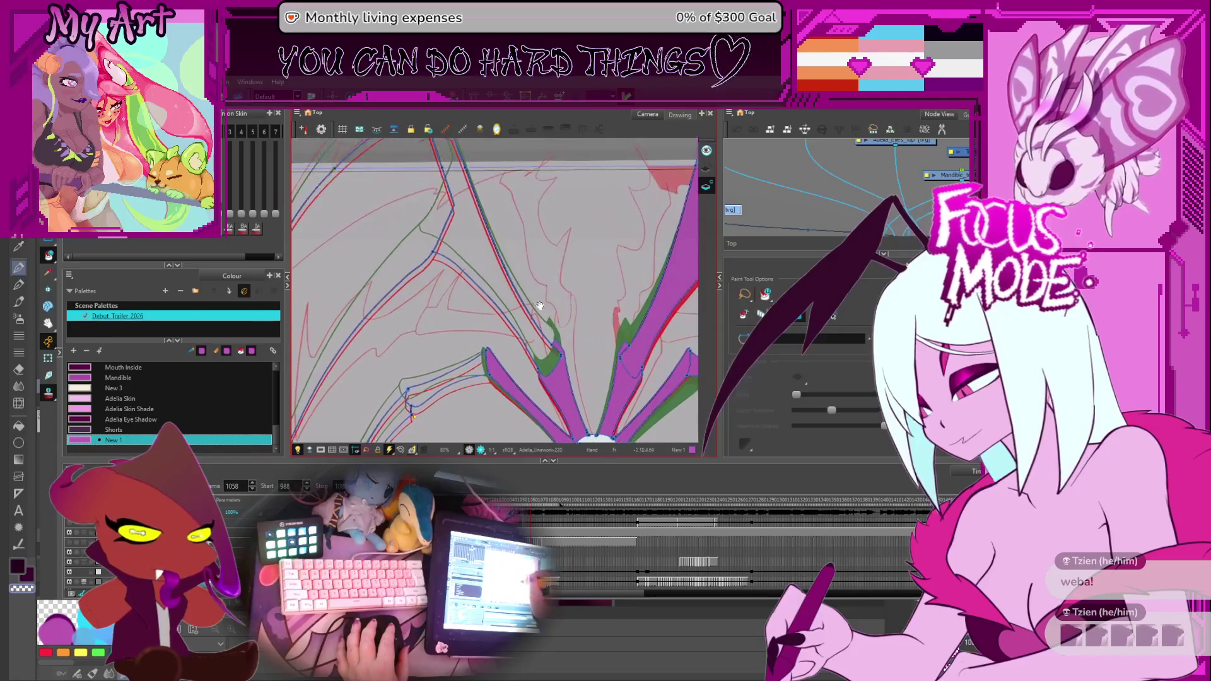
Fill the area left of the wing and the strip between strokes purple, then jump frames.
{"action": "left_click", "coordinate": [419, 258]}
{"action": "key", "text": "ctrl+z"}
{"action": "left_click", "coordinate": [414, 206]}
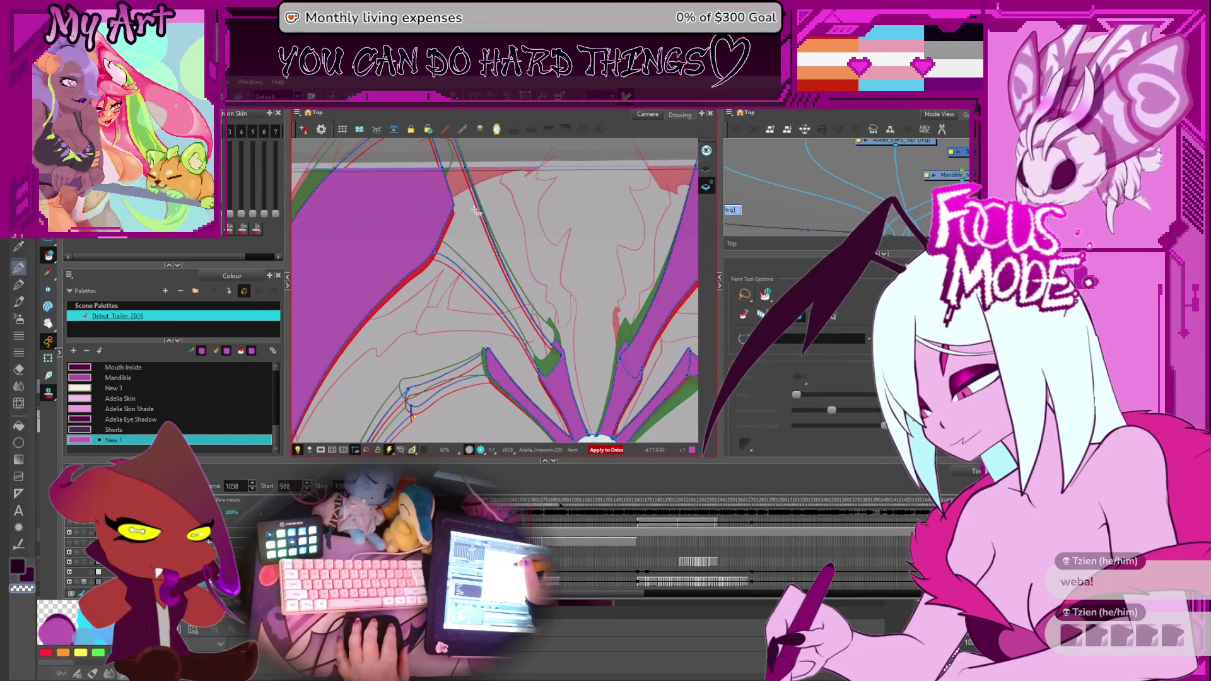
{"action": "left_click", "coordinate": [526, 354]}
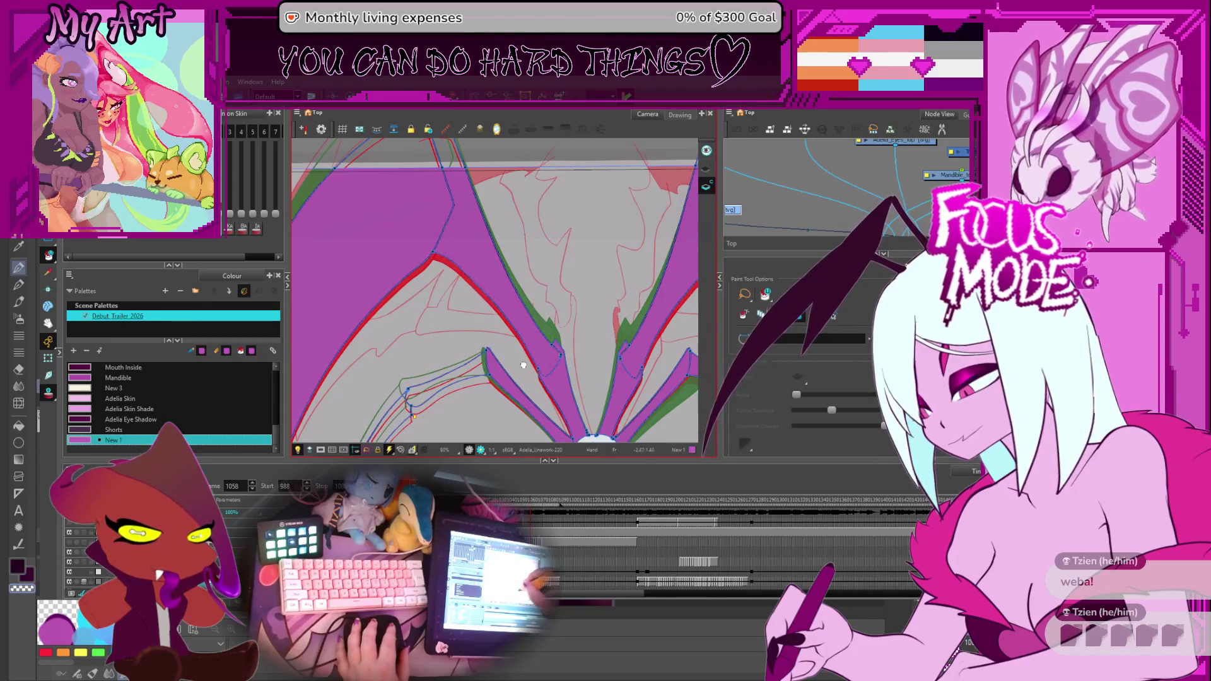
{"action": "key", "text": "Return"}
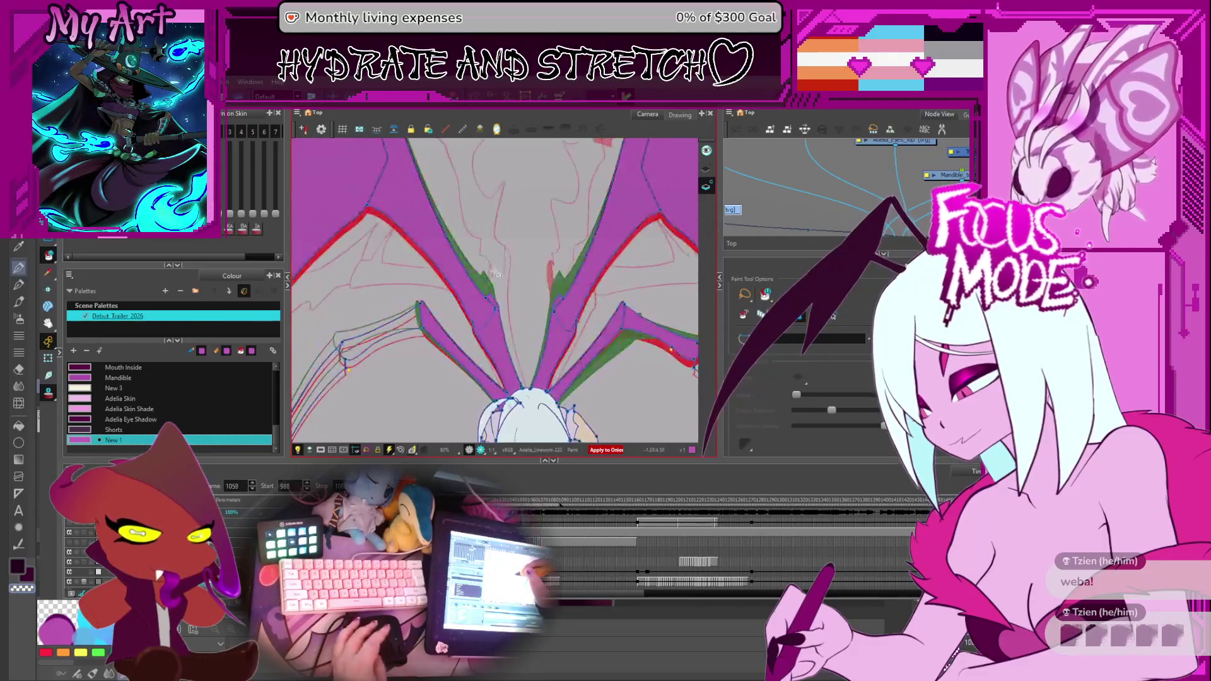
{"action": "scroll", "coordinate": [497, 275], "scroll_direction": "up", "scroll_amount": 1}
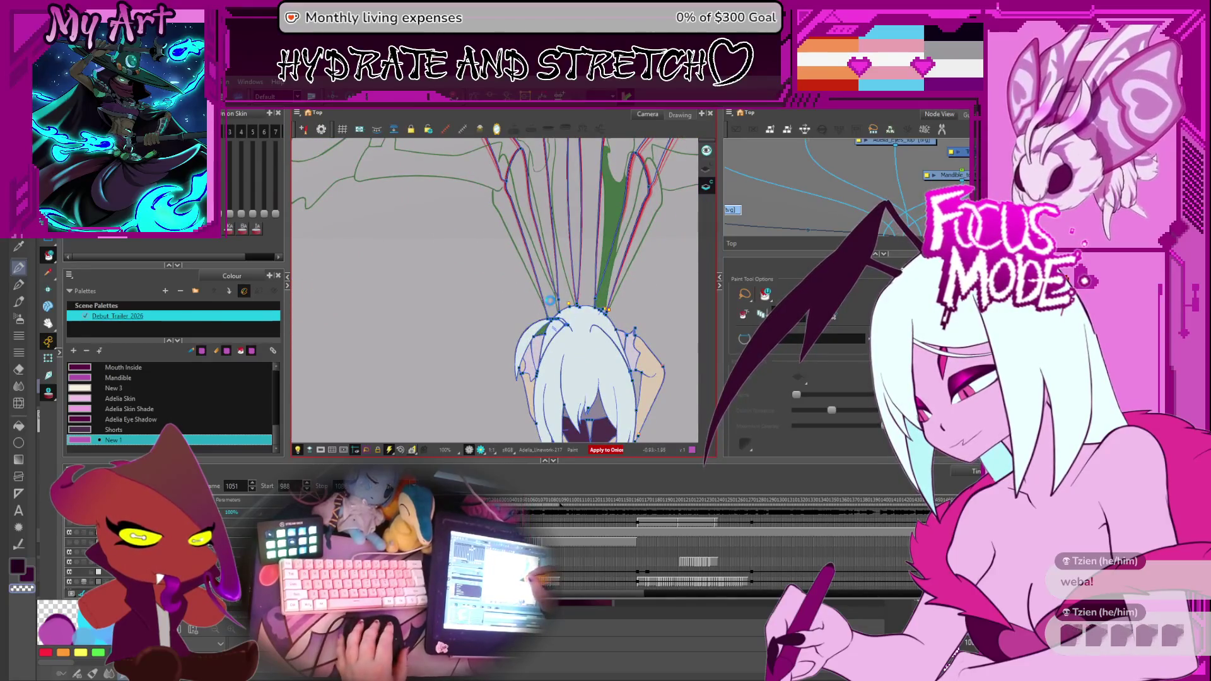
Fill the strands above the head and the left strands purple.
{"action": "left_click", "coordinate": [553, 303]}
{"action": "left_click", "coordinate": [571, 306]}
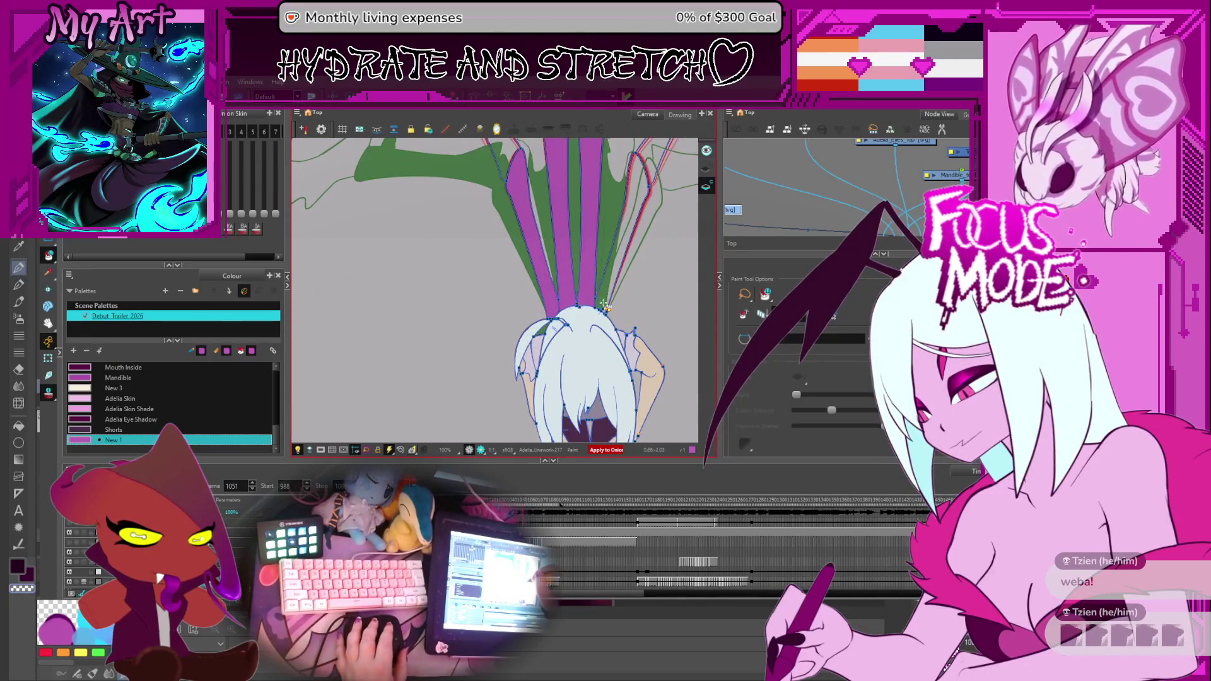
{"action": "scroll", "coordinate": [612, 299], "scroll_direction": "up", "scroll_amount": 2}
{"action": "scroll", "coordinate": [568, 308], "scroll_direction": "up", "scroll_amount": 1}
{"action": "scroll", "coordinate": [467, 323], "scroll_direction": "up", "scroll_amount": 1}
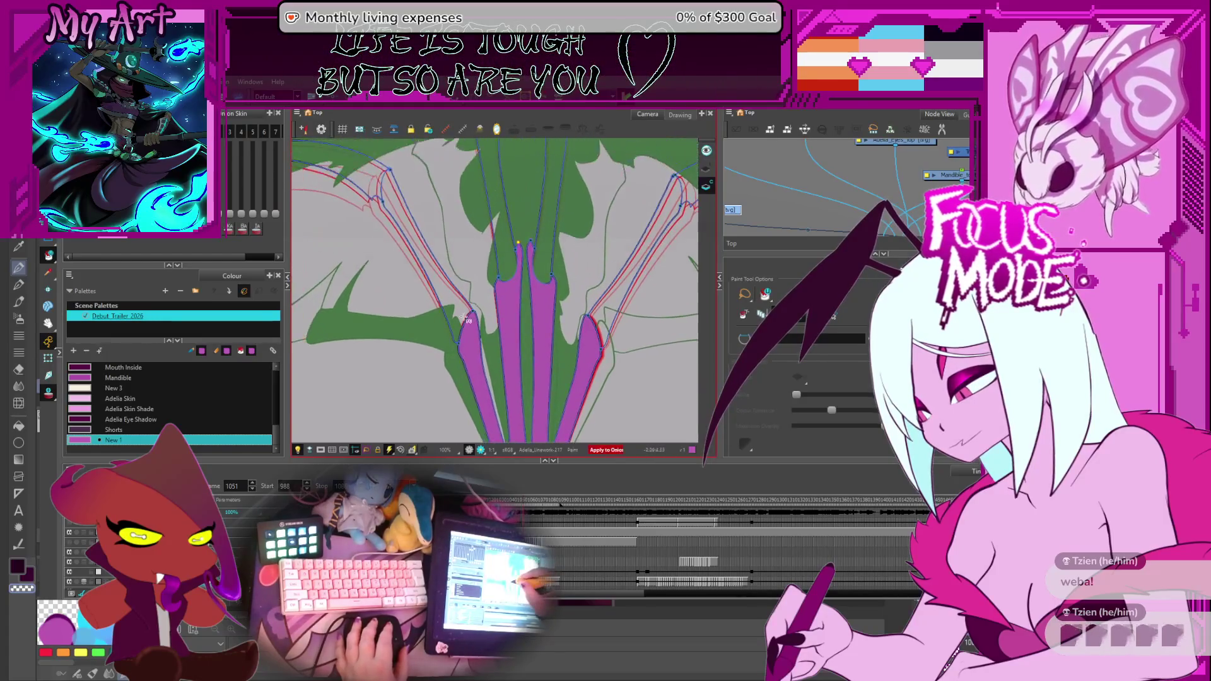
{"action": "left_click", "coordinate": [467, 320]}
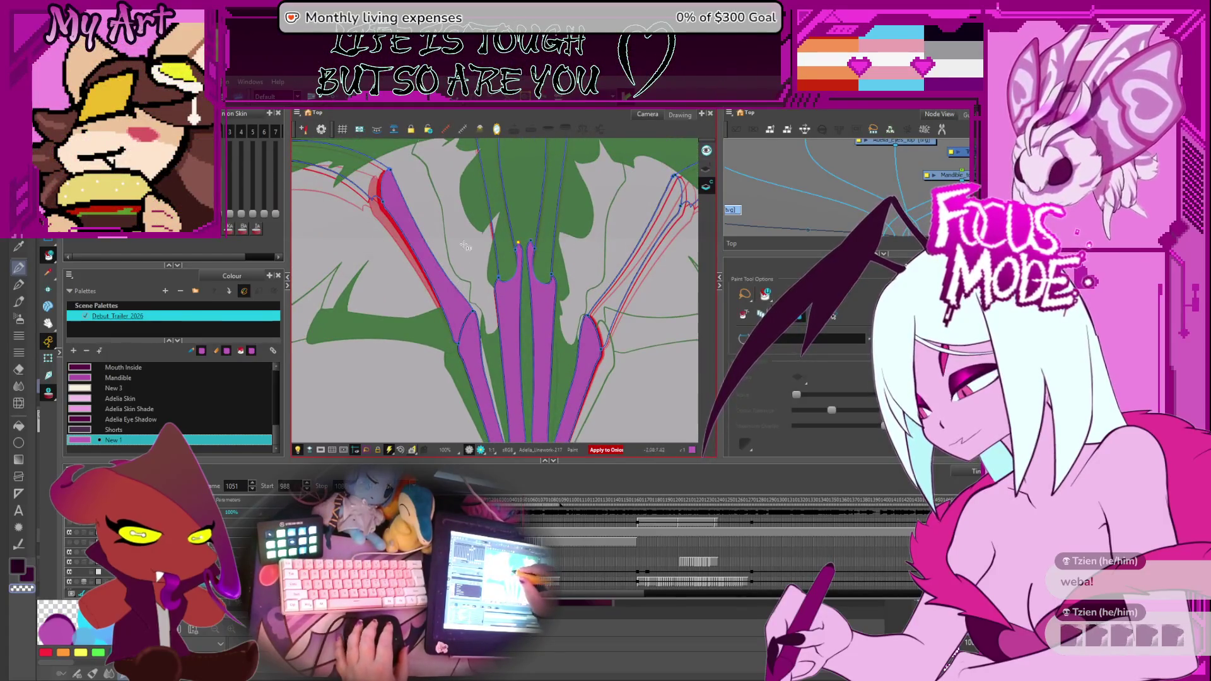
{"action": "scroll", "coordinate": [464, 244], "scroll_direction": "down", "scroll_amount": 1}
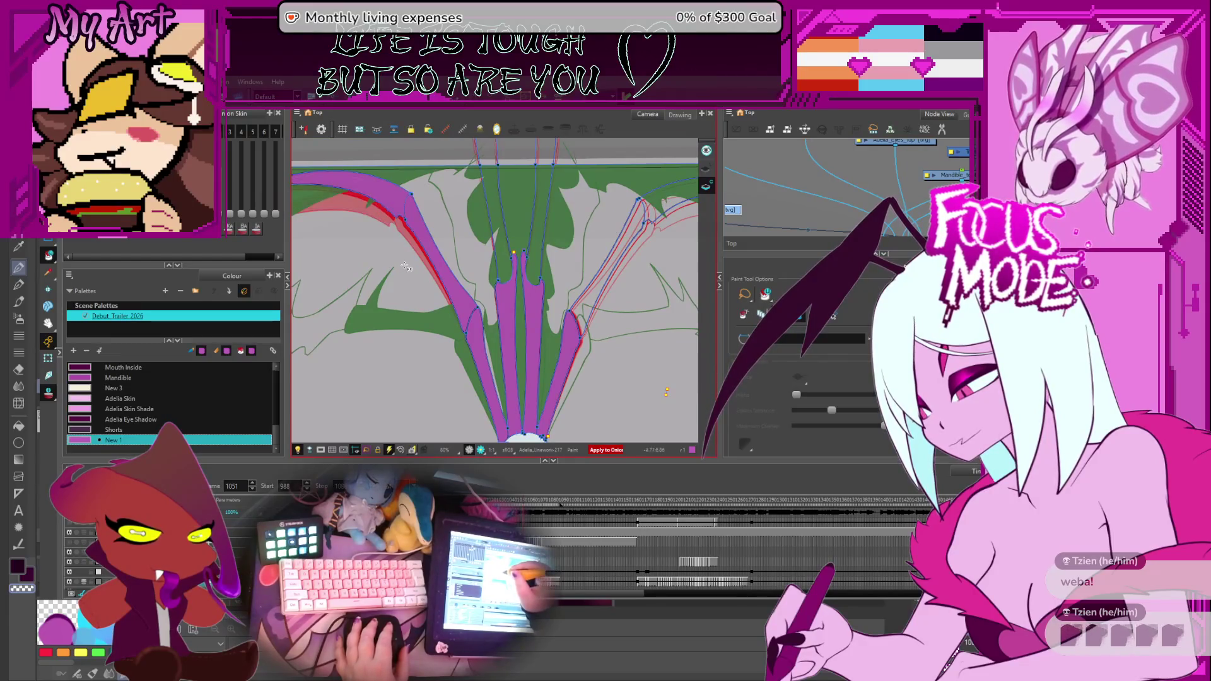
{"action": "left_click", "coordinate": [379, 202]}
{"action": "mouse_move", "coordinate": [429, 285]}
{"action": "left_mouse_down"}
{"action": "mouse_move", "coordinate": [447, 275]}
{"action": "mouse_move", "coordinate": [341, 294]}
{"action": "left_mouse_up"}
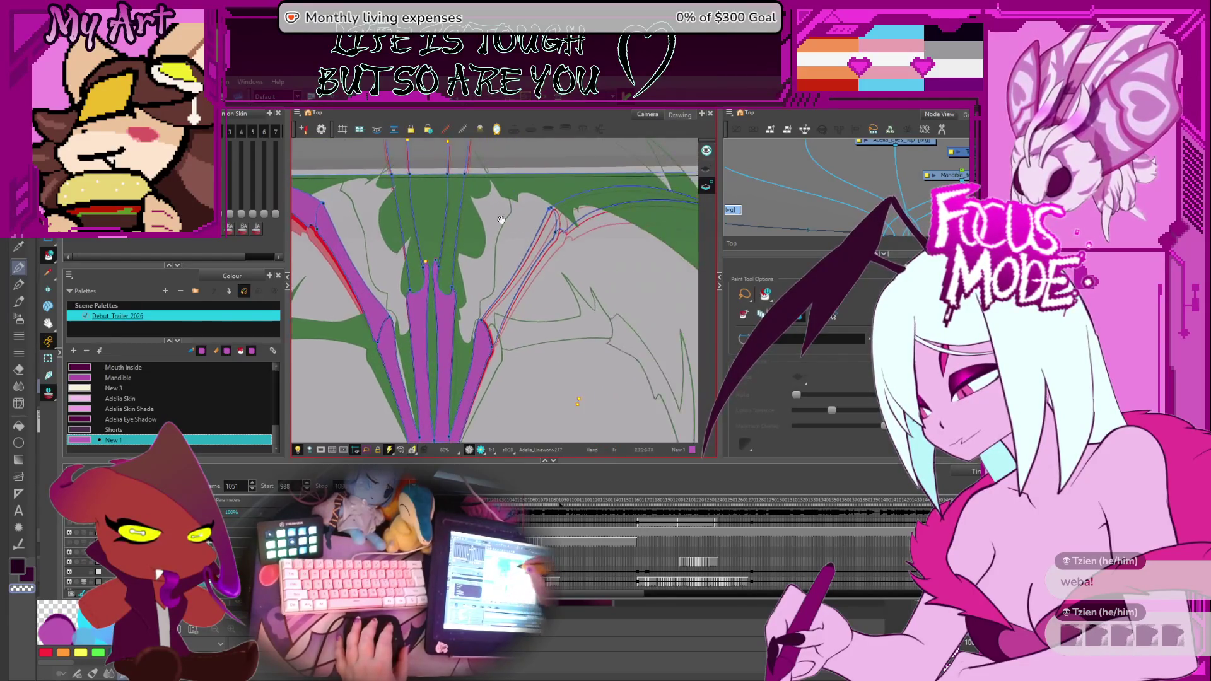
{"action": "left_click_drag", "start_coordinate": [474, 271], "coordinate": [550, 265]}
{"action": "scroll", "coordinate": [554, 259], "scroll_direction": "up", "scroll_amount": 3}
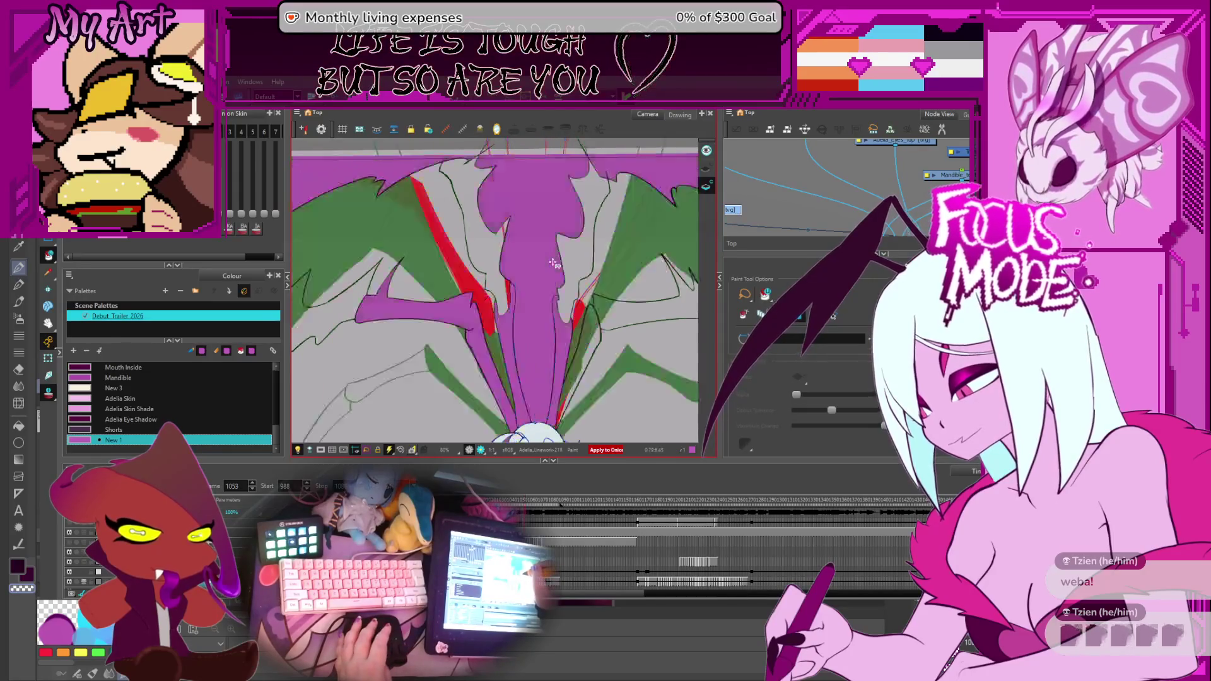
{"action": "scroll", "coordinate": [554, 265], "scroll_direction": "down", "scroll_amount": 5}
Fill the right spike shape purple, then step back two frames.
{"action": "left_click_drag", "start_coordinate": [556, 285], "coordinate": [436, 298]}
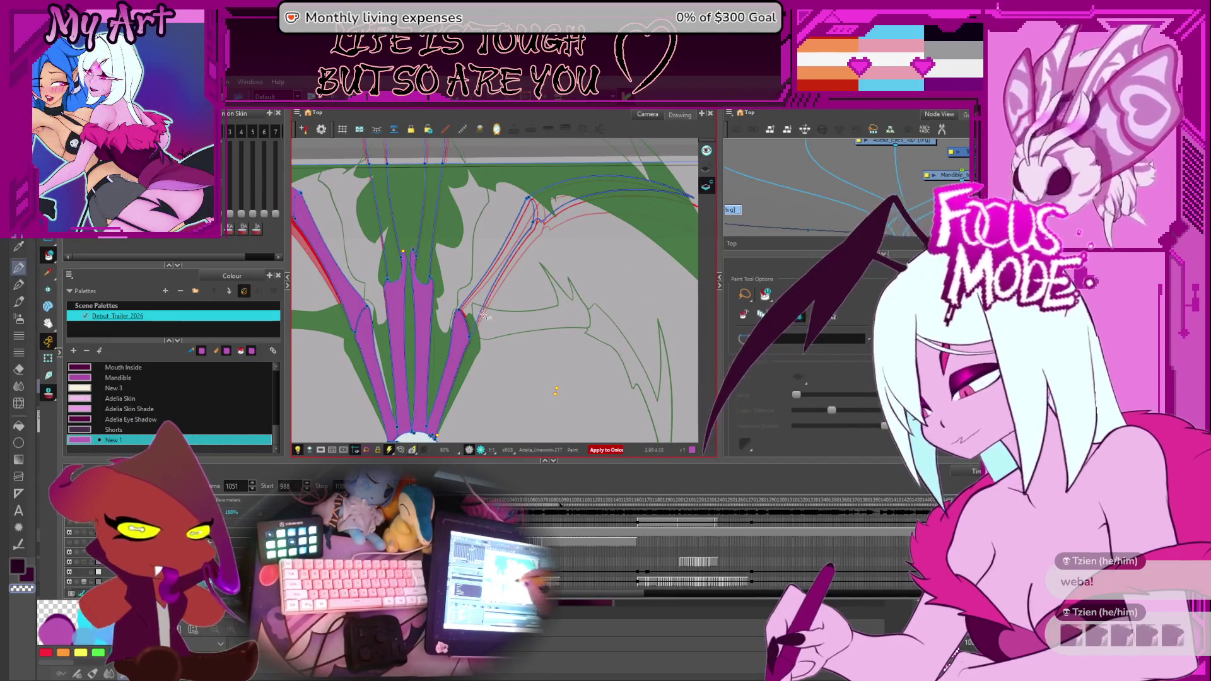
{"action": "left_click_drag", "start_coordinate": [482, 337], "coordinate": [508, 322]}
{"action": "mouse_move", "coordinate": [587, 223]}
{"action": "left_mouse_down"}
{"action": "mouse_move", "coordinate": [561, 247]}
{"action": "mouse_move", "coordinate": [568, 303]}
{"action": "mouse_move", "coordinate": [570, 291]}
{"action": "left_mouse_up"}
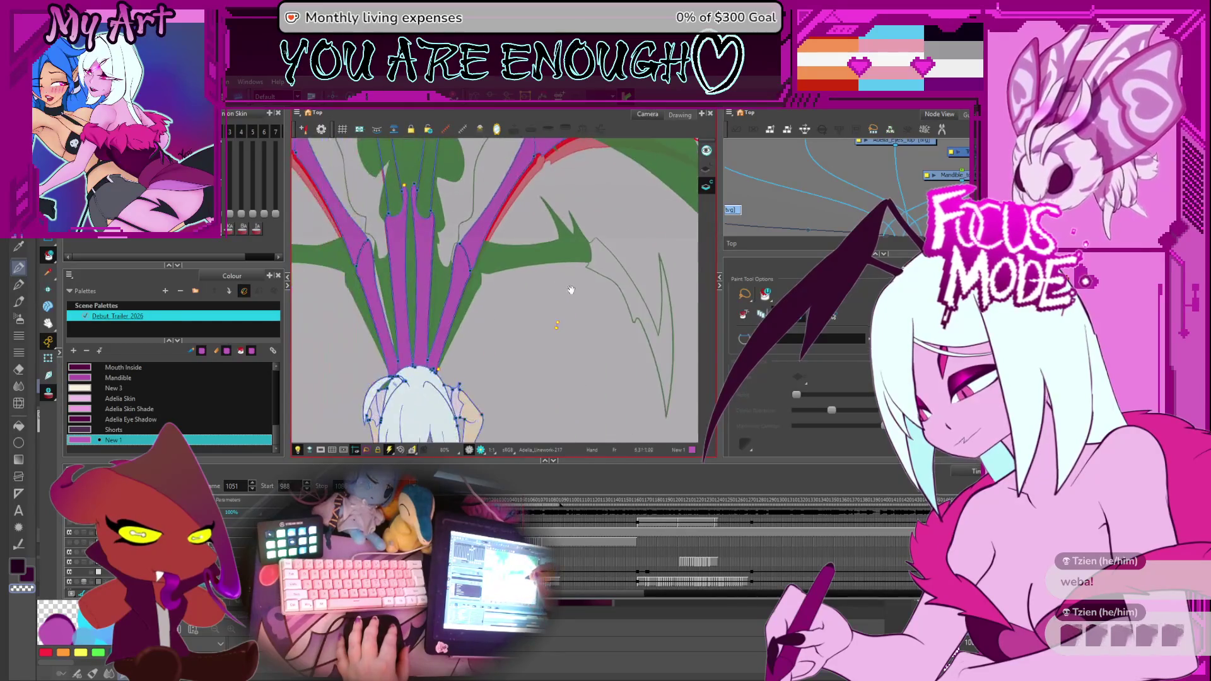
{"action": "key", "text": "comma"}
{"action": "key", "text": "comma"}
{"action": "key", "text": "comma"}
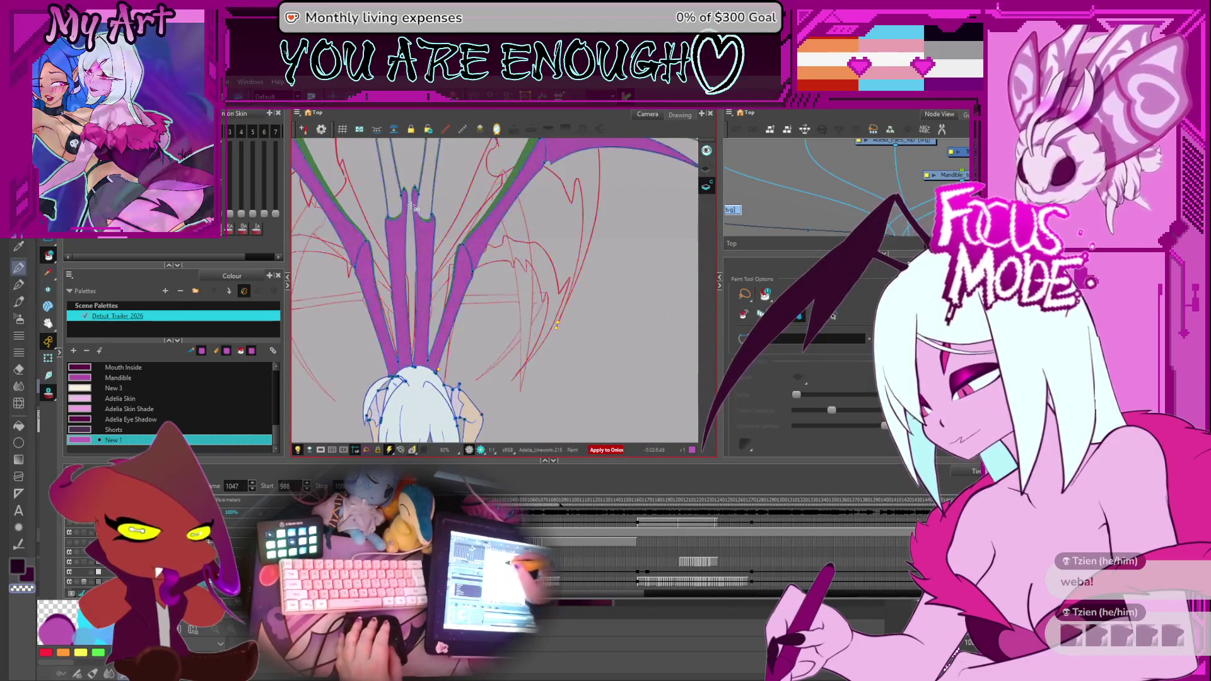
{"action": "key", "text": "comma"}
{"action": "key", "text": "comma"}
{"action": "key", "text": "comma"}
{"action": "key", "text": "comma"}
{"action": "key", "text": "comma"}
{"action": "key", "text": "comma"}
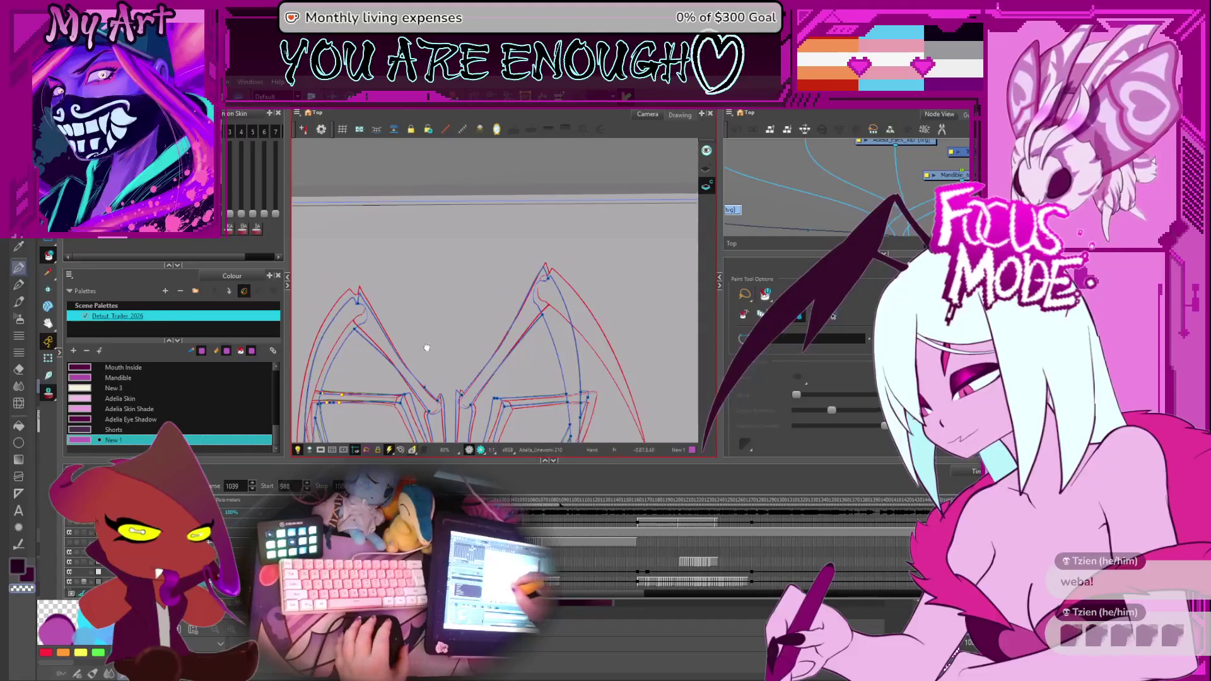
{"action": "scroll", "coordinate": [427, 348], "scroll_direction": "up", "scroll_amount": 2}
Fill the strand shapes and both diagonal shapes purple.
{"action": "left_click", "coordinate": [471, 319]}
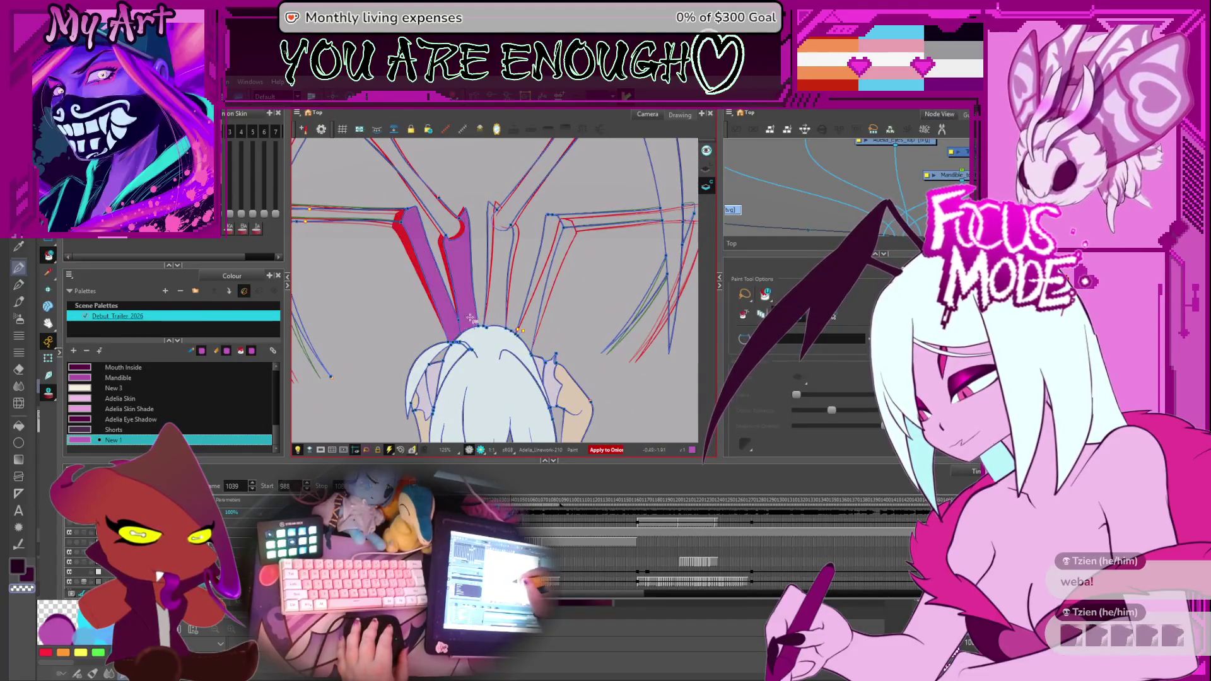
{"action": "left_click", "coordinate": [499, 319]}
{"action": "left_click", "coordinate": [526, 312]}
{"action": "scroll", "coordinate": [512, 294], "scroll_direction": "up", "scroll_amount": 2}
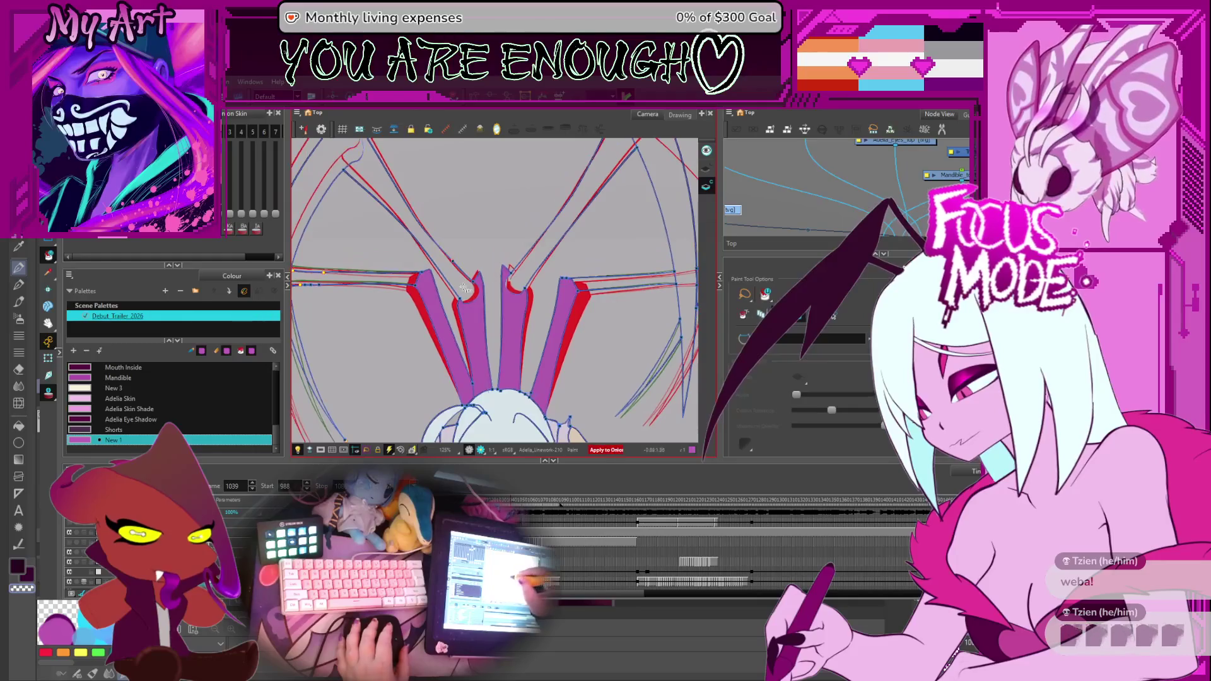
{"action": "left_click", "coordinate": [492, 265]}
{"action": "left_click", "coordinate": [528, 269]}
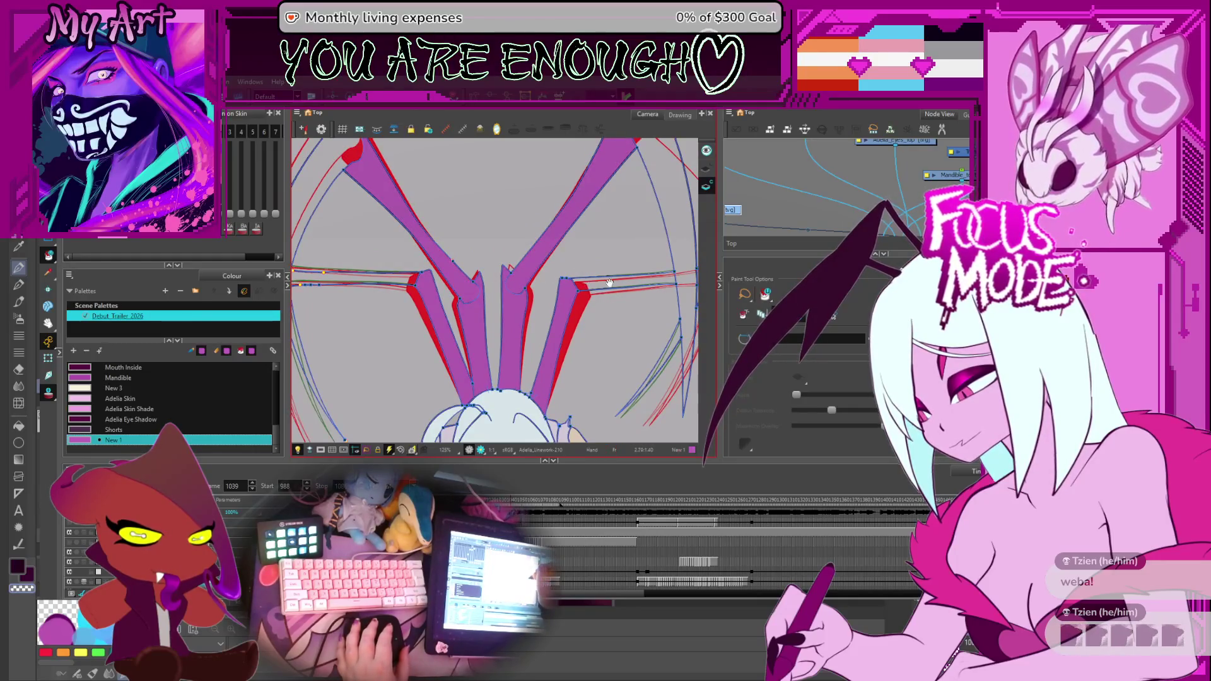
{"action": "left_click_drag", "start_coordinate": [610, 282], "coordinate": [546, 281]}
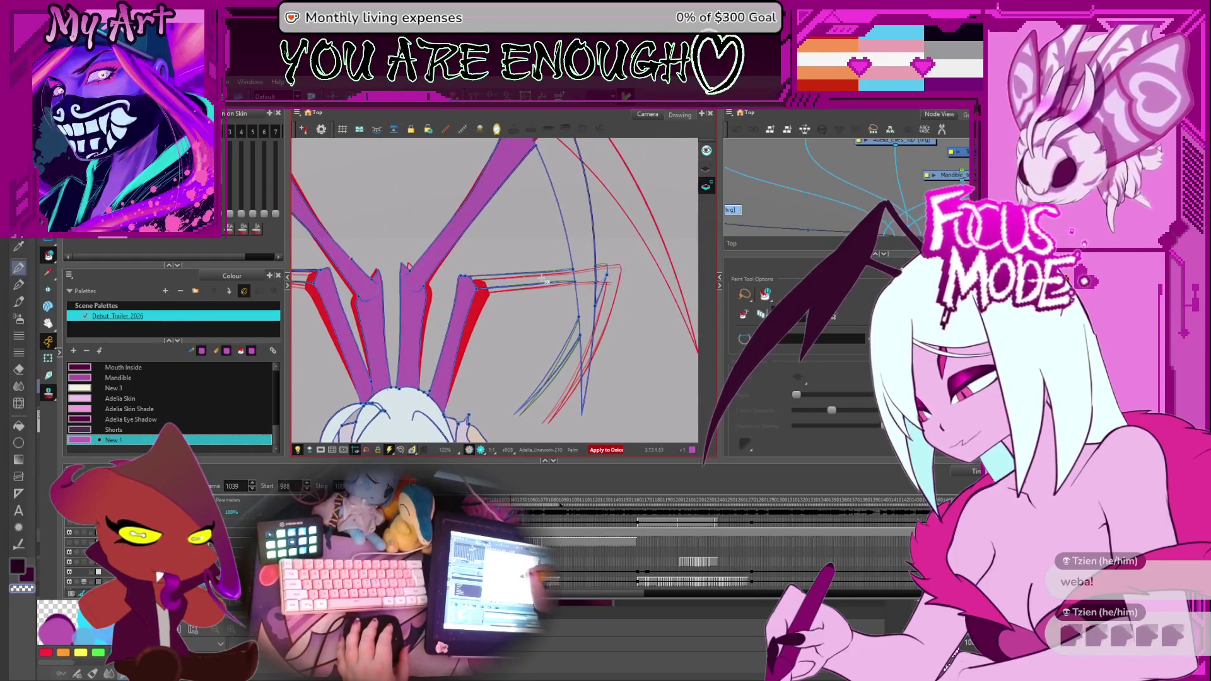
Fill the right leg, the region between the legs and leftmost strand purple, then advance two frames.
{"action": "left_click", "coordinate": [584, 277]}
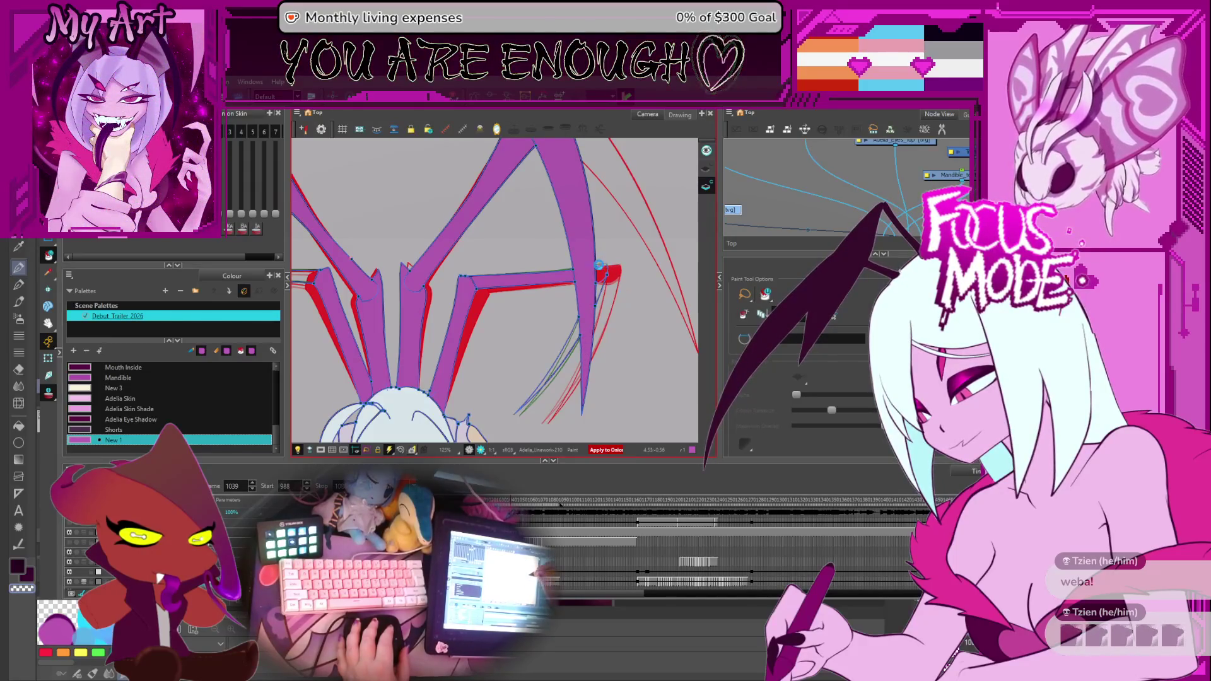
{"action": "left_click_drag", "start_coordinate": [600, 286], "coordinate": [573, 244]}
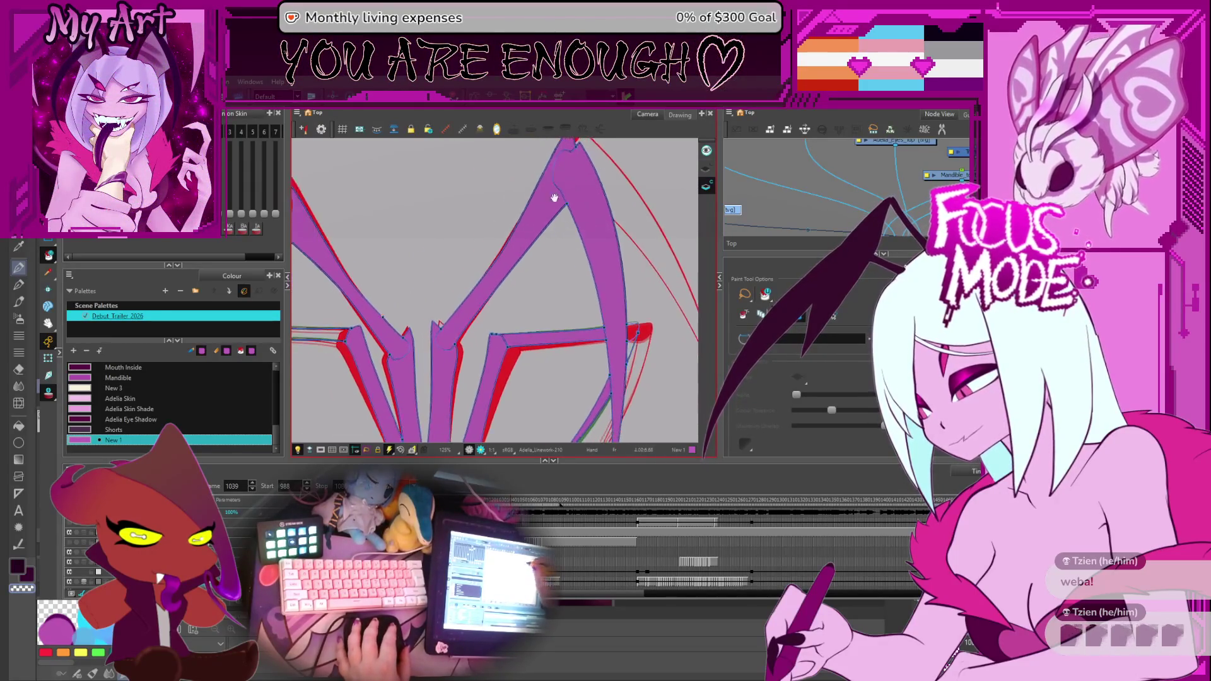
{"action": "left_click", "coordinate": [379, 271]}
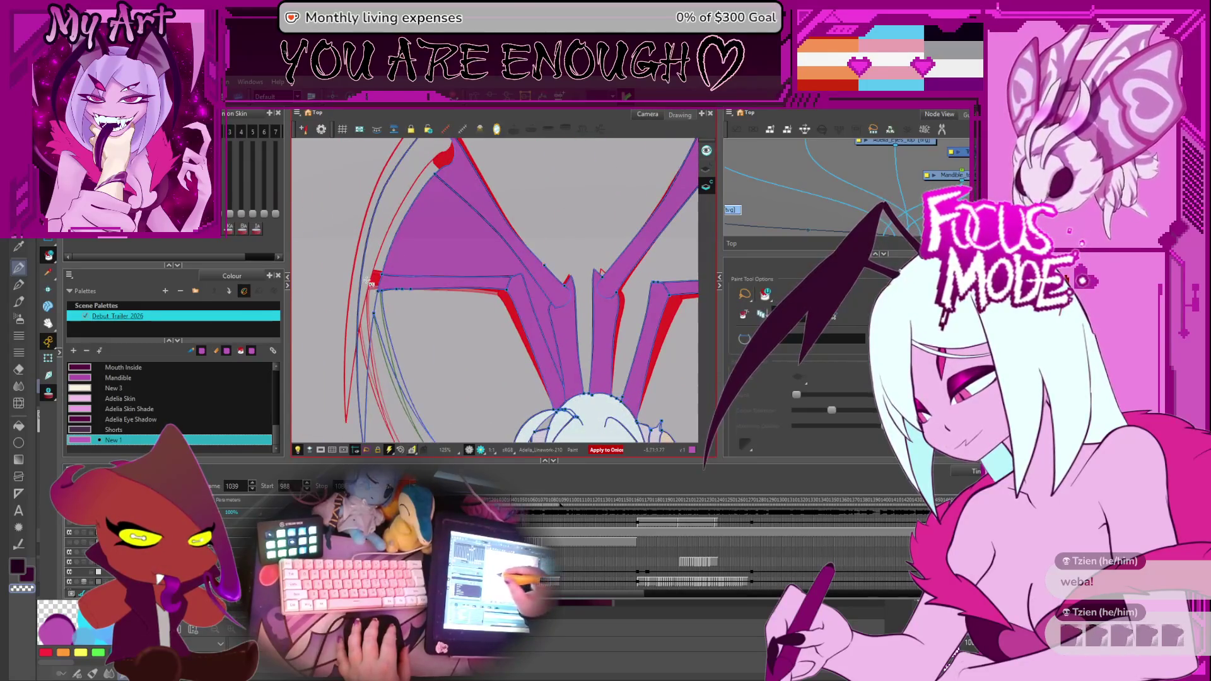
{"action": "left_click", "coordinate": [368, 283]}
{"action": "scroll", "coordinate": [384, 273], "scroll_direction": "down", "scroll_amount": 3}
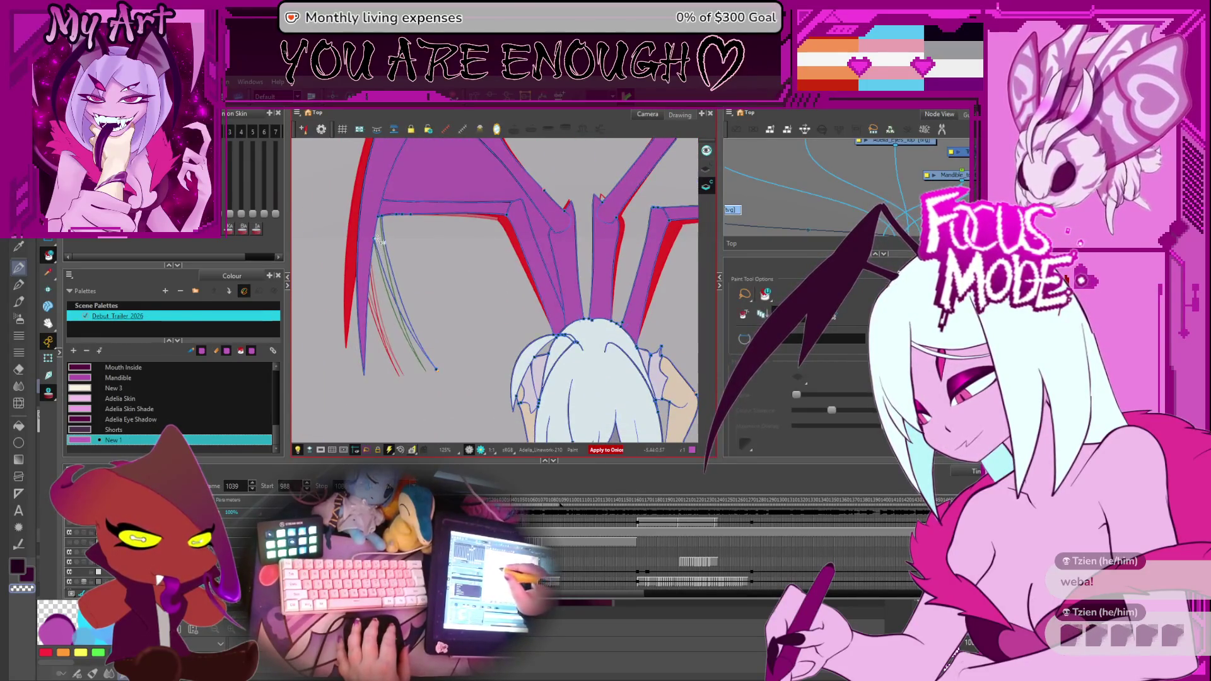
{"action": "key", "text": "."}
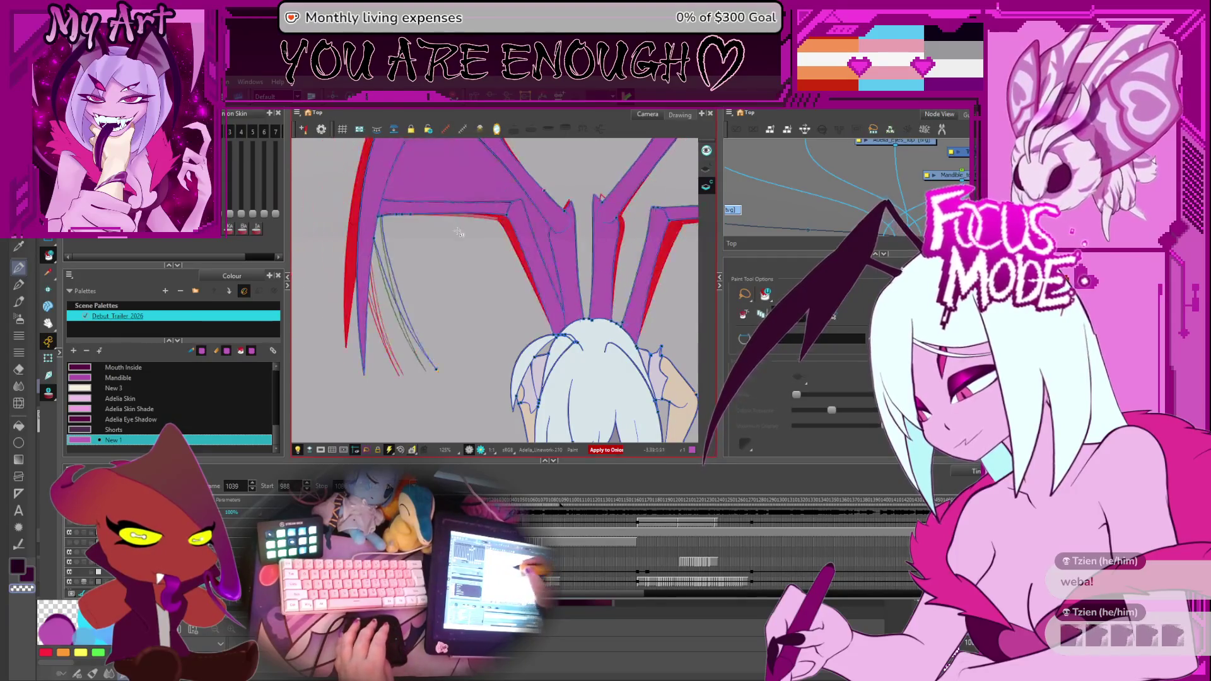
{"action": "key", "text": "."}
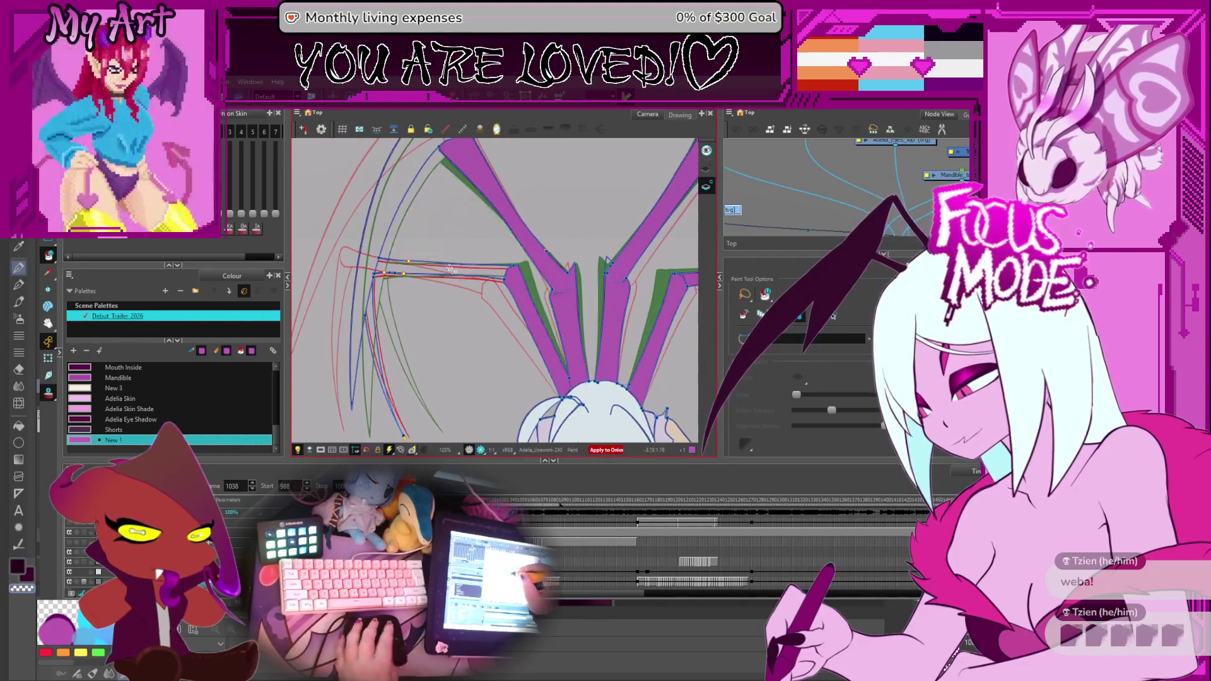
Step forward two frames and fill four red wing fingers purple.
{"action": "key", "text": "."}
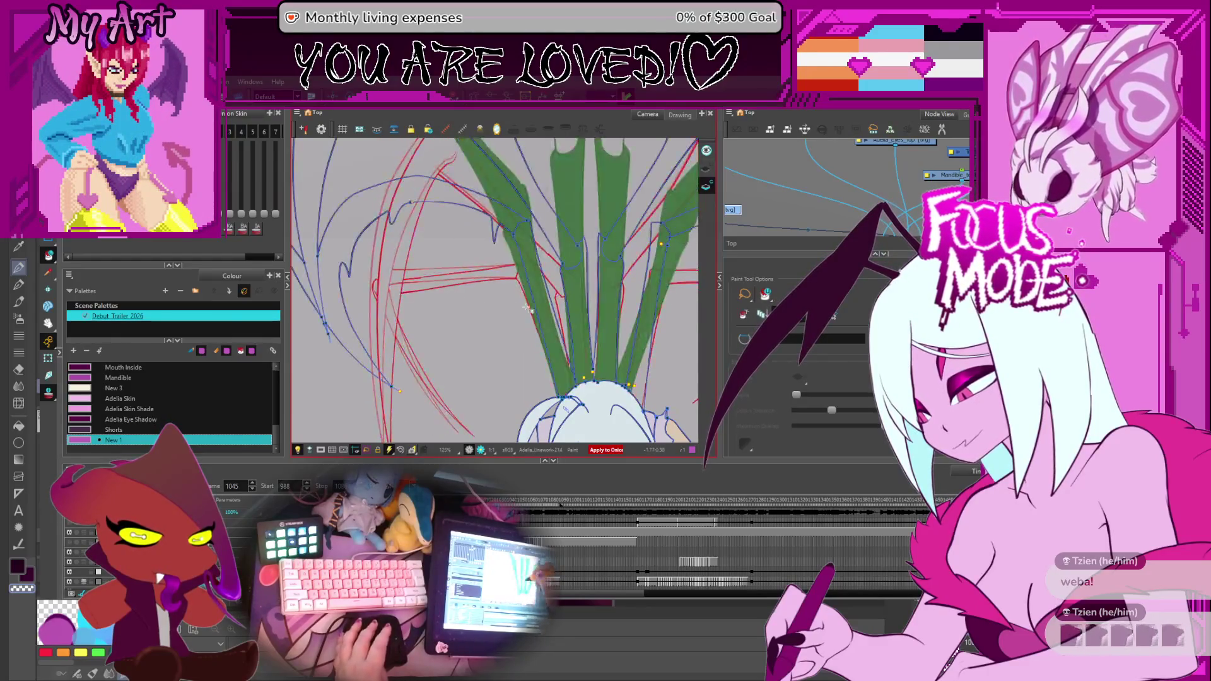
{"action": "key", "text": "."}
{"action": "left_click", "coordinate": [554, 327]}
{"action": "left_click", "coordinate": [576, 332]}
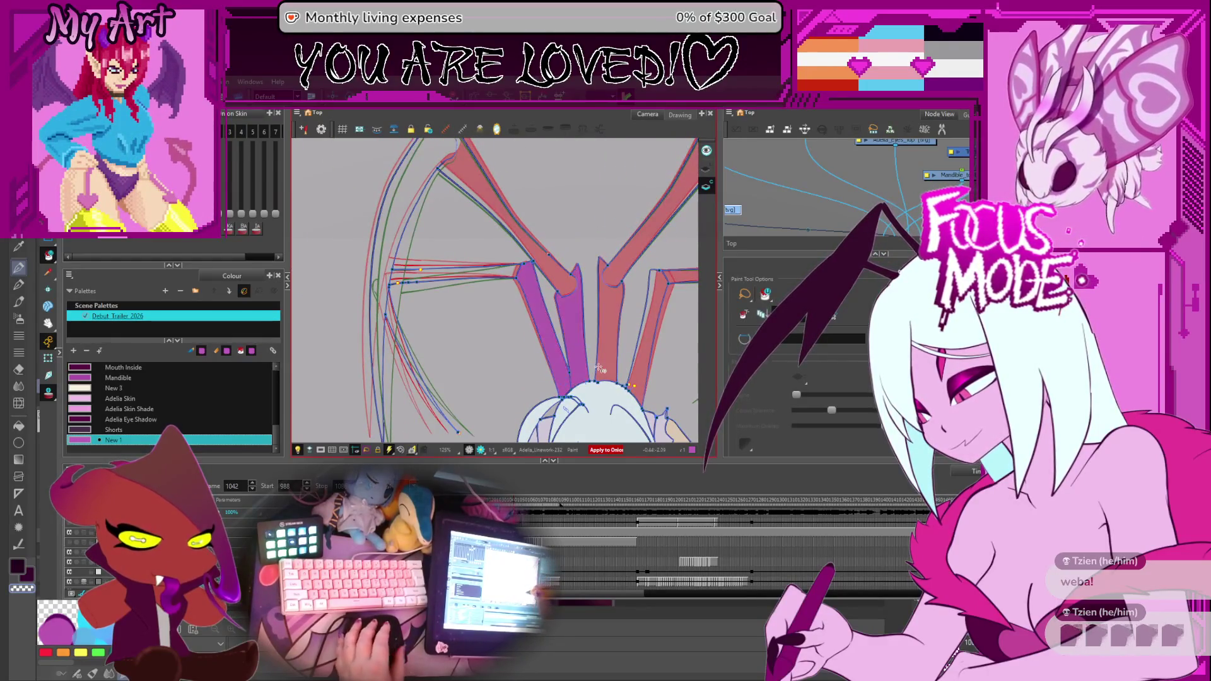
{"action": "left_click", "coordinate": [611, 322]}
{"action": "left_click", "coordinate": [646, 313]}
{"action": "left_click_drag", "start_coordinate": [646, 313], "coordinate": [542, 273]}
Fill the wing fingers purple on the next two wing drawings.
{"action": "key", "text": "period"}
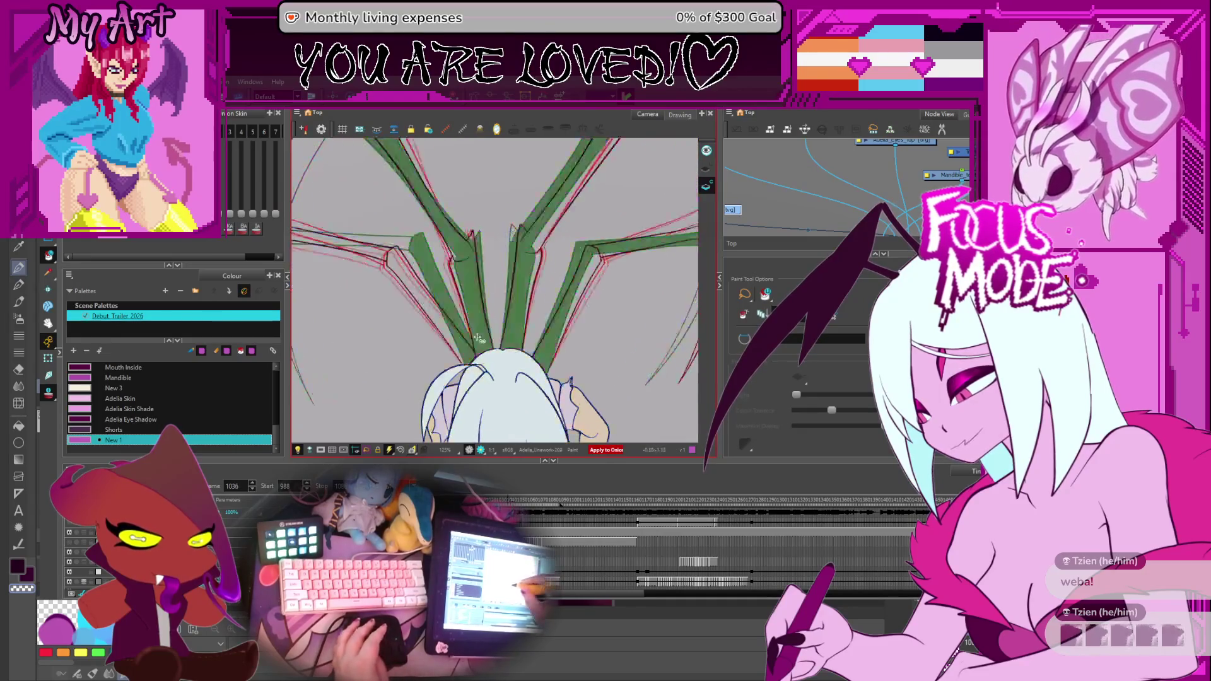
{"action": "key", "text": "period"}
{"action": "left_click", "coordinate": [427, 303]}
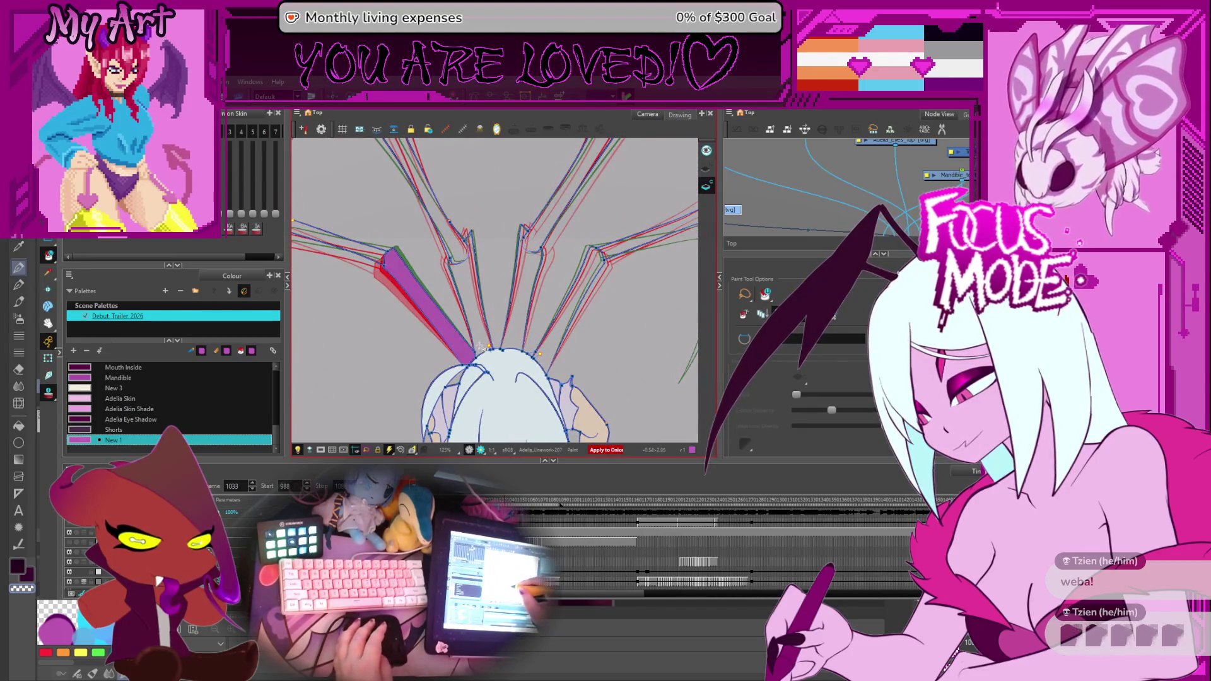
{"action": "left_click", "coordinate": [468, 293]}
{"action": "left_click", "coordinate": [526, 284]}
{"action": "left_click", "coordinate": [582, 294]}
{"action": "key", "text": "period"}
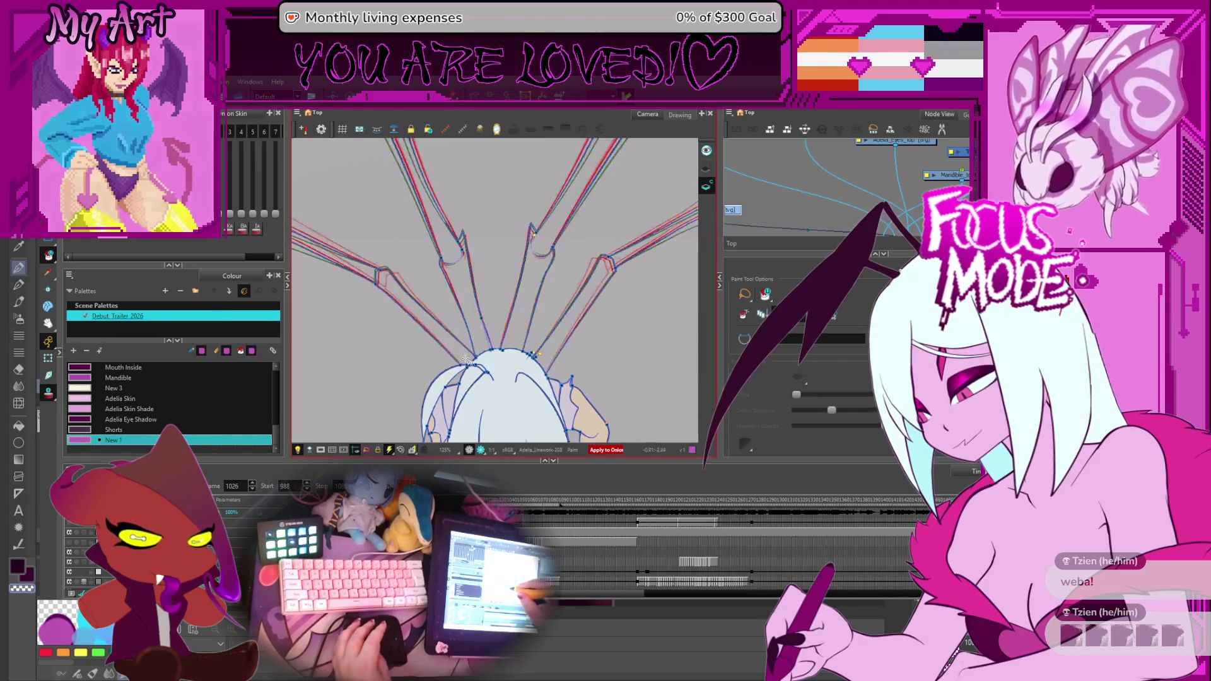
{"action": "left_click", "coordinate": [416, 303]}
{"action": "left_click", "coordinate": [466, 294]}
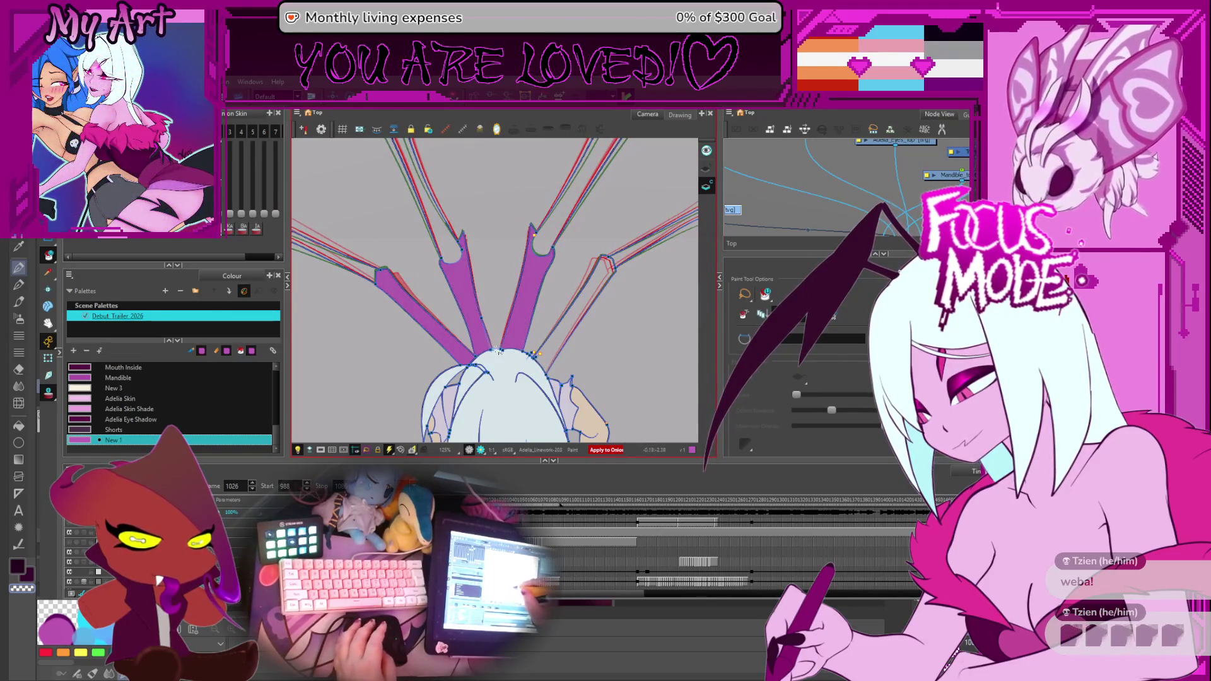
{"action": "left_click", "coordinate": [553, 348]}
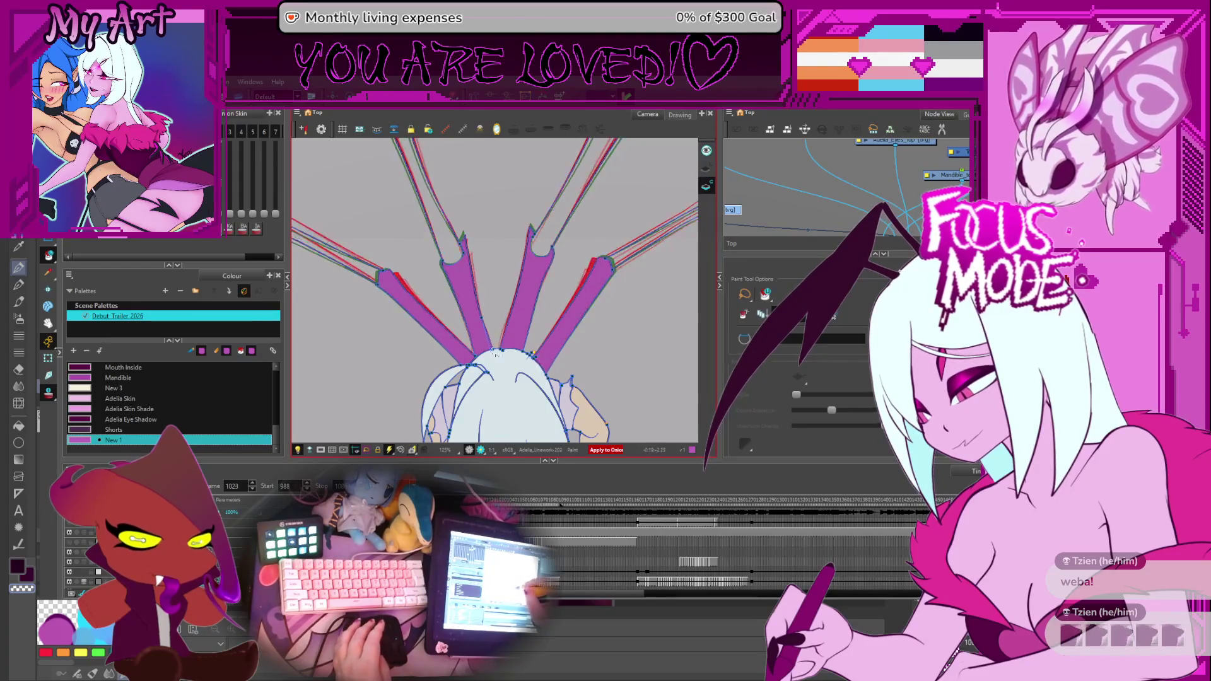
Fill the left, central and right-centre wing fingers purple on the following drawings.
{"action": "key", "text": "period"}
{"action": "left_click", "coordinate": [427, 317]}
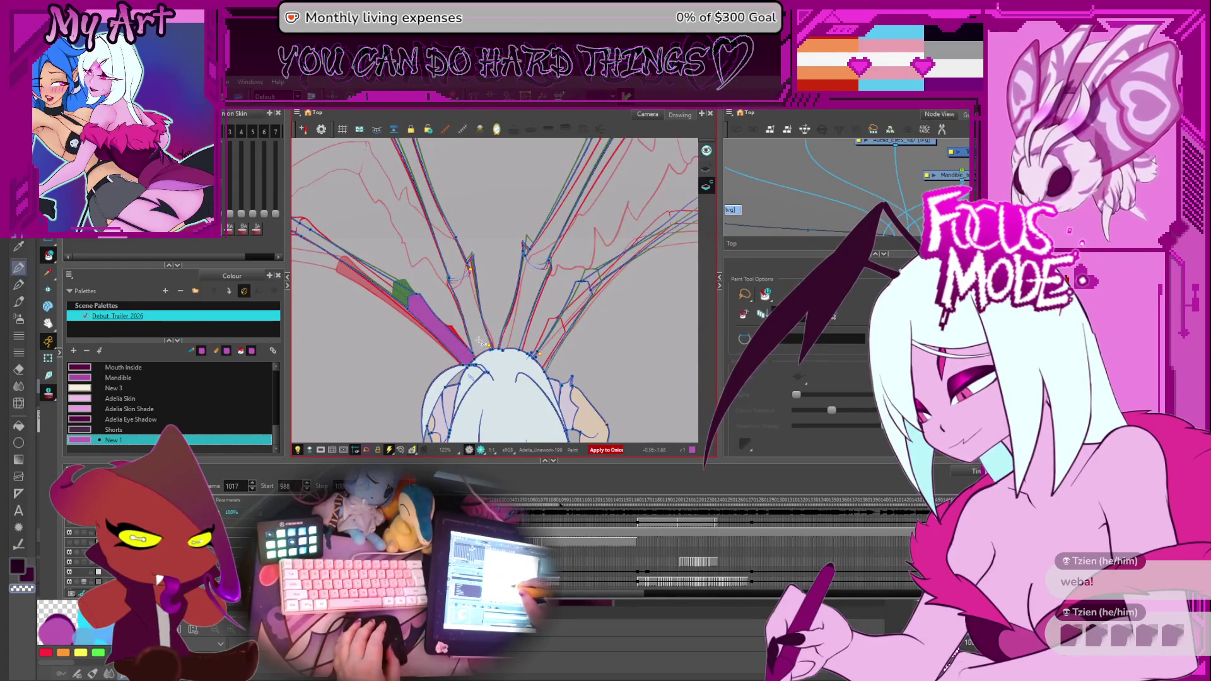
{"action": "left_click", "coordinate": [470, 303]}
{"action": "left_click", "coordinate": [512, 339]}
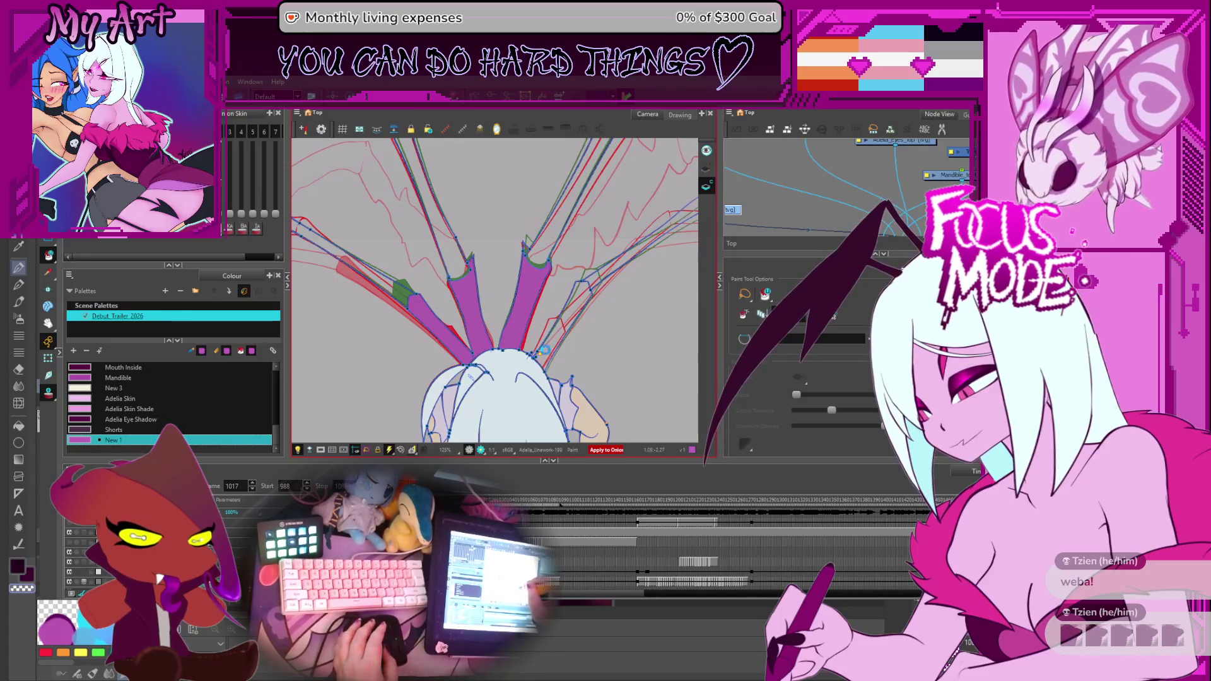
{"action": "key", "text": "period"}
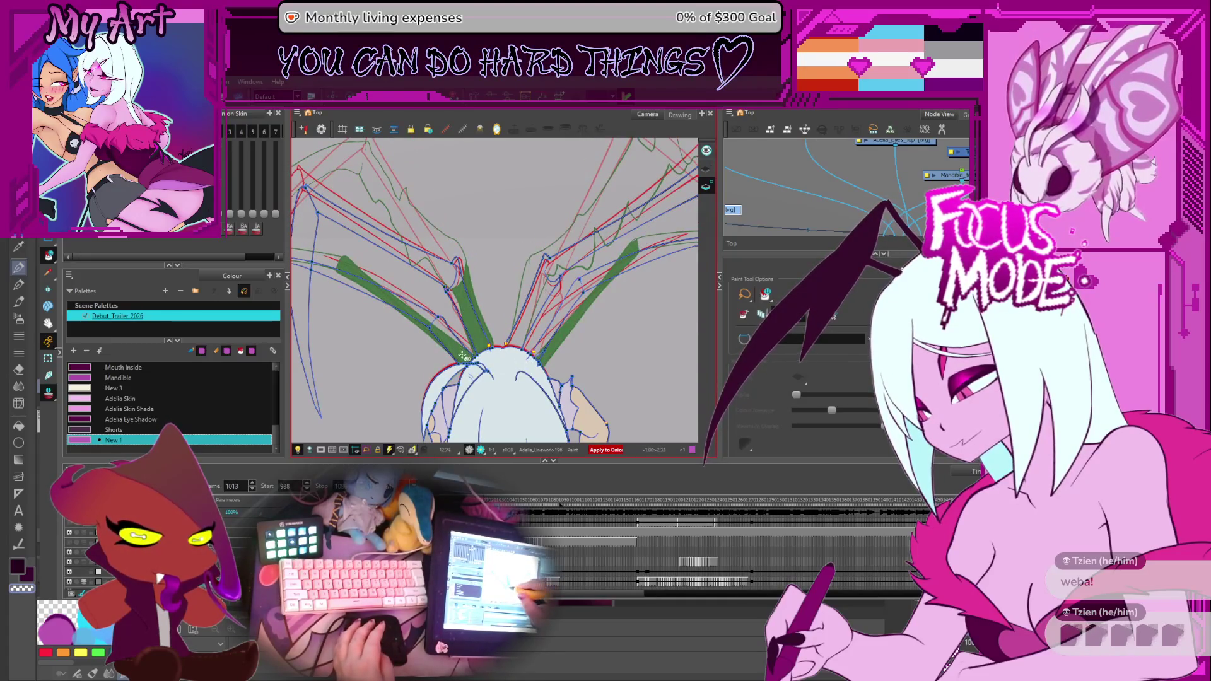
{"action": "key", "text": "comma"}
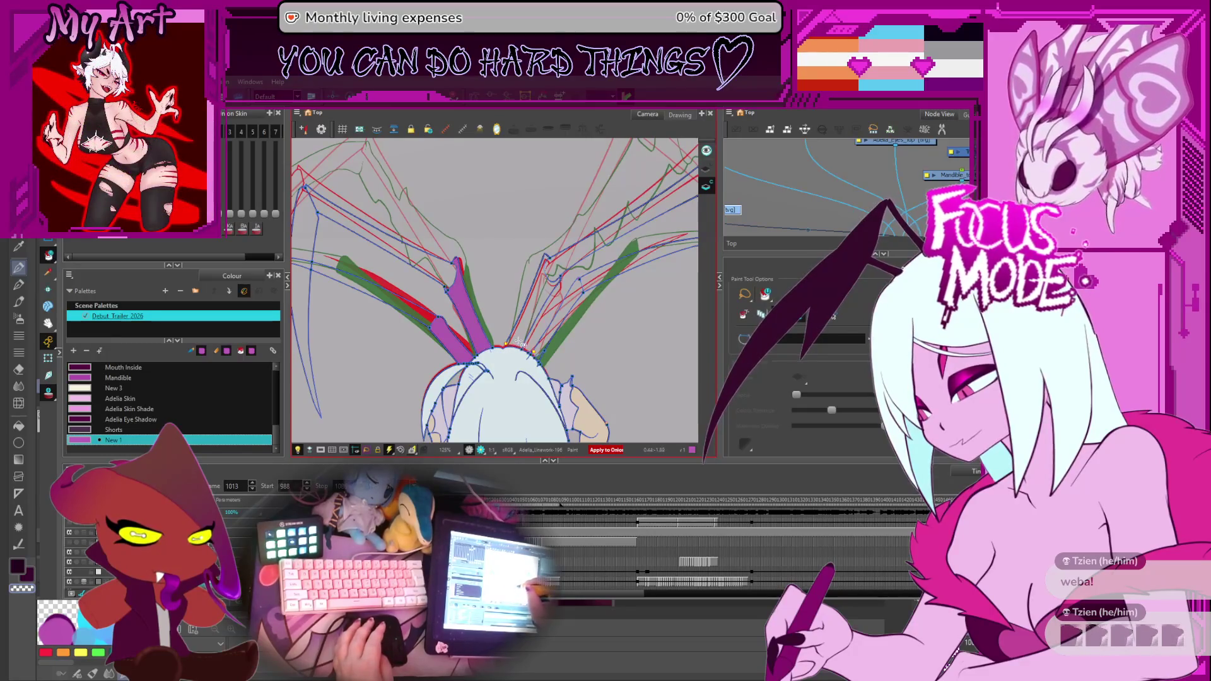
{"action": "left_click", "coordinate": [537, 352]}
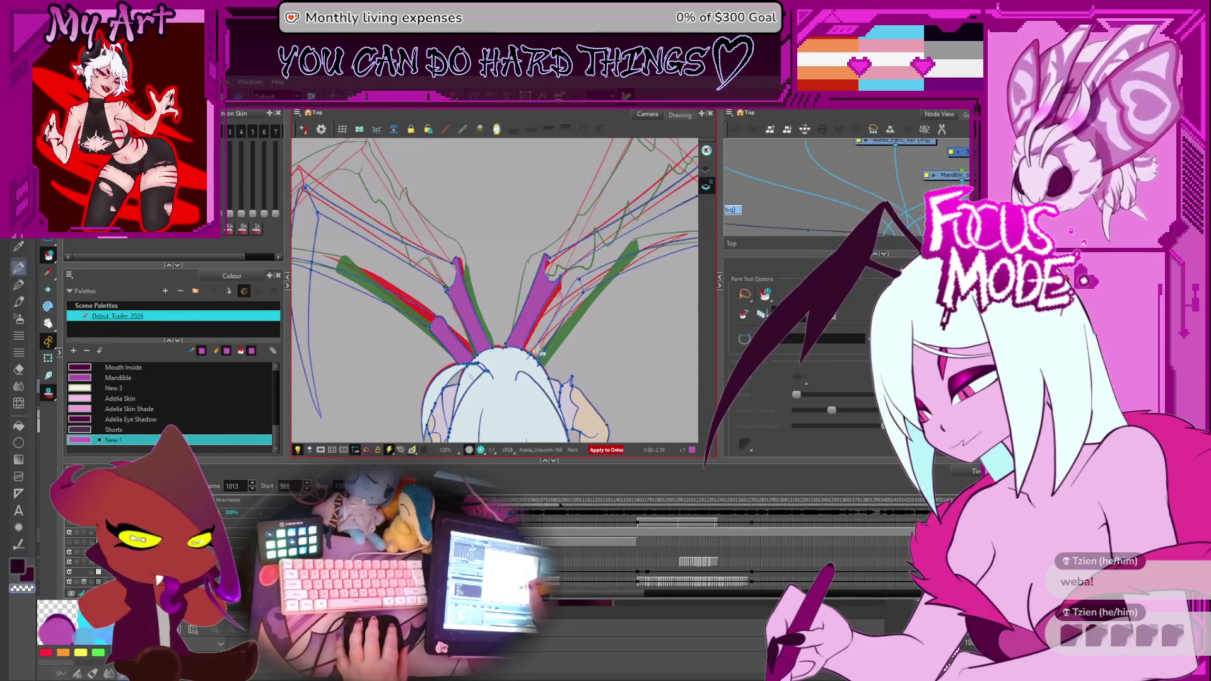
{"action": "scroll", "coordinate": [512, 326], "scroll_direction": "up", "scroll_amount": 2}
{"action": "scroll", "coordinate": [500, 312], "scroll_direction": "up", "scroll_amount": 2}
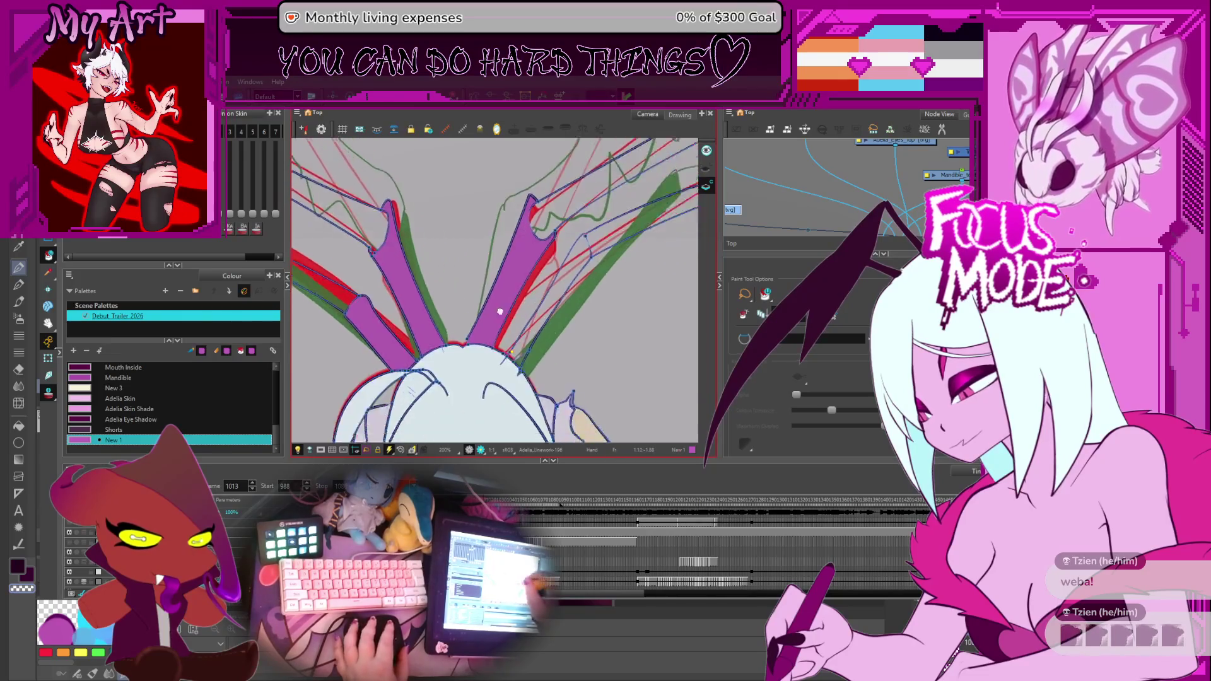
{"action": "scroll", "coordinate": [499, 311], "scroll_direction": "up", "scroll_amount": 1}
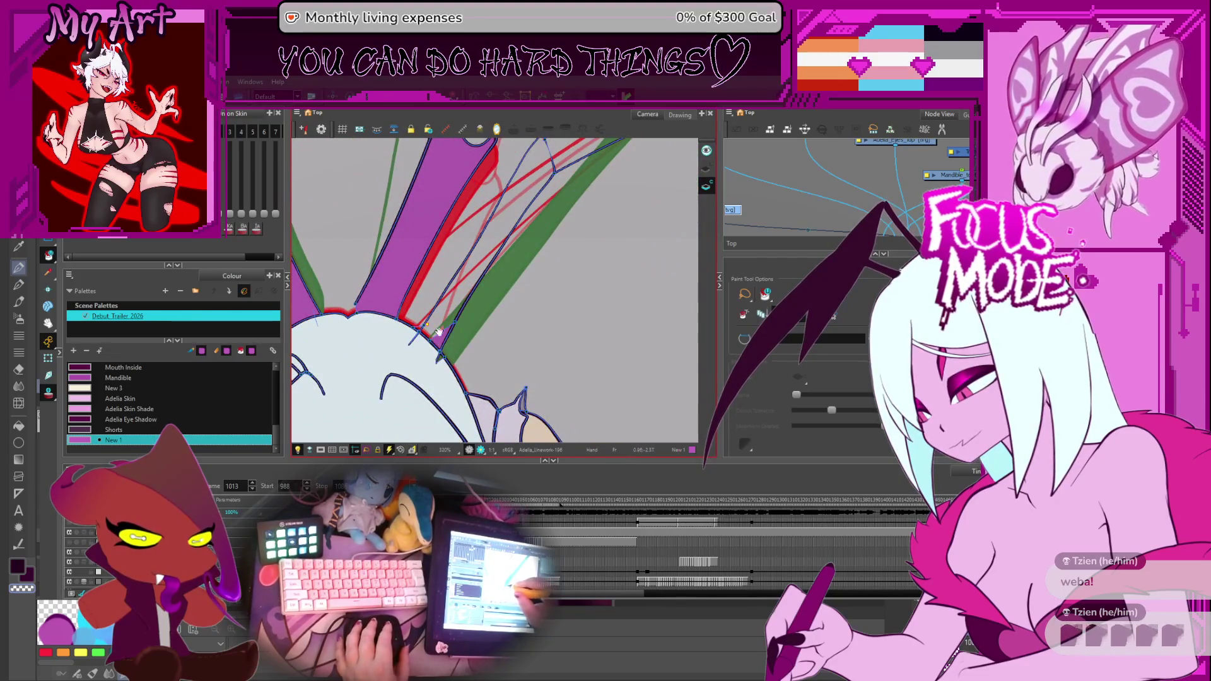
{"action": "scroll", "coordinate": [439, 332], "scroll_direction": "down", "scroll_amount": 1}
Turn off onion skinning and step through frames to the long antennae drawing.
{"action": "key", "text": "comma"}
{"action": "key", "text": "comma"}
{"action": "key", "text": "comma"}
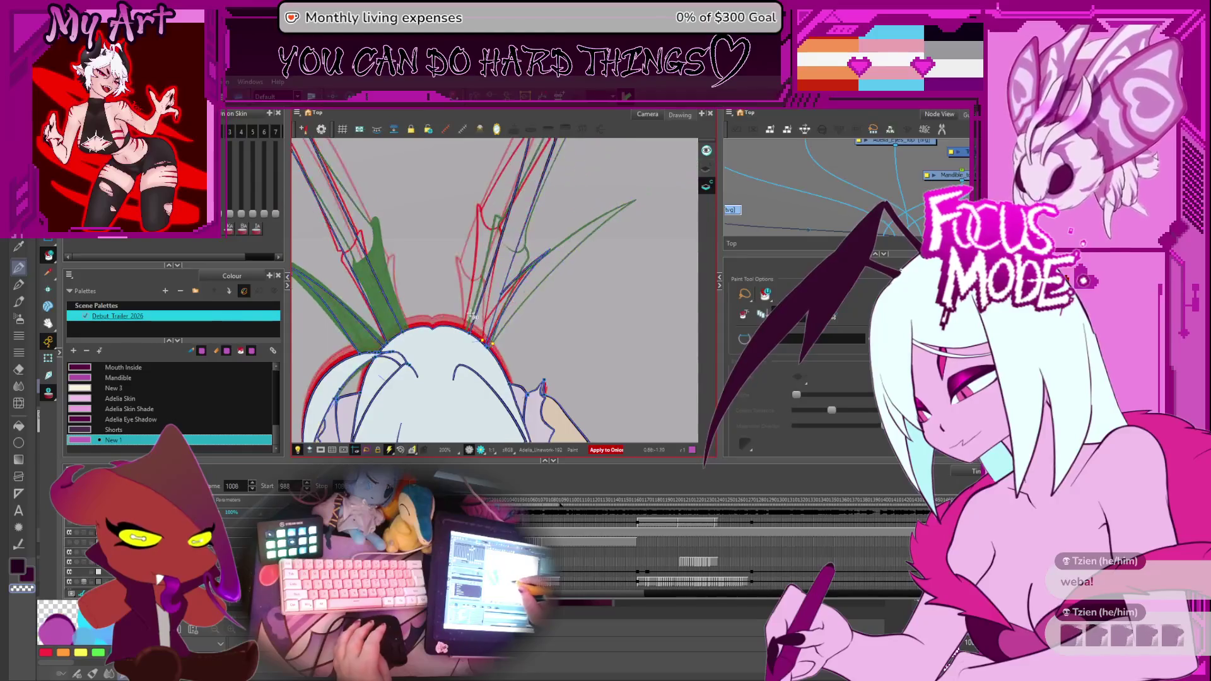
{"action": "key", "text": "period"}
{"action": "key", "text": "period"}
{"action": "key", "text": "period"}
{"action": "key", "text": "period"}
{"action": "left_click_drag", "start_coordinate": [494, 309], "coordinate": [546, 314]}
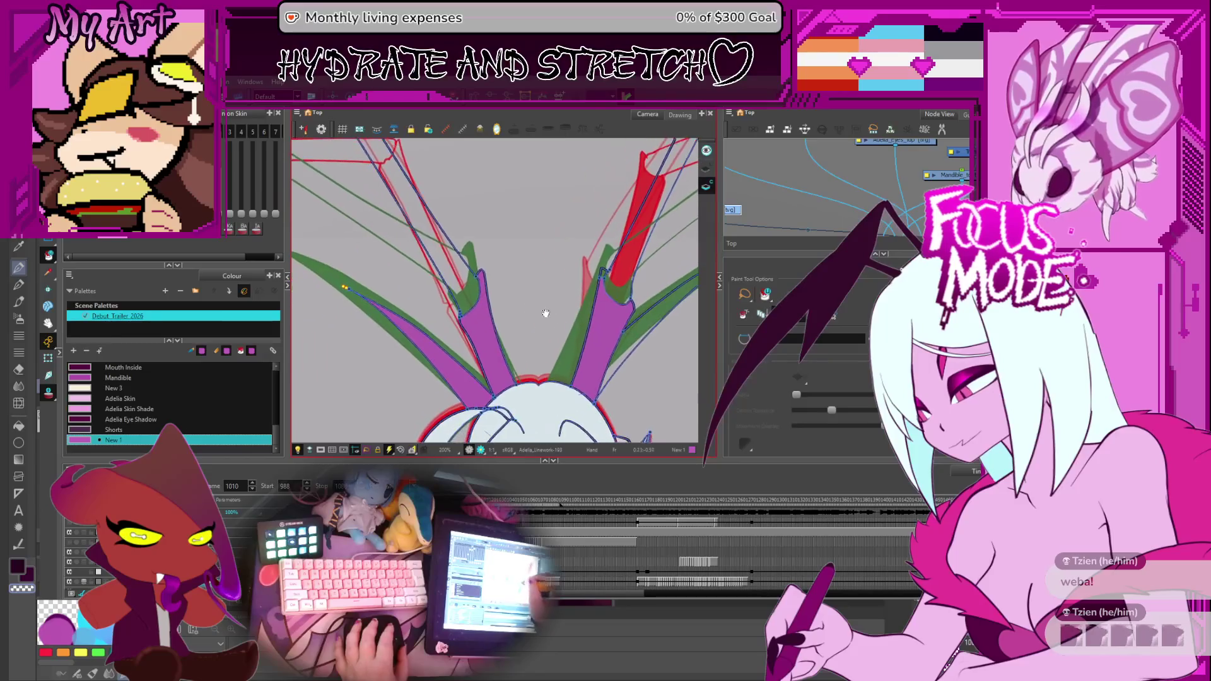
{"action": "key", "text": "comma"}
{"action": "key", "text": "comma"}
{"action": "key", "text": "comma"}
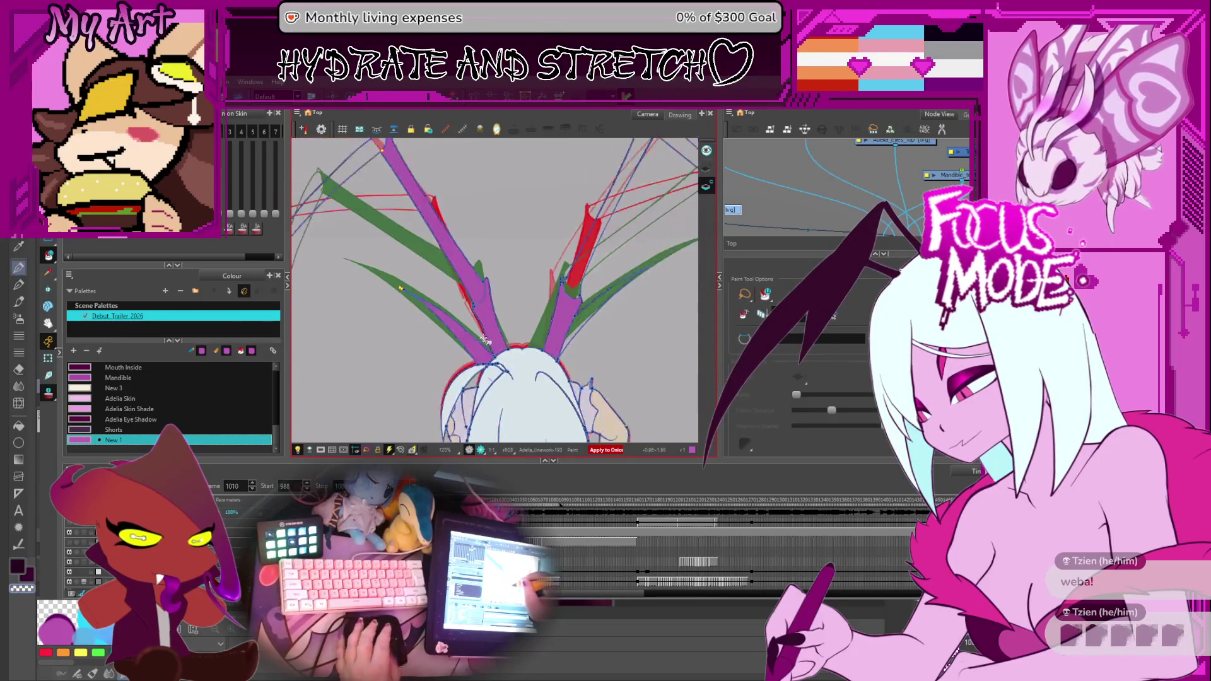
{"action": "key", "text": "comma"}
{"action": "key", "text": "comma"}
{"action": "key", "text": "comma"}
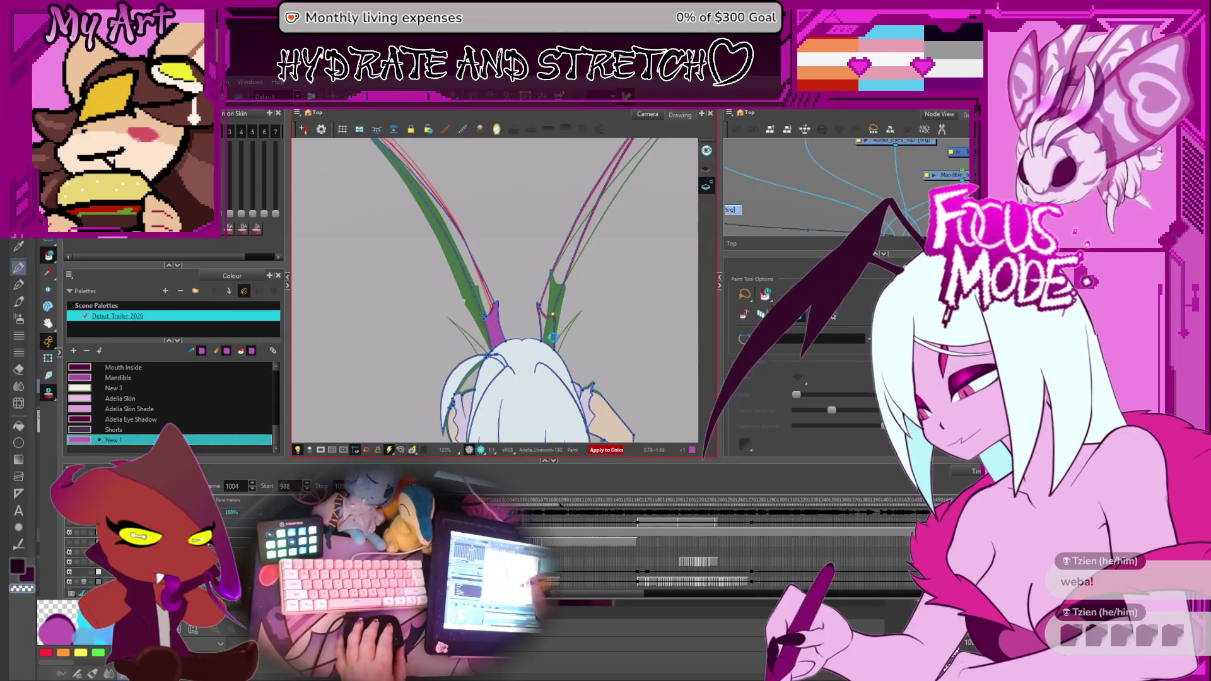
{"action": "key", "text": "alt+o"}
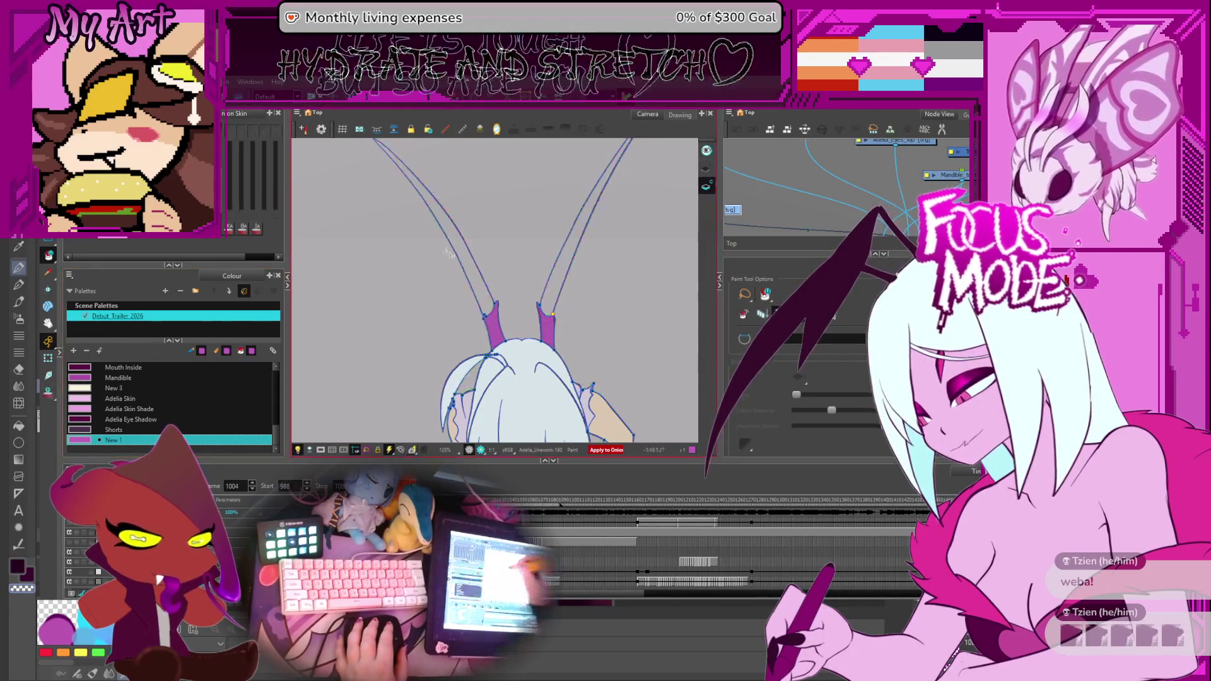
{"action": "key", "text": "comma"}
{"action": "key", "text": "comma"}
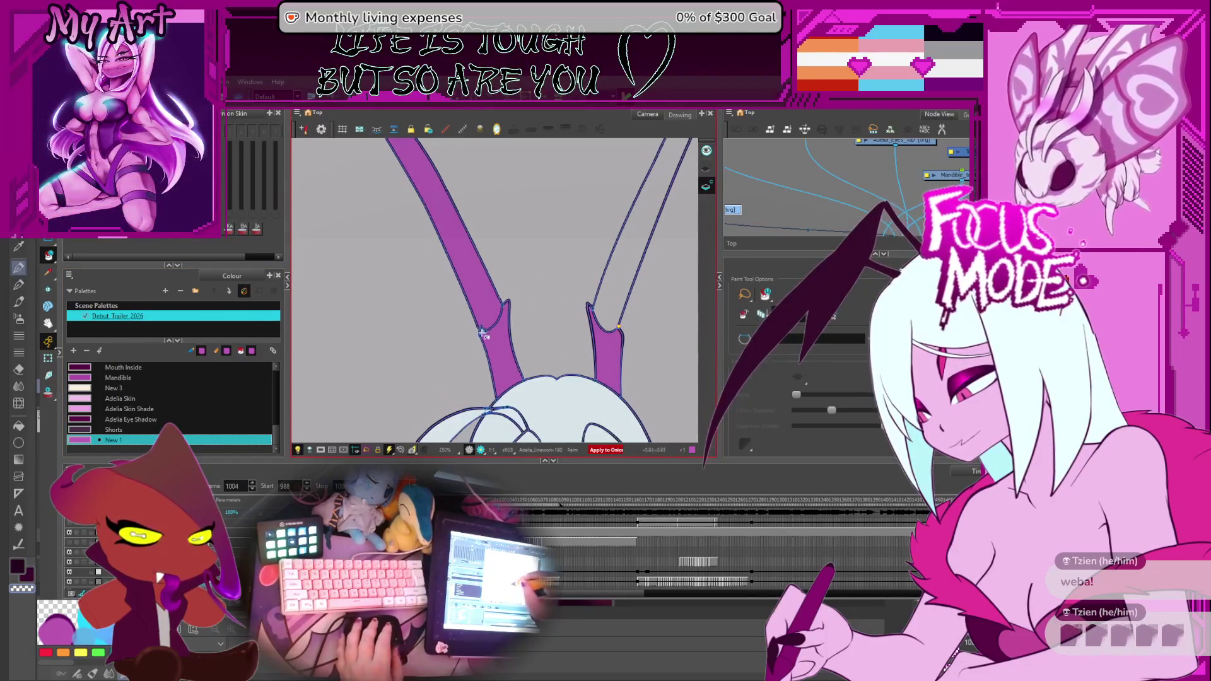
{"action": "key", "text": "comma"}
{"action": "key", "text": "comma"}
{"action": "key", "text": "comma"}
{"action": "key", "text": "comma"}
{"action": "key", "text": "comma"}
{"action": "key", "text": "comma"}
{"action": "key", "text": "comma"}
{"action": "key", "text": "period"}
{"action": "key", "text": "period"}
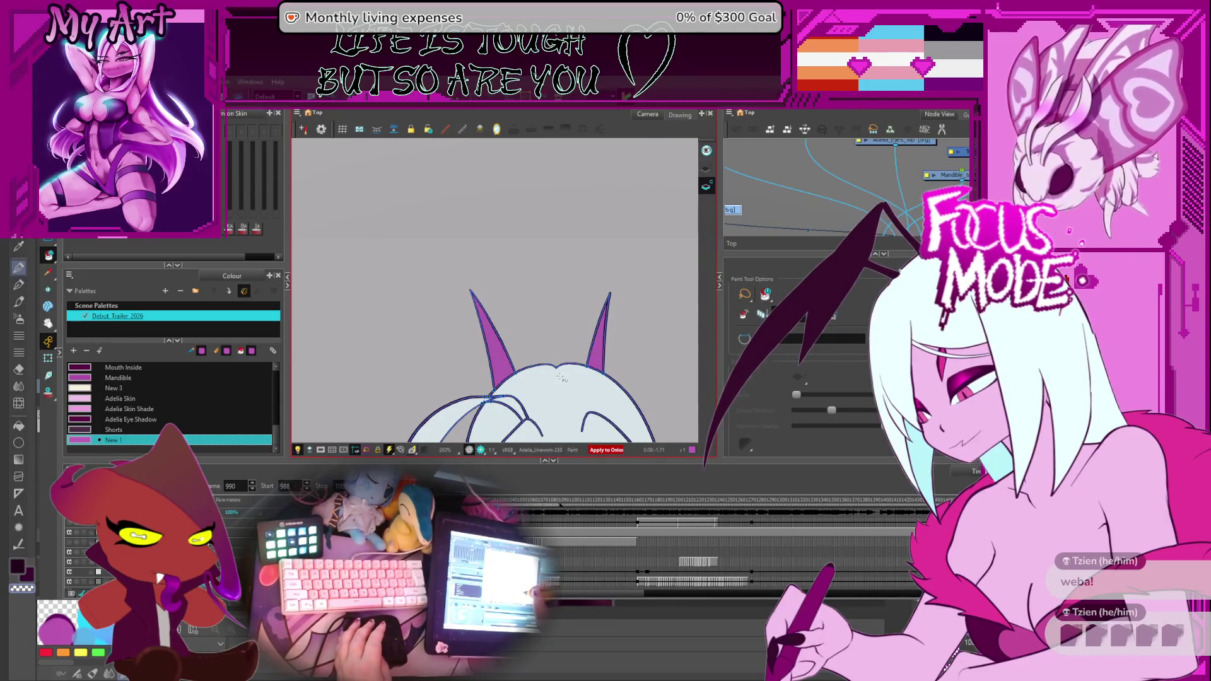
{"action": "key", "text": "period"}
{"action": "scroll", "coordinate": [495, 392], "scroll_direction": "up", "scroll_amount": 1}
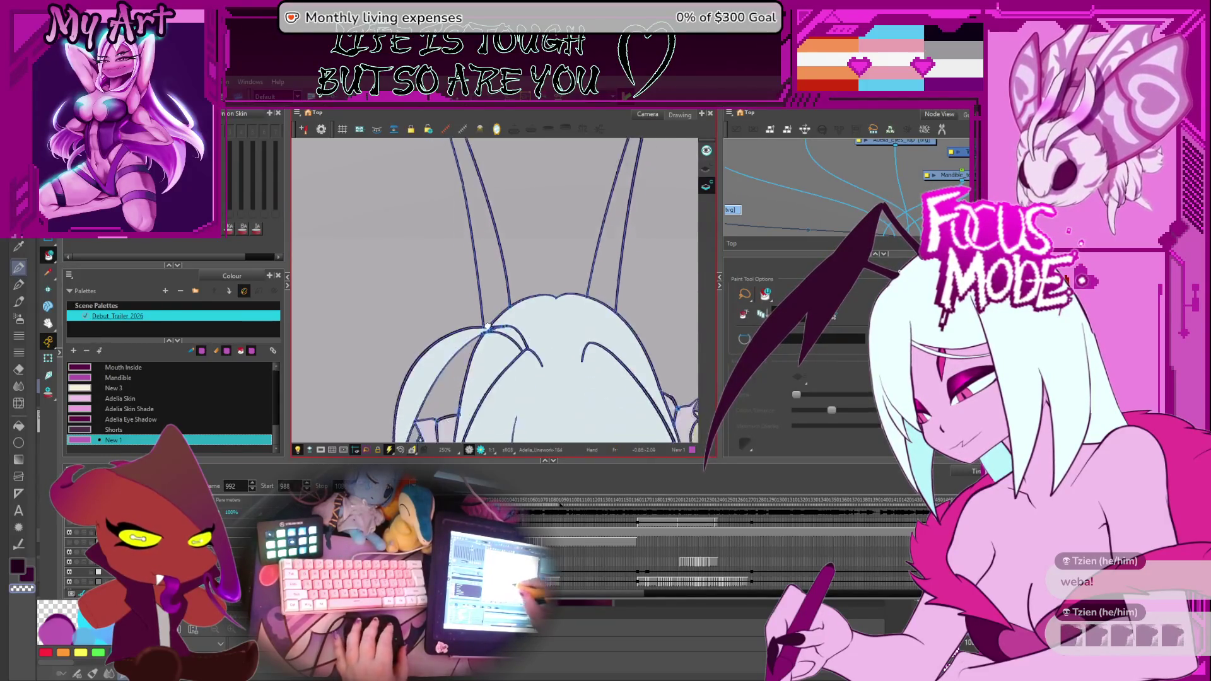
{"action": "scroll", "coordinate": [496, 393], "scroll_direction": "up", "scroll_amount": 1}
{"action": "scroll", "coordinate": [497, 393], "scroll_direction": "up", "scroll_amount": 2}
Select the New 1 magenta swatch and fill the left antenna.
{"action": "left_click_drag", "start_coordinate": [496, 392], "coordinate": [519, 363]}
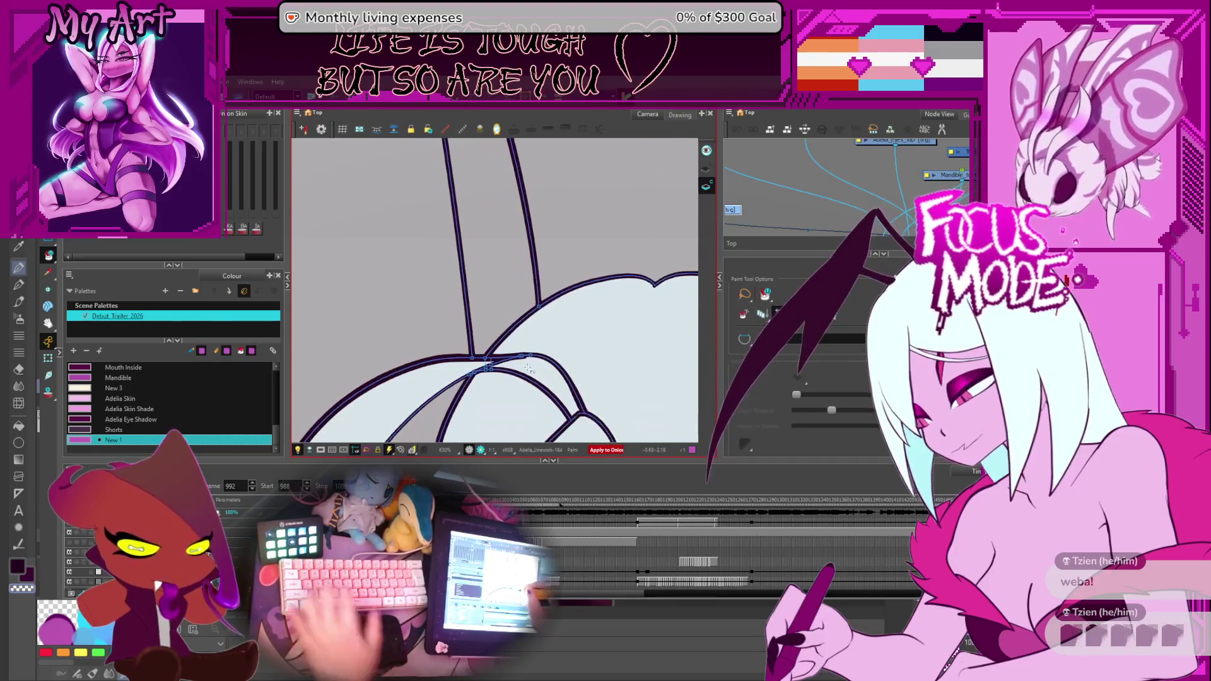
{"action": "left_click", "coordinate": [519, 362]}
{"action": "scroll", "coordinate": [519, 362], "scroll_direction": "down", "scroll_amount": 1}
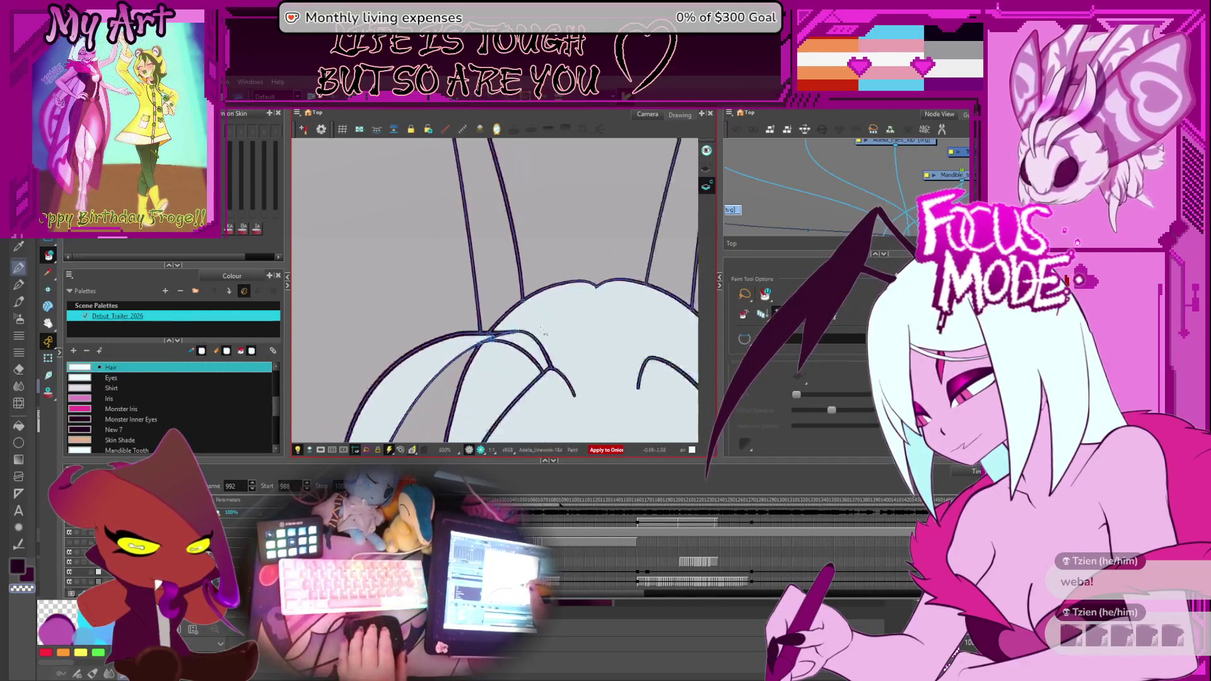
{"action": "scroll", "coordinate": [526, 355], "scroll_direction": "down", "scroll_amount": 1}
{"action": "scroll", "coordinate": [533, 345], "scroll_direction": "down", "scroll_amount": 1}
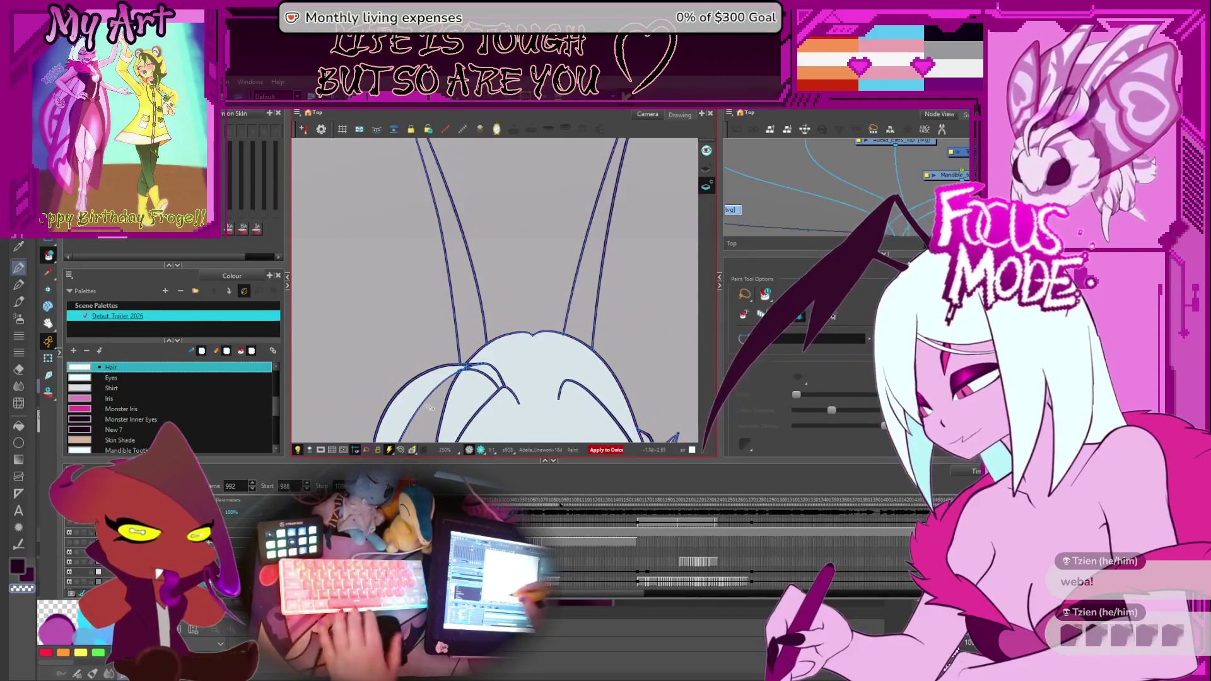
{"action": "key", "text": "comma"}
{"action": "left_click", "coordinate": [482, 332]}
{"action": "key", "text": "period"}
{"action": "key", "text": "period"}
{"action": "key", "text": "period"}
{"action": "key", "text": "period"}
{"action": "left_click", "coordinate": [473, 282]}
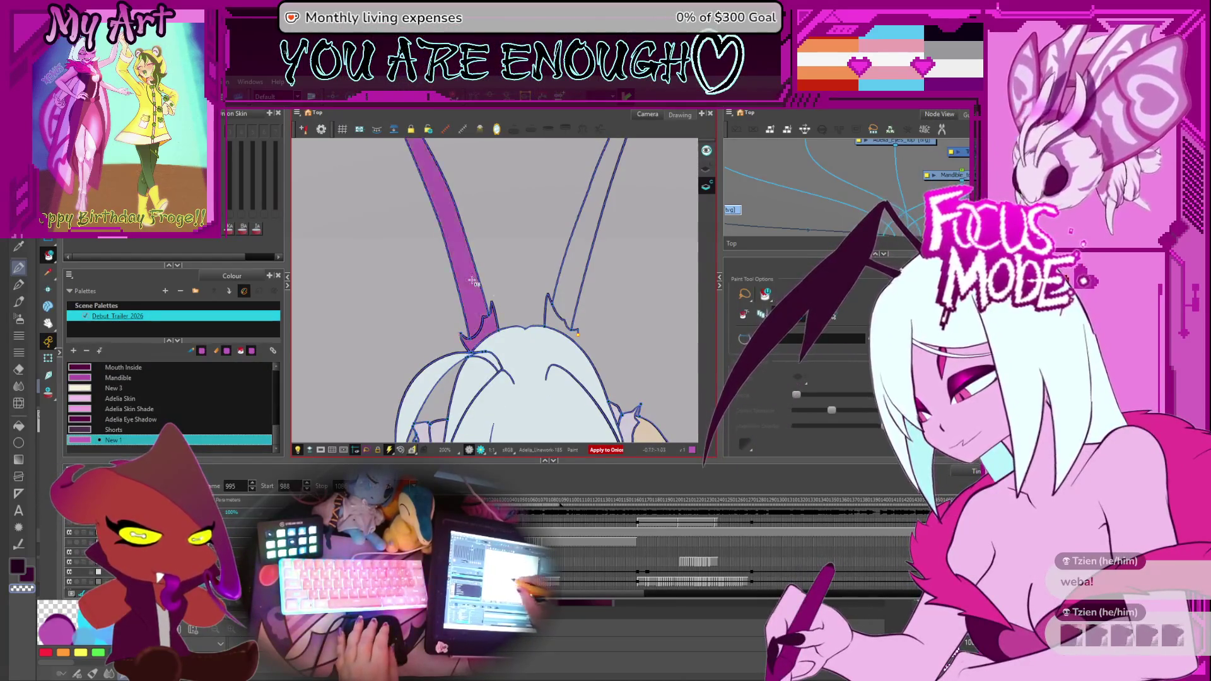
{"action": "scroll", "coordinate": [593, 349], "scroll_direction": "up", "scroll_amount": 1}
{"action": "scroll", "coordinate": [567, 340], "scroll_direction": "up", "scroll_amount": 1}
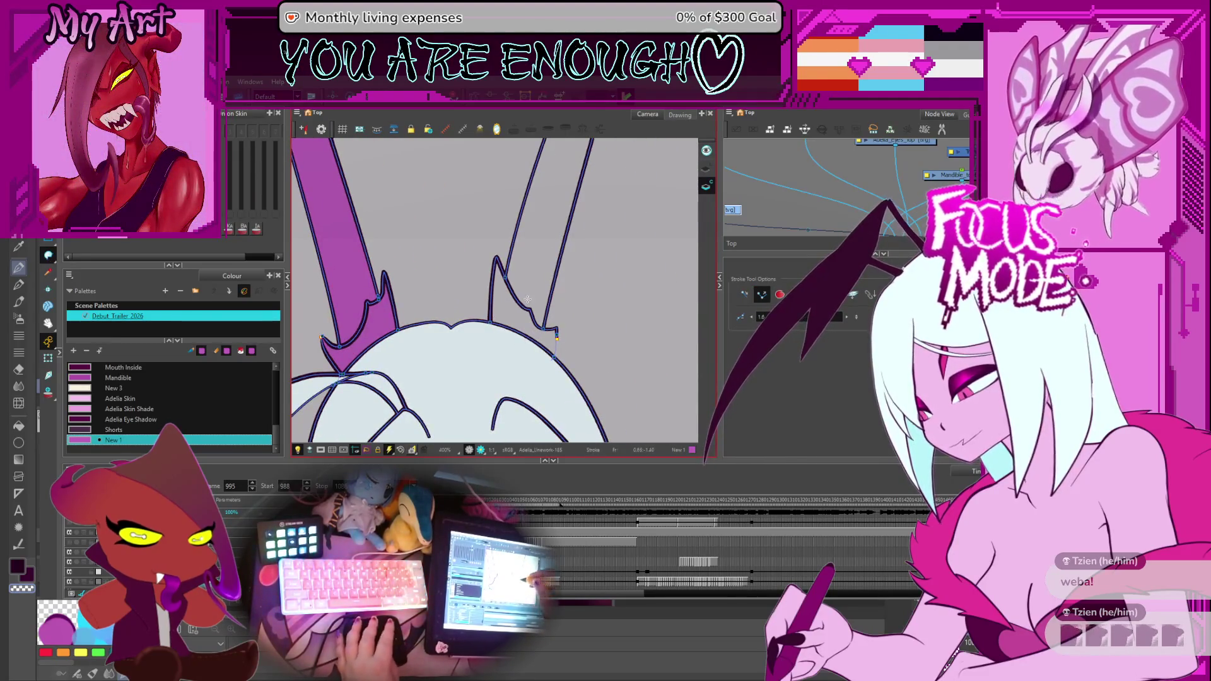
Advance to frame 997, ready to paint fills.
{"action": "key", "text": "alt+i"}
{"action": "scroll", "coordinate": [527, 299], "scroll_direction": "down", "scroll_amount": 2}
{"action": "key", "text": "period"}
{"action": "key", "text": "period"}
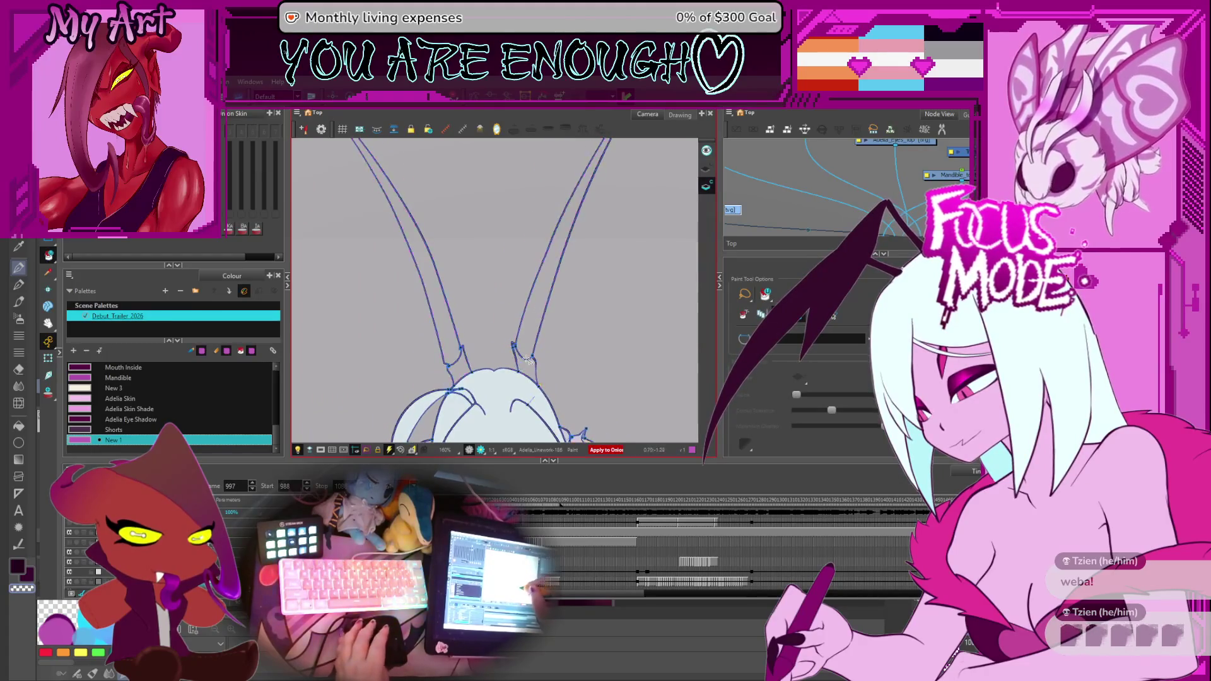
Fill both antennae purple on the drawings from frame 997 onward, stepping frame to frame.
{"action": "left_click", "coordinate": [527, 360]}
{"action": "left_click", "coordinate": [456, 347]}
{"action": "key", "text": "period"}
{"action": "key", "text": "period"}
{"action": "left_click", "coordinate": [436, 310]}
{"action": "key", "text": "period"}
{"action": "left_click", "coordinate": [436, 301]}
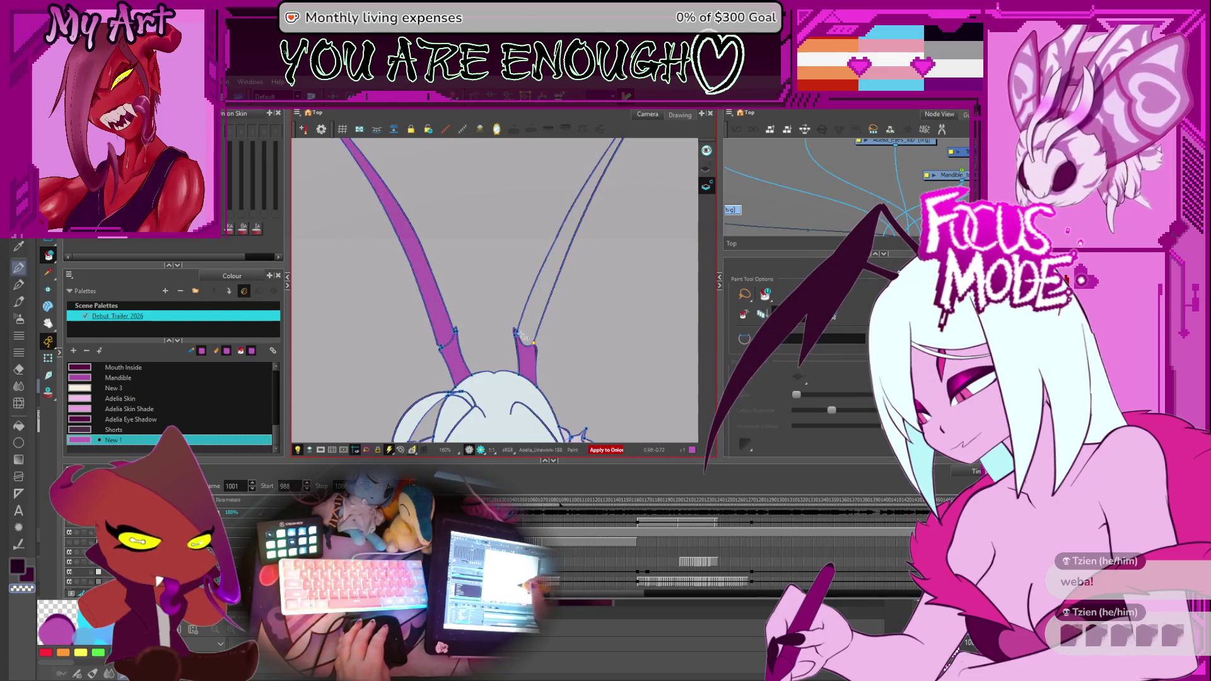
{"action": "left_click", "coordinate": [526, 313]}
{"action": "key", "text": "period"}
{"action": "left_click", "coordinate": [437, 312]}
{"action": "key", "text": "period"}
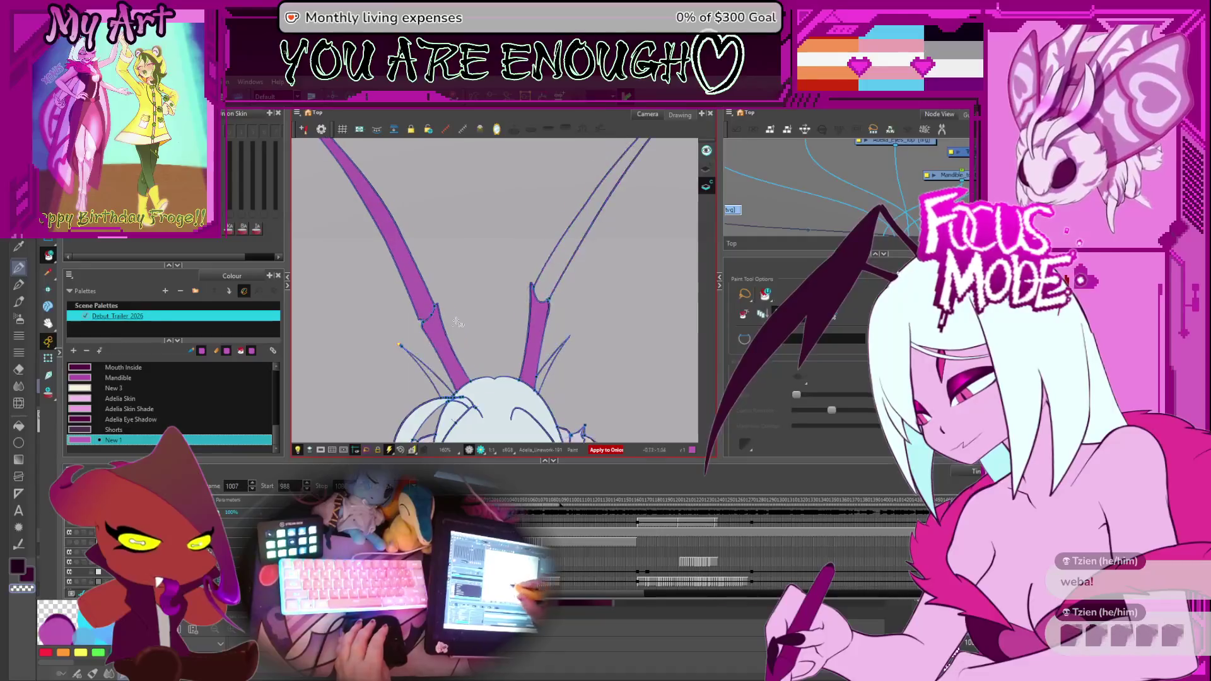
Fill the upper right antenna and limb purple on the drawings up to frame 1010.
{"action": "left_click", "coordinate": [536, 298]}
{"action": "key", "text": "period"}
{"action": "left_click", "coordinate": [538, 298]}
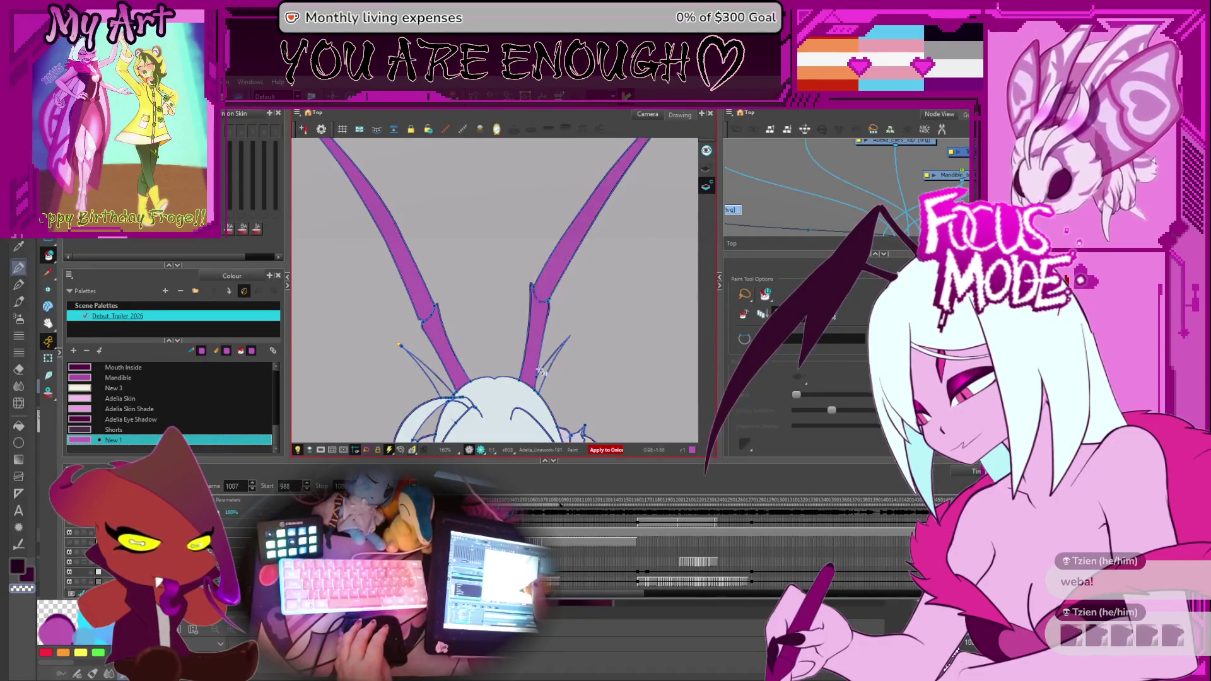
{"action": "key", "text": "period"}
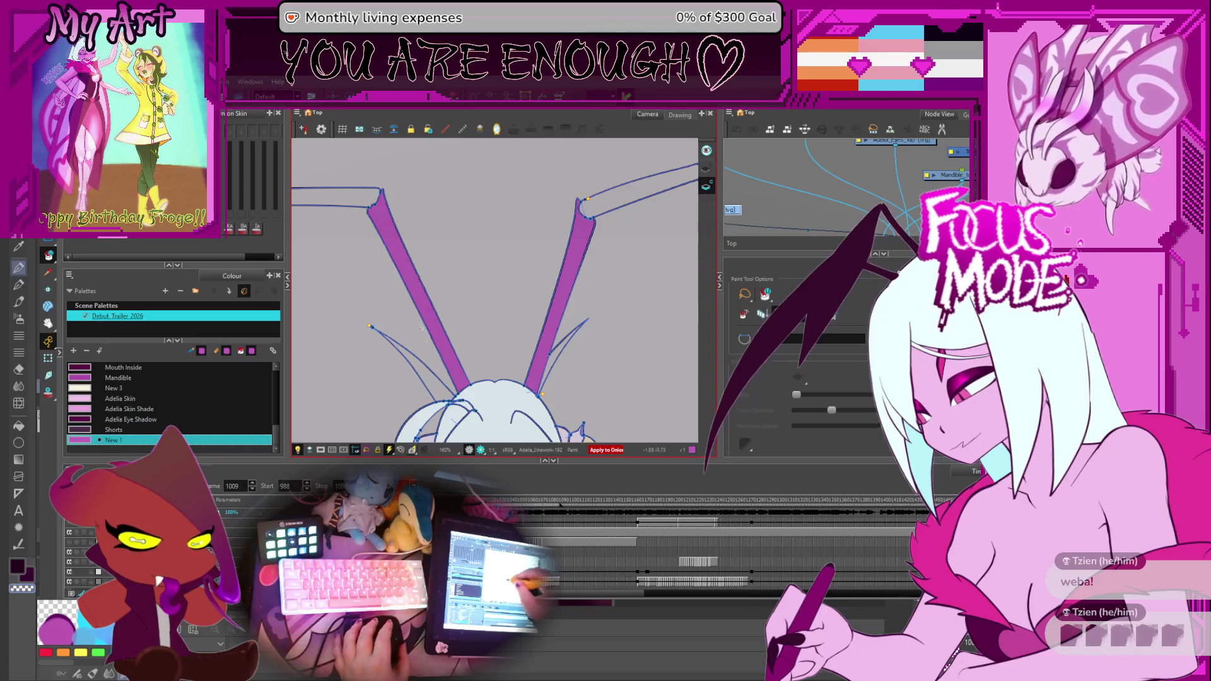
{"action": "key", "text": "2"}
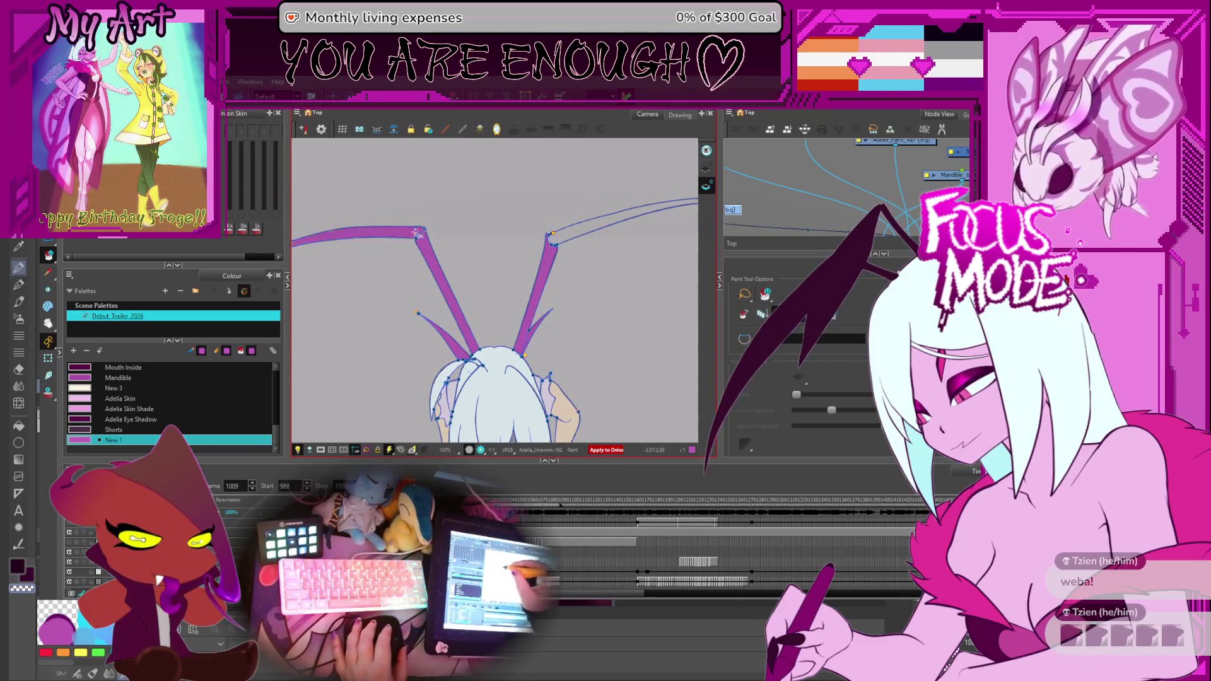
{"action": "left_click", "coordinate": [549, 243]}
{"action": "key", "text": "period"}
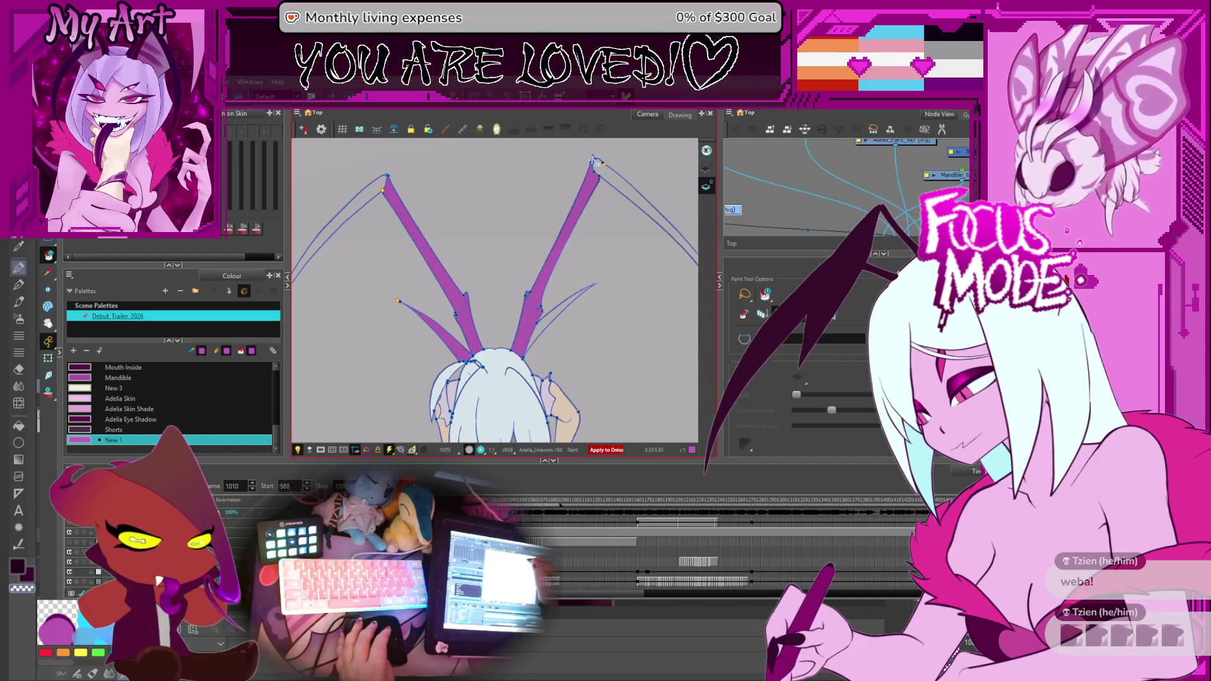
{"action": "left_click", "coordinate": [539, 307]}
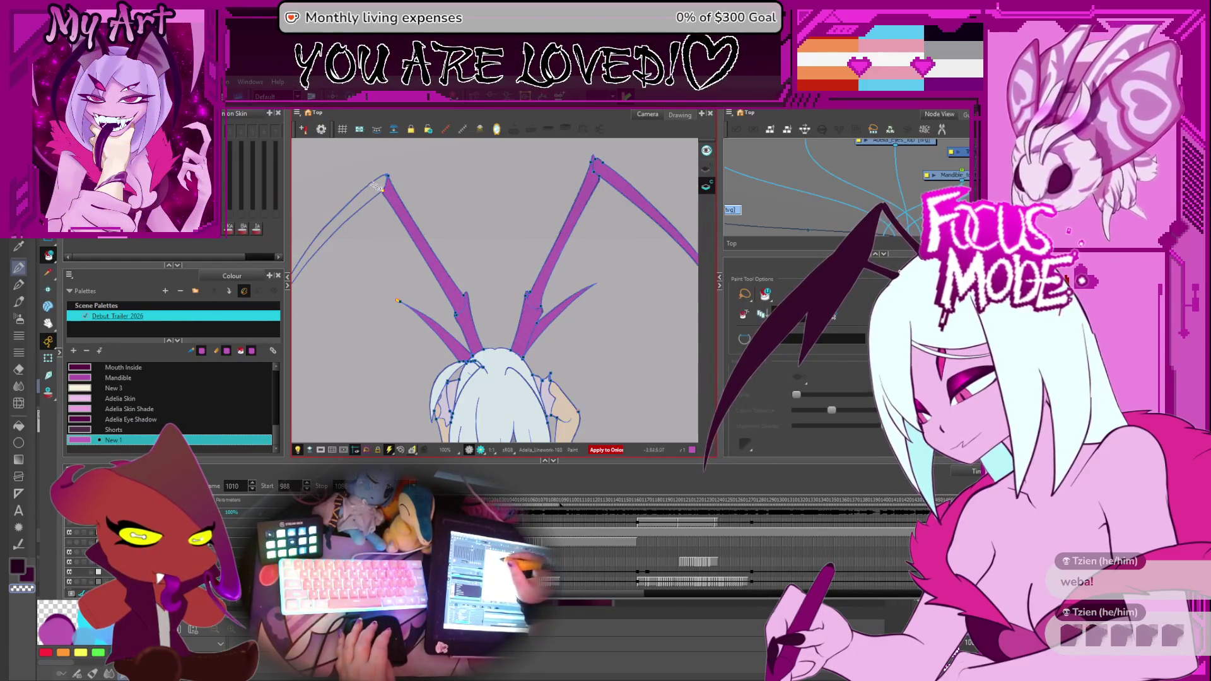
Fill the upper left and both right limbs purple on frame 1012, then settle on frame 1013.
{"action": "key", "text": "period"}
{"action": "key", "text": "period"}
{"action": "left_click", "coordinate": [323, 231]}
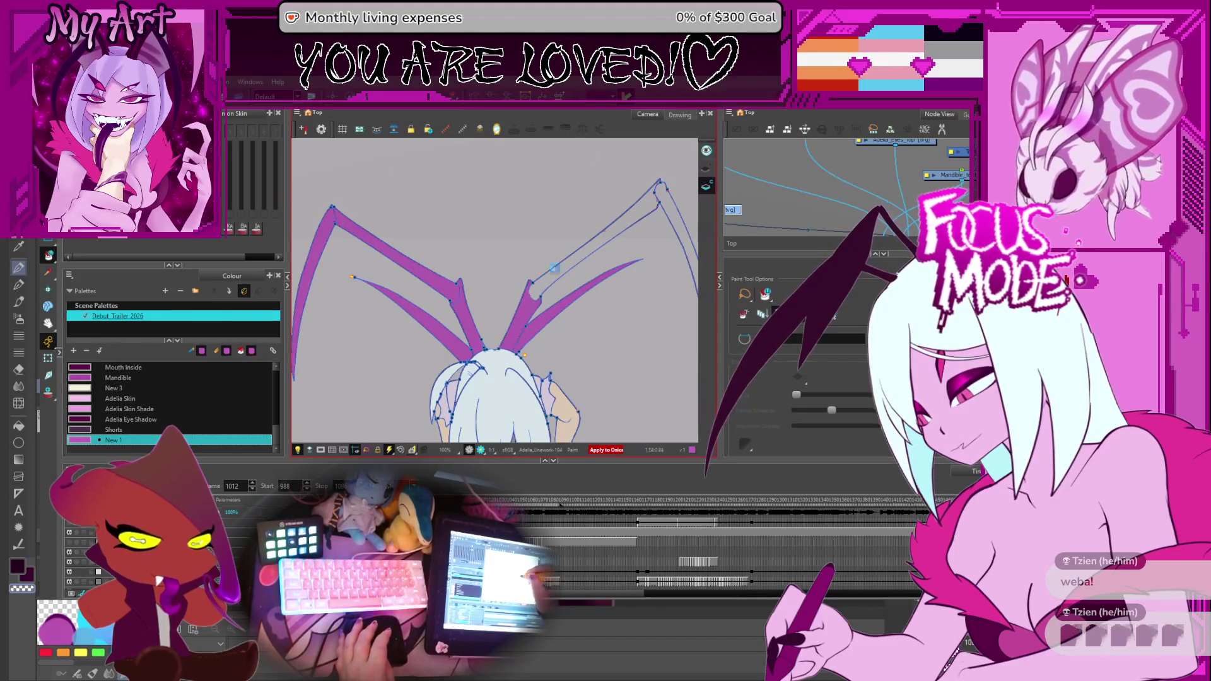
{"action": "left_click", "coordinate": [596, 247]}
{"action": "left_click", "coordinate": [667, 218]}
{"action": "key", "text": "period"}
{"action": "key", "text": "period"}
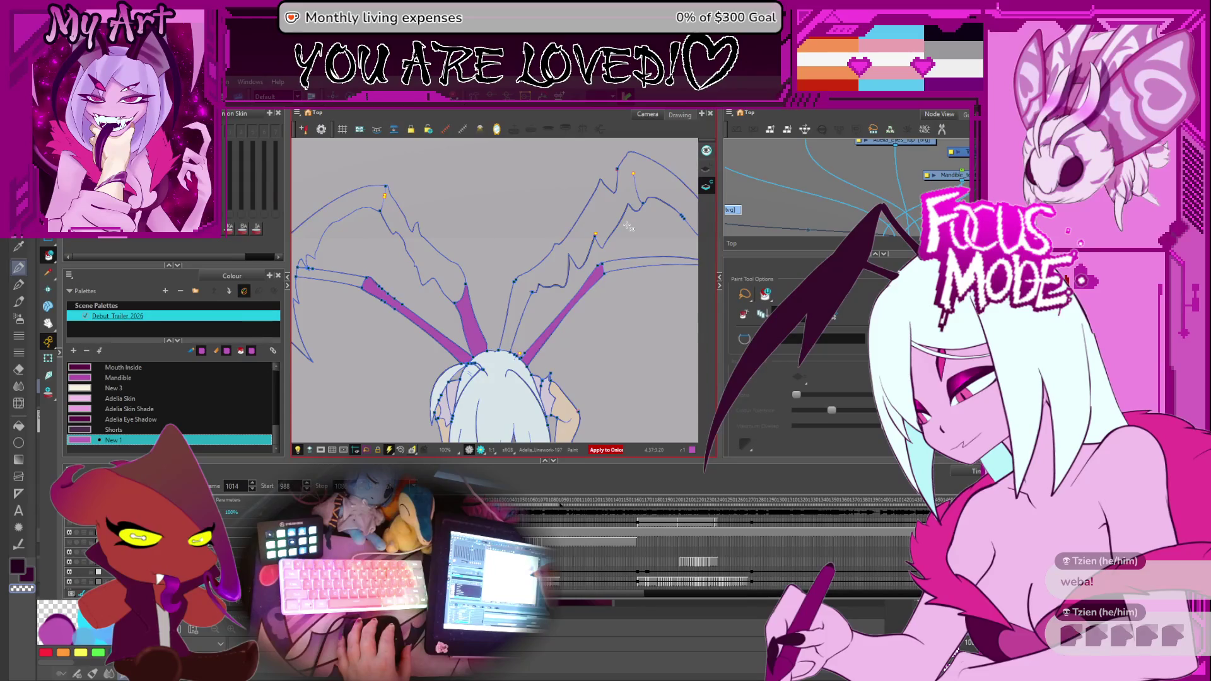
{"action": "key", "text": "comma"}
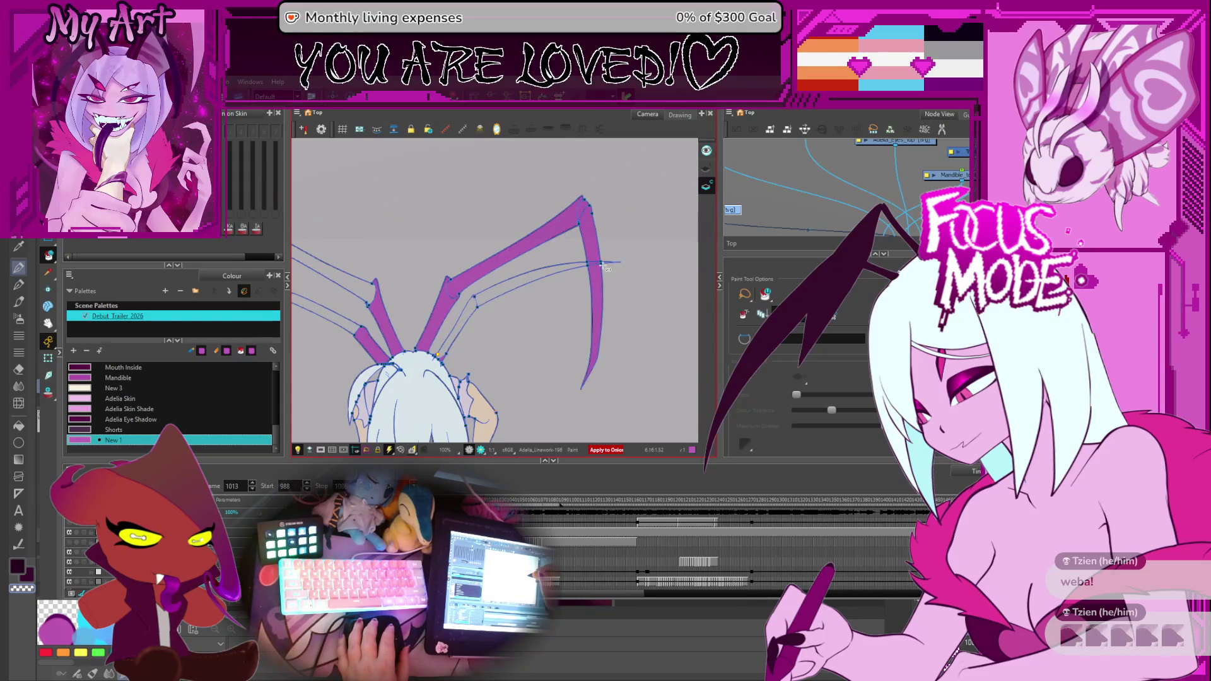
{"action": "scroll", "coordinate": [606, 269], "scroll_direction": "up", "scroll_amount": 1}
{"action": "scroll", "coordinate": [615, 255], "scroll_direction": "up", "scroll_amount": 2}
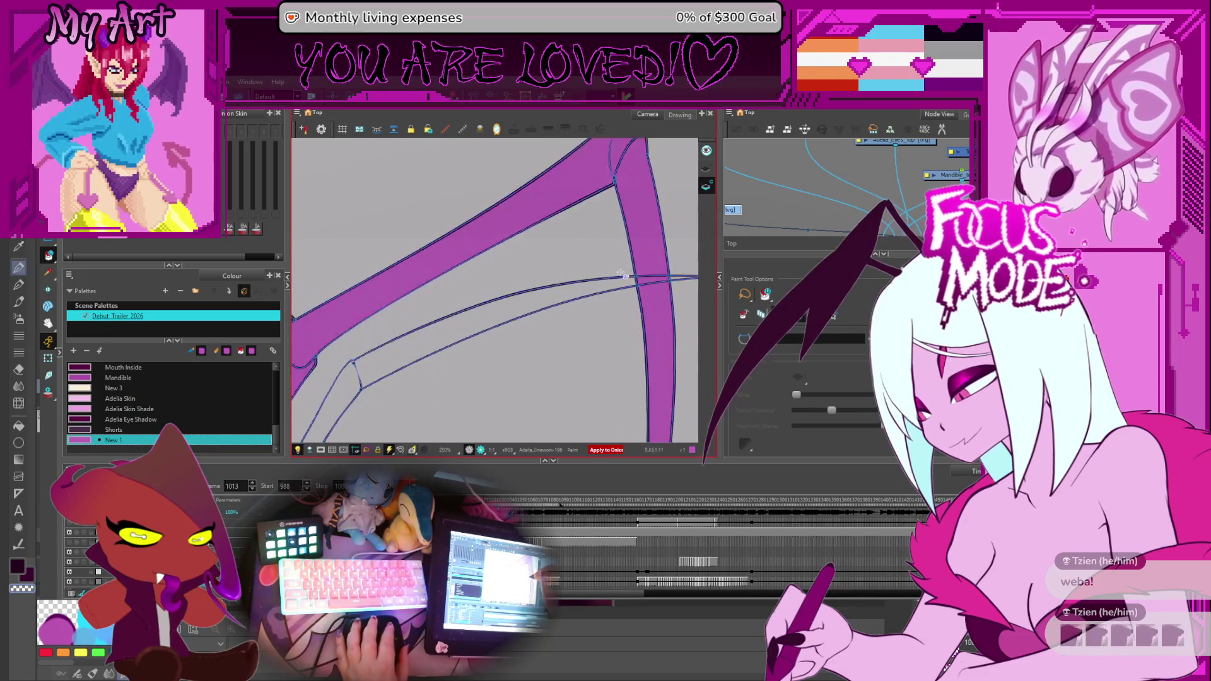
{"action": "scroll", "coordinate": [631, 232], "scroll_direction": "up", "scroll_amount": 1}
Cut away the overlapping line at the limb crossing and fill the thin limb purple, mirroring the view after.
{"action": "key", "text": "alt+v"}
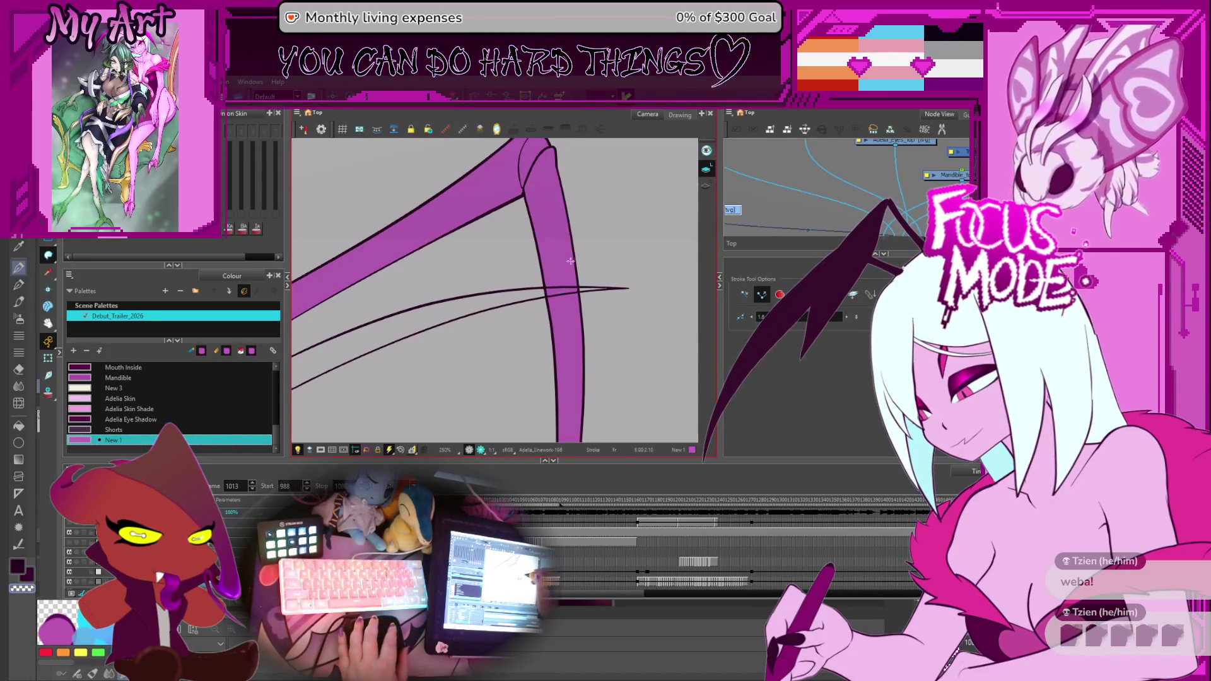
{"action": "key", "text": "alt+t"}
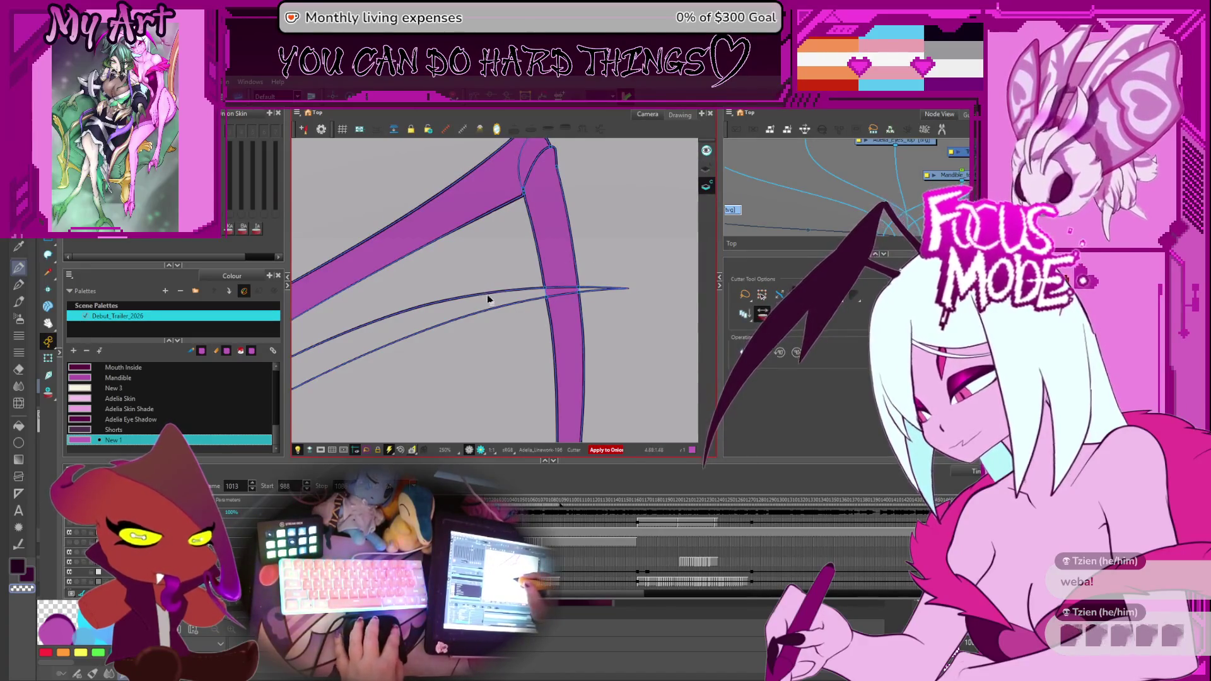
{"action": "left_click_drag", "start_coordinate": [461, 287], "coordinate": [523, 267]}
{"action": "key", "text": "alt+i"}
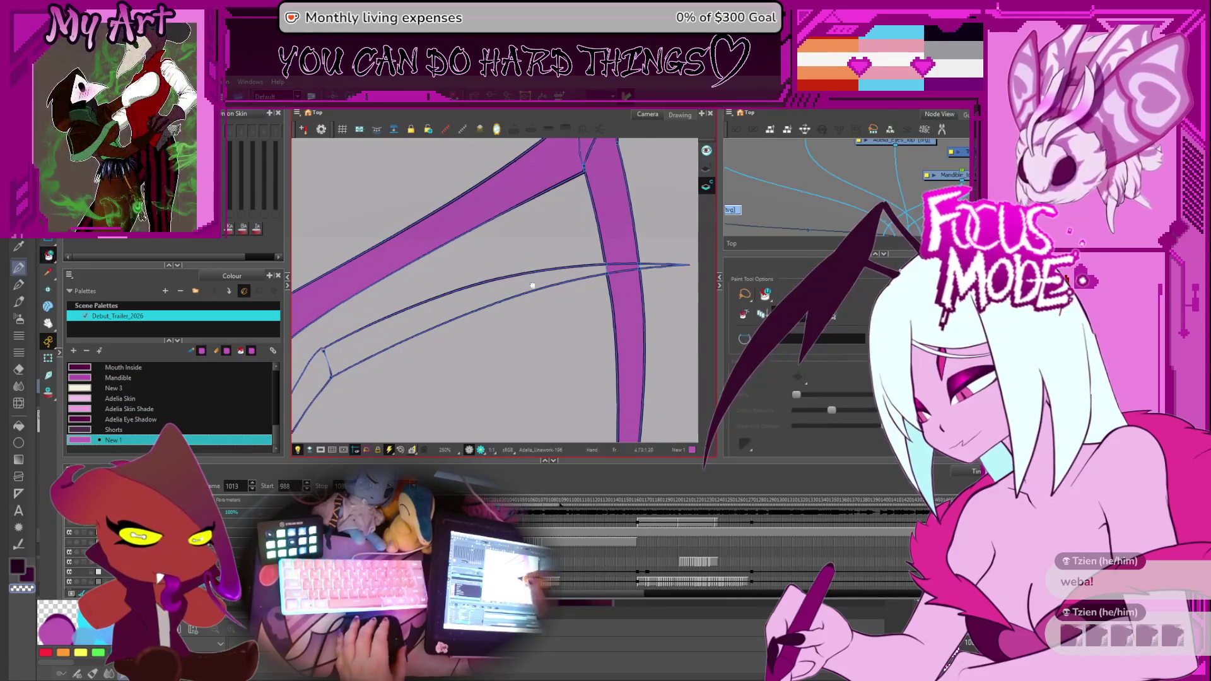
{"action": "left_click", "coordinate": [566, 271]}
{"action": "scroll", "coordinate": [671, 253], "scroll_direction": "down", "scroll_amount": 5}
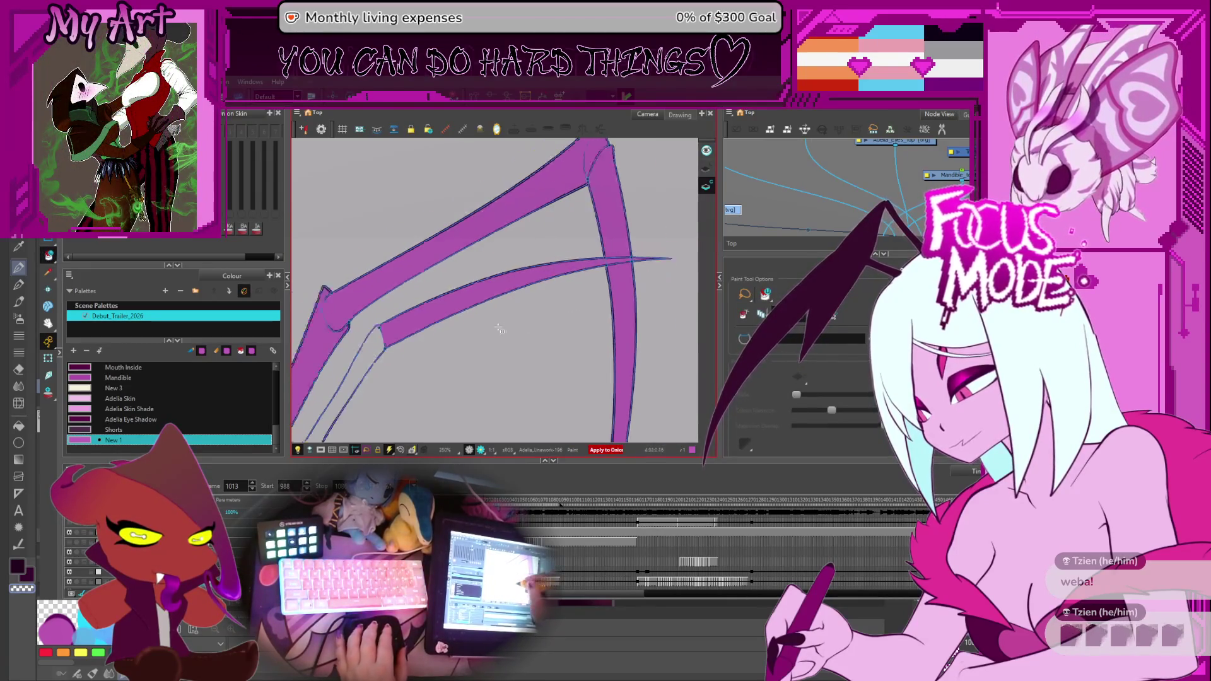
{"action": "key", "text": "4"}
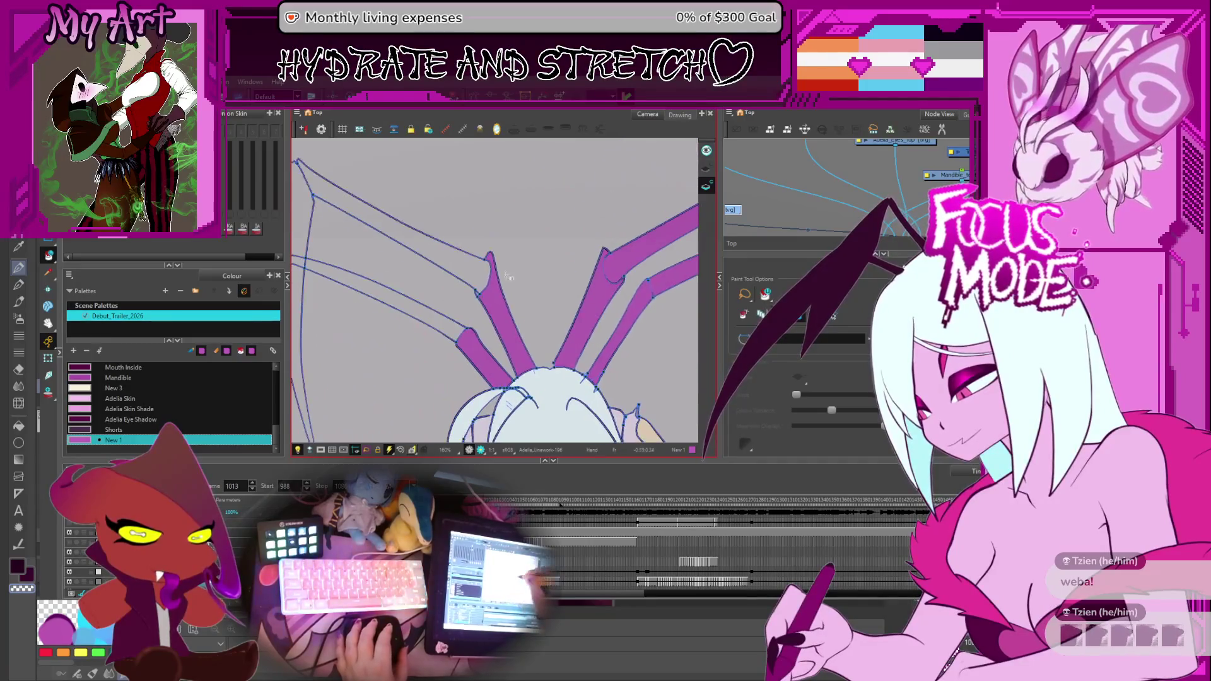
{"action": "scroll", "coordinate": [440, 310], "scroll_direction": "down", "scroll_amount": 1}
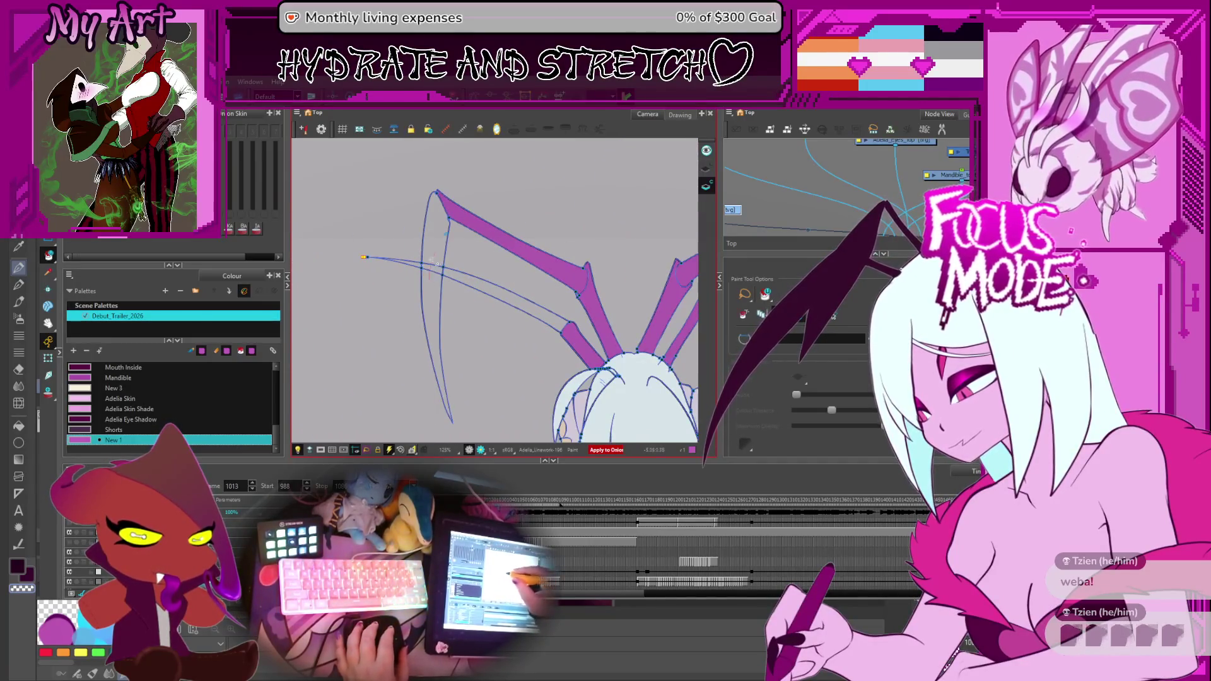
Fill the left limb and lower thin limb purple, then pan the mirrored view toward the right limbs.
{"action": "left_click", "coordinate": [438, 264]}
{"action": "left_click", "coordinate": [496, 290]}
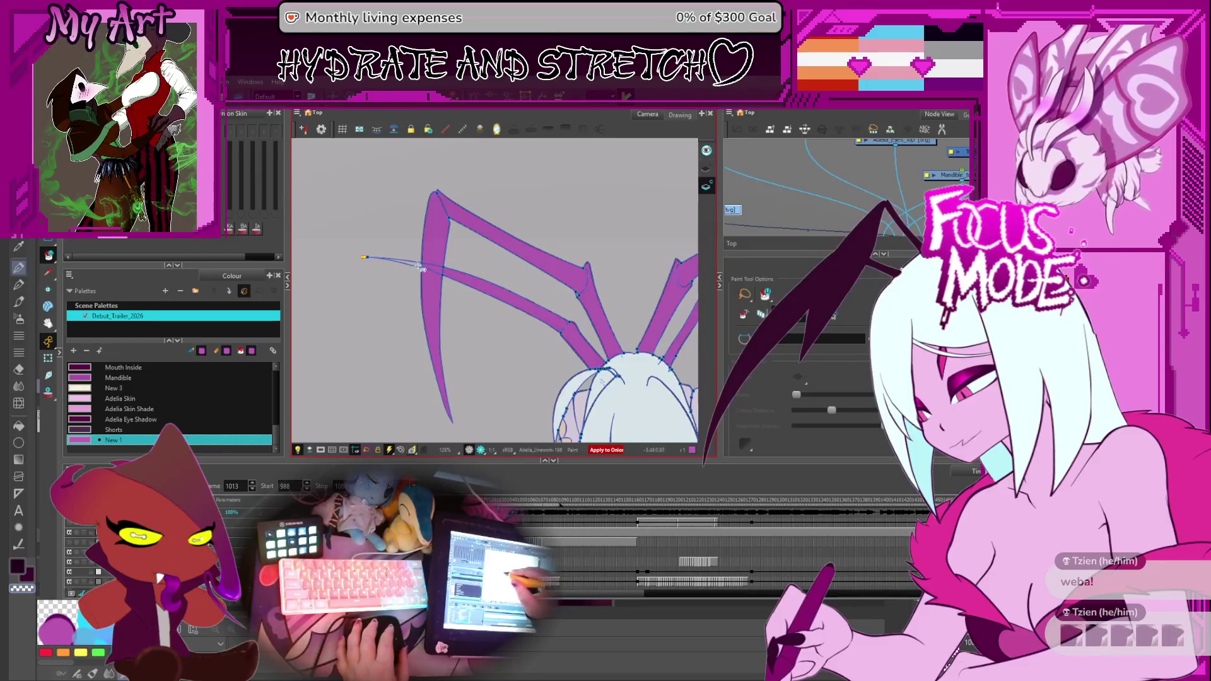
{"action": "scroll", "coordinate": [530, 284], "scroll_direction": "up", "scroll_amount": 2}
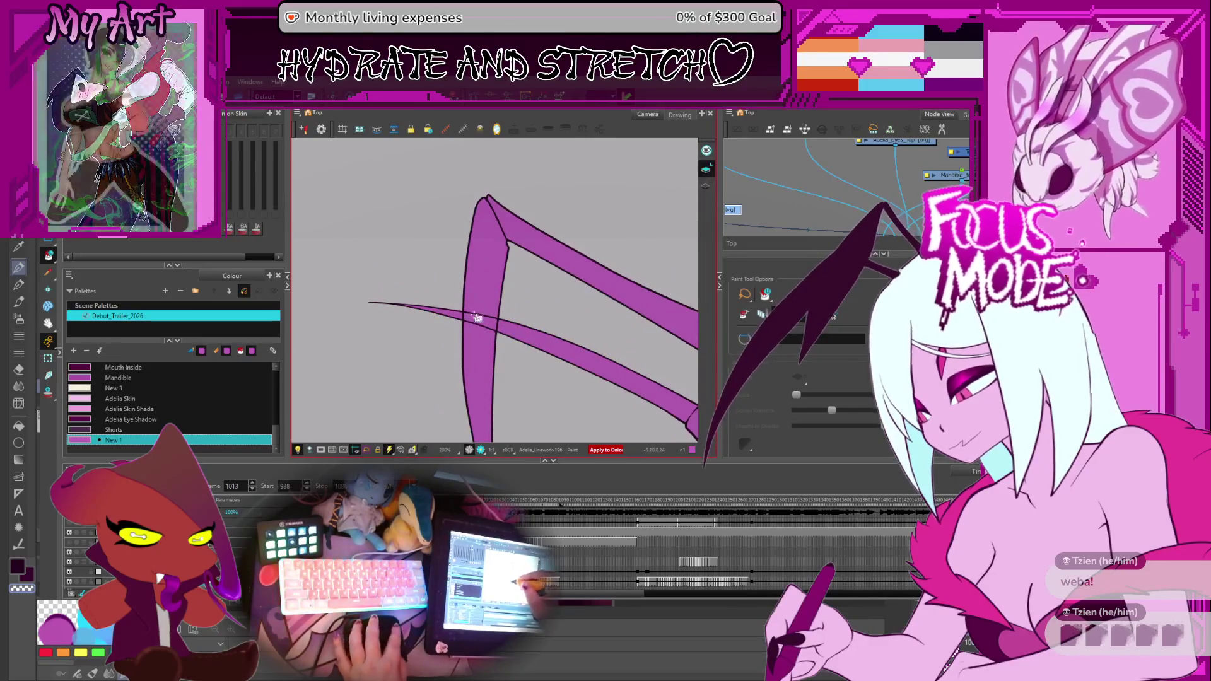
{"action": "scroll", "coordinate": [493, 312], "scroll_direction": "up", "scroll_amount": 1}
{"action": "scroll", "coordinate": [451, 351], "scroll_direction": "up", "scroll_amount": 1}
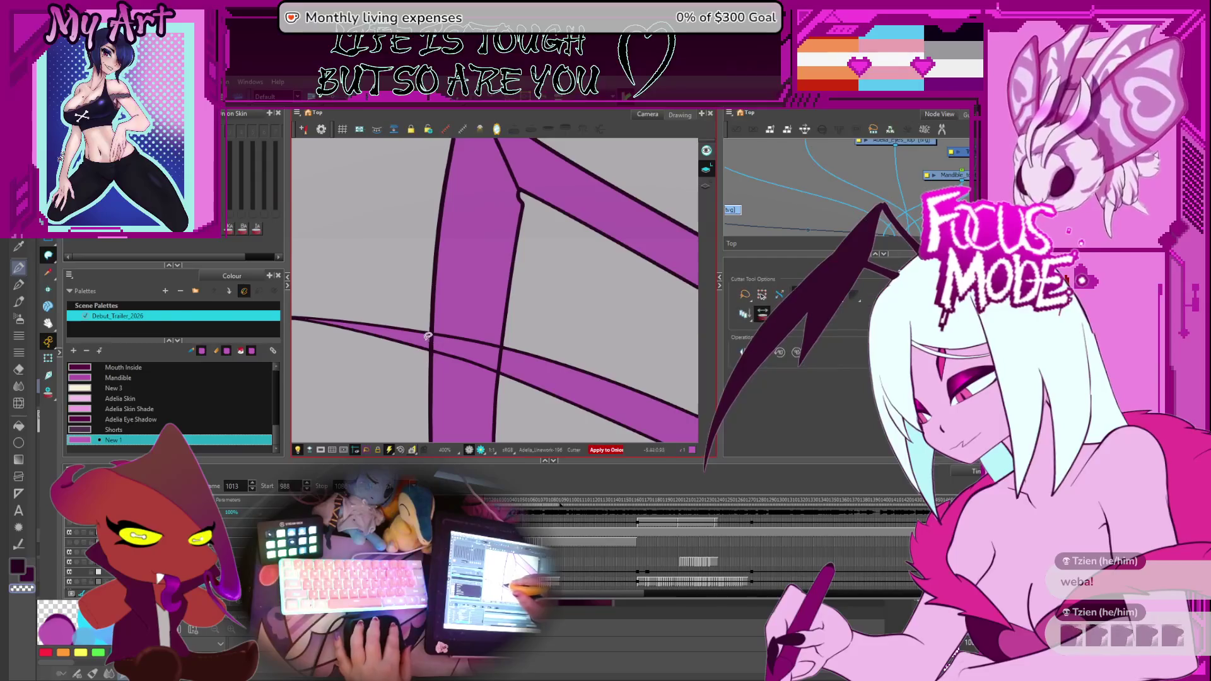
{"action": "scroll", "coordinate": [485, 352], "scroll_direction": "down", "scroll_amount": 5}
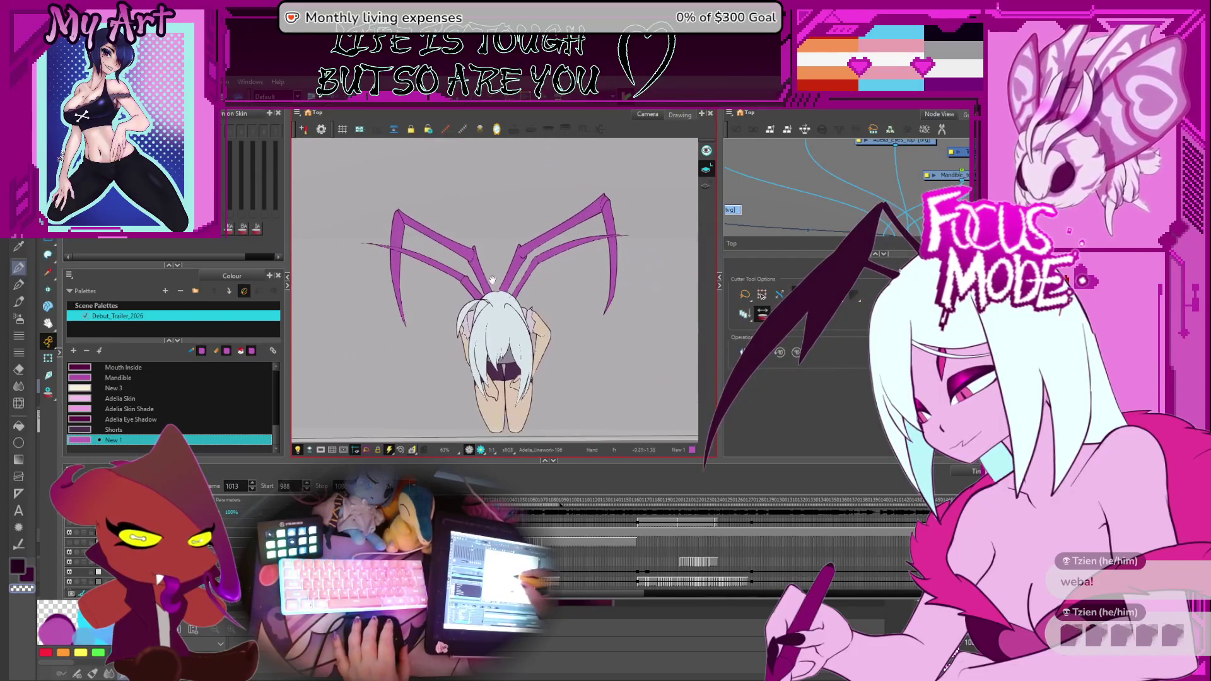
{"action": "mouse_move", "coordinate": [482, 304]}
{"action": "left_mouse_down"}
{"action": "mouse_move", "coordinate": [505, 337]}
{"action": "mouse_move", "coordinate": [506, 309]}
{"action": "left_mouse_up"}
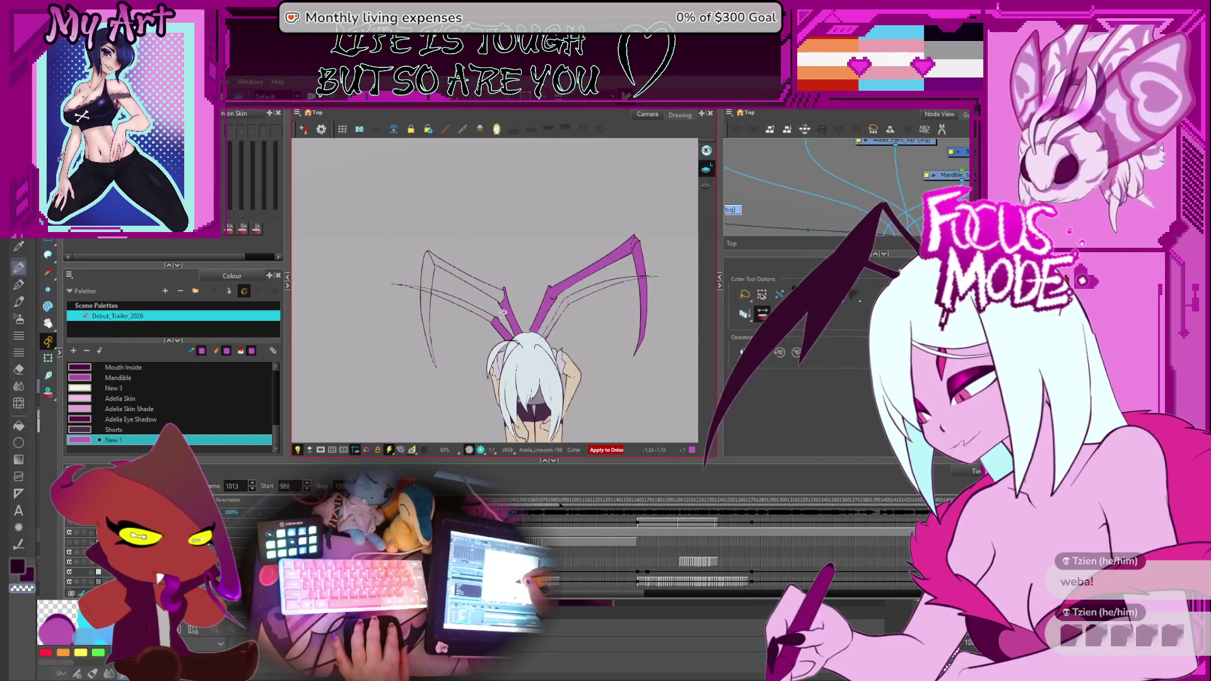
{"action": "scroll", "coordinate": [498, 307], "scroll_direction": "up", "scroll_amount": 2}
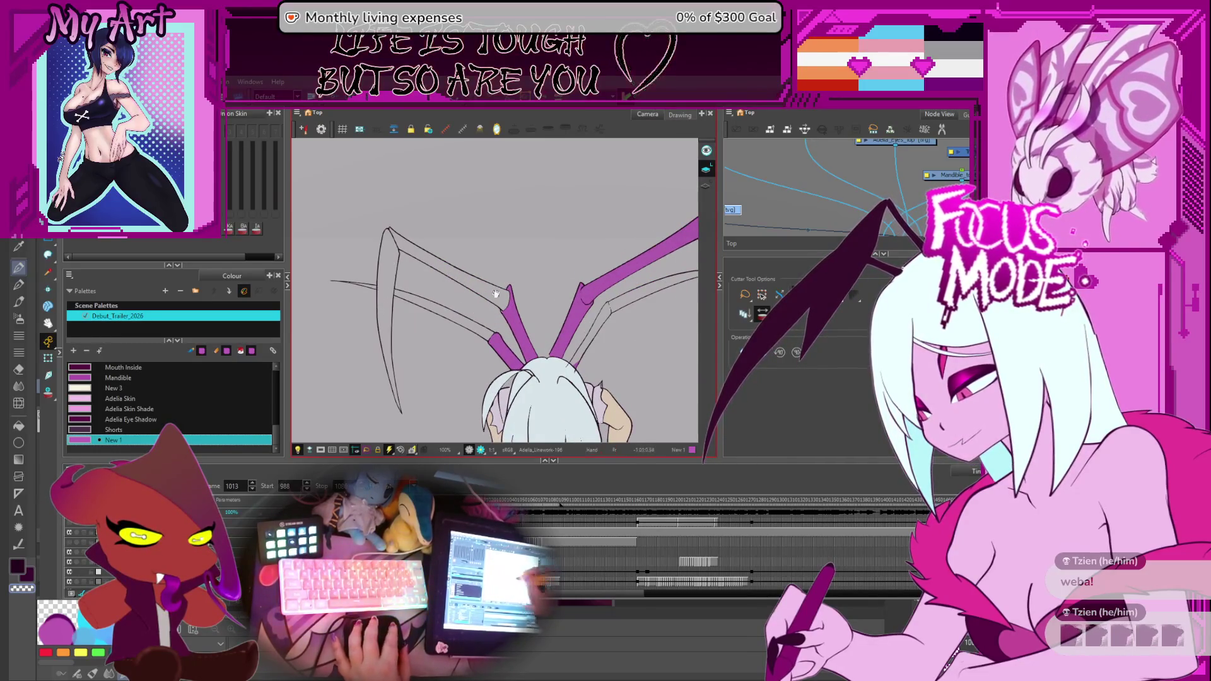
{"action": "key", "text": "4"}
{"action": "left_click_drag", "start_coordinate": [463, 345], "coordinate": [482, 317]}
{"action": "scroll", "coordinate": [511, 298], "scroll_direction": "up", "scroll_amount": 2}
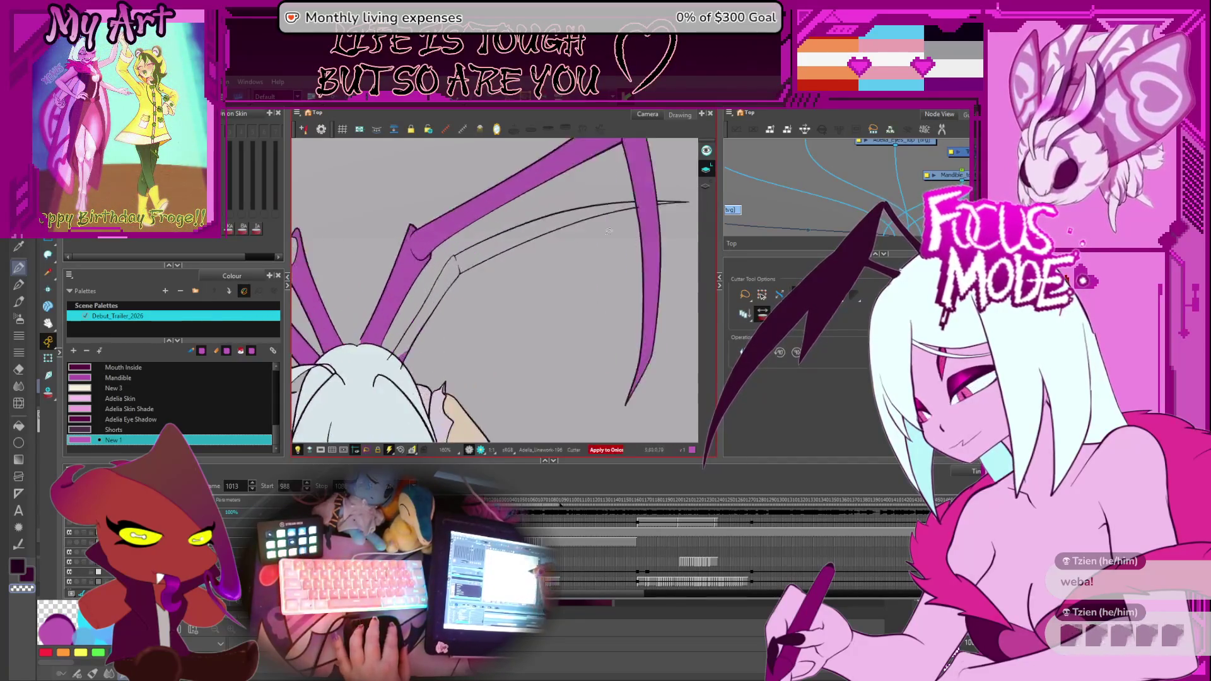
{"action": "scroll", "coordinate": [569, 275], "scroll_direction": "up", "scroll_amount": 2}
{"action": "scroll", "coordinate": [611, 254], "scroll_direction": "up", "scroll_amount": 1}
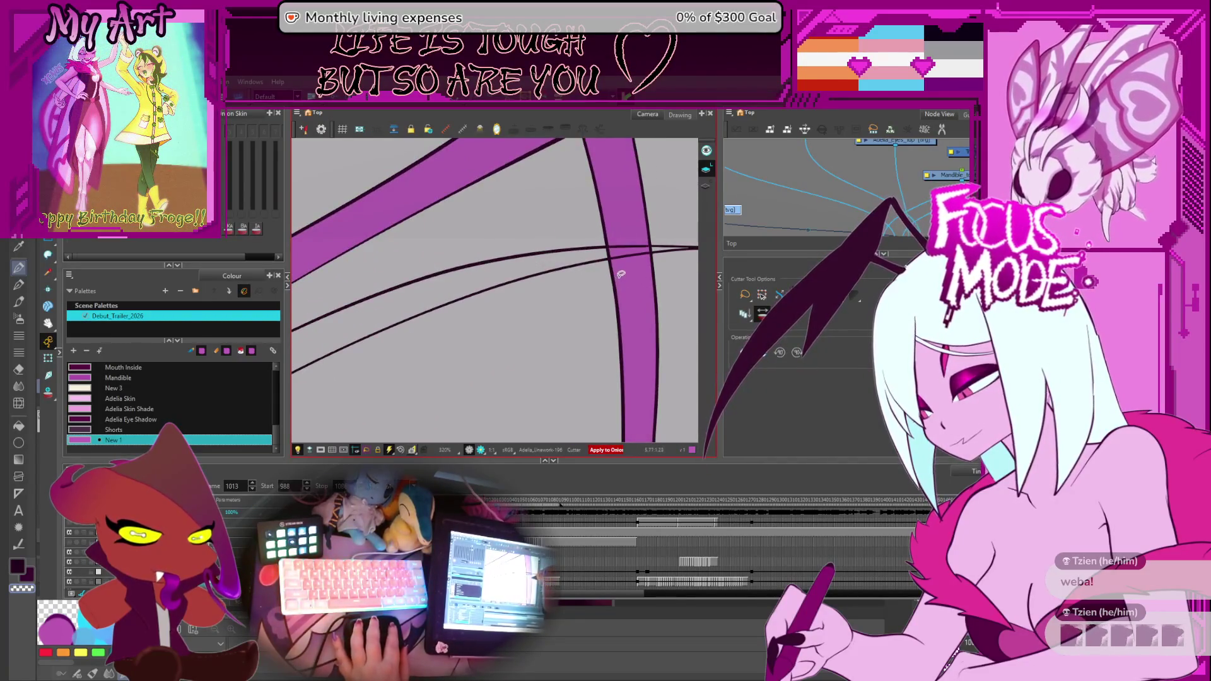
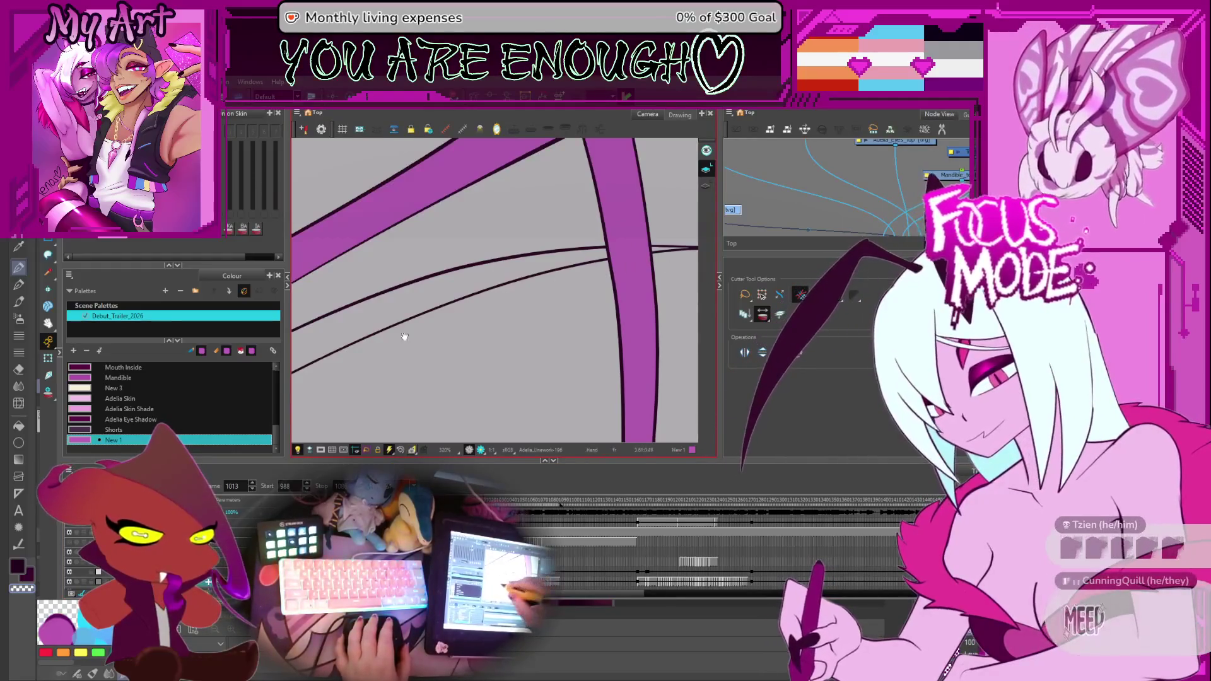
{"action": "scroll", "coordinate": [405, 335], "scroll_direction": "down", "scroll_amount": 3}
{"action": "scroll", "coordinate": [535, 301], "scroll_direction": "down", "scroll_amount": 3}
{"action": "scroll", "coordinate": [535, 300], "scroll_direction": "up", "scroll_amount": 2}
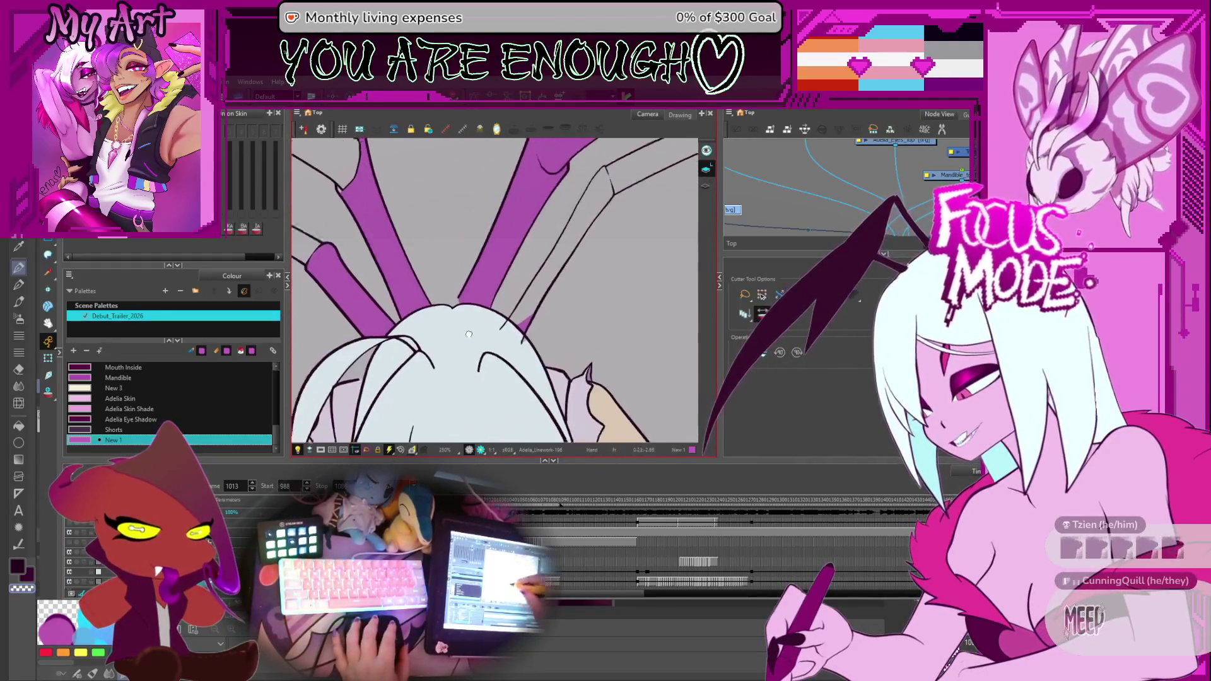
{"action": "scroll", "coordinate": [520, 322], "scroll_direction": "up", "scroll_amount": 2}
{"action": "scroll", "coordinate": [510, 354], "scroll_direction": "up", "scroll_amount": 2}
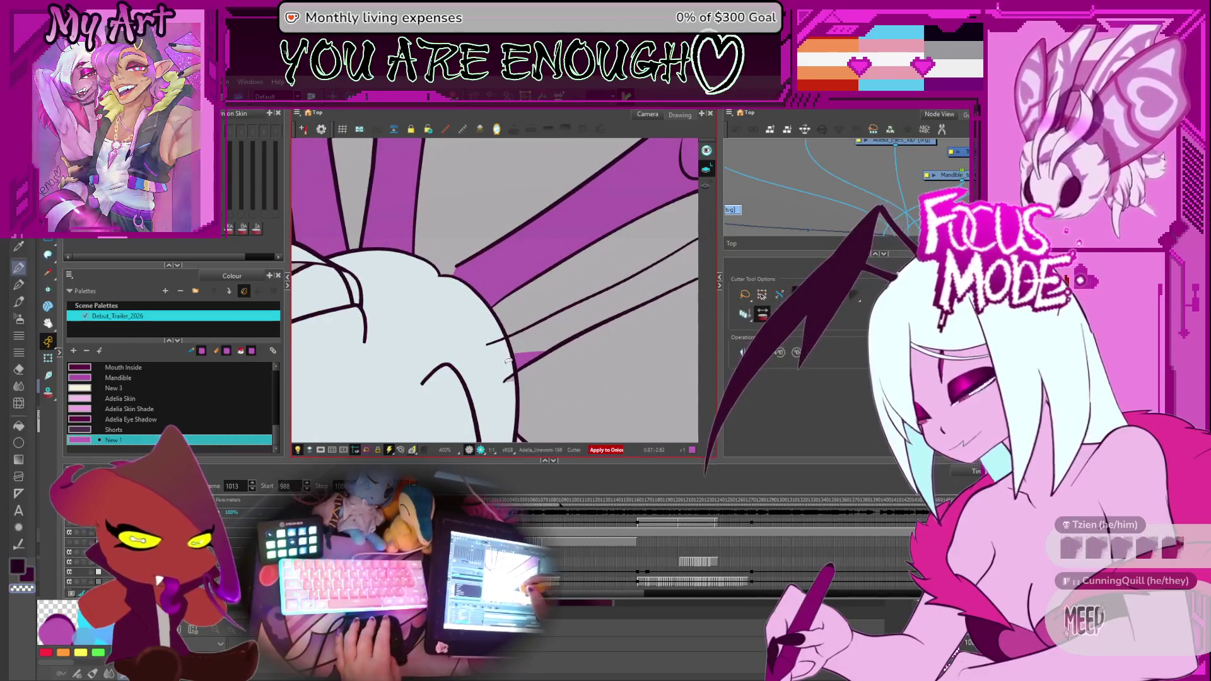
Cut away the stray line piece over the head at the mandible bases with the Cutter.
{"action": "key", "text": "alt+b"}
{"action": "key", "text": "alt+t"}
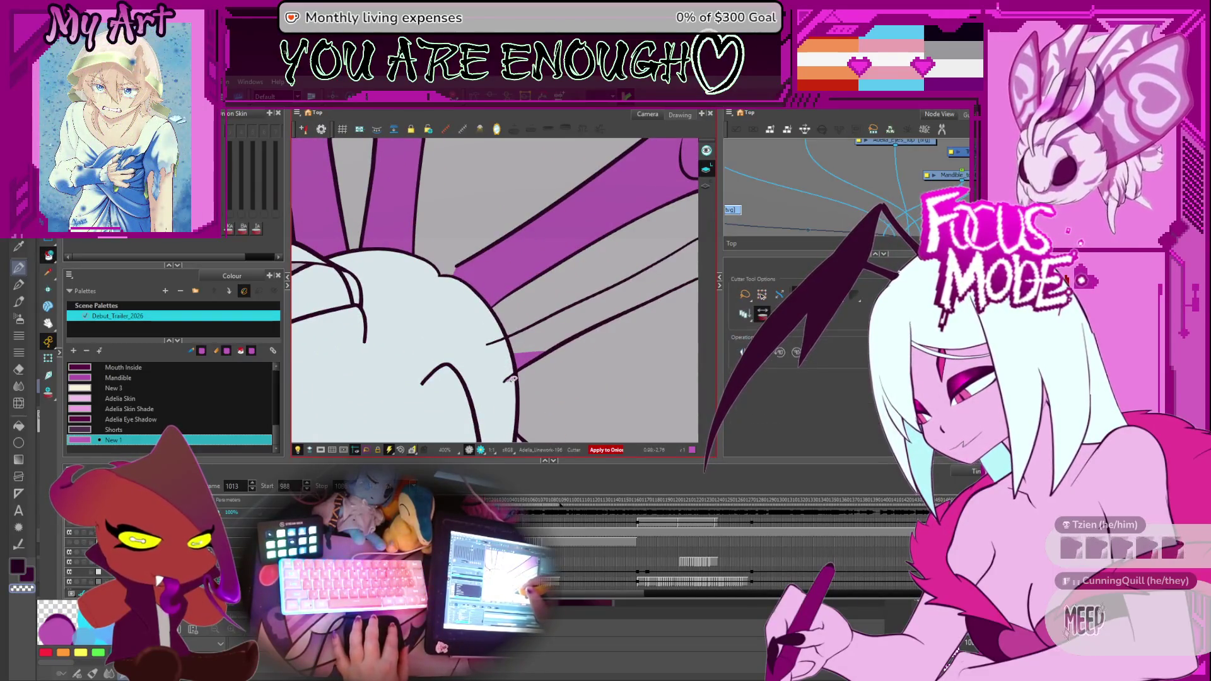
{"action": "left_click_drag", "start_coordinate": [488, 330], "coordinate": [711, 191]}
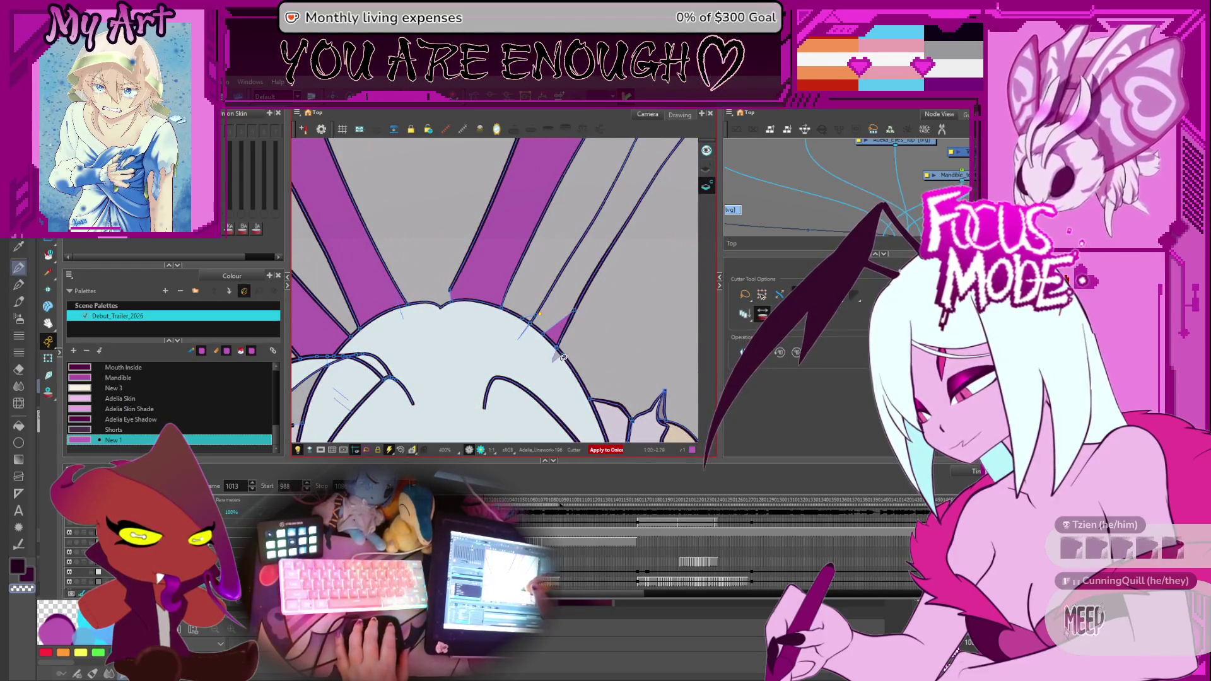
{"action": "left_click", "coordinate": [562, 359]}
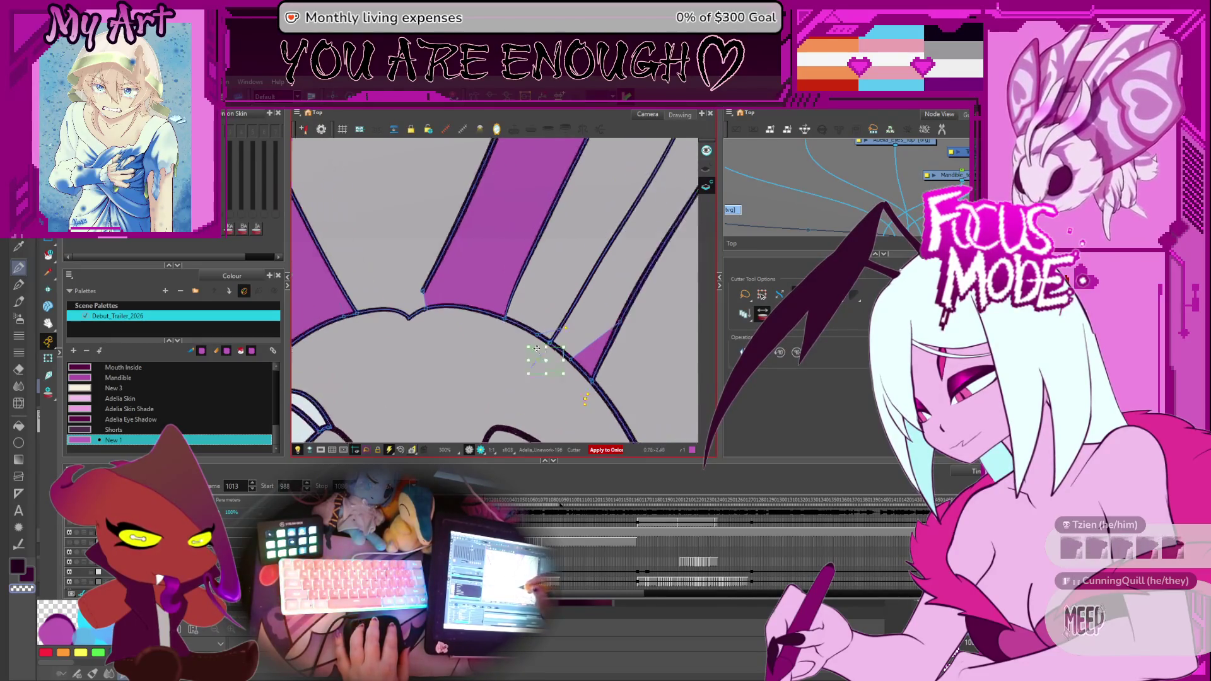
{"action": "scroll", "coordinate": [560, 355], "scroll_direction": "up", "scroll_amount": 1}
{"action": "scroll", "coordinate": [560, 355], "scroll_direction": "up", "scroll_amount": 1}
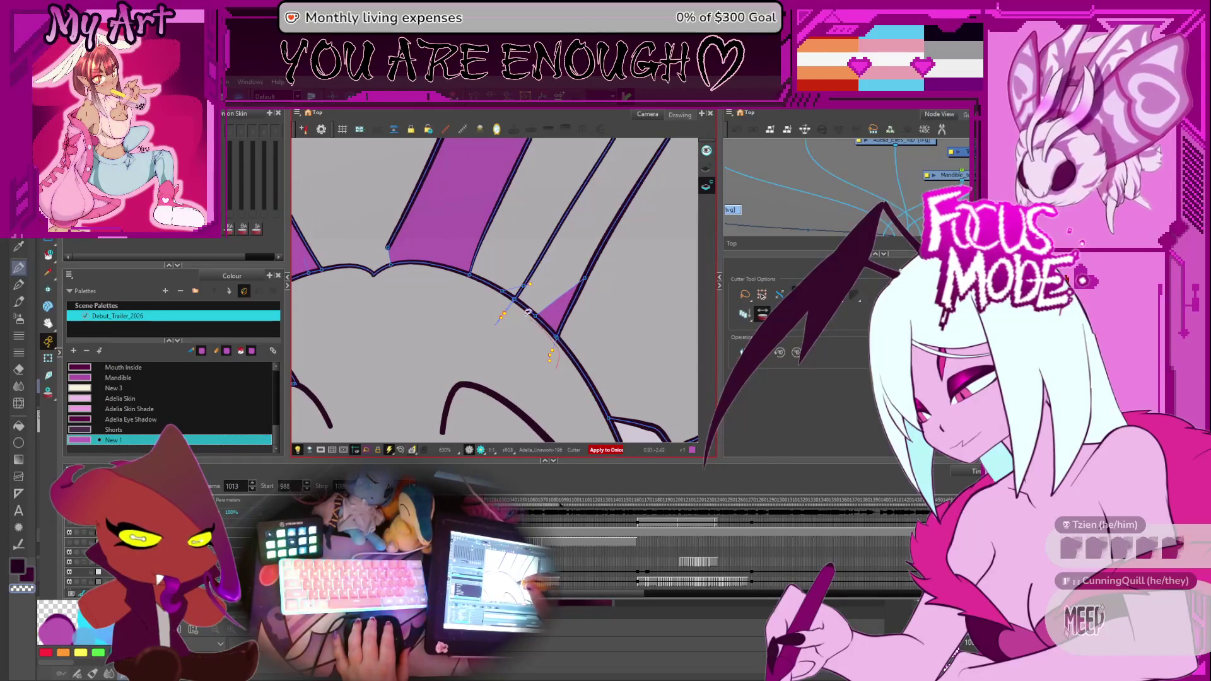
{"action": "left_click_drag", "start_coordinate": [528, 312], "coordinate": [514, 360]}
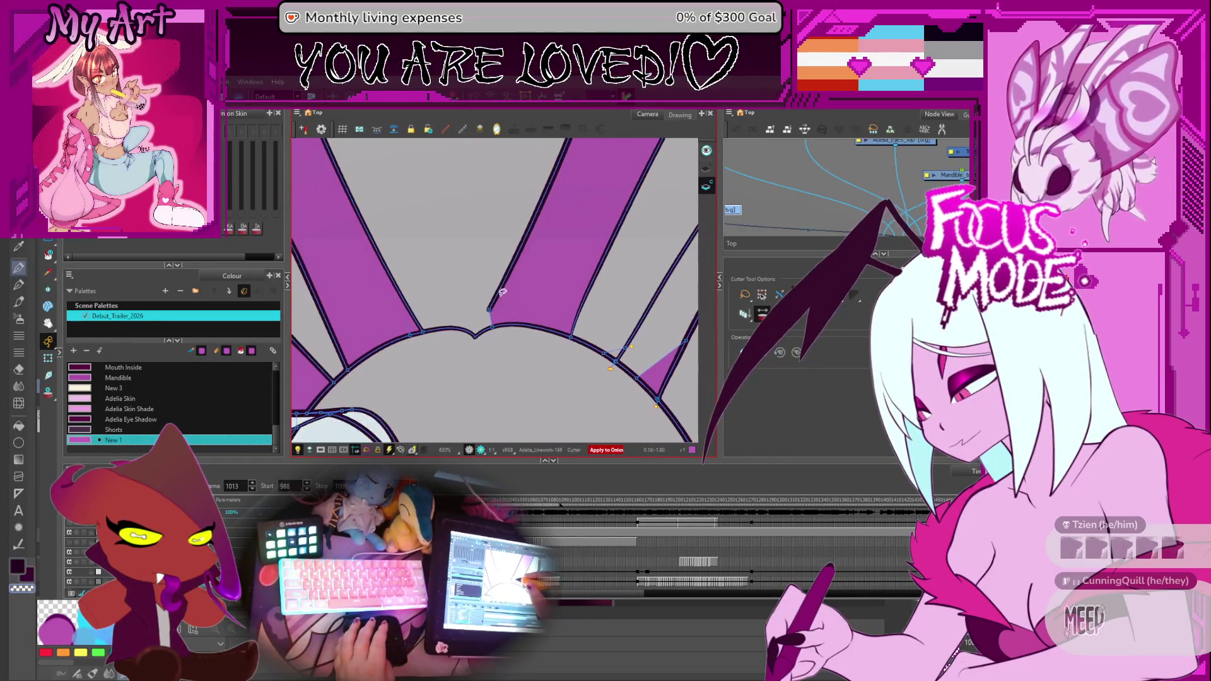
Flip between drawings 1013 and 1014 to compare the cleaned linework, then ready the Paint tool.
{"action": "key", "text": "period"}
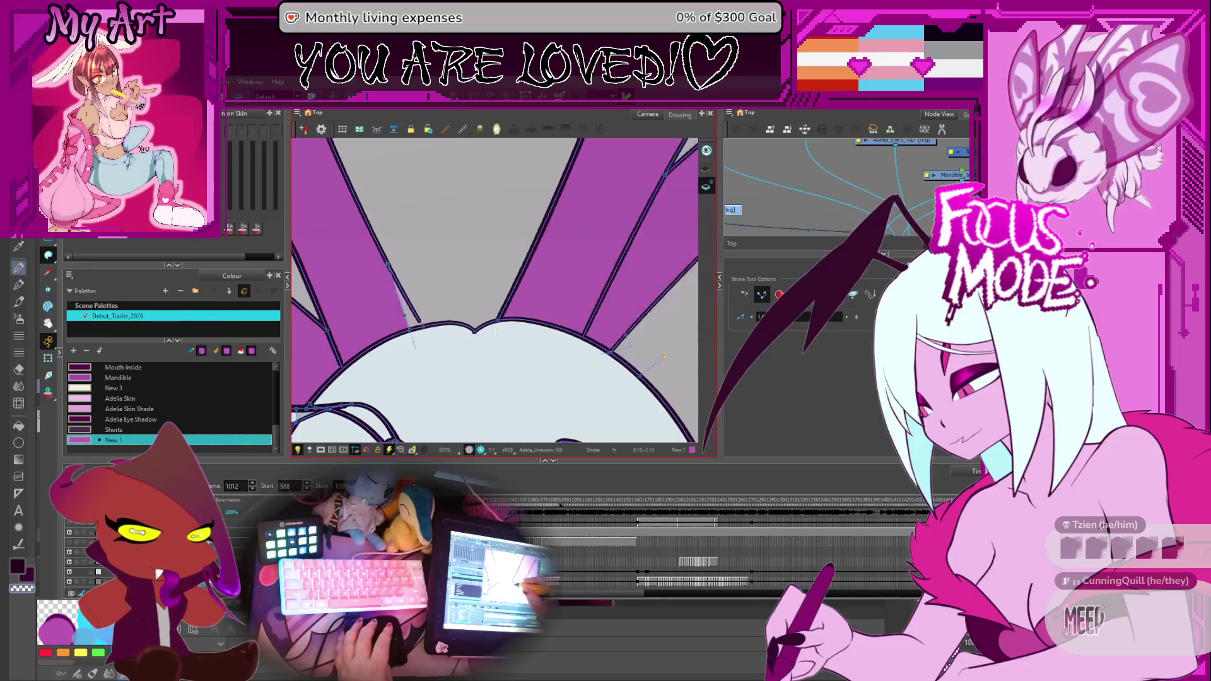
{"action": "key", "text": "comma"}
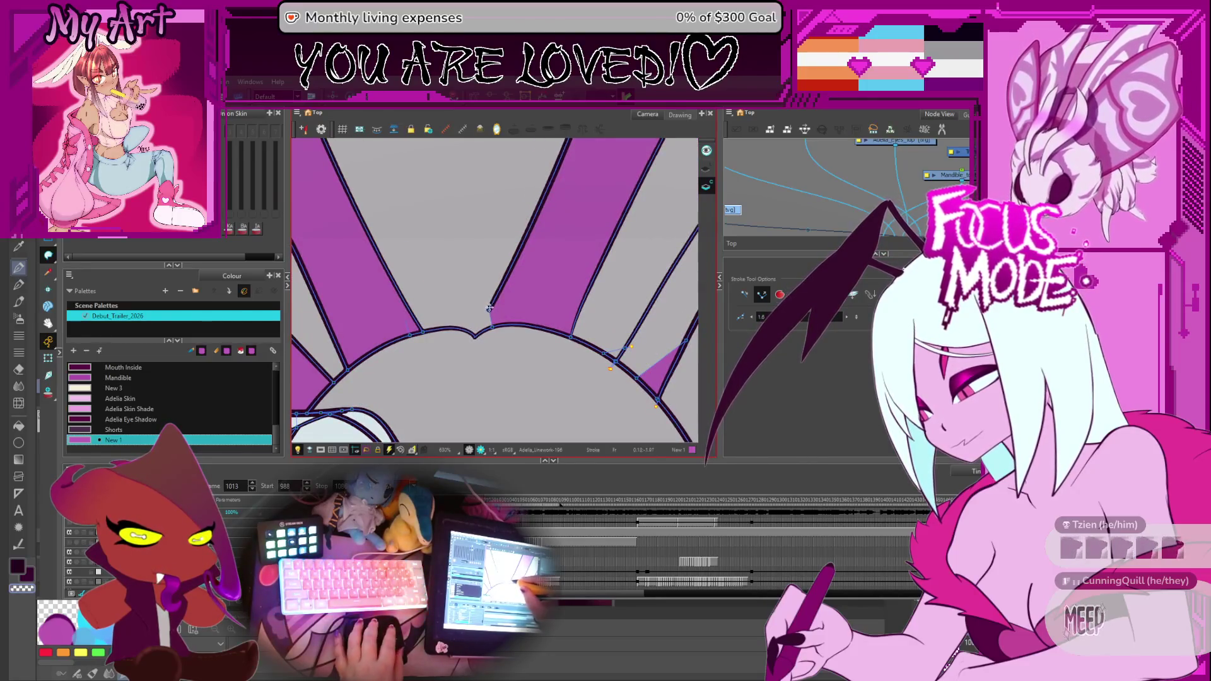
{"action": "key", "text": "period"}
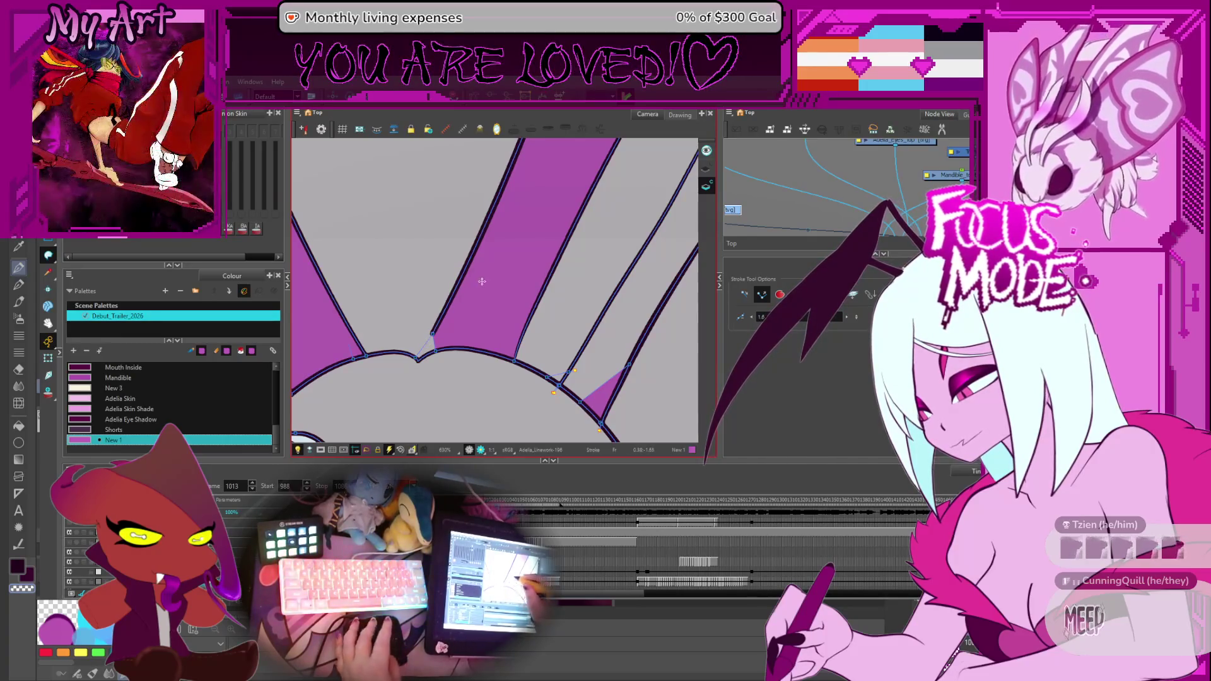
{"action": "key", "text": "alt+i"}
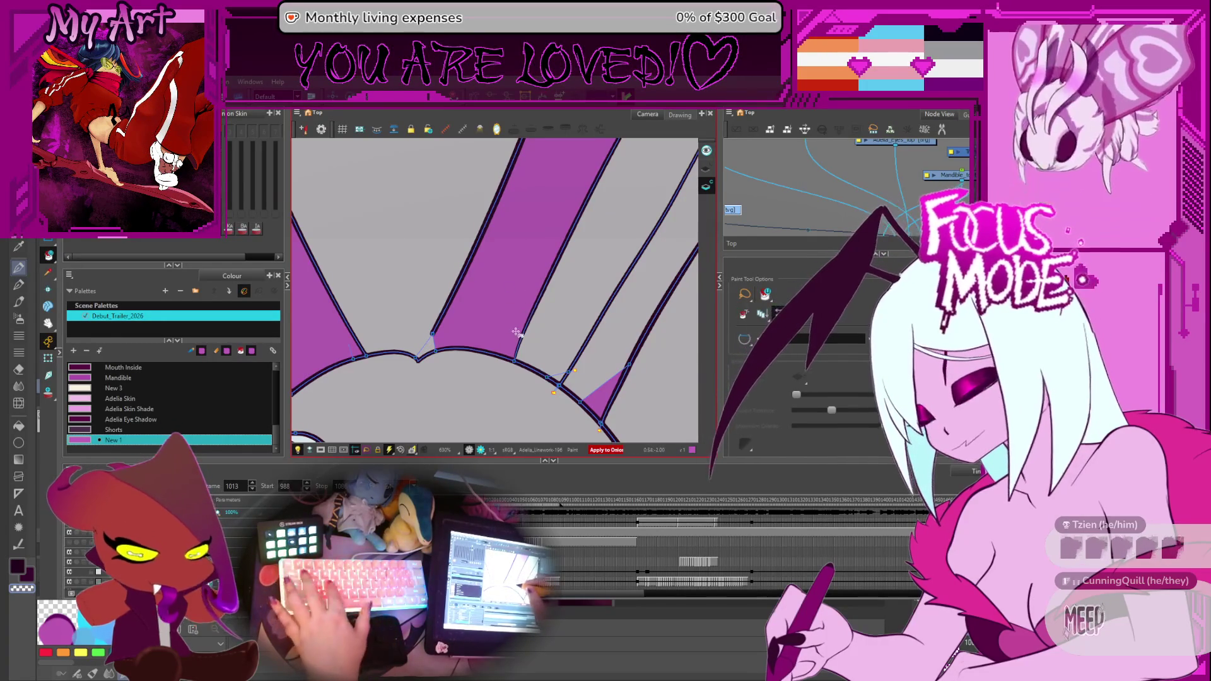
{"action": "scroll", "coordinate": [567, 284], "scroll_direction": "down", "scroll_amount": 2}
{"action": "scroll", "coordinate": [597, 265], "scroll_direction": "down", "scroll_amount": 2}
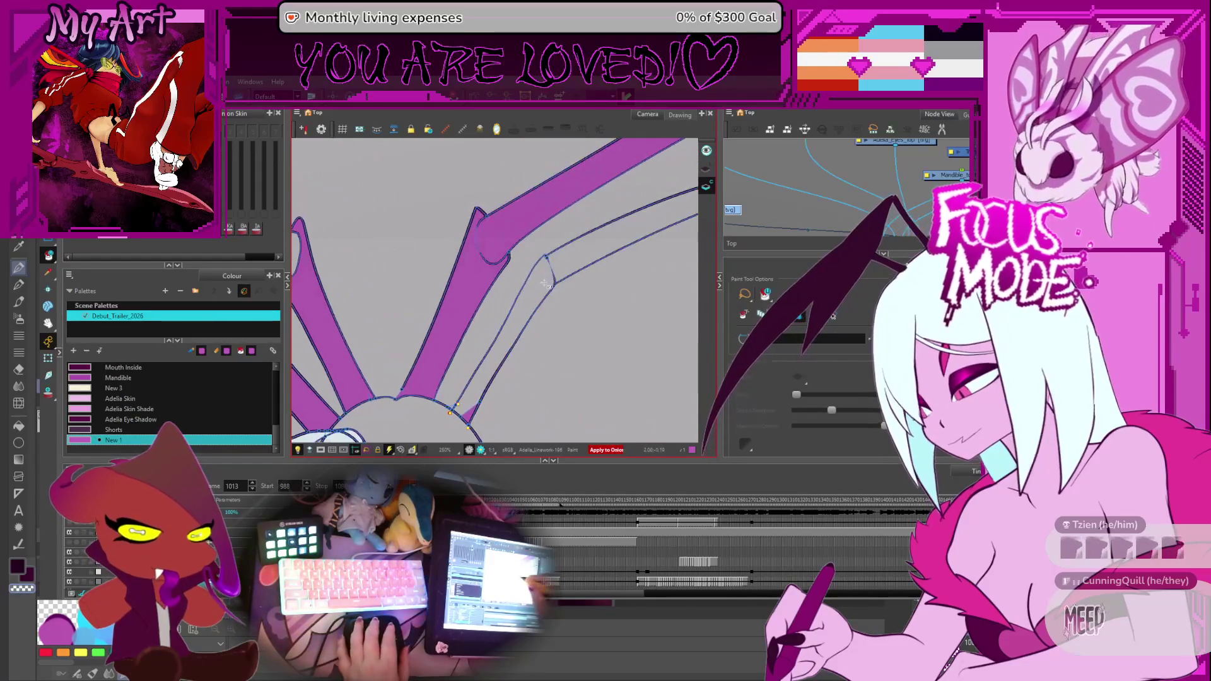
{"action": "scroll", "coordinate": [607, 257], "scroll_direction": "down", "scroll_amount": 2}
Fill the left mandible and its upper arm purple on frame 1013, comparing with the neighbouring drawing.
{"action": "left_click_drag", "start_coordinate": [365, 278], "coordinate": [469, 289]}
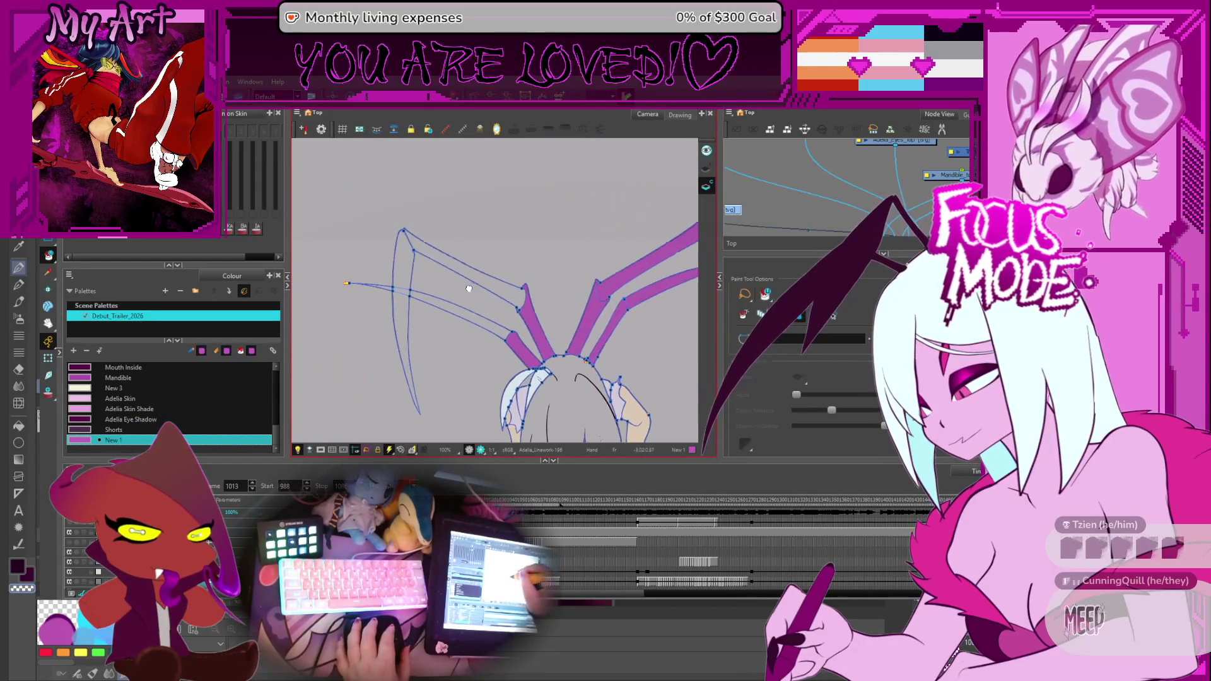
{"action": "left_click", "coordinate": [407, 273]}
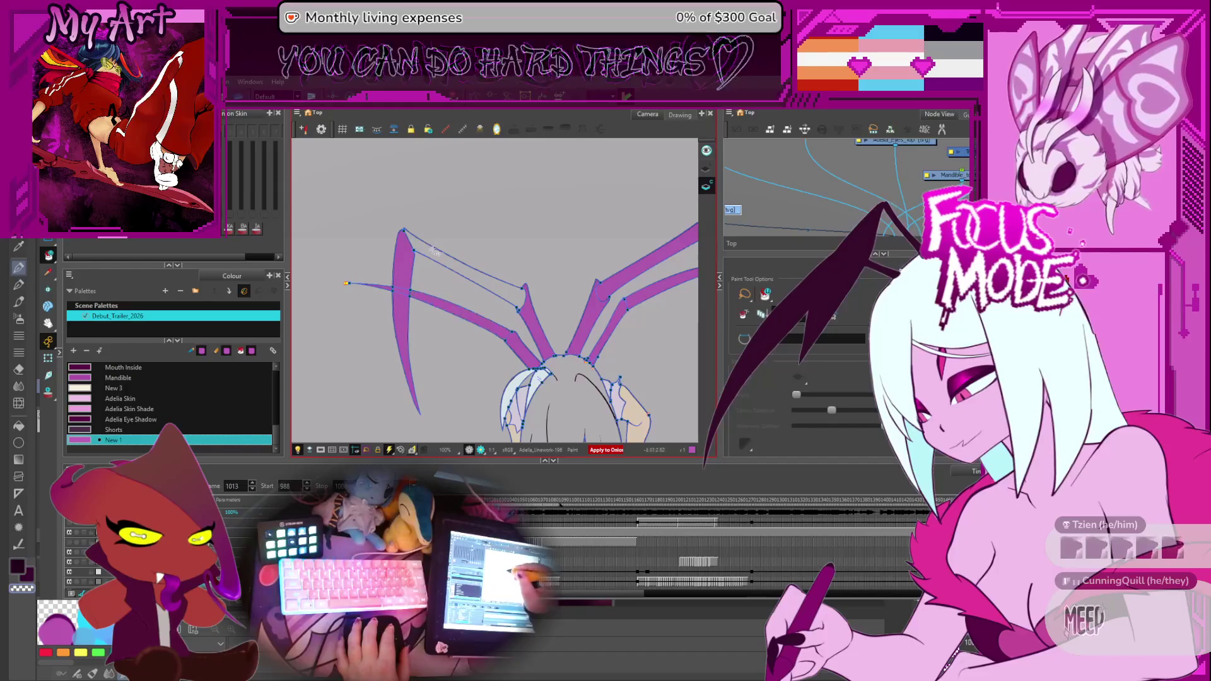
{"action": "left_click", "coordinate": [464, 275]}
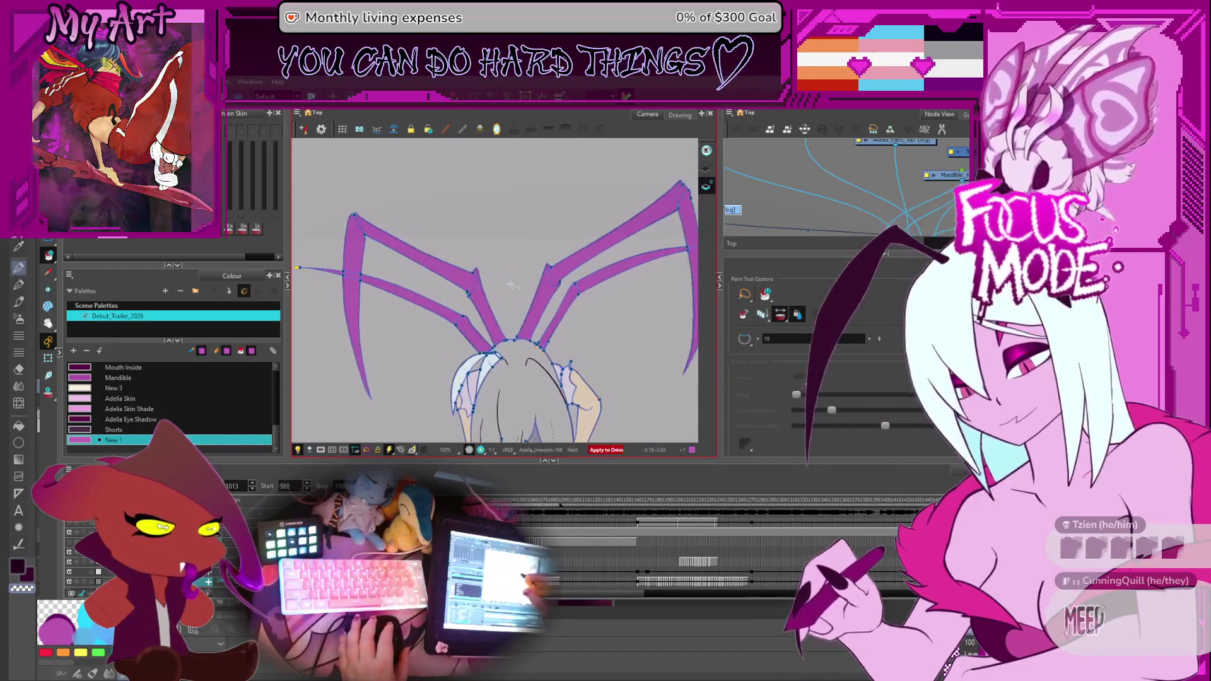
{"action": "scroll", "coordinate": [563, 316], "scroll_direction": "up", "scroll_amount": 2}
{"action": "key", "text": "period"}
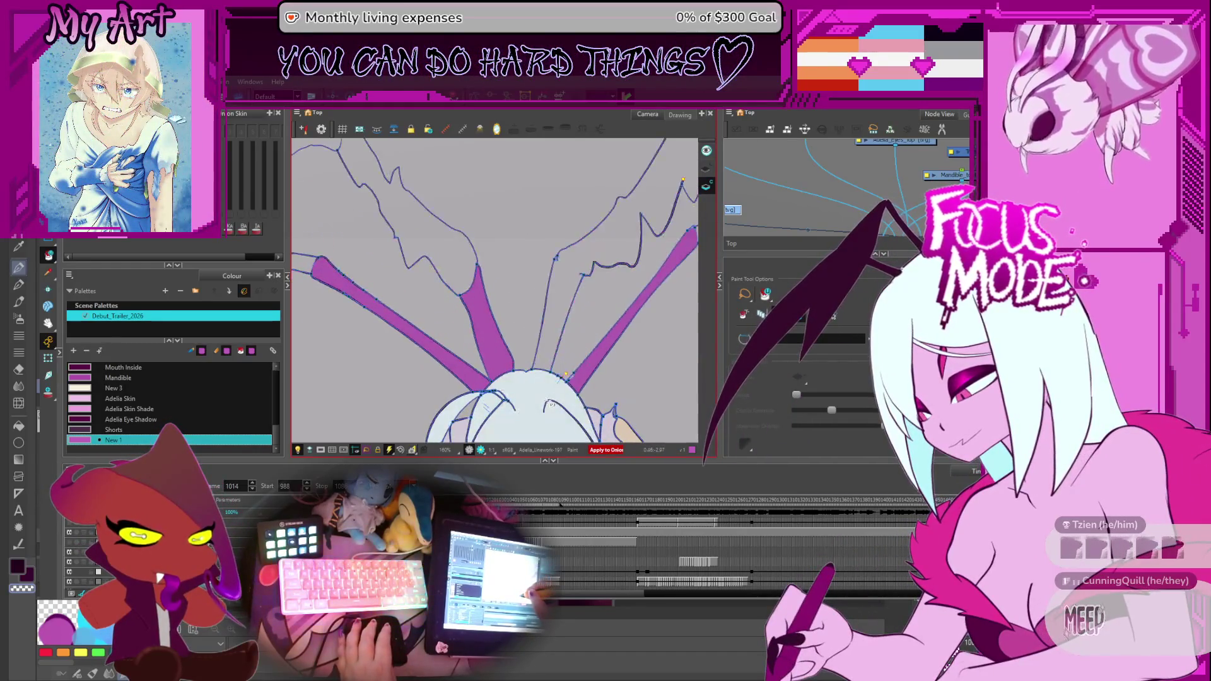
{"action": "key", "text": "comma"}
{"action": "key", "text": "period"}
{"action": "key", "text": "comma"}
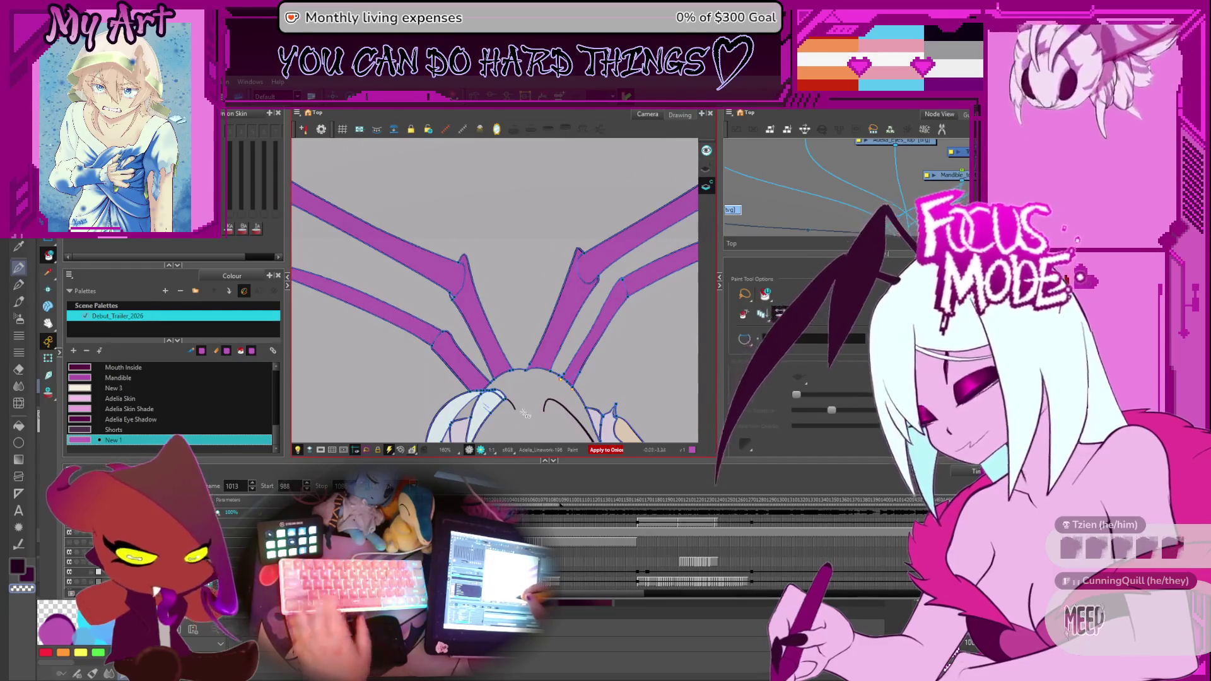
Pick the purple swatch and fill the claw outline on frame 1014 after flipping through nearby poses.
{"action": "left_click", "coordinate": [532, 402], "text": "alt"}
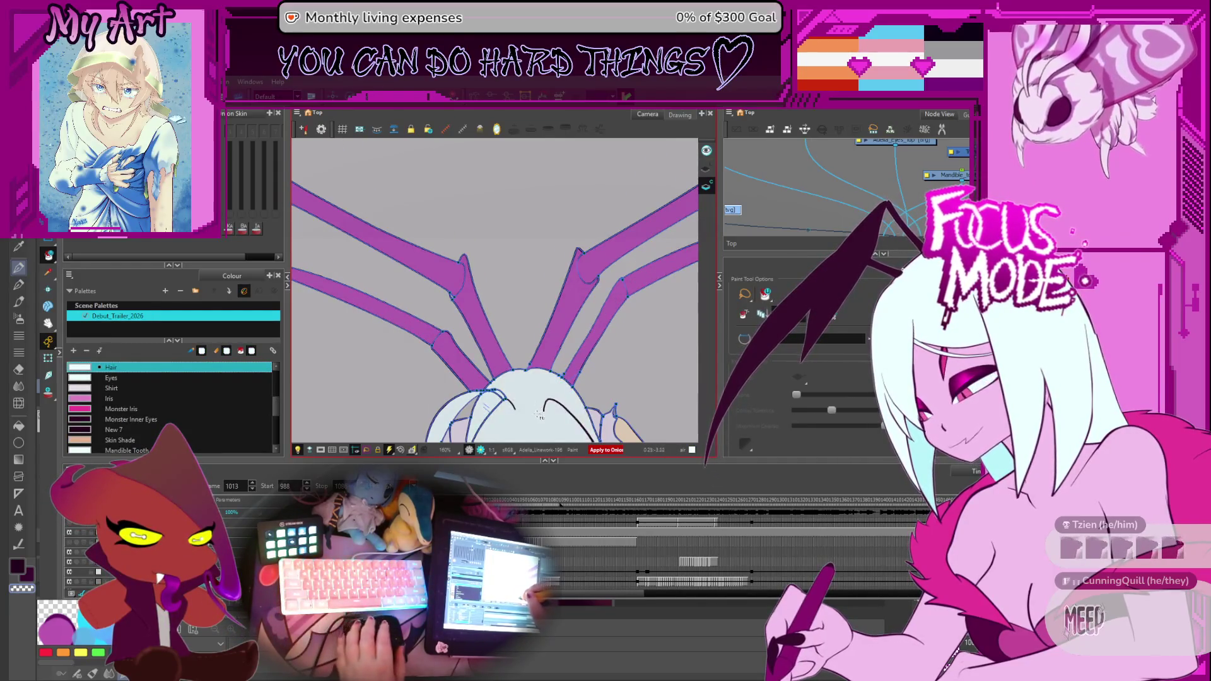
{"action": "scroll", "coordinate": [528, 399], "scroll_direction": "down", "scroll_amount": 2}
{"action": "left_click_drag", "start_coordinate": [602, 349], "coordinate": [562, 311]}
{"action": "key", "text": "period"}
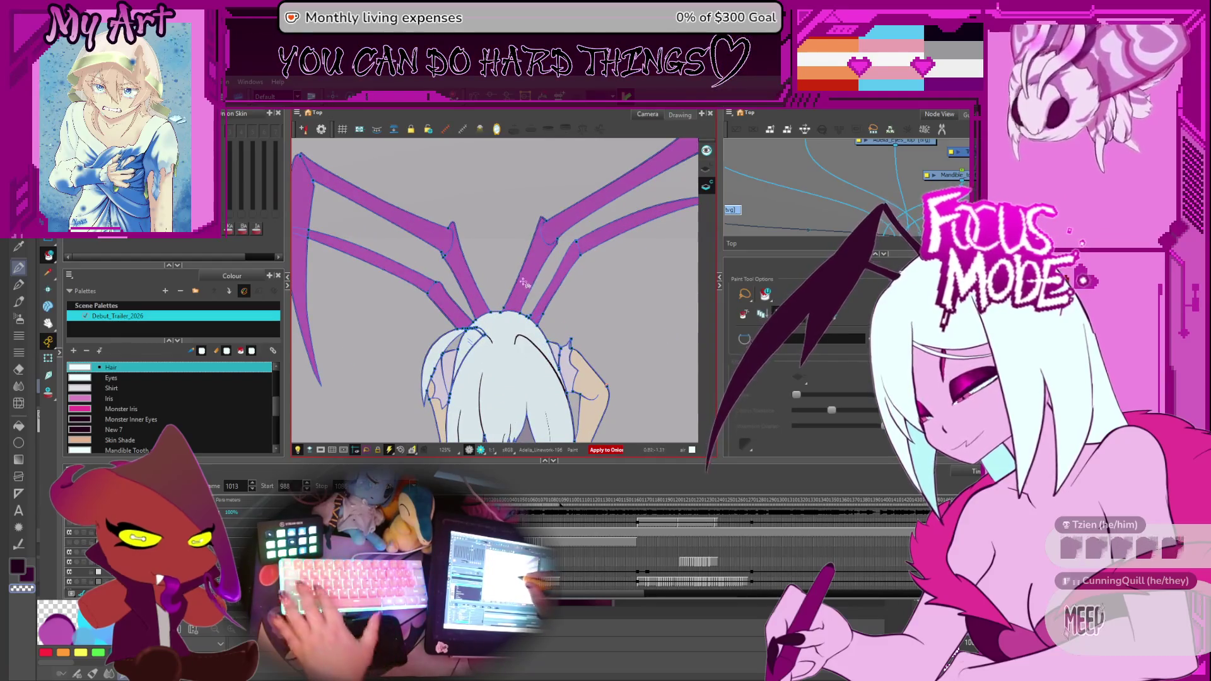
{"action": "key", "text": "comma"}
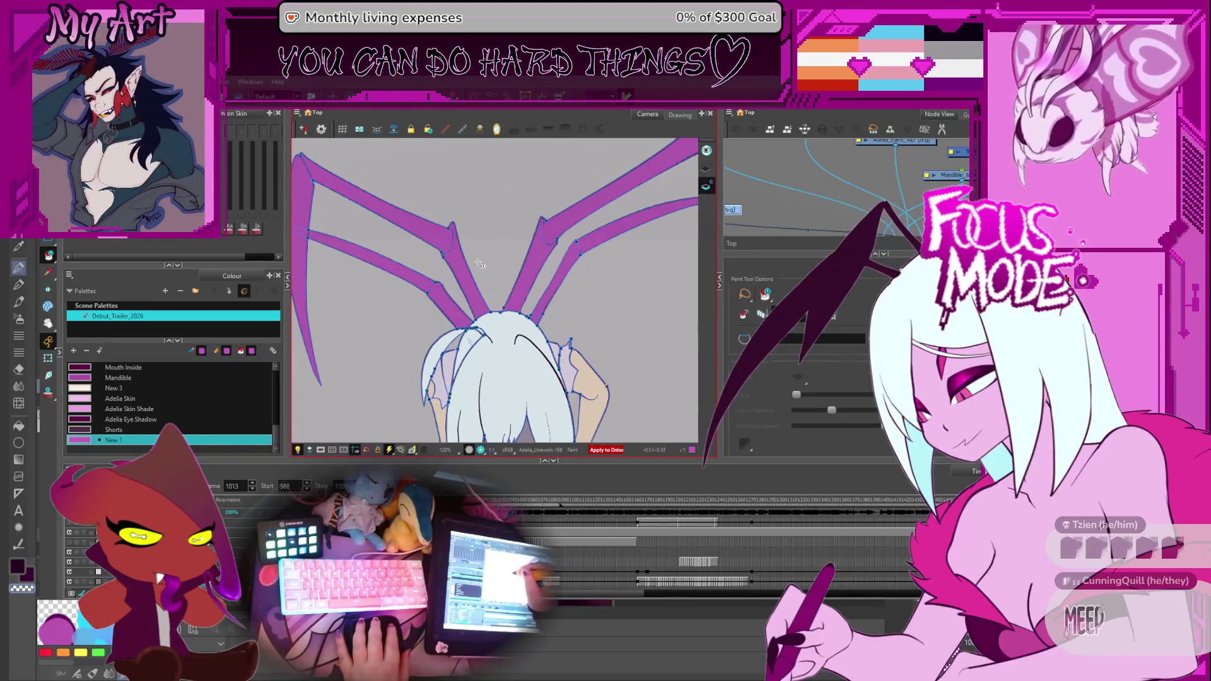
{"action": "key", "text": "period"}
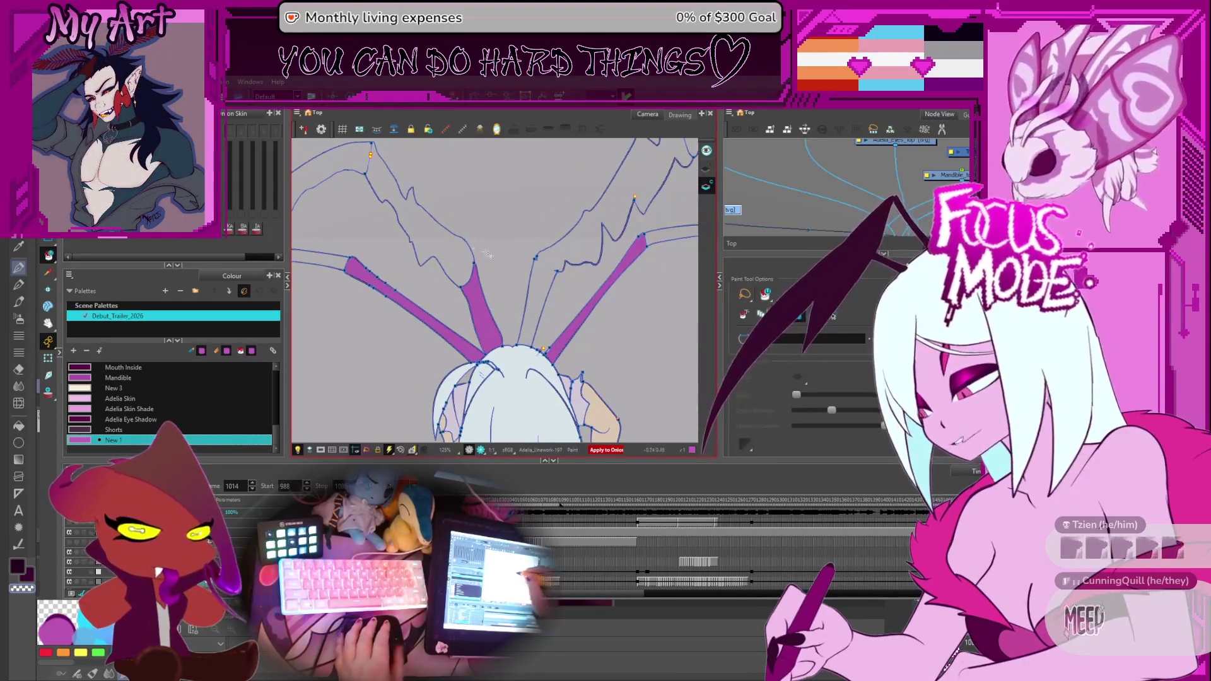
{"action": "key", "text": "period"}
{"action": "key", "text": "period"}
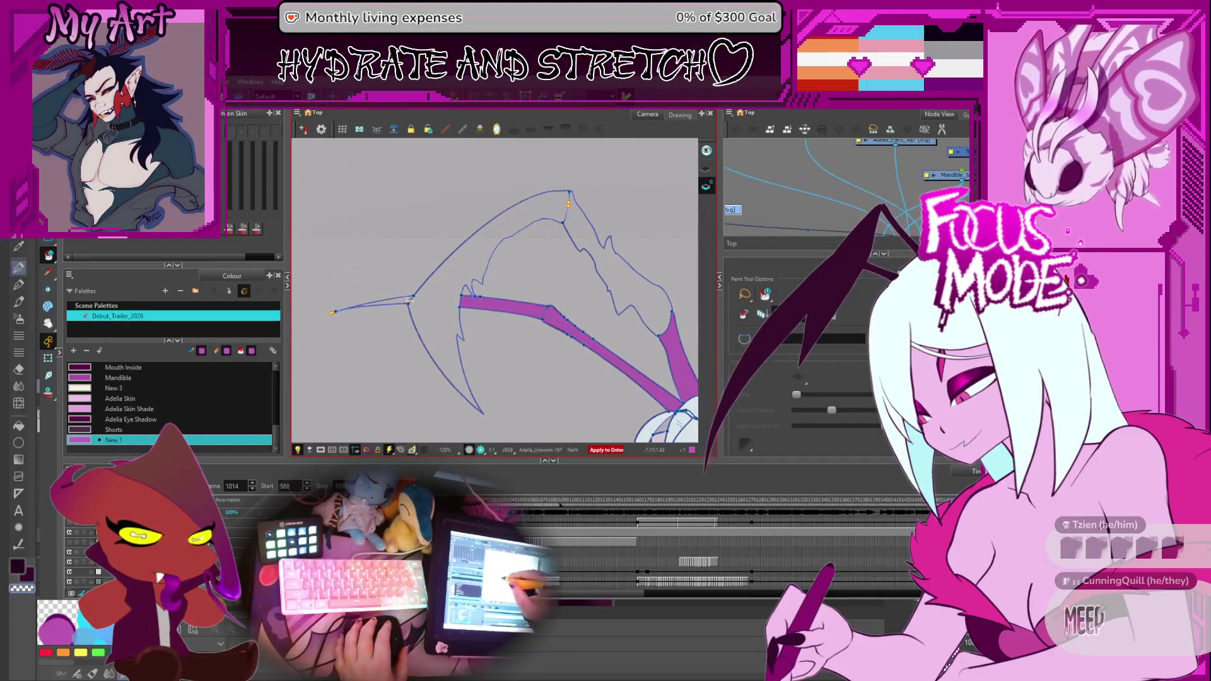
{"action": "left_click", "coordinate": [573, 238]}
{"action": "key", "text": "period"}
Step ahead to frame 1015 and fill its upper and lower mandible shapes purple.
{"action": "key", "text": "period"}
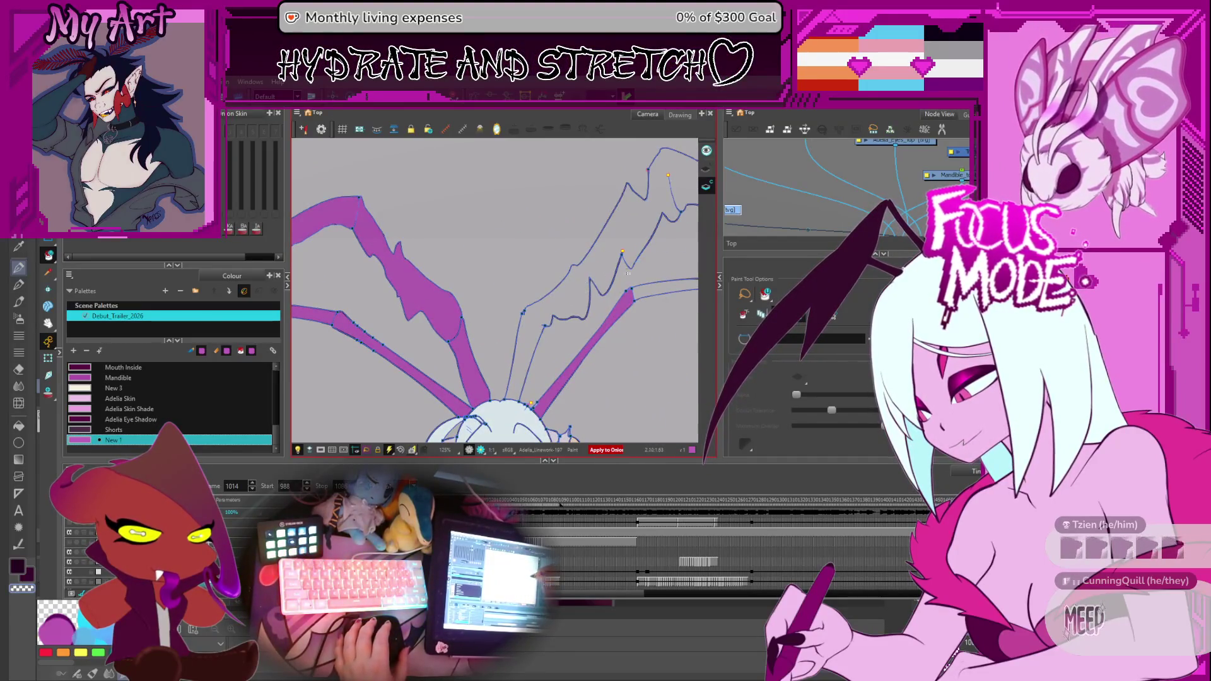
{"action": "key", "text": "period"}
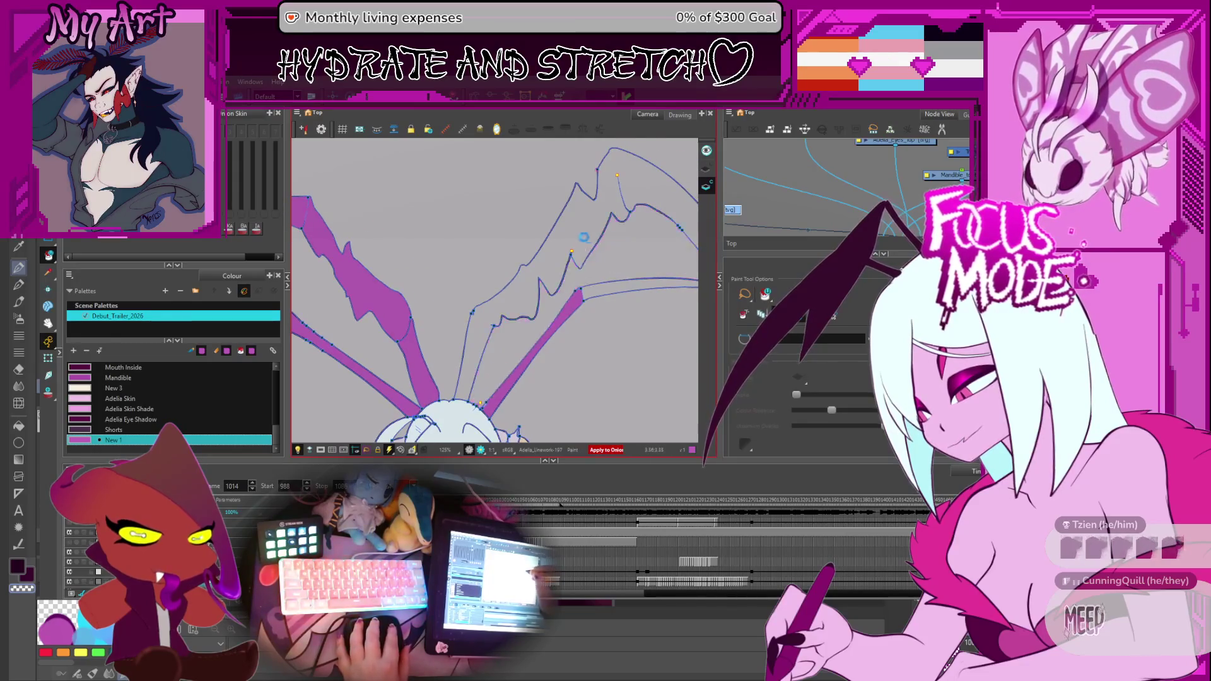
{"action": "key", "text": "period"}
{"action": "key", "text": "period"}
{"action": "key", "text": "period"}
{"action": "key", "text": "period"}
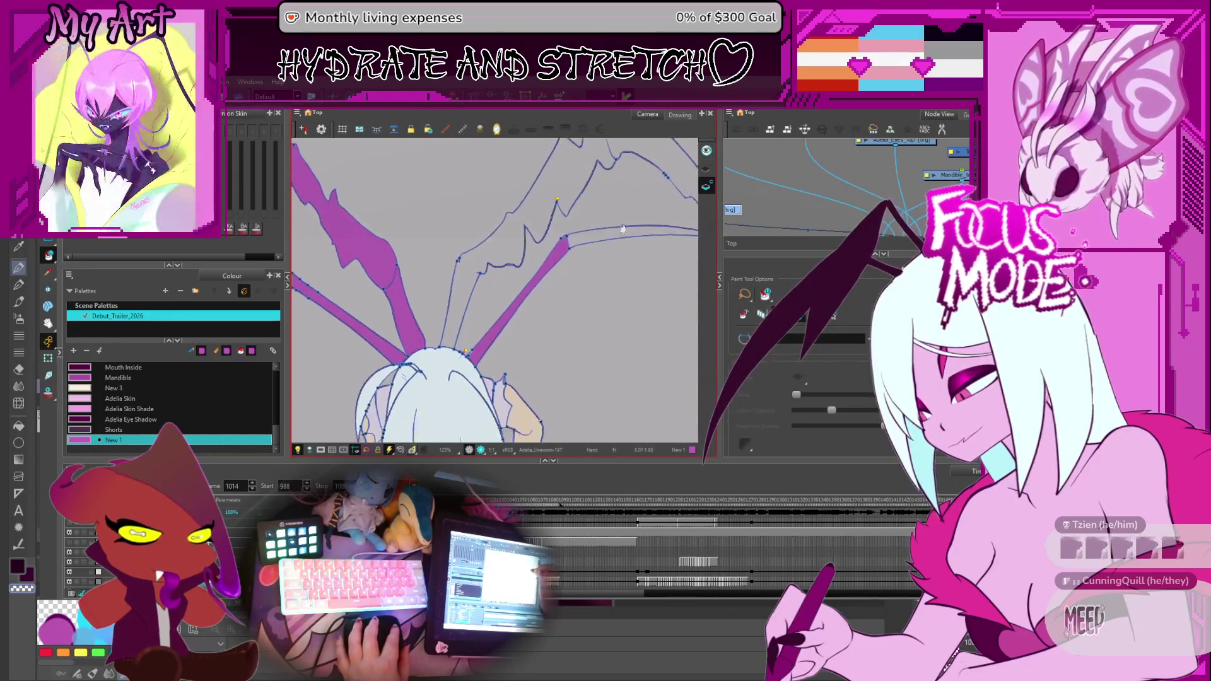
{"action": "key", "text": "period"}
{"action": "scroll", "coordinate": [573, 271], "scroll_direction": "up", "scroll_amount": 3}
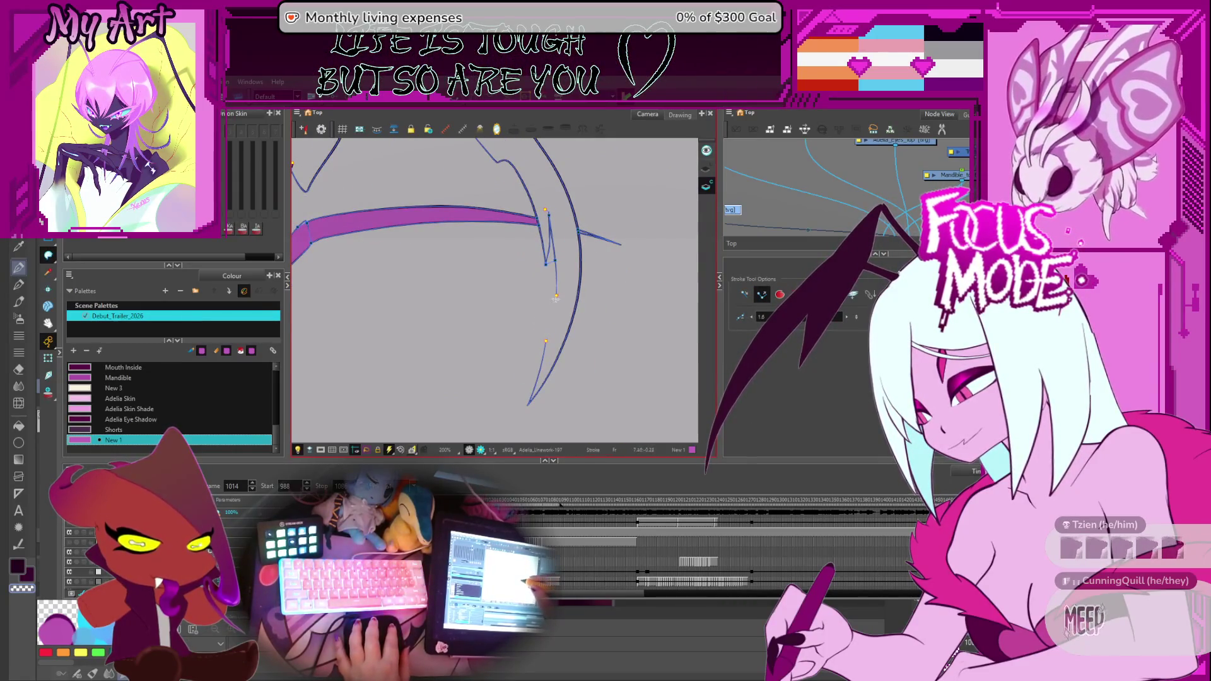
{"action": "scroll", "coordinate": [563, 282], "scroll_direction": "down", "scroll_amount": 3}
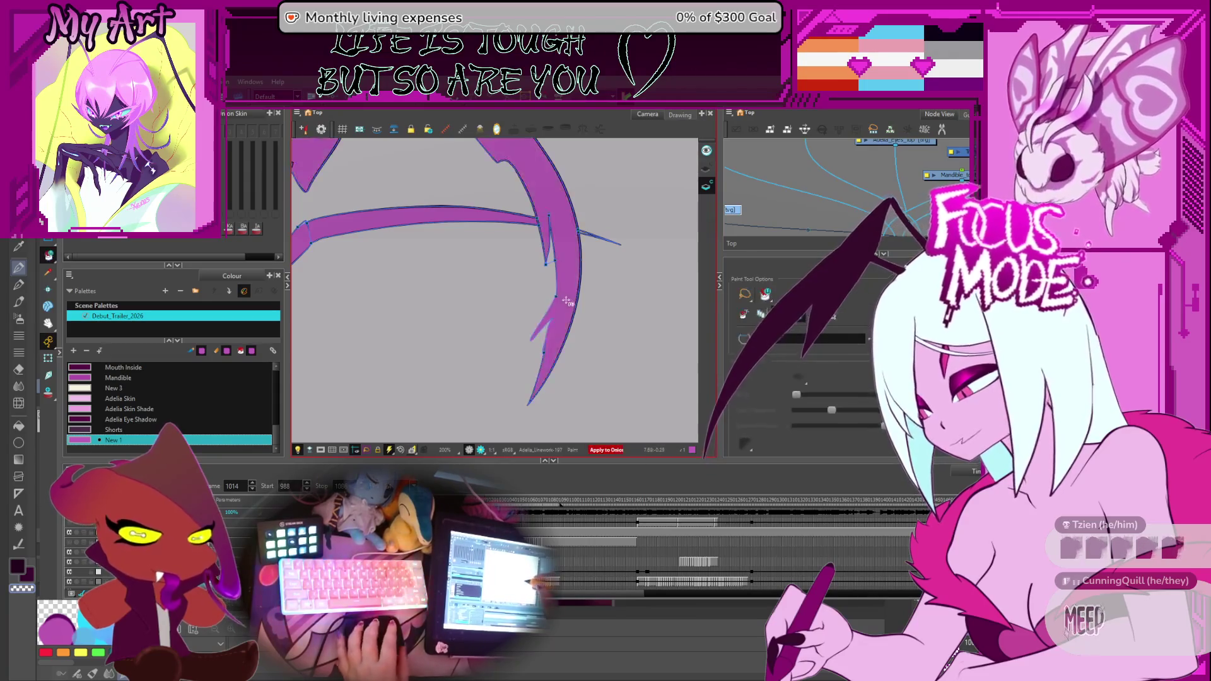
{"action": "key", "text": "period"}
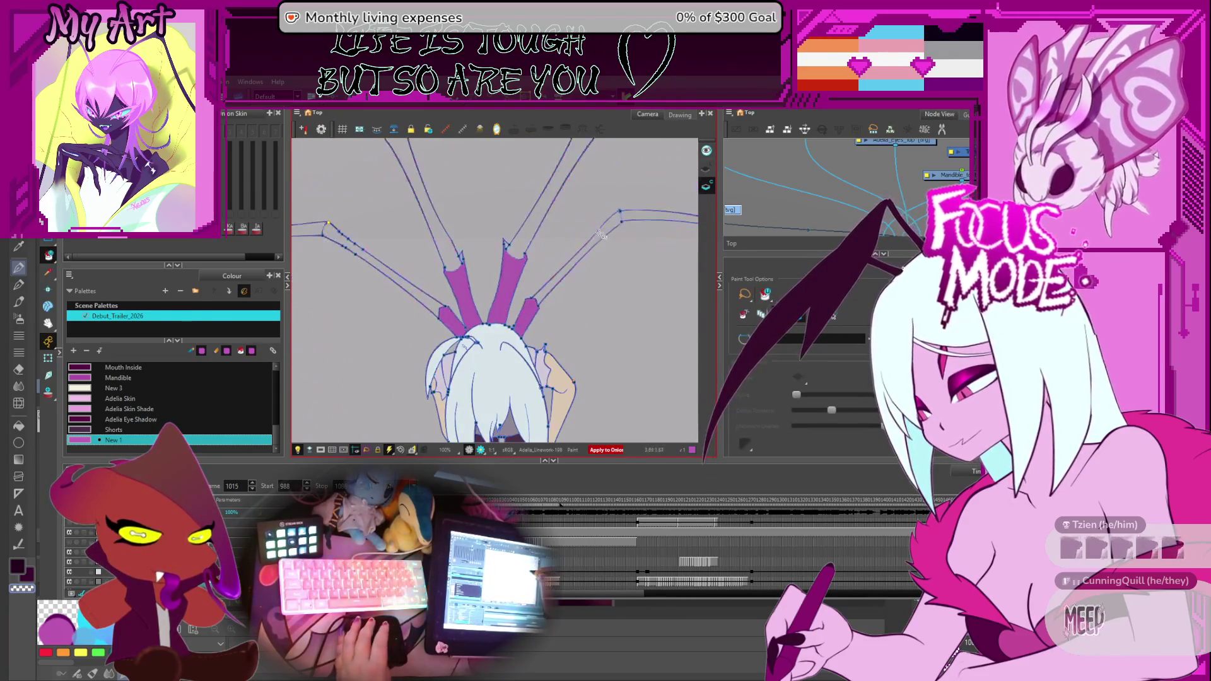
{"action": "left_click_drag", "start_coordinate": [427, 252], "coordinate": [540, 319]}
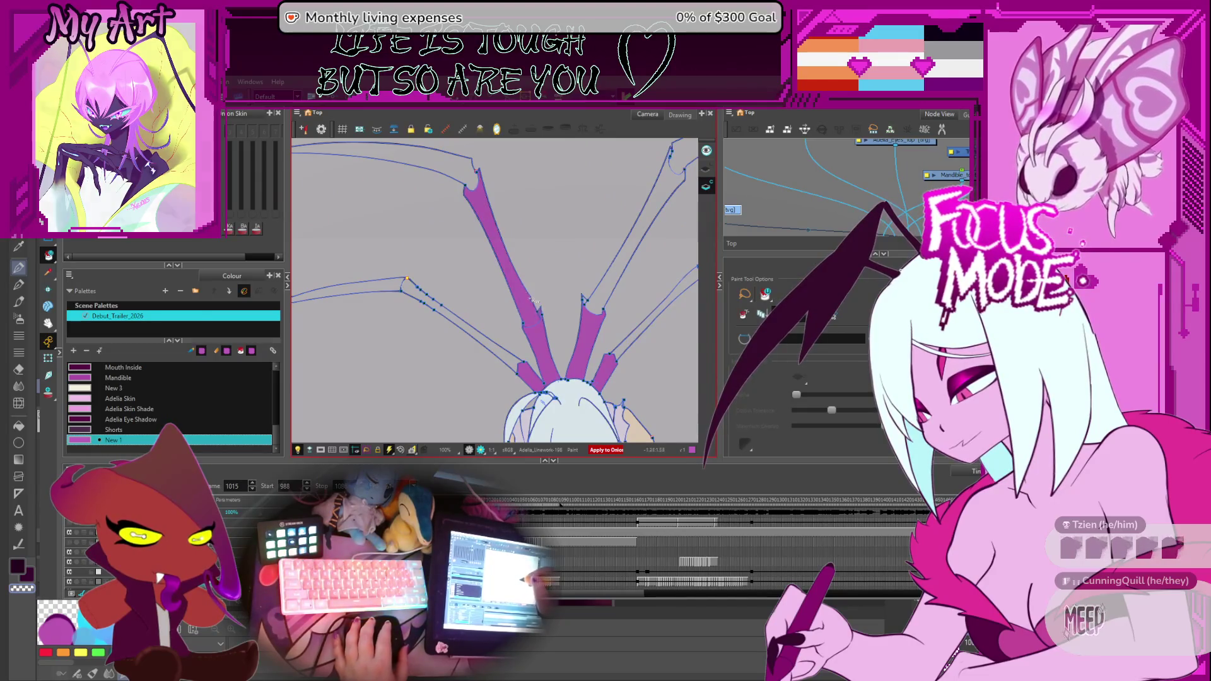
{"action": "key", "text": "period"}
{"action": "left_click", "coordinate": [417, 217]}
{"action": "left_click", "coordinate": [388, 352]}
{"action": "left_click_drag", "start_coordinate": [470, 354], "coordinate": [410, 327]}
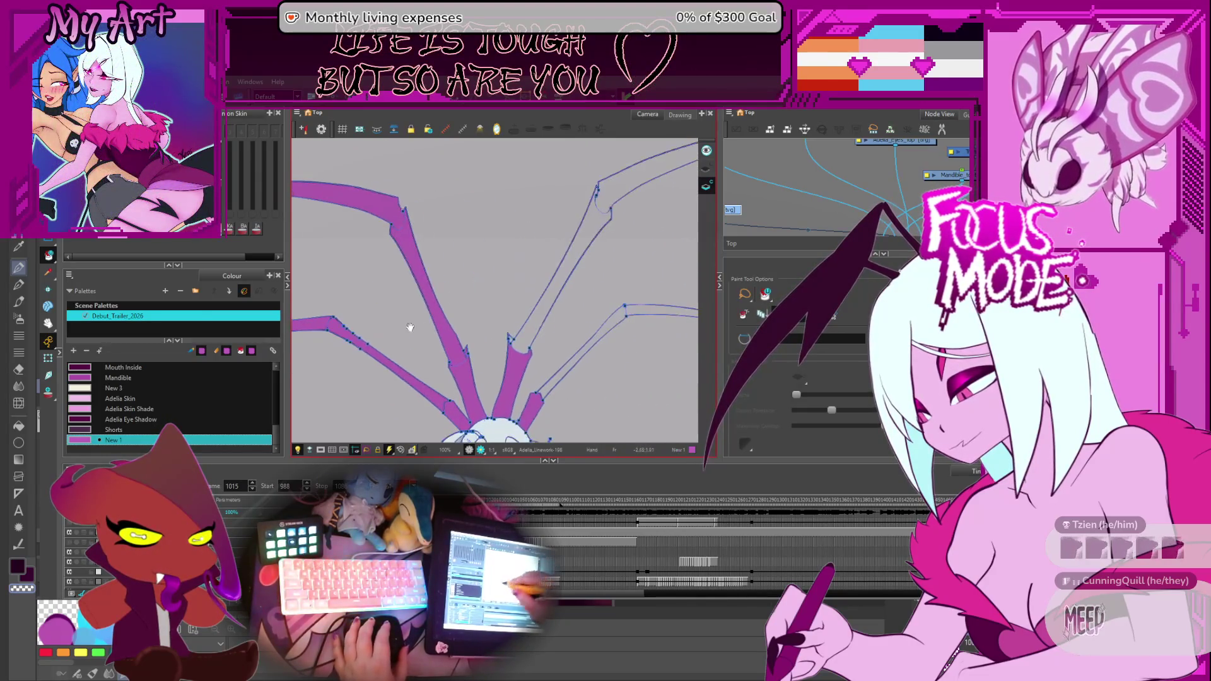
{"action": "left_click_drag", "start_coordinate": [591, 217], "coordinate": [546, 215]}
{"action": "scroll", "coordinate": [544, 278], "scroll_direction": "down", "scroll_amount": 2}
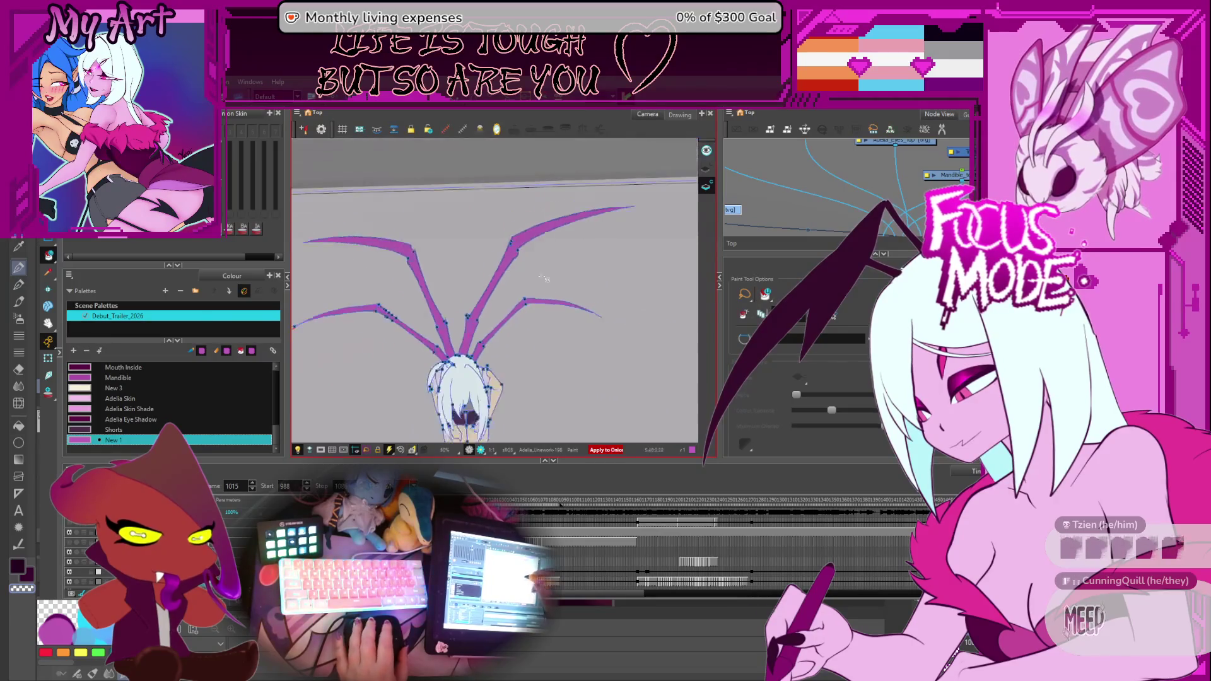
Fill the upper-left mandible on frame 1020 and the three arm segments on frame 1021.
{"action": "key", "text": "period"}
{"action": "key", "text": "period"}
{"action": "key", "text": "period"}
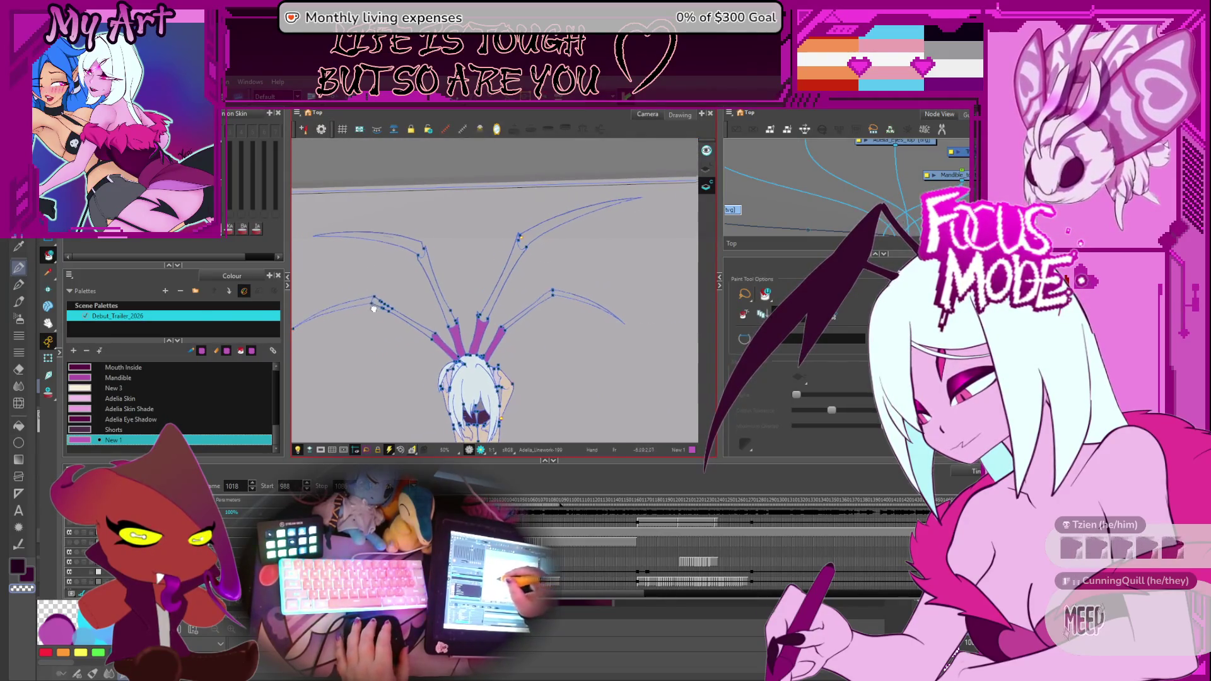
{"action": "key", "text": "period"}
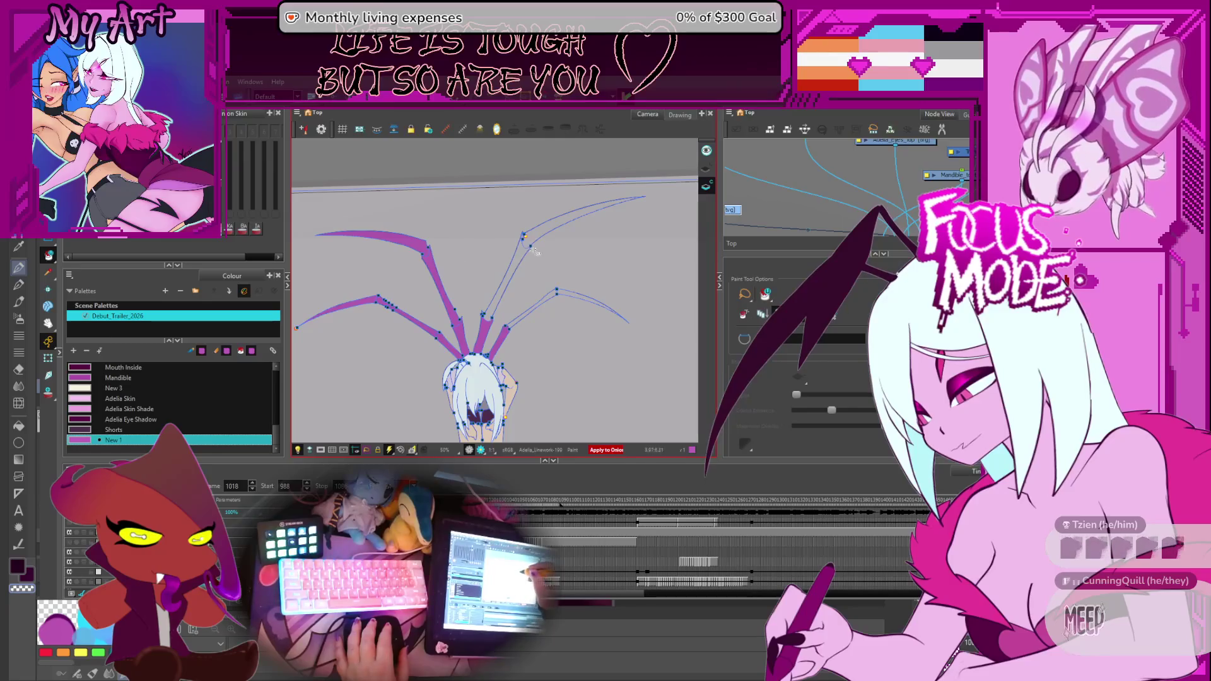
{"action": "key", "text": "period"}
{"action": "key", "text": "period"}
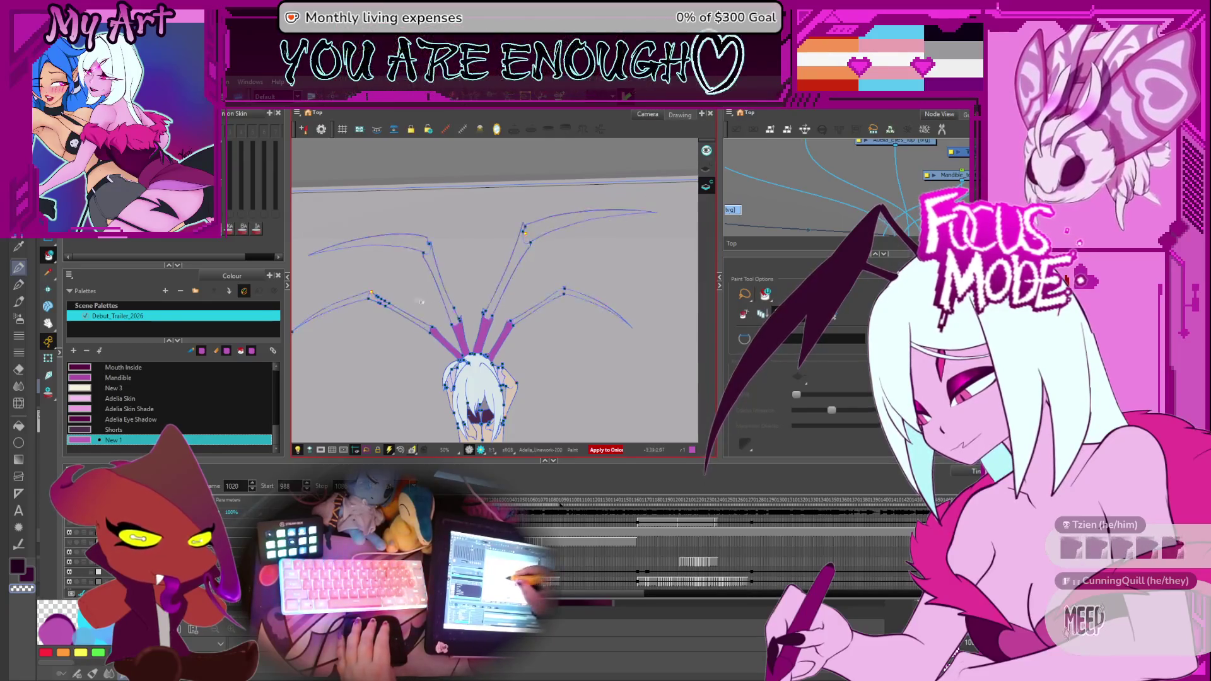
{"action": "left_click", "coordinate": [407, 244]}
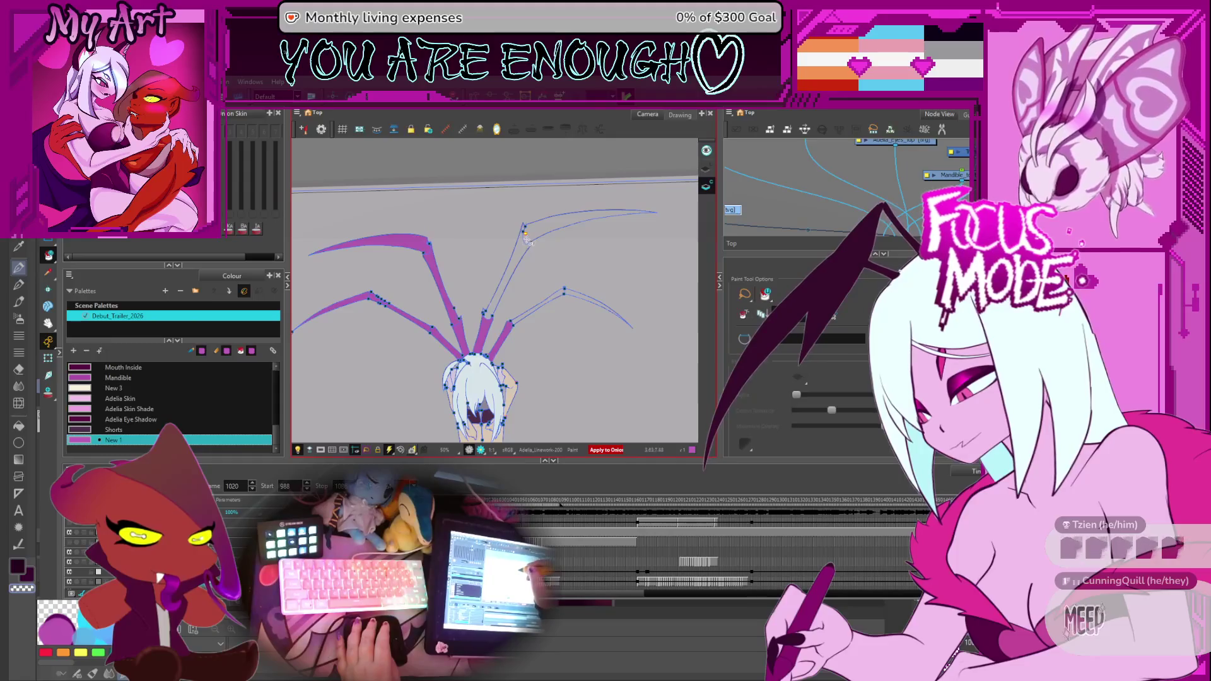
{"action": "key", "text": "period"}
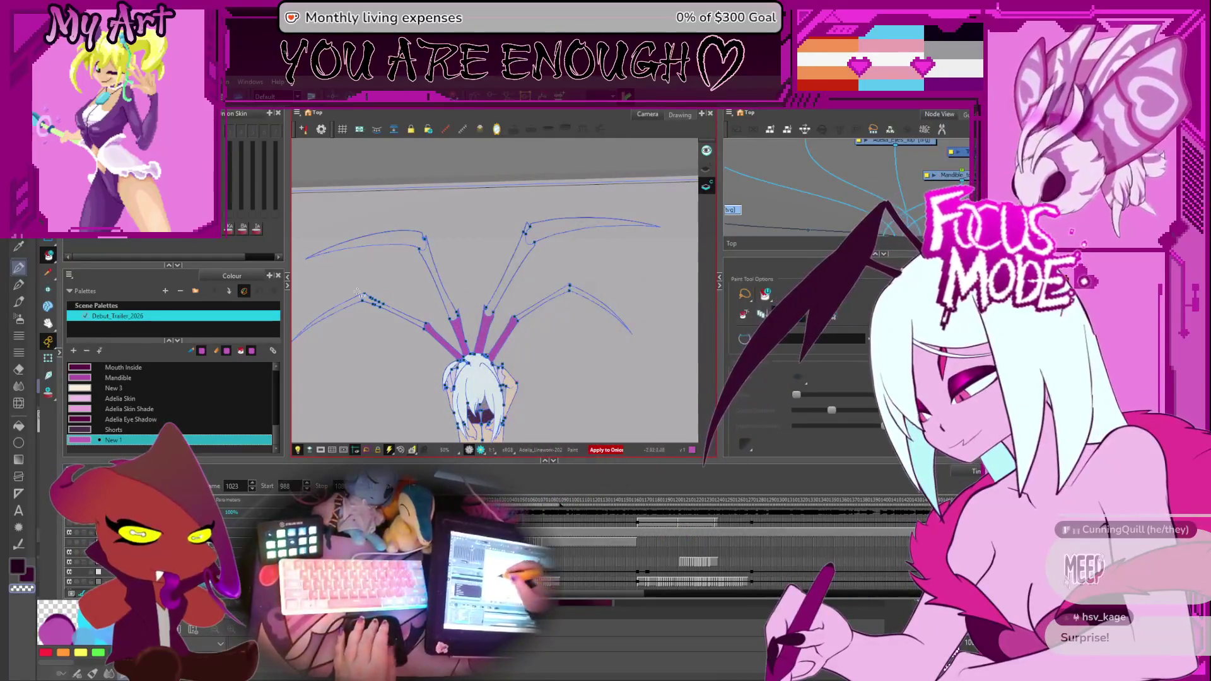
{"action": "left_click", "coordinate": [362, 301]}
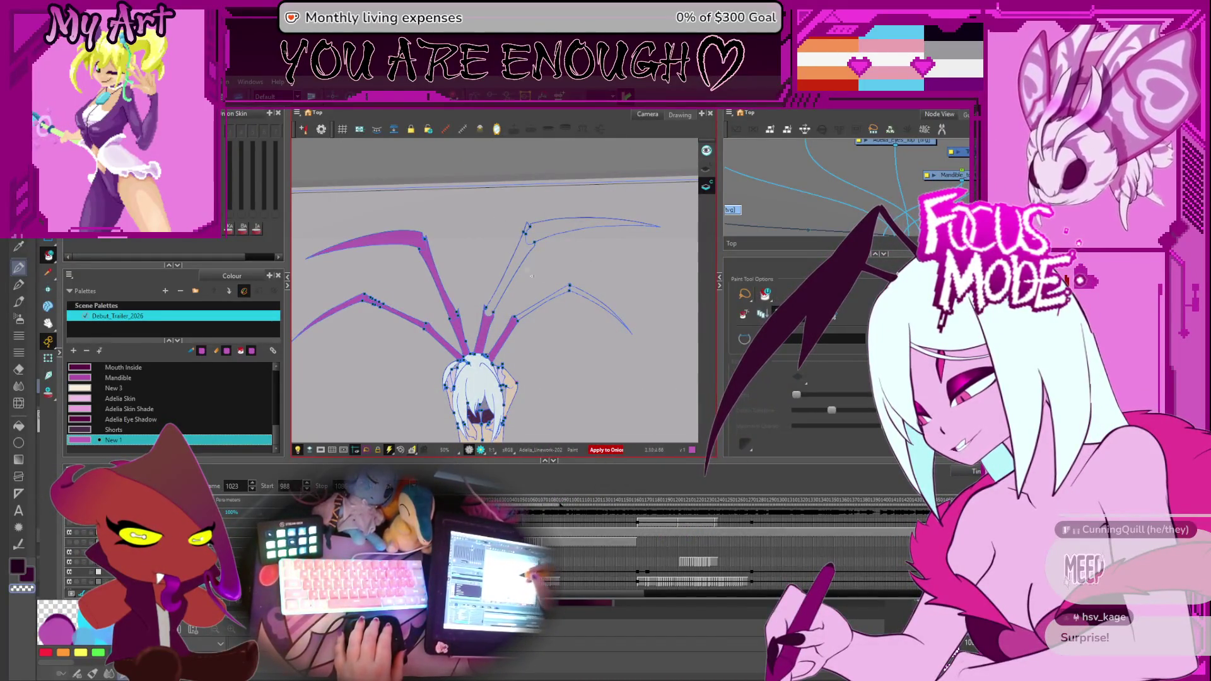
{"action": "left_click", "coordinate": [569, 227]}
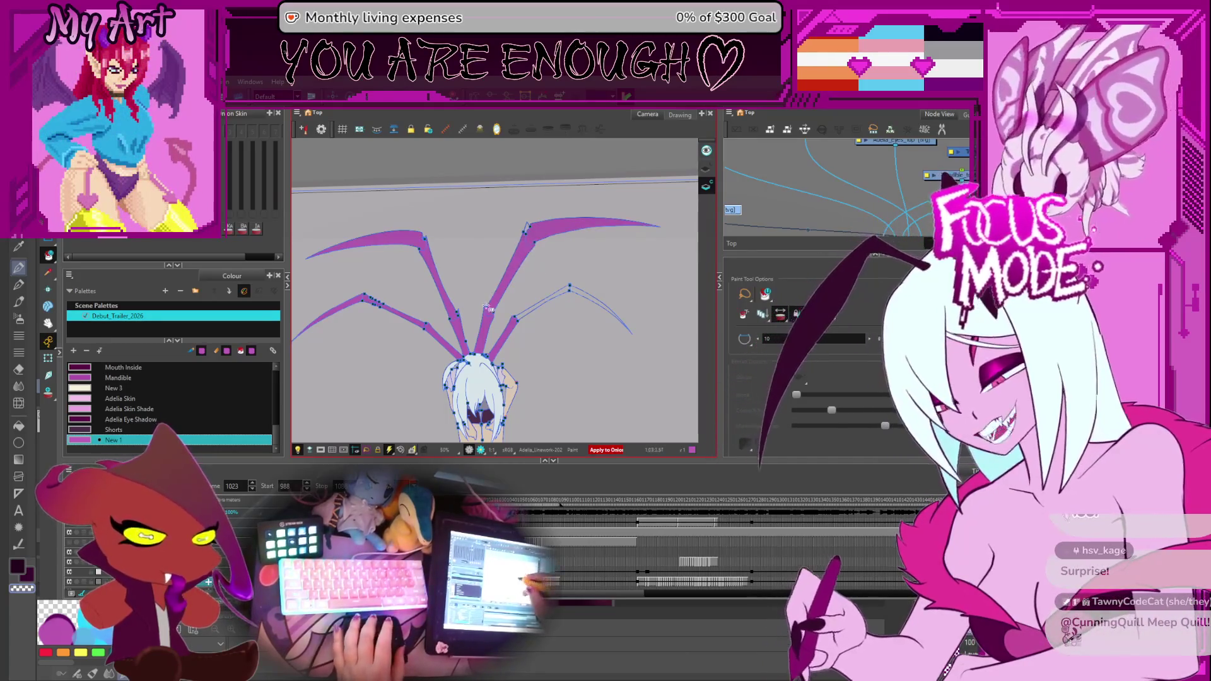
{"action": "left_click", "coordinate": [578, 294]}
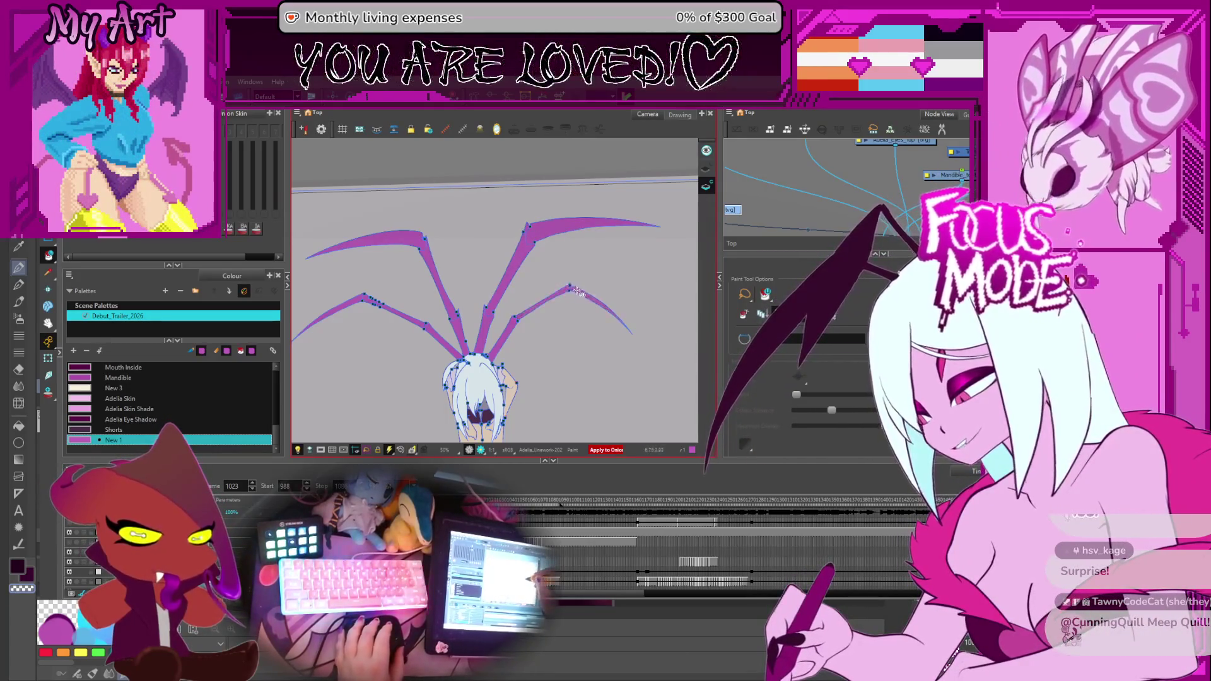
Fill the upper arm segments on frame 1026 and all three arm segments on frame 1027.
{"action": "key", "text": "f"}
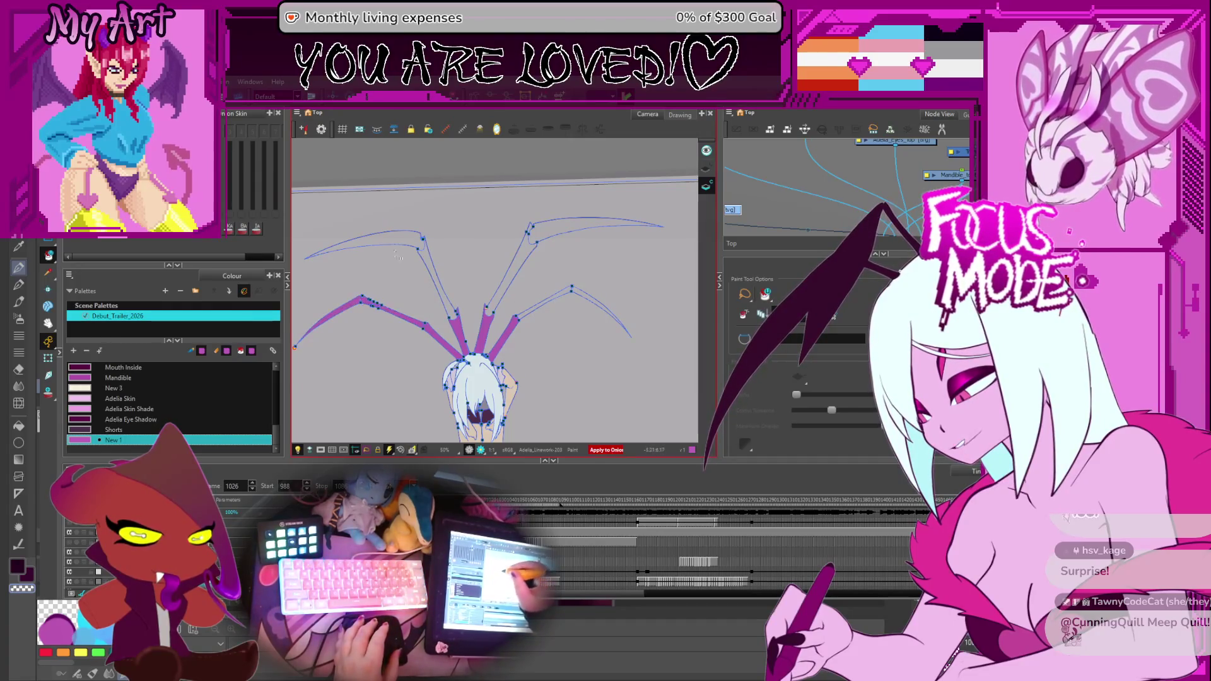
{"action": "left_click", "coordinate": [398, 243]}
{"action": "left_click", "coordinate": [568, 233]}
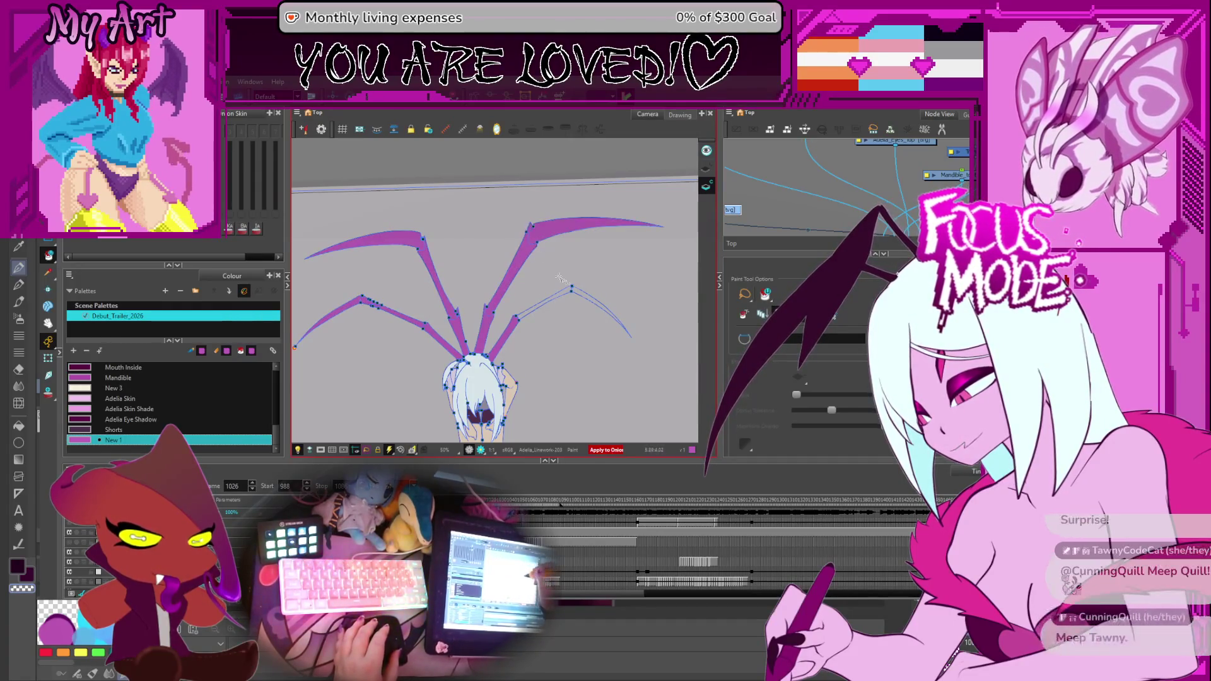
{"action": "key", "text": "f"}
{"action": "left_click", "coordinate": [573, 297]}
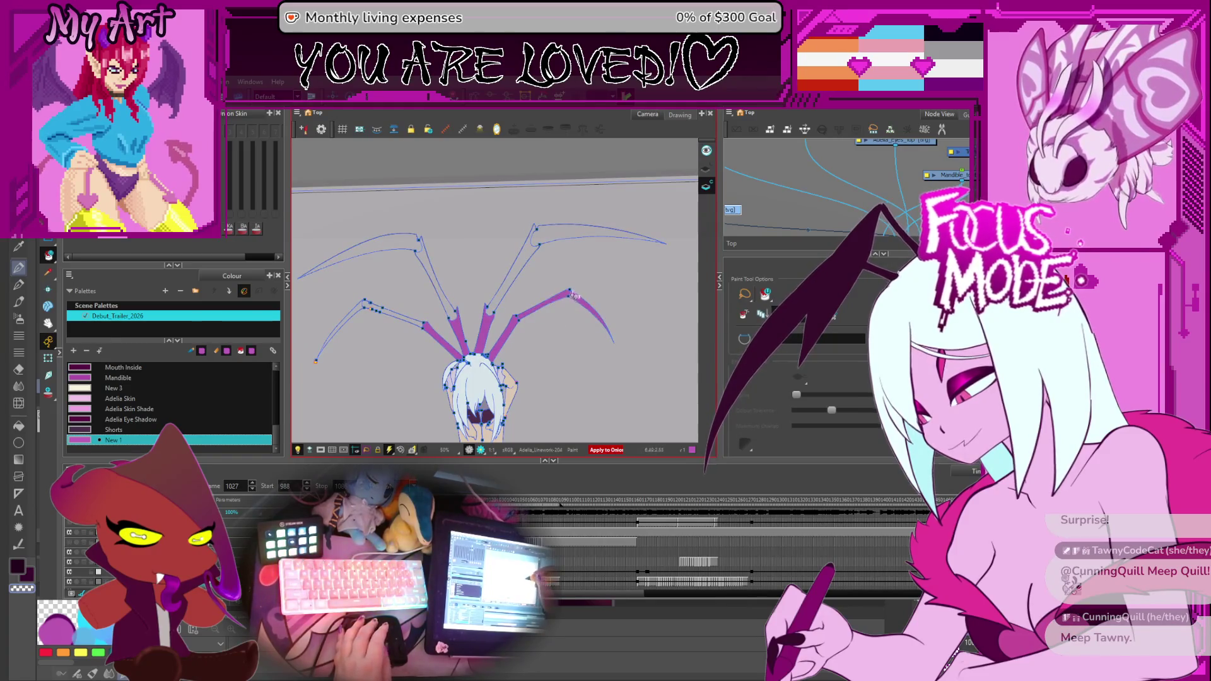
{"action": "left_click", "coordinate": [538, 235]}
{"action": "left_click", "coordinate": [398, 244]}
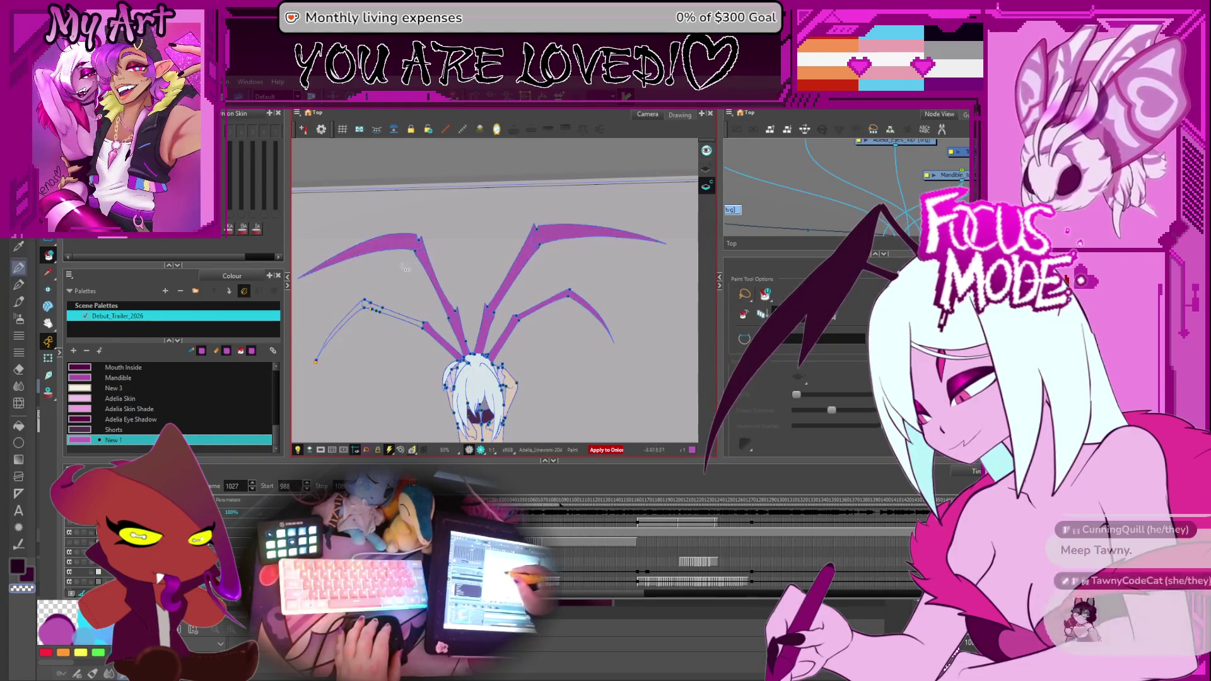
Fill the upper-right arm on frame 1031 and both upper arms on frame 1033.
{"action": "key", "text": "f"}
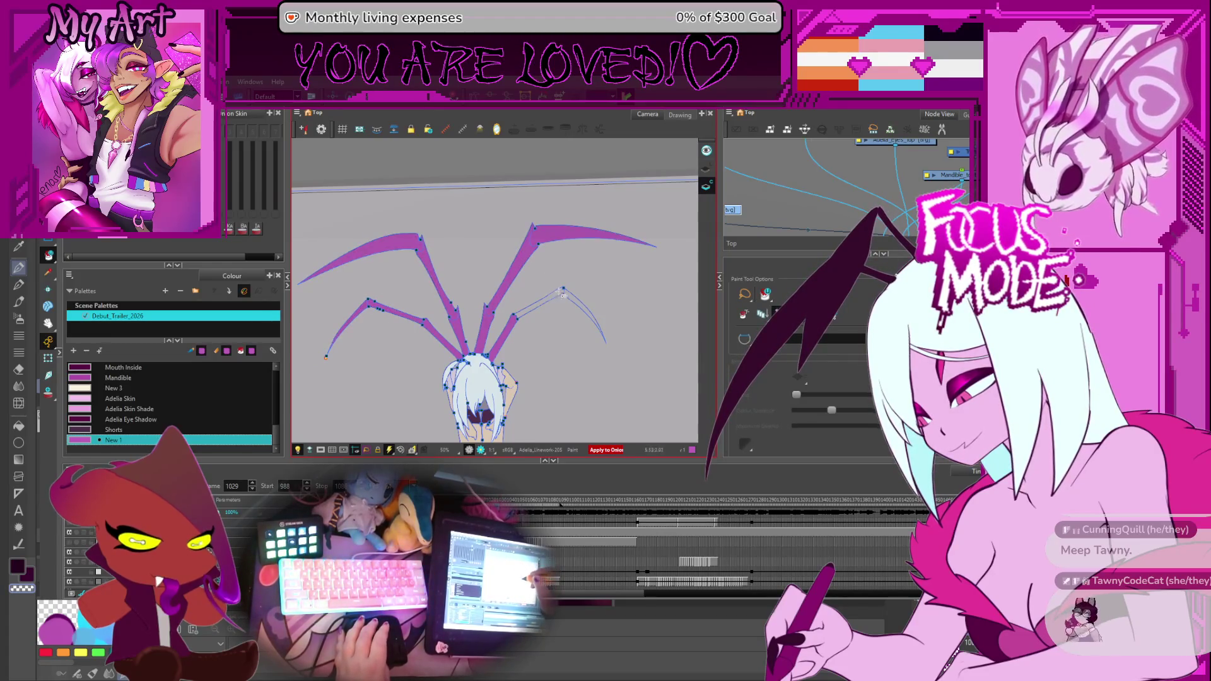
{"action": "key", "text": "g"}
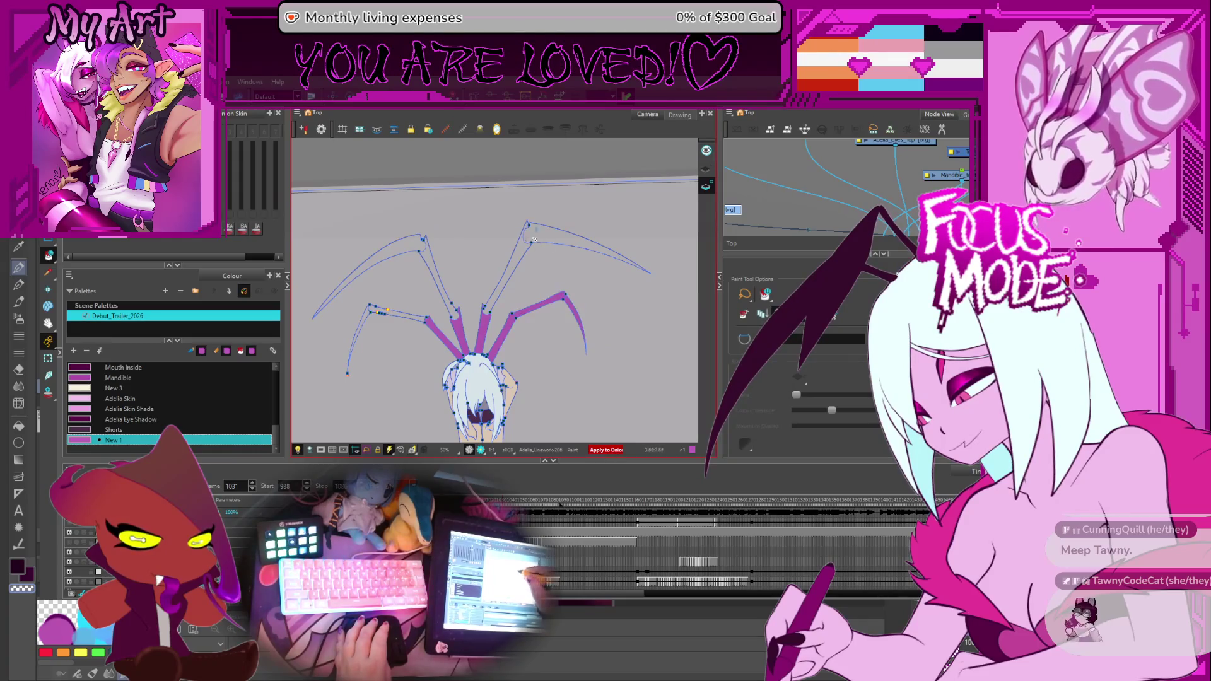
{"action": "left_click", "coordinate": [535, 240]}
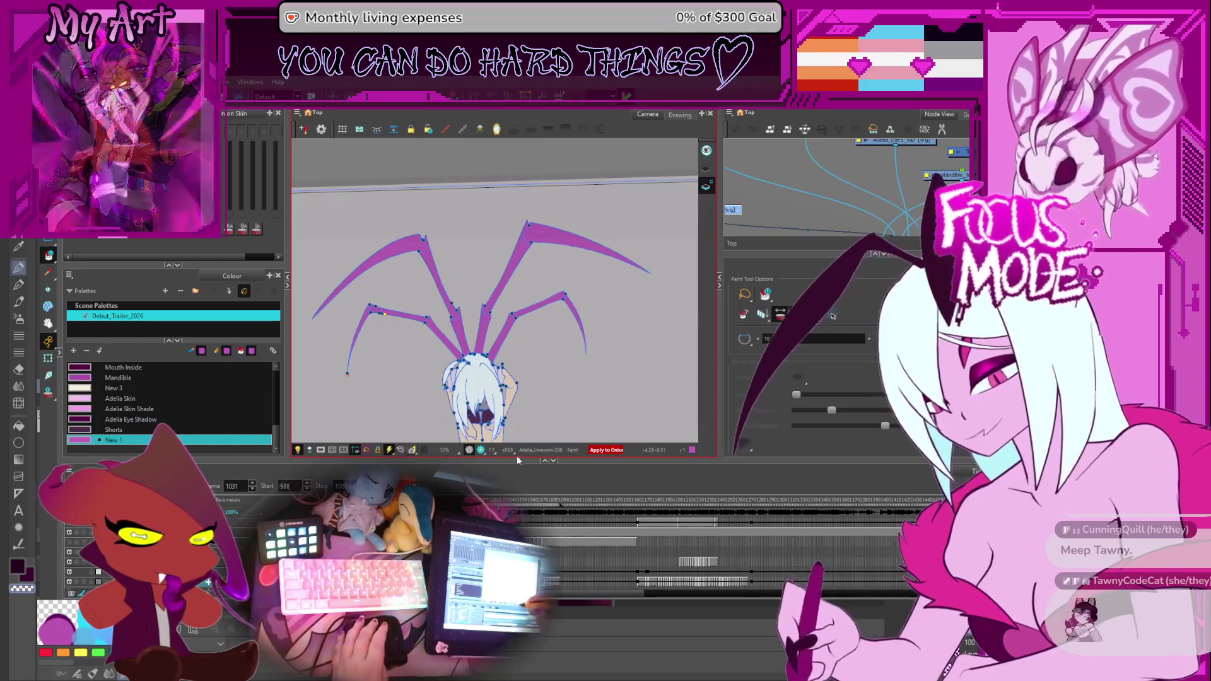
{"action": "key", "text": "g"}
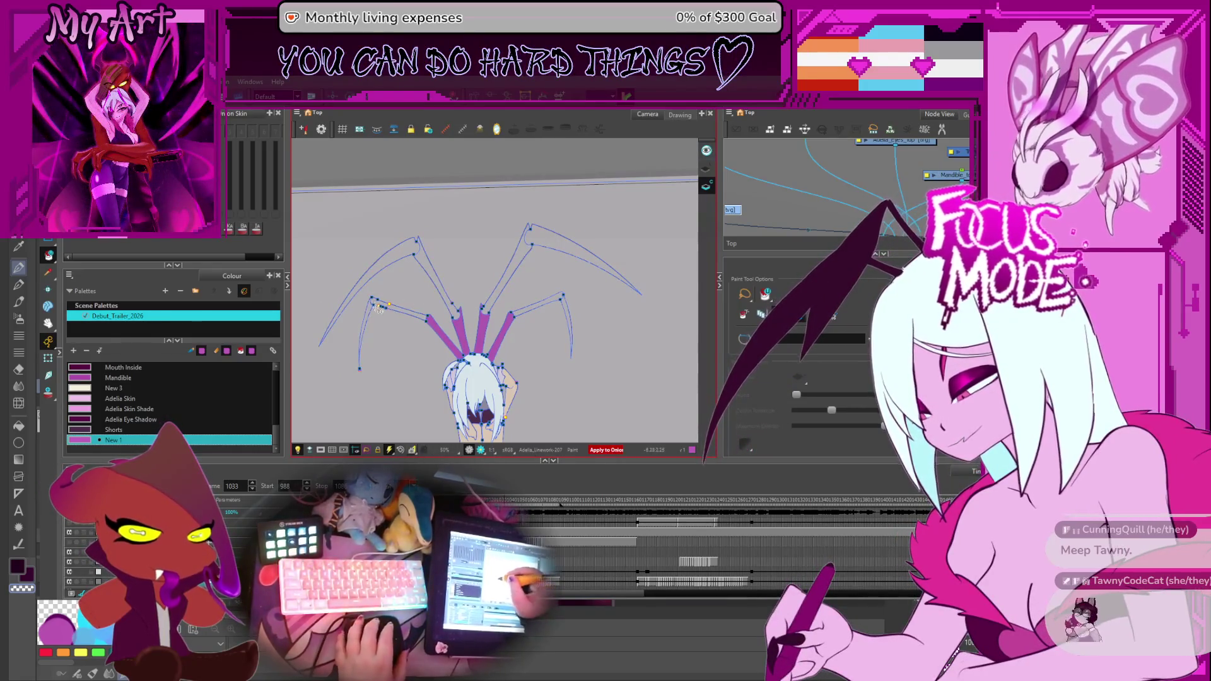
{"action": "left_click", "coordinate": [376, 303]}
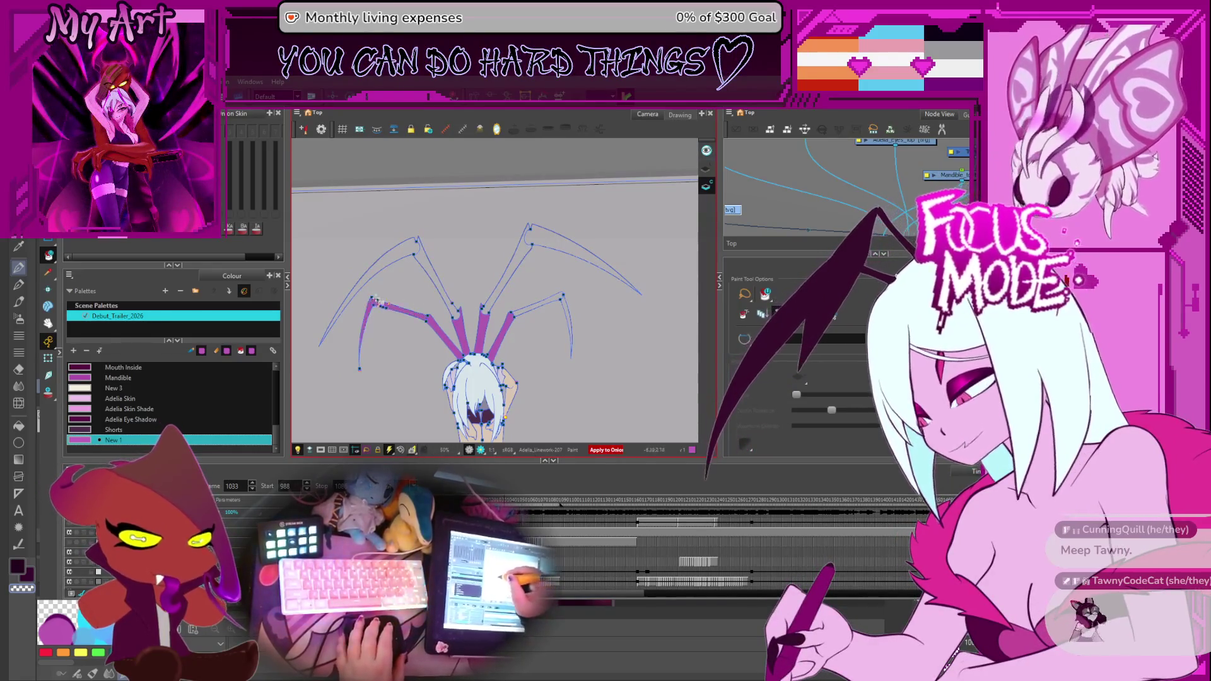
{"action": "left_click", "coordinate": [523, 243]}
Fill both upper arms on frame 1035 and the upper-left arm on 1037, then step on to frame 1039.
{"action": "key", "text": "g"}
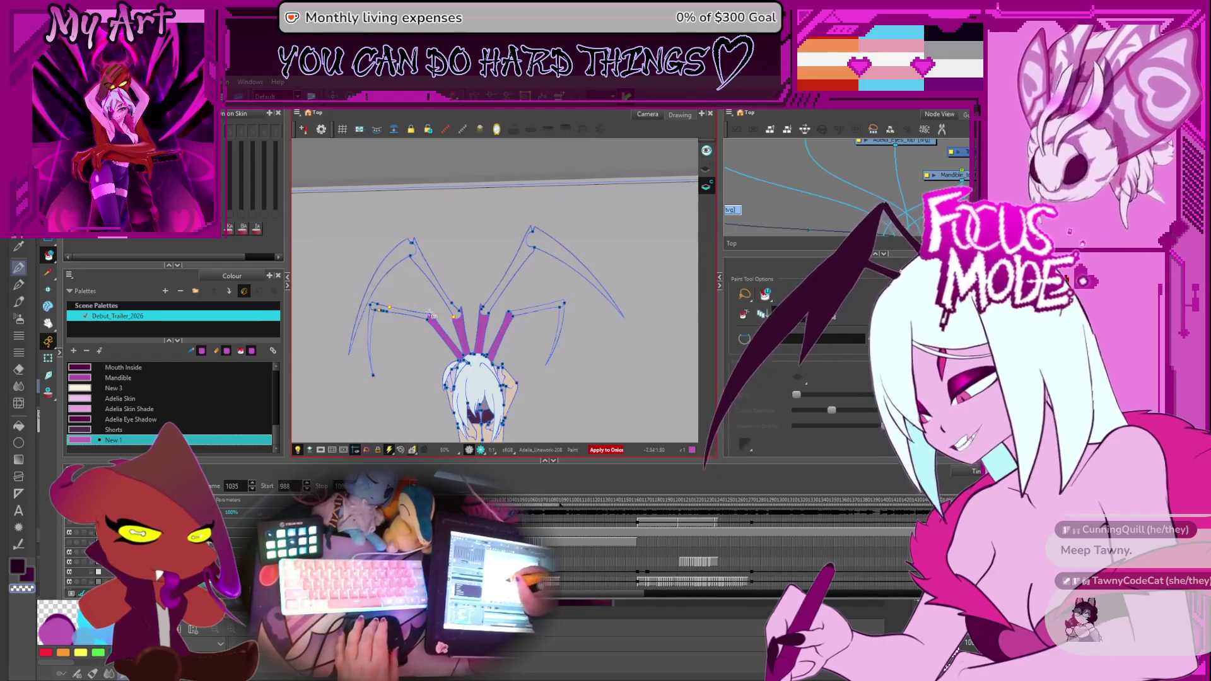
{"action": "left_click", "coordinate": [378, 305]}
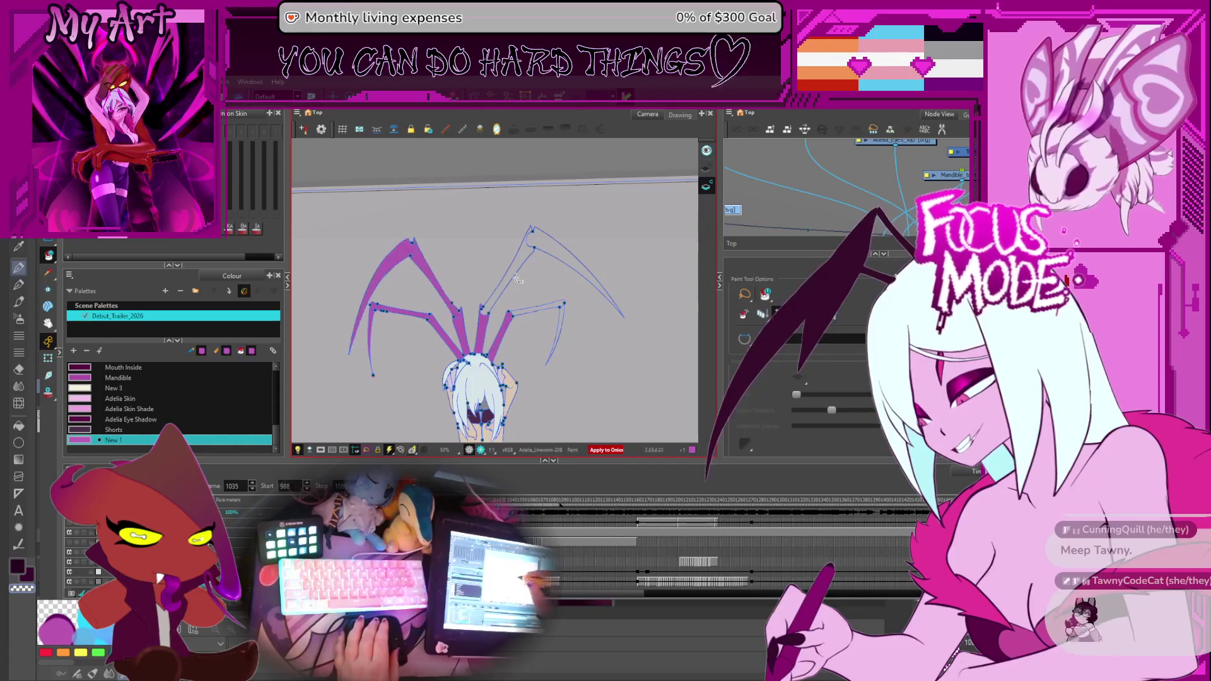
{"action": "left_click", "coordinate": [536, 244]}
{"action": "key", "text": "g"}
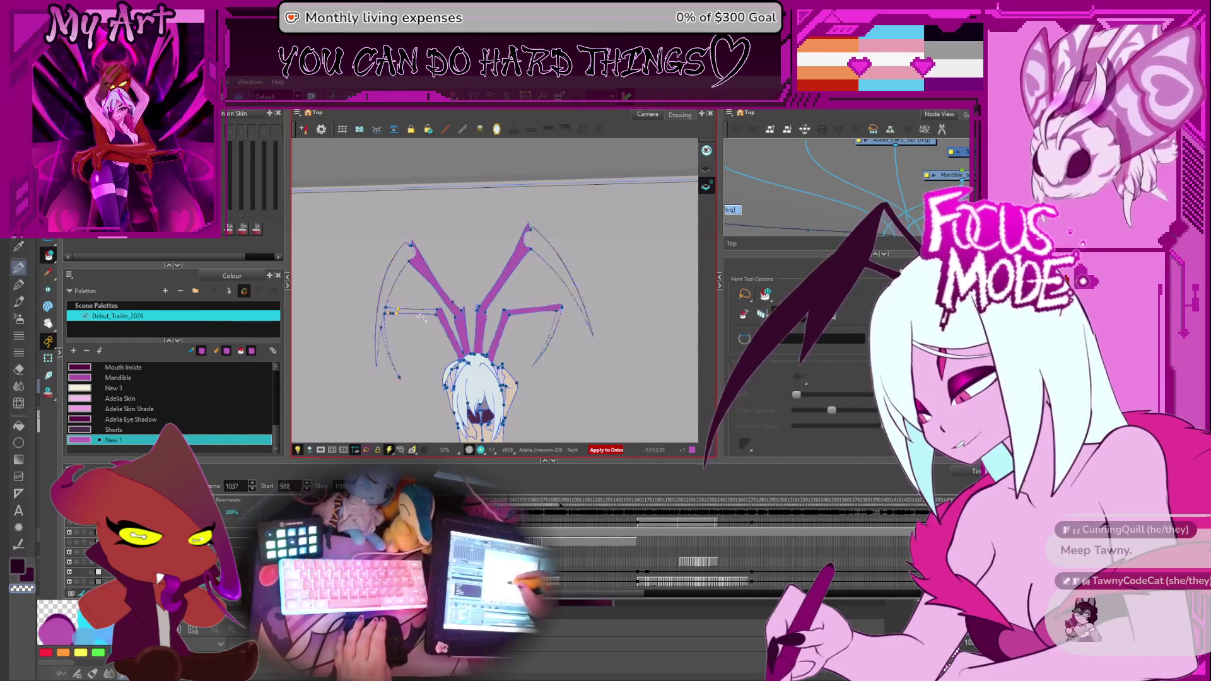
{"action": "left_click", "coordinate": [383, 308]}
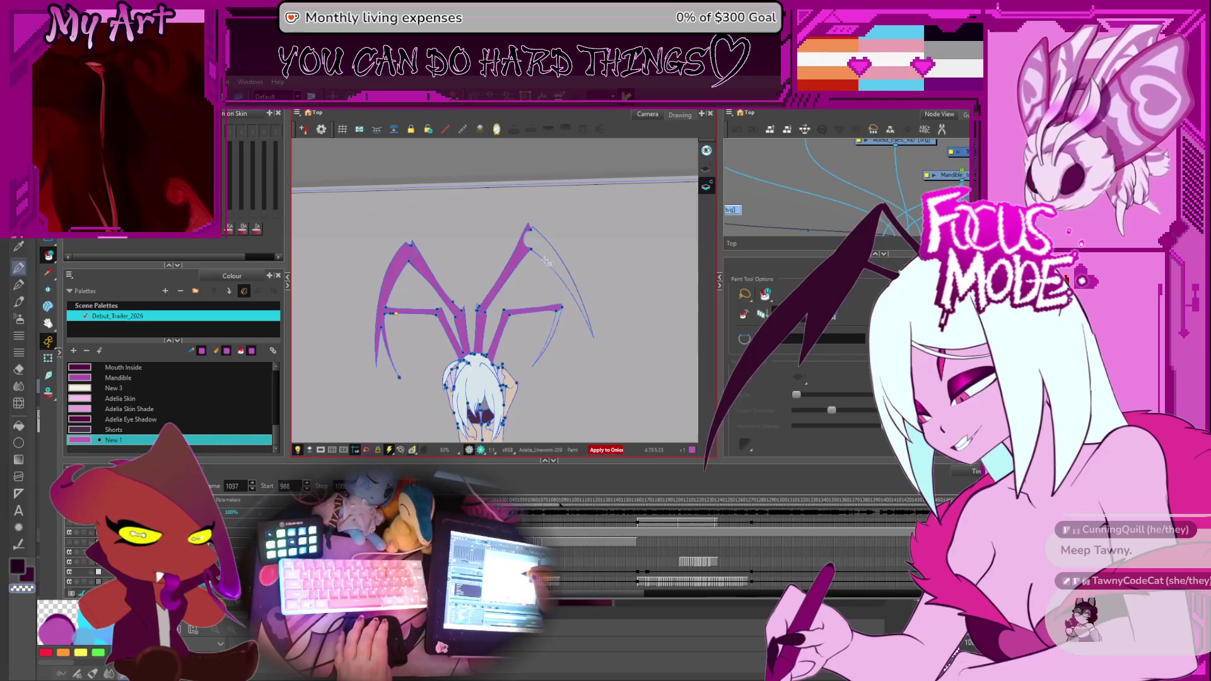
{"action": "key", "text": "g"}
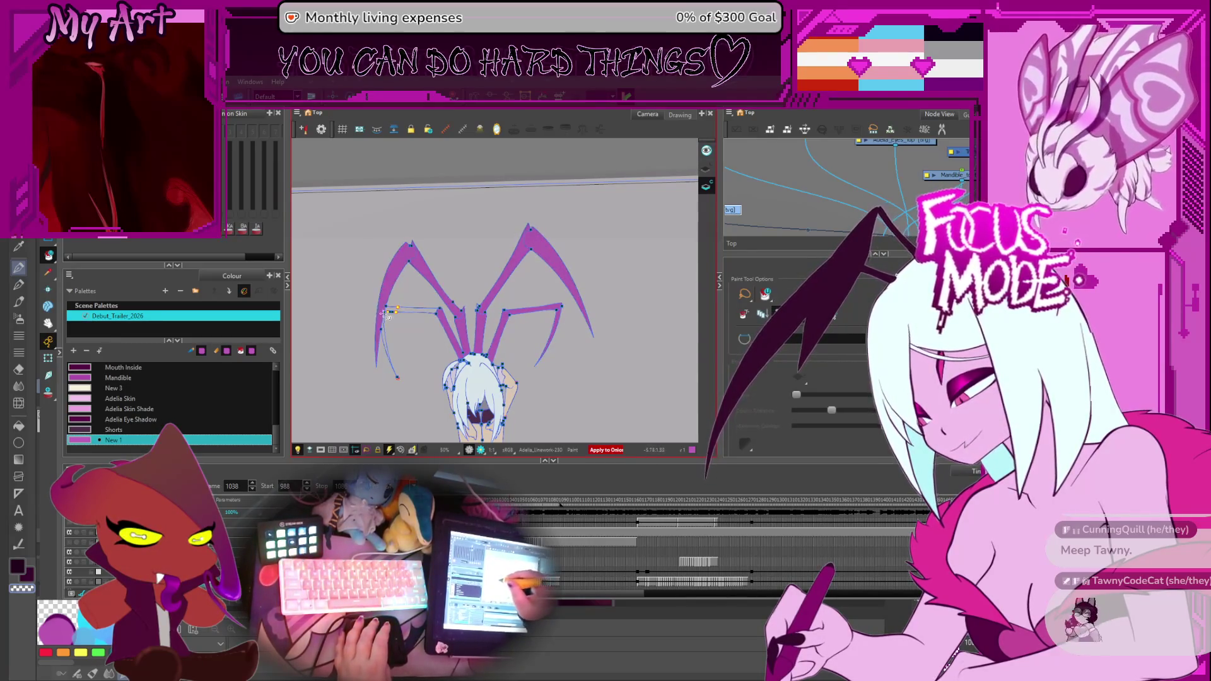
{"action": "key", "text": "period"}
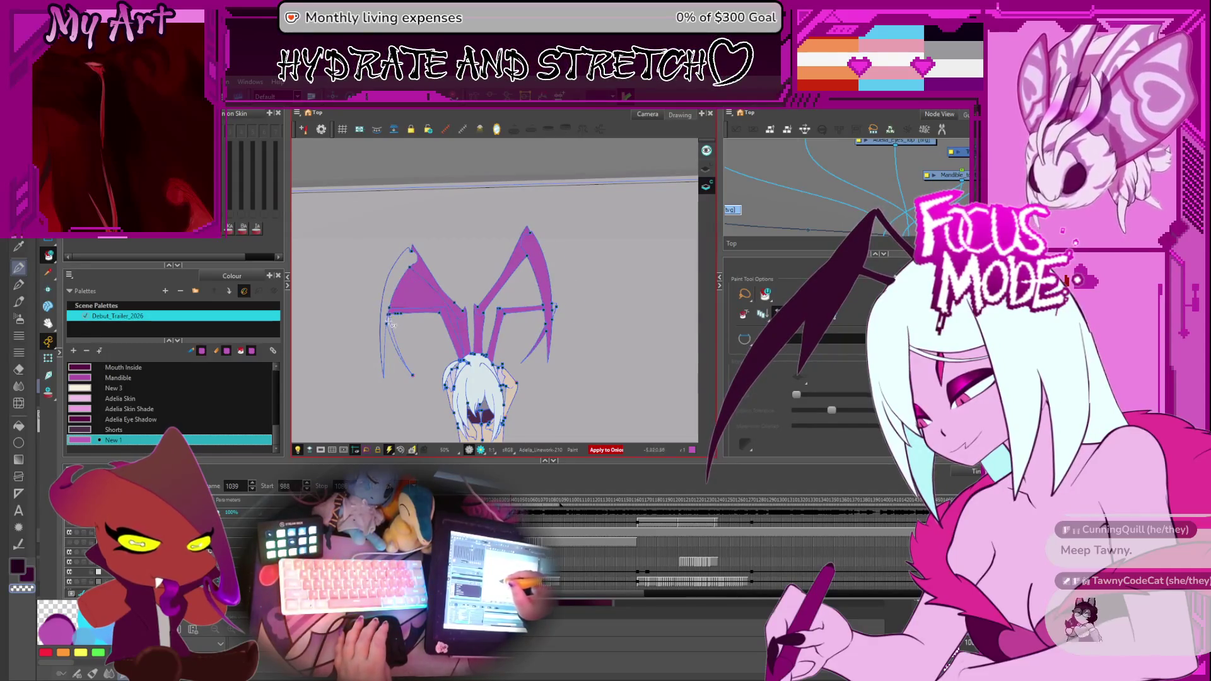
{"action": "scroll", "coordinate": [395, 300], "scroll_direction": "up", "scroll_amount": 2}
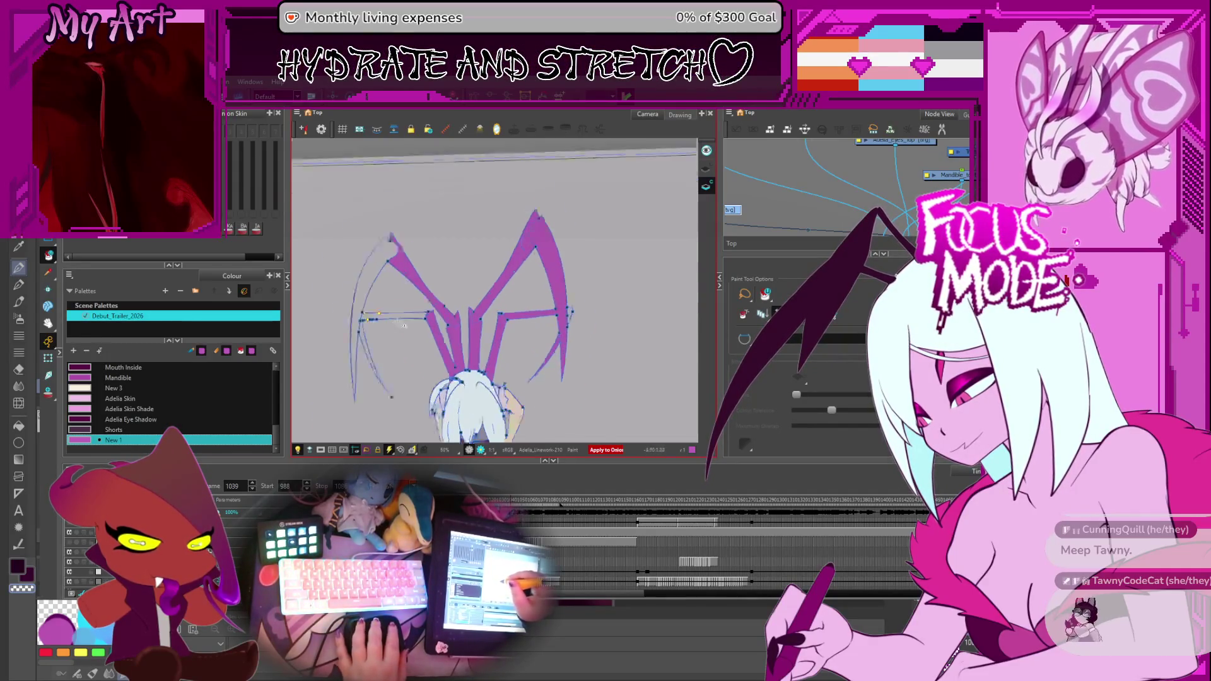
{"action": "scroll", "coordinate": [431, 309], "scroll_direction": "up", "scroll_amount": 3}
{"action": "scroll", "coordinate": [430, 309], "scroll_direction": "up", "scroll_amount": 2}
{"action": "scroll", "coordinate": [417, 288], "scroll_direction": "up", "scroll_amount": 2}
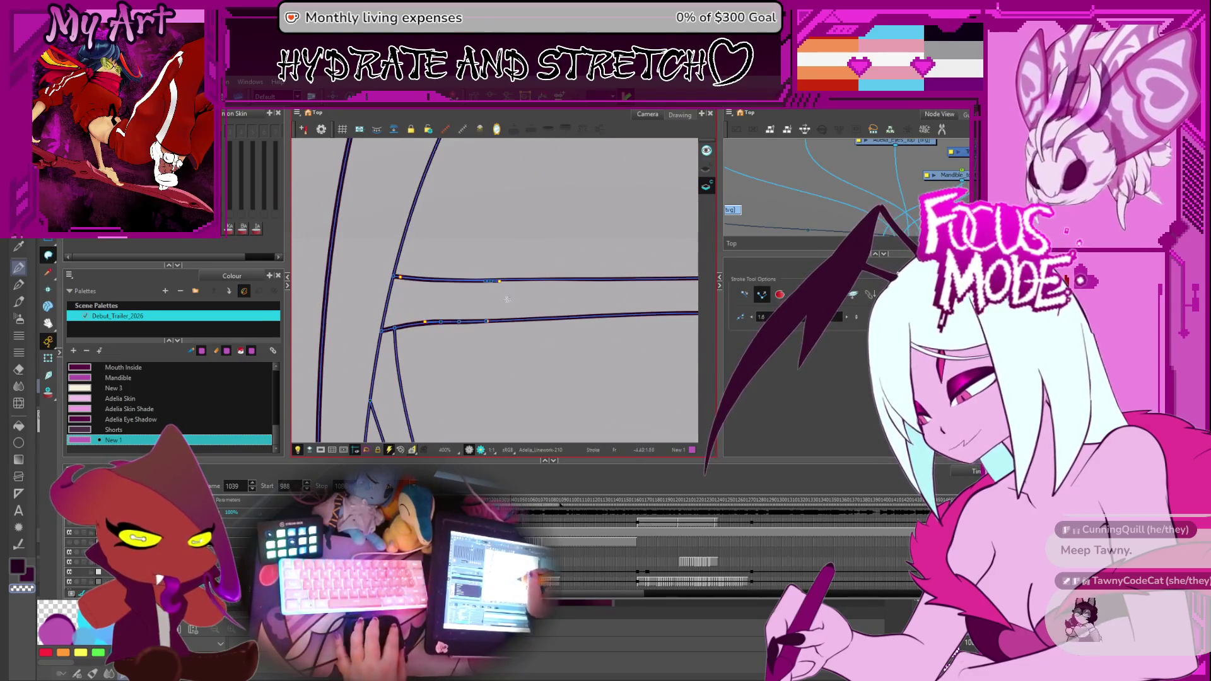
Fill the band between the two arm lines purple after a quick Cutter trim.
{"action": "mouse_move", "coordinate": [510, 293]}
{"action": "left_mouse_down"}
{"action": "mouse_move", "coordinate": [432, 327]}
{"action": "mouse_move", "coordinate": [675, 294]}
{"action": "left_mouse_up"}
{"action": "scroll", "coordinate": [511, 282], "scroll_direction": "up", "scroll_amount": 2}
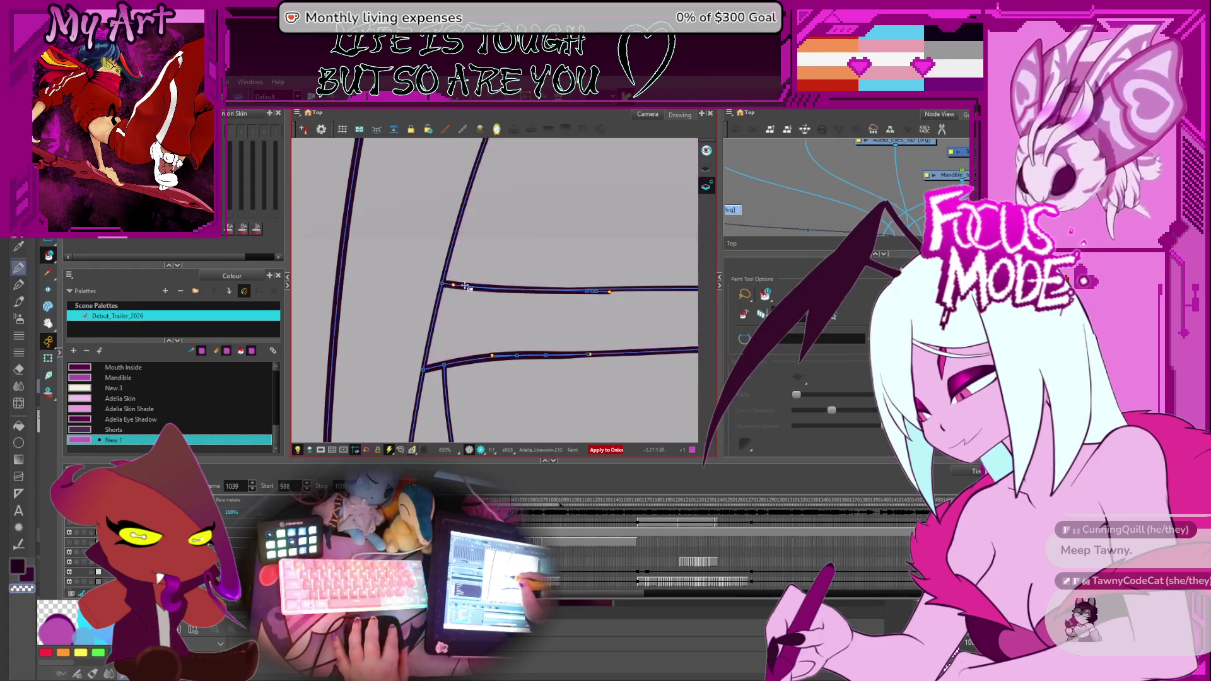
{"action": "key", "text": "alt+t"}
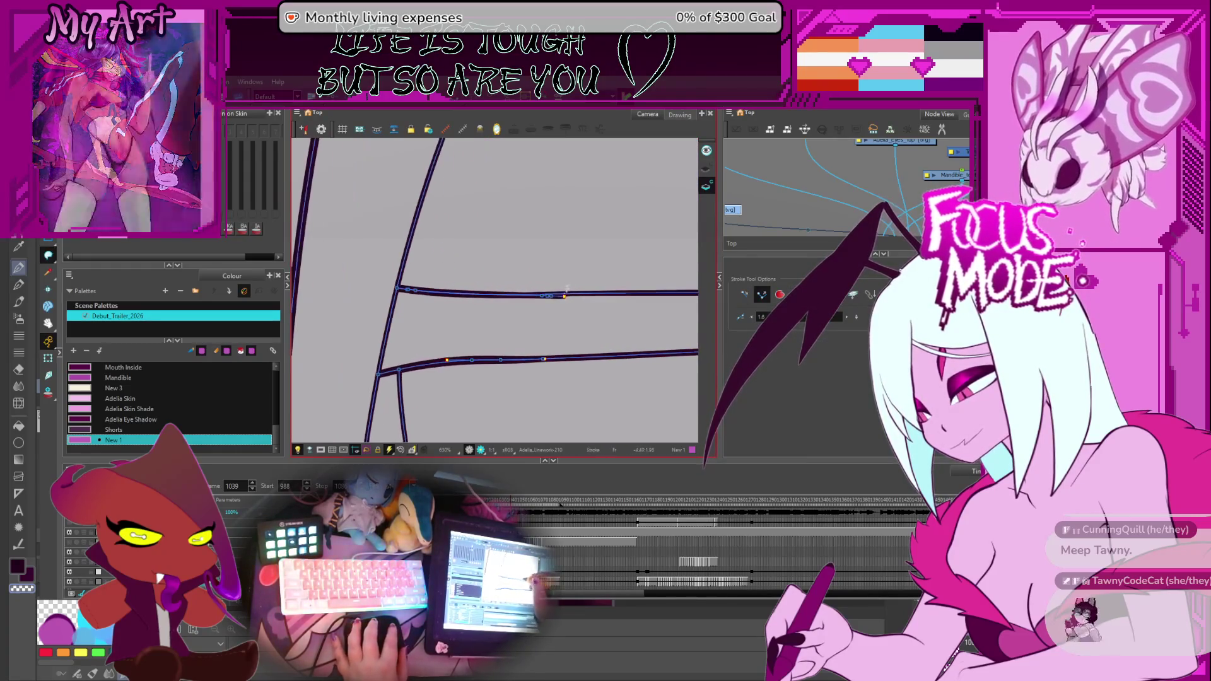
{"action": "key", "text": "alt+i"}
{"action": "left_click", "coordinate": [555, 323]}
{"action": "key", "text": "period"}
{"action": "scroll", "coordinate": [541, 322], "scroll_direction": "down", "scroll_amount": 1}
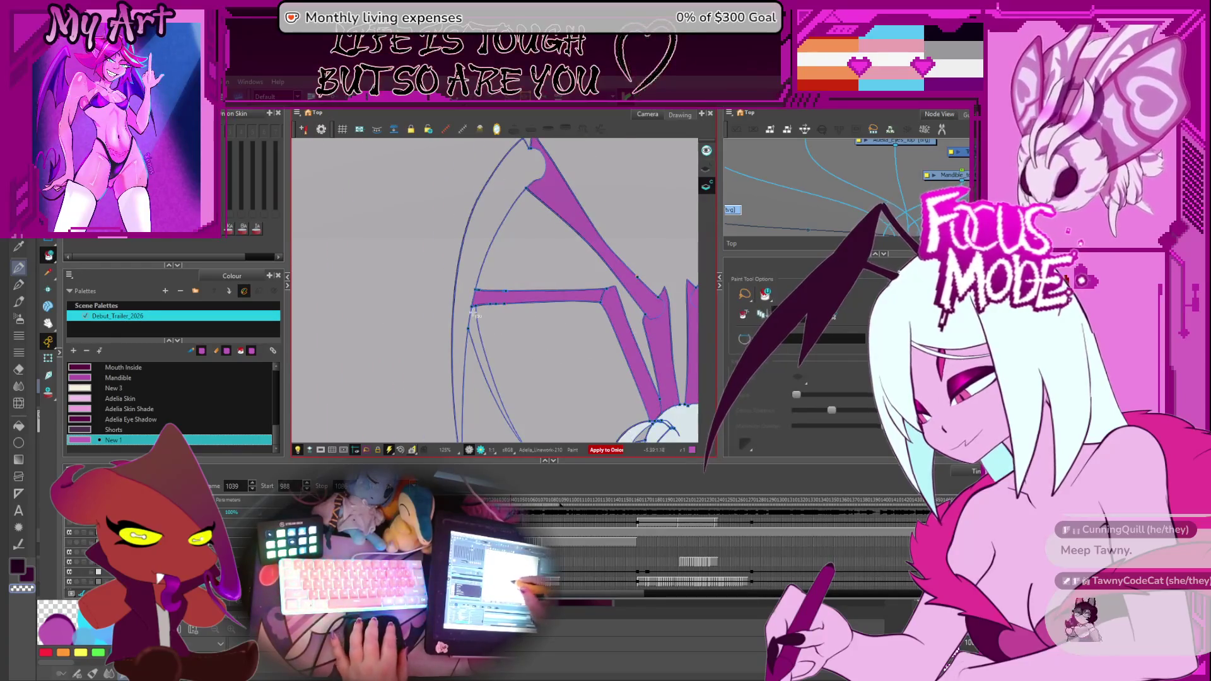
{"action": "scroll", "coordinate": [530, 320], "scroll_direction": "down", "scroll_amount": 1}
{"action": "scroll", "coordinate": [516, 319], "scroll_direction": "down", "scroll_amount": 2}
{"action": "scroll", "coordinate": [502, 318], "scroll_direction": "down", "scroll_amount": 2}
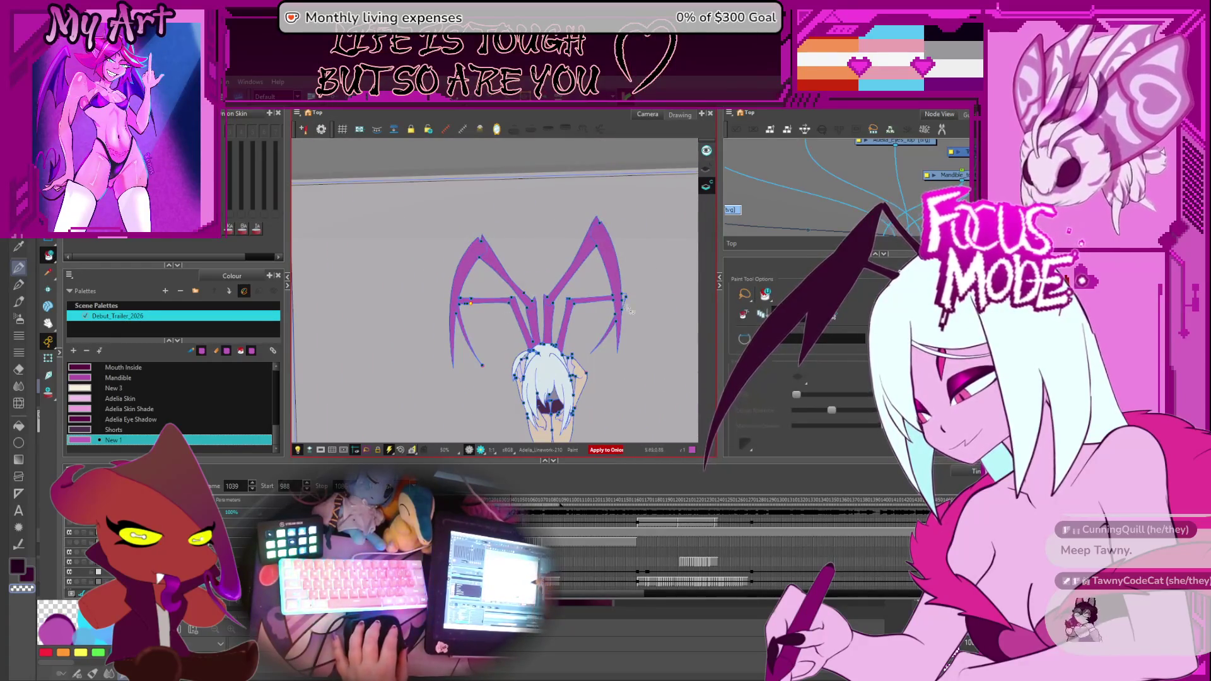
{"action": "scroll", "coordinate": [625, 300], "scroll_direction": "up", "scroll_amount": 2}
On frame 1040, fill the left mandible, undo the leaked fill, and fill the band between the legs.
{"action": "key", "text": "period"}
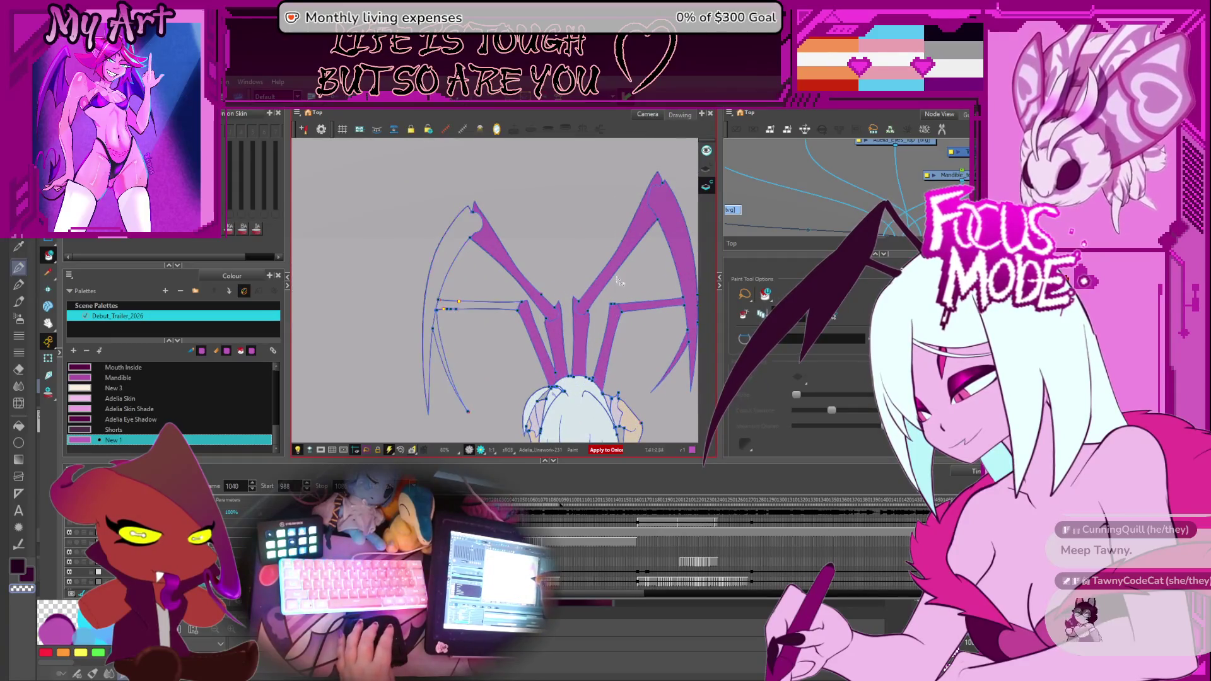
{"action": "left_click", "coordinate": [435, 315]}
{"action": "key", "text": "ctrl+z"}
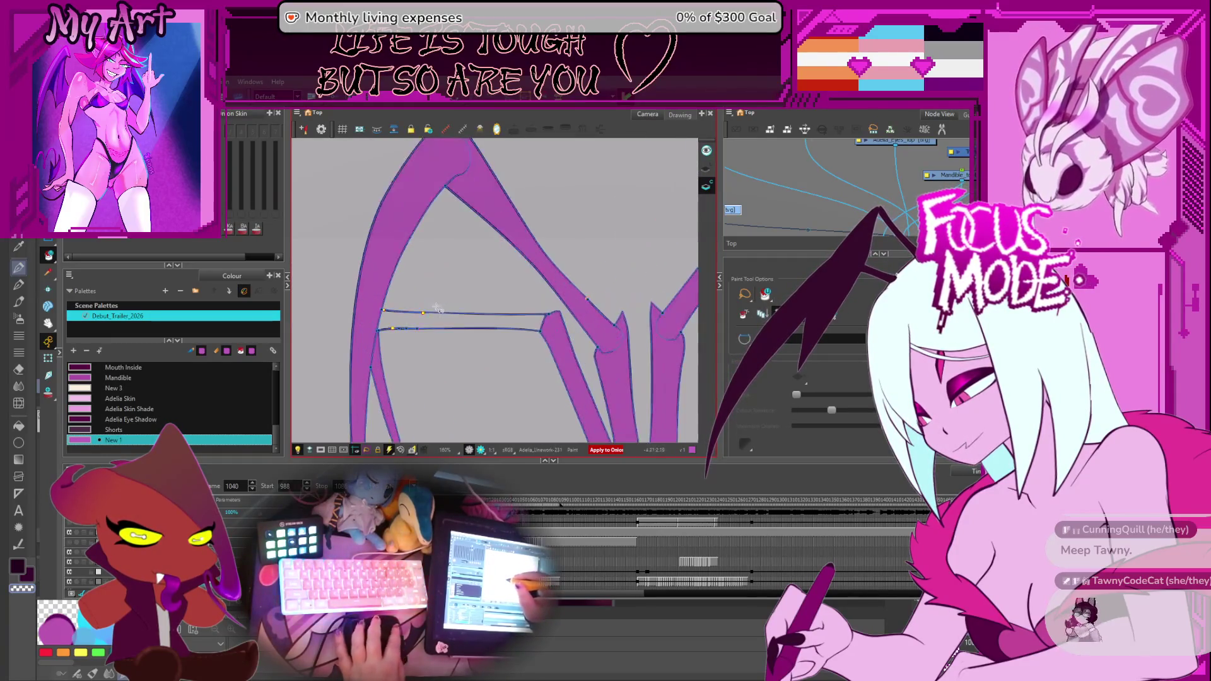
{"action": "scroll", "coordinate": [417, 313], "scroll_direction": "up", "scroll_amount": 3}
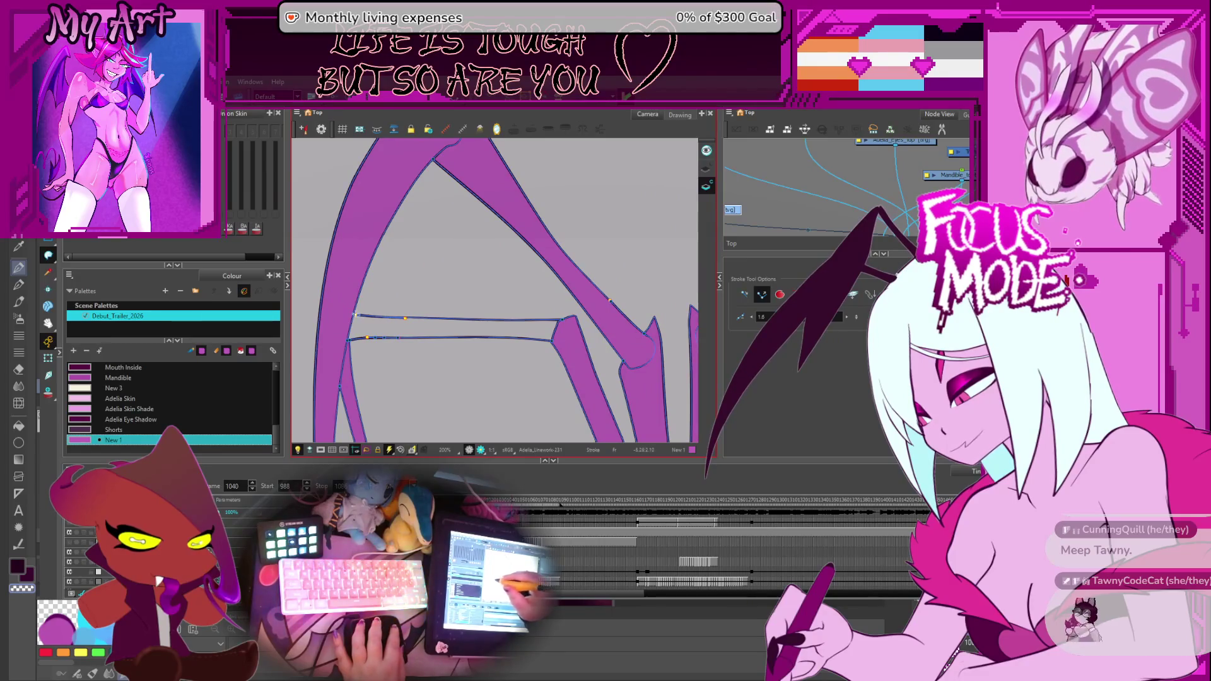
{"action": "left_click", "coordinate": [413, 319]}
{"action": "scroll", "coordinate": [436, 313], "scroll_direction": "down", "scroll_amount": 3}
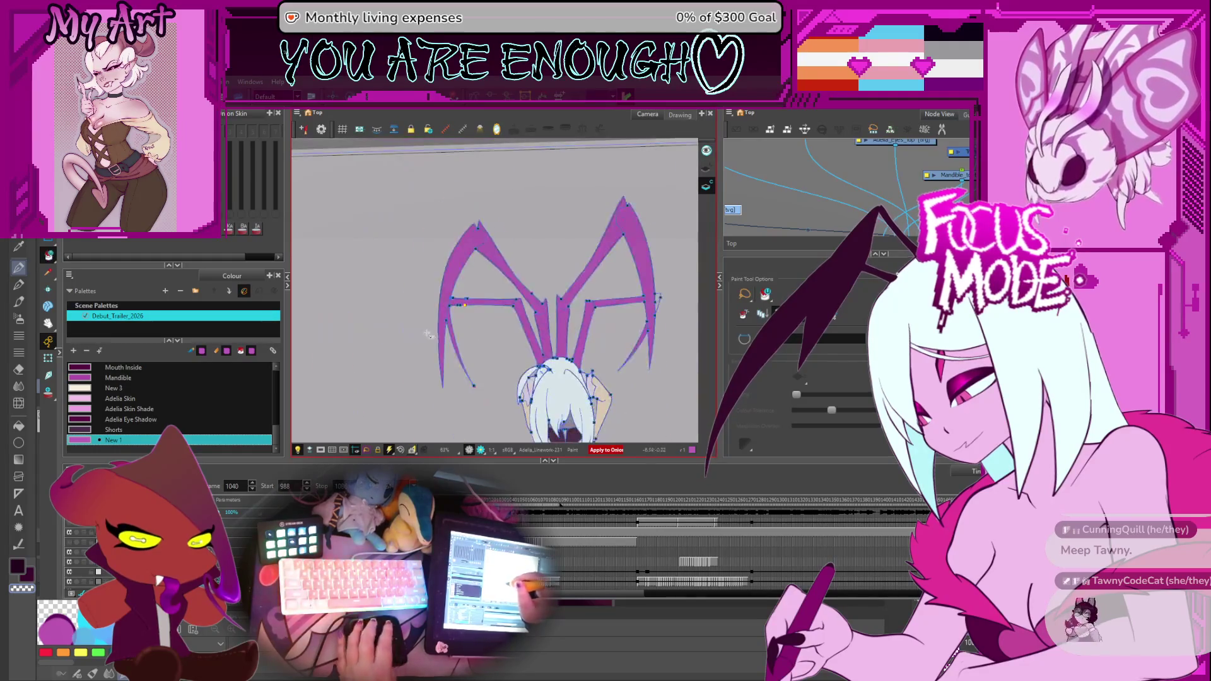
Fill the right mandible purple on drawings 1041 and 1042.
{"action": "key", "text": "period"}
{"action": "key", "text": "period"}
{"action": "key", "text": "alt+a"}
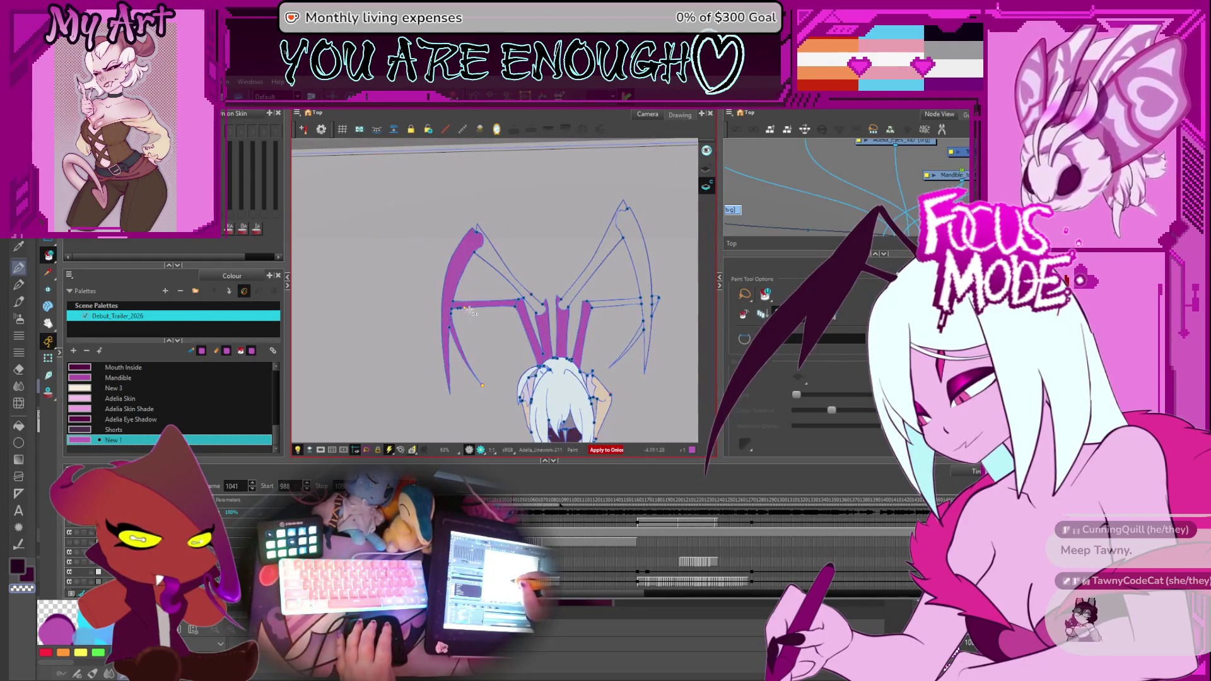
{"action": "left_click_drag", "start_coordinate": [512, 283], "coordinate": [455, 312]}
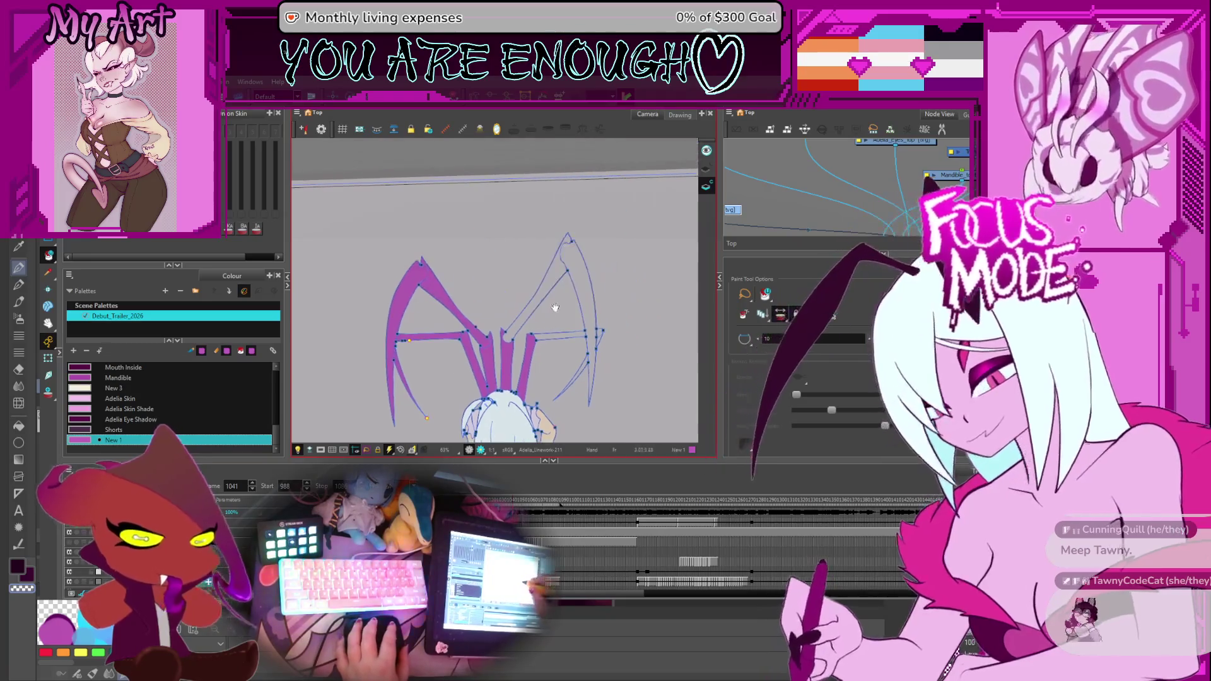
{"action": "left_click", "coordinate": [568, 257]}
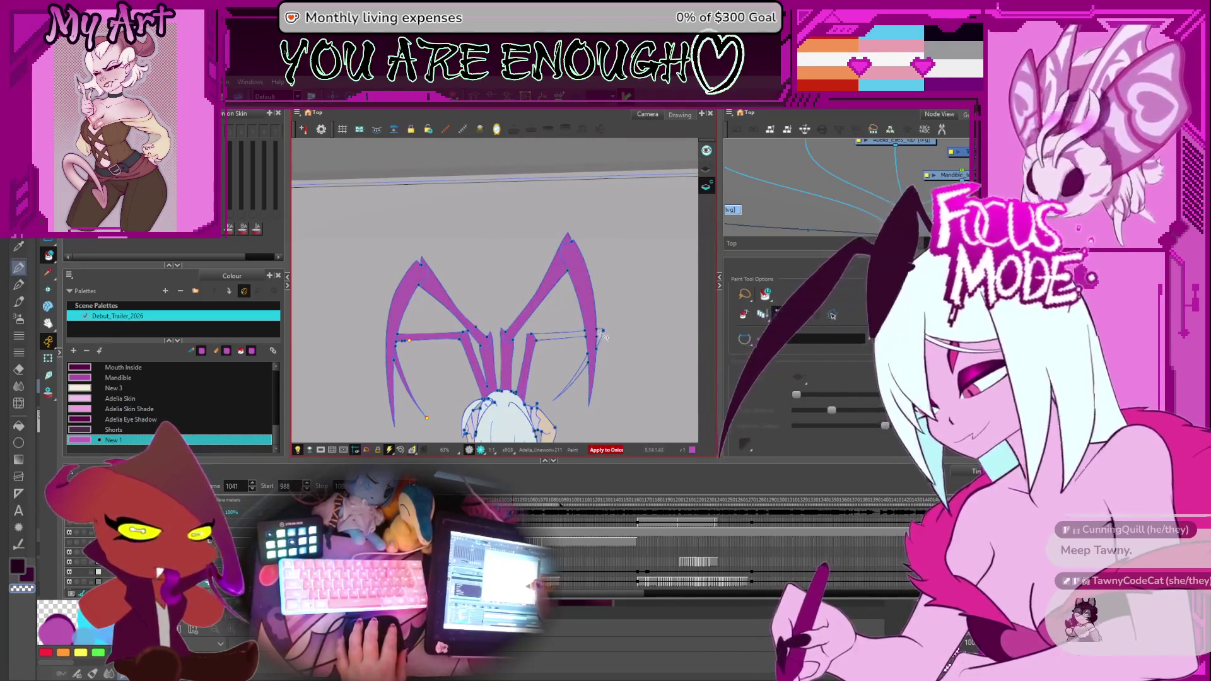
{"action": "key", "text": "period"}
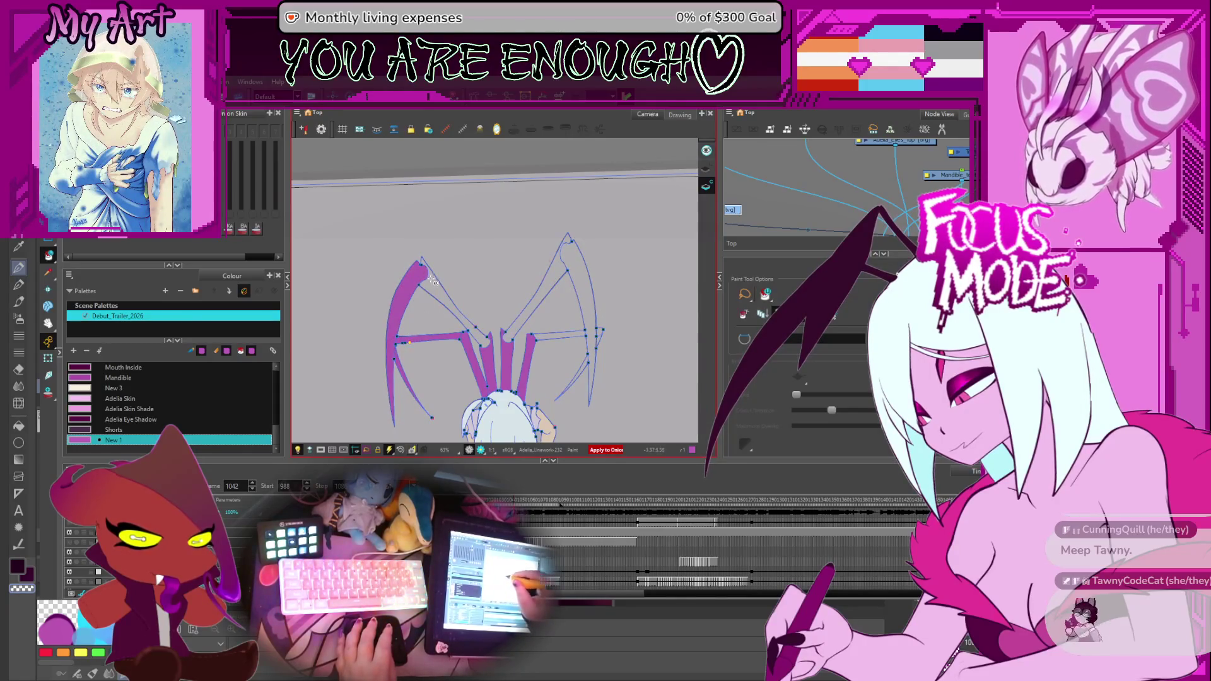
{"action": "left_click", "coordinate": [594, 336]}
Fill the right joining bar and left mandible on 1043, then the left mandible outline on 1045.
{"action": "key", "text": "period"}
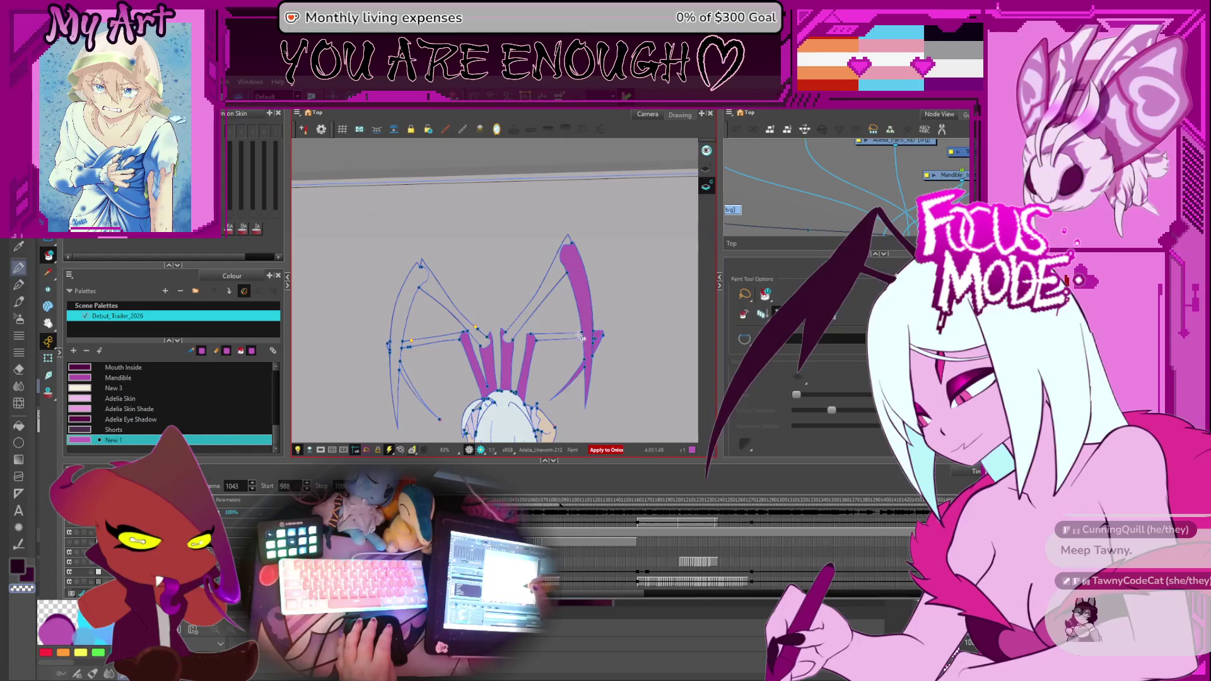
{"action": "left_click", "coordinate": [583, 336]}
{"action": "left_click", "coordinate": [431, 298]}
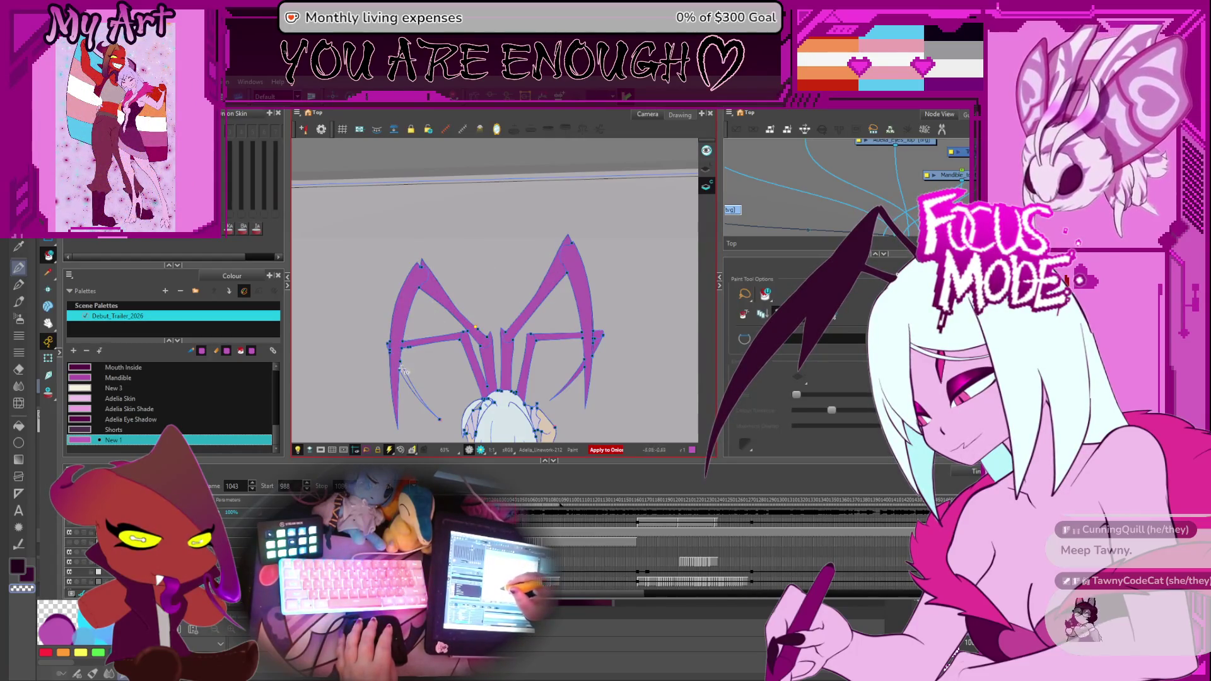
{"action": "key", "text": "period"}
{"action": "key", "text": "period"}
{"action": "left_click", "coordinate": [367, 352]}
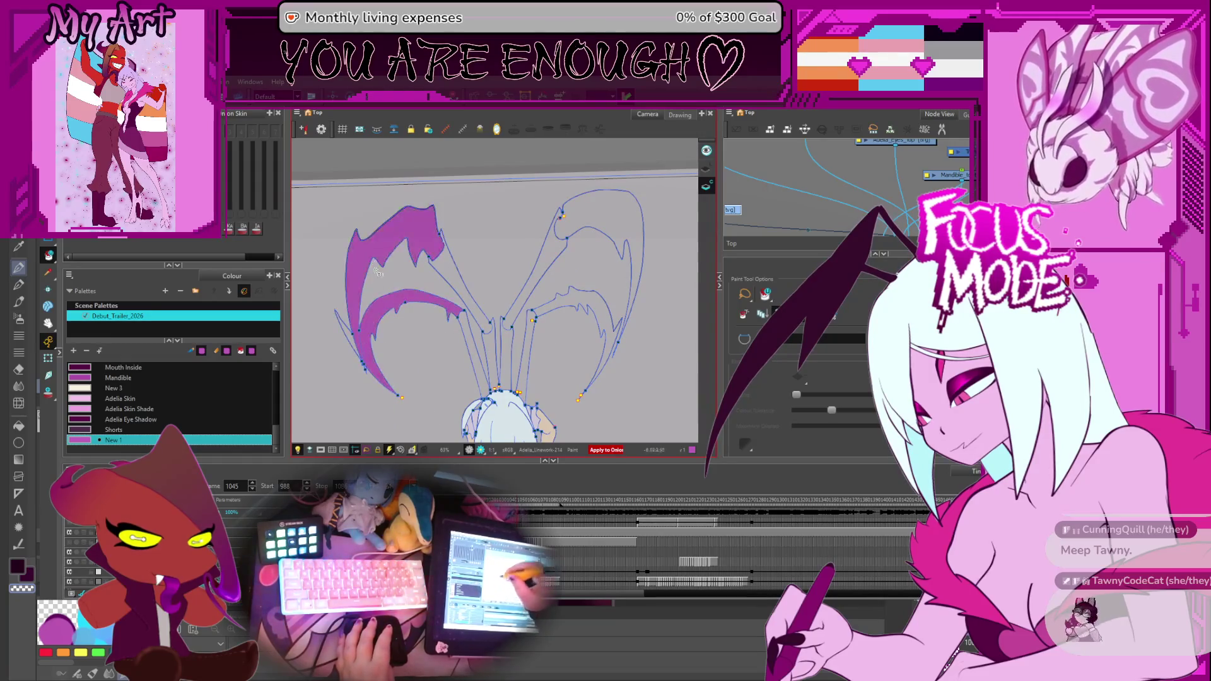
Fill the central strokes, right mandible and upper-right lobe, then step ahead to the wider-wing pose.
{"action": "left_click", "coordinate": [485, 325]}
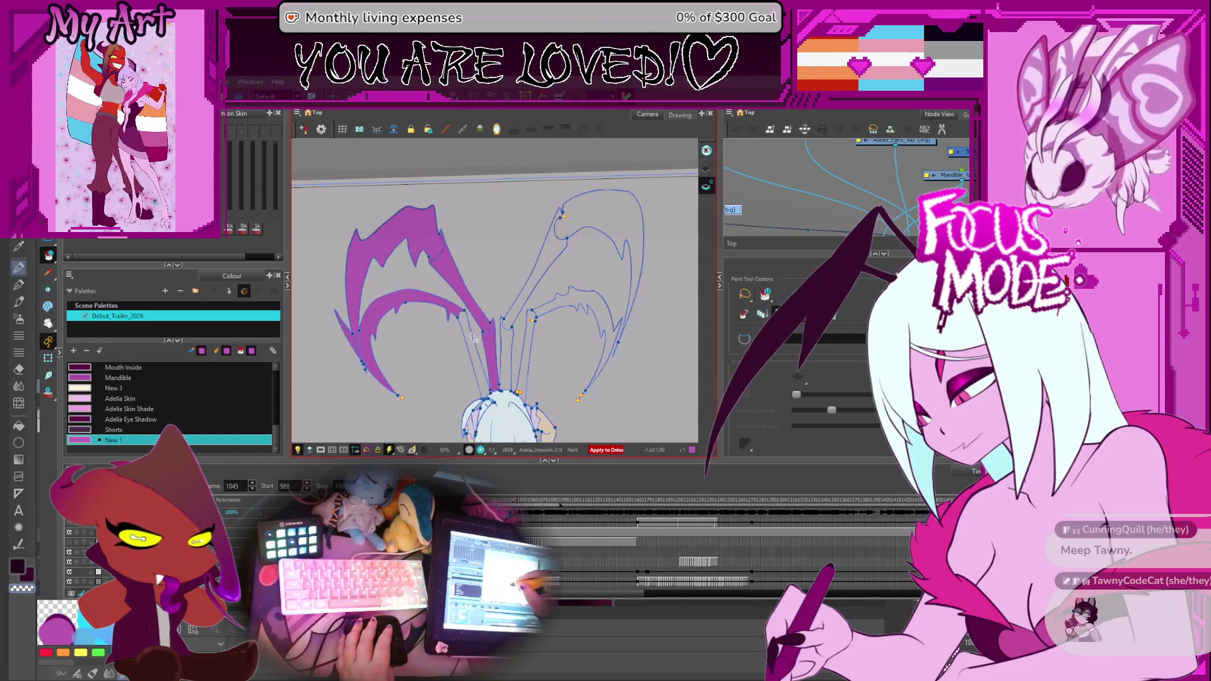
{"action": "left_click", "coordinate": [532, 322]}
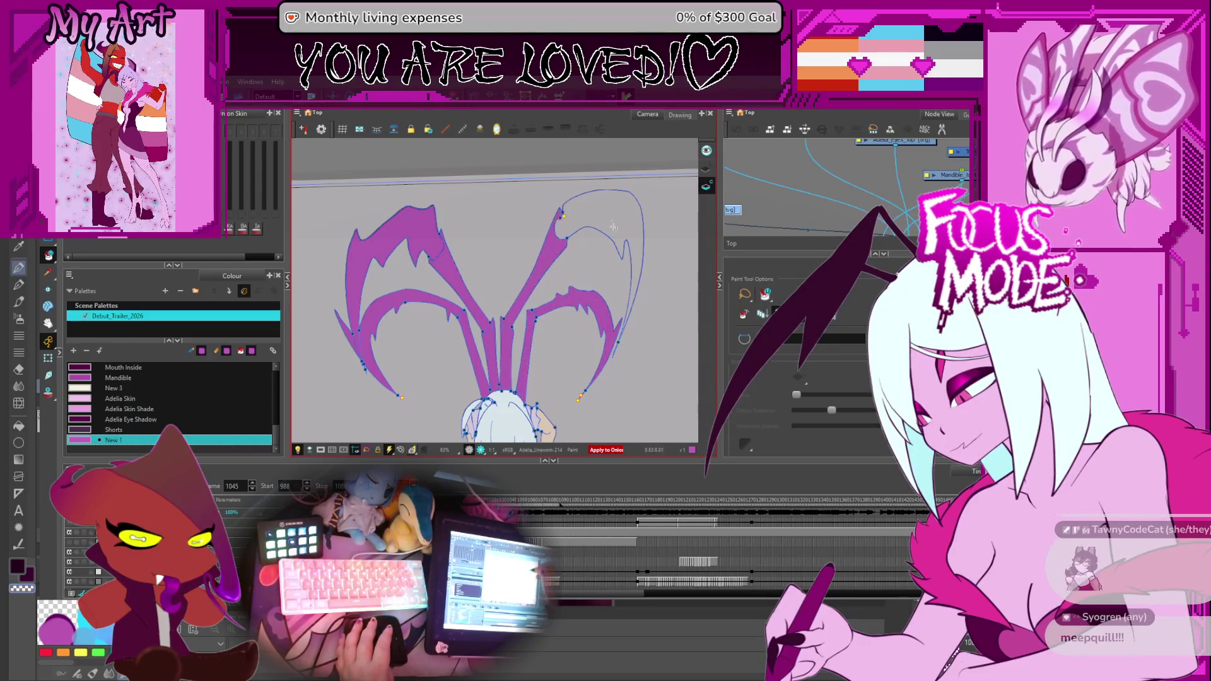
{"action": "left_click", "coordinate": [621, 253]}
{"action": "key", "text": "period"}
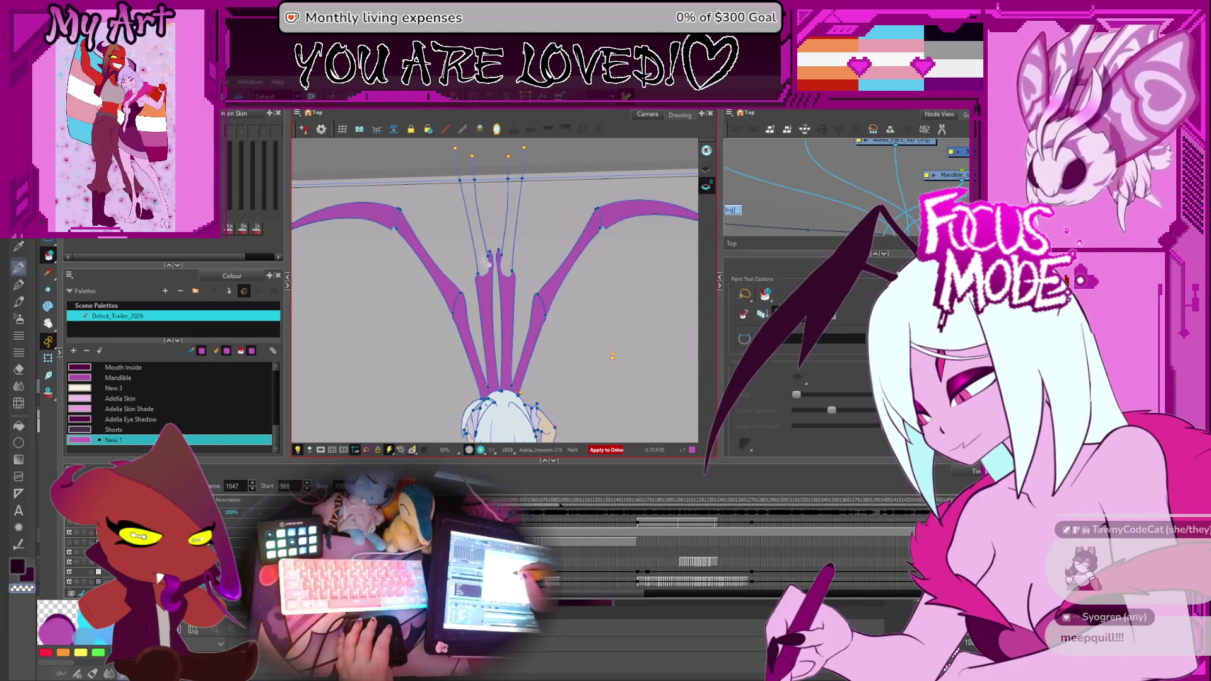
{"action": "key", "text": "period"}
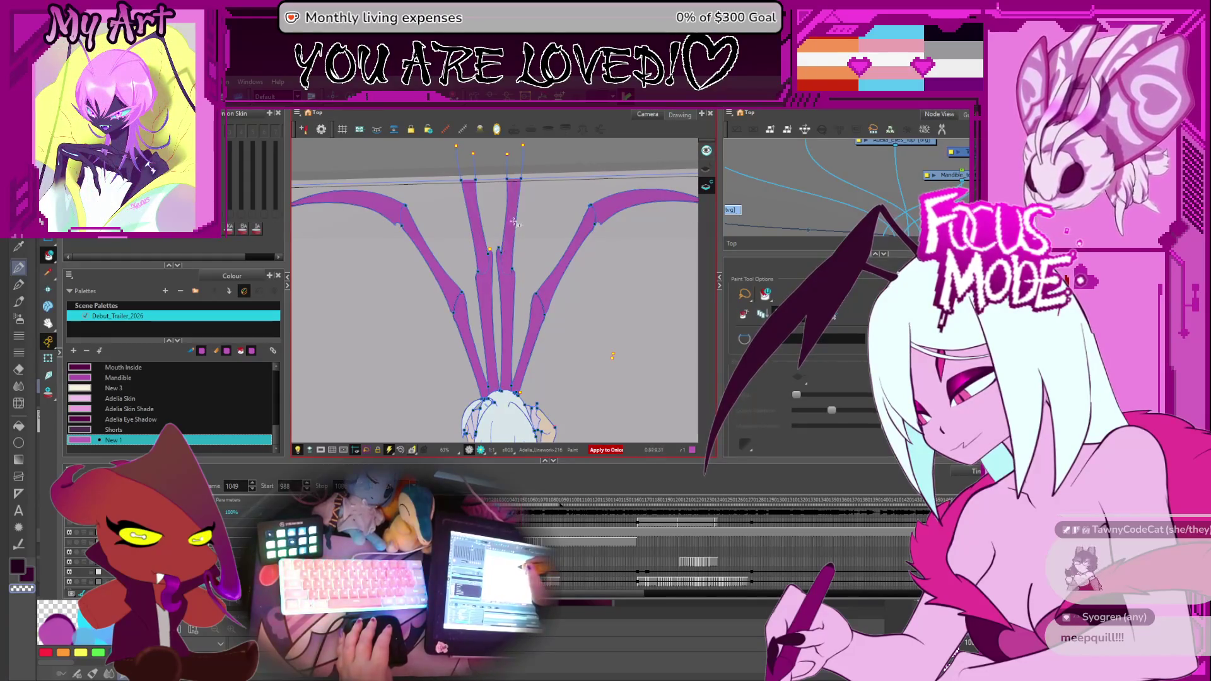
{"action": "key", "text": "period"}
{"action": "key", "text": "period"}
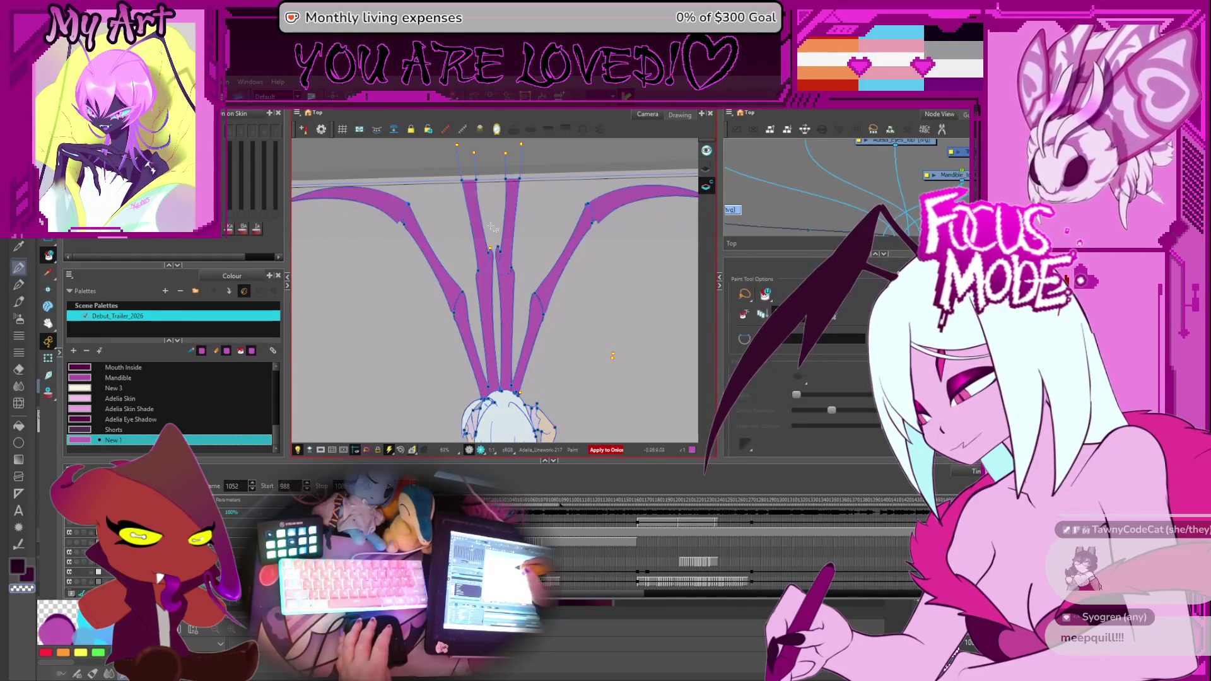
{"action": "key", "text": "period"}
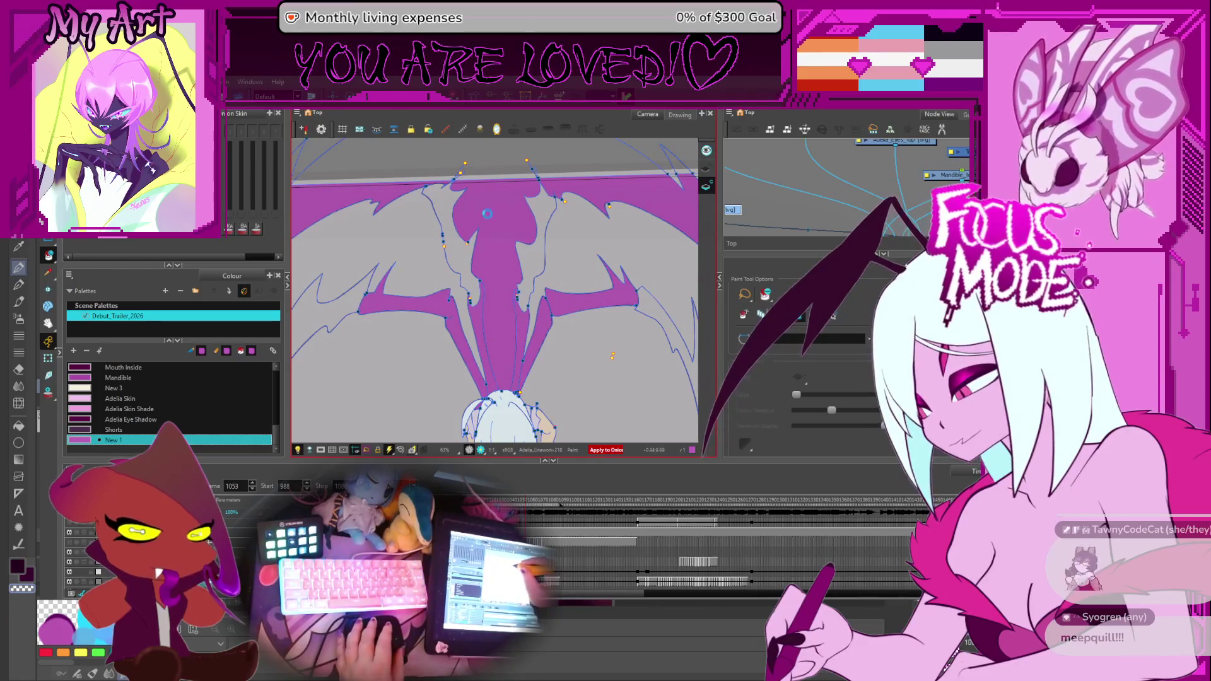
{"action": "key", "text": "period"}
{"action": "key", "text": "period"}
Fill the central tines on the wing pose and the left outlined tine on the next drawing.
{"action": "left_click_drag", "start_coordinate": [575, 237], "coordinate": [467, 250]}
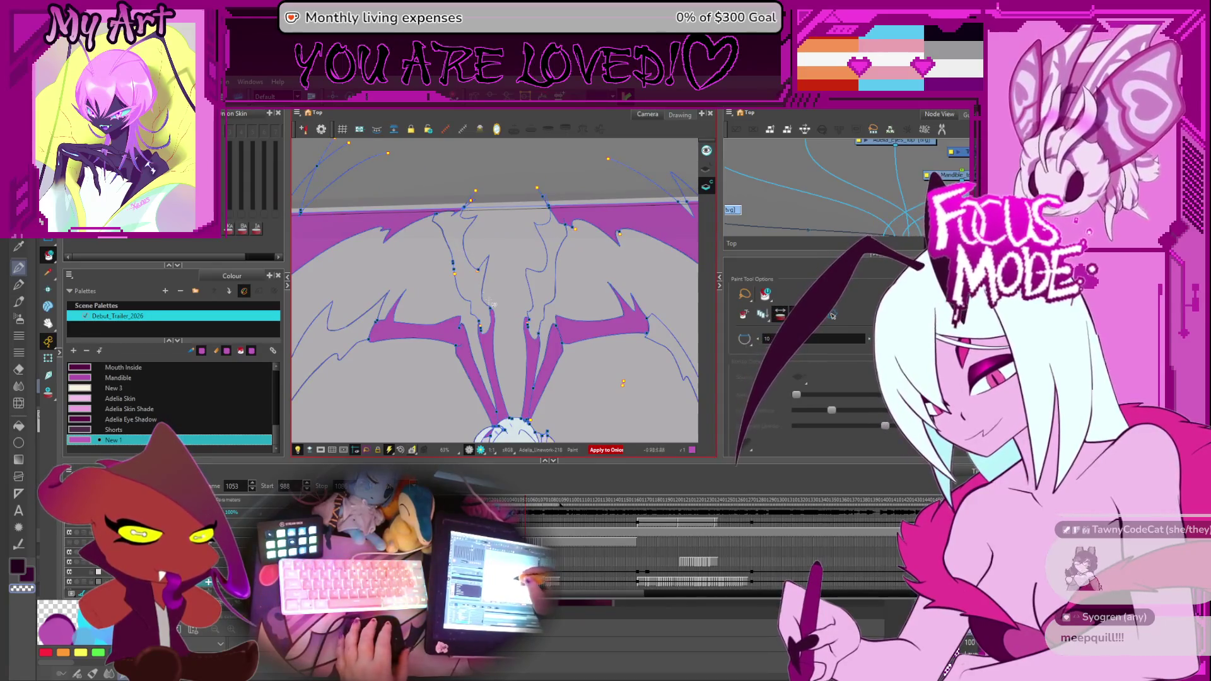
{"action": "left_click_drag", "start_coordinate": [469, 307], "coordinate": [441, 331]}
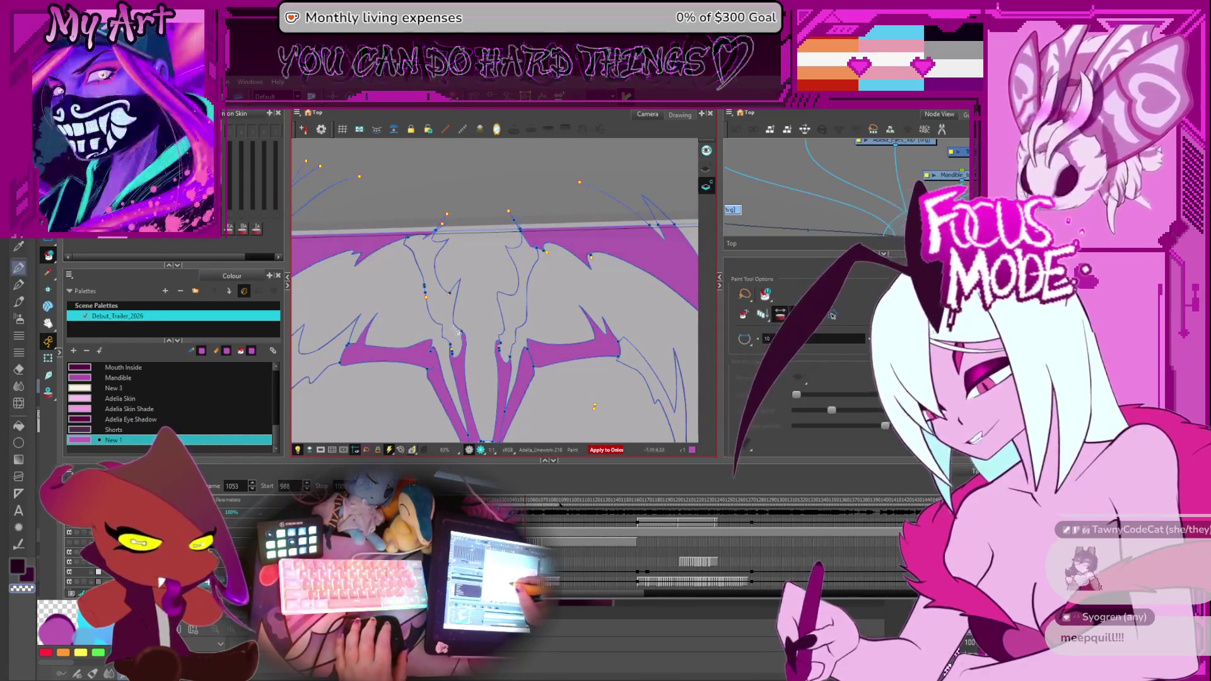
{"action": "left_click", "coordinate": [433, 303]}
{"action": "left_click", "coordinate": [513, 300]}
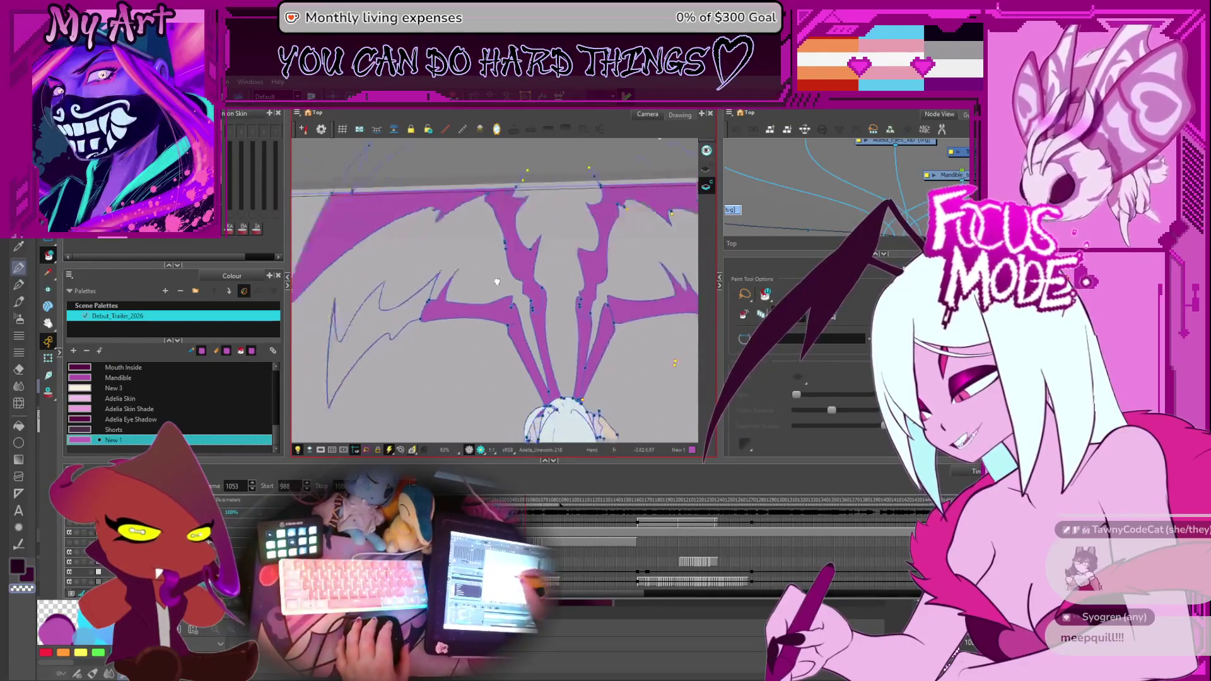
{"action": "mouse_move", "coordinate": [514, 300]}
{"action": "left_mouse_down"}
{"action": "mouse_move", "coordinate": [556, 319]}
{"action": "mouse_move", "coordinate": [466, 316]}
{"action": "left_mouse_up"}
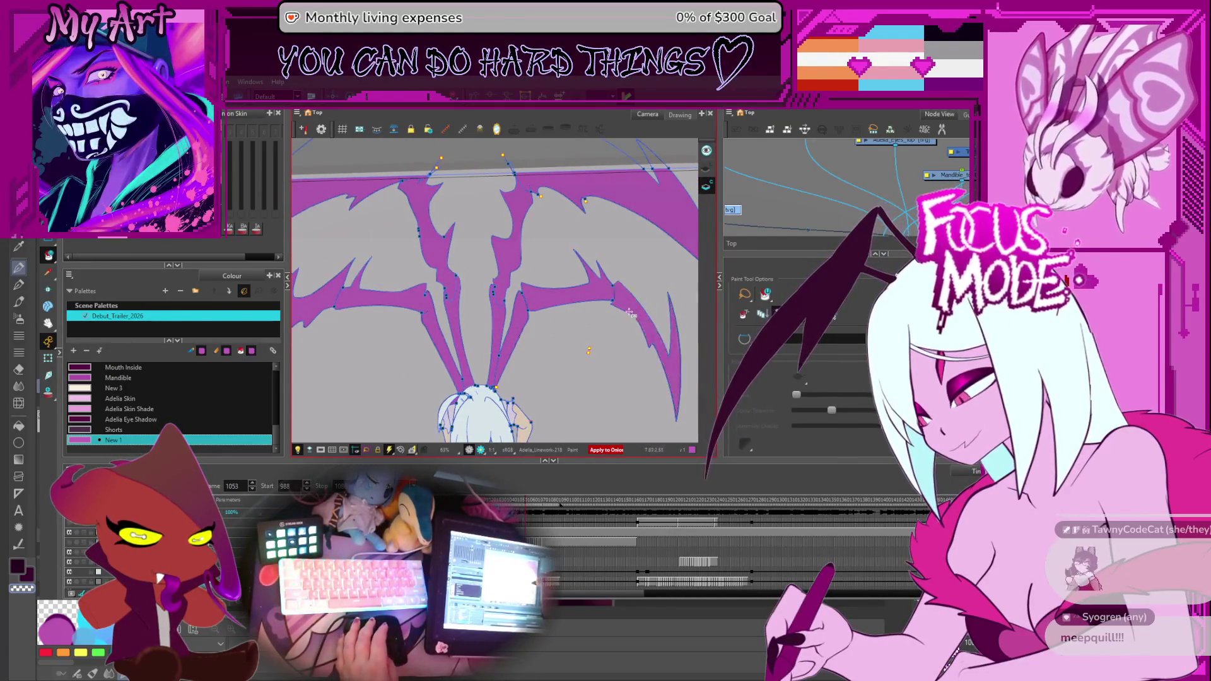
{"action": "scroll", "coordinate": [629, 319], "scroll_direction": "up", "scroll_amount": 2}
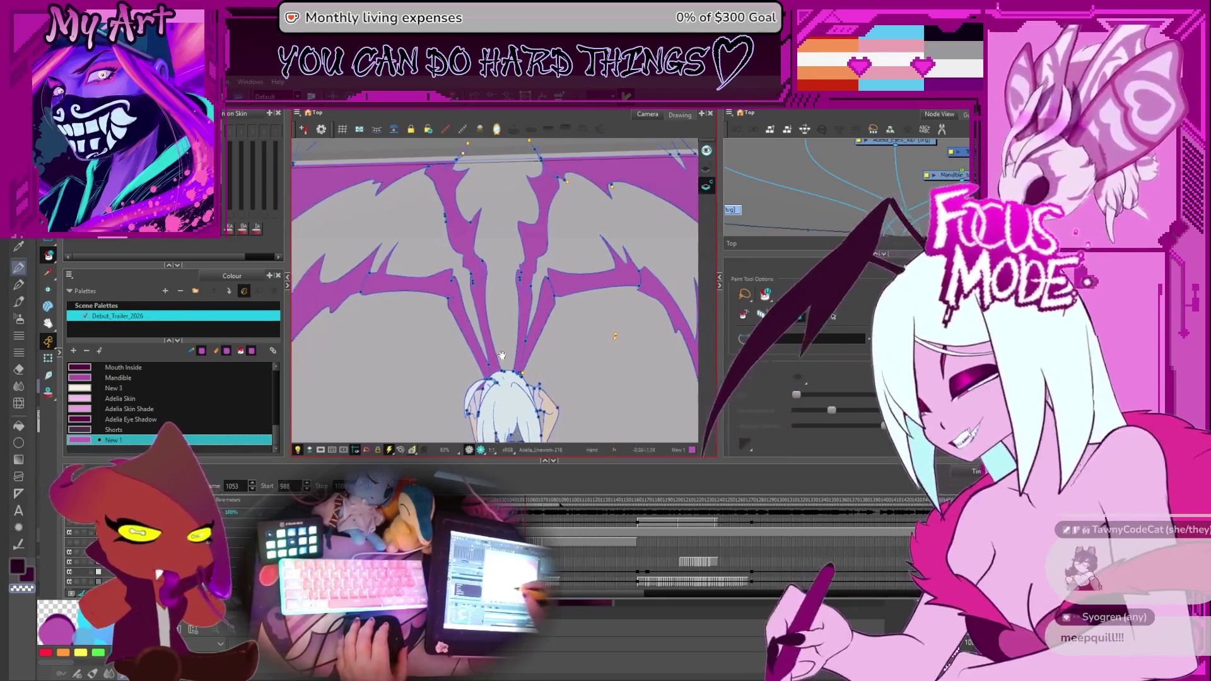
{"action": "scroll", "coordinate": [568, 336], "scroll_direction": "up", "scroll_amount": 2}
{"action": "scroll", "coordinate": [509, 357], "scroll_direction": "up", "scroll_amount": 2}
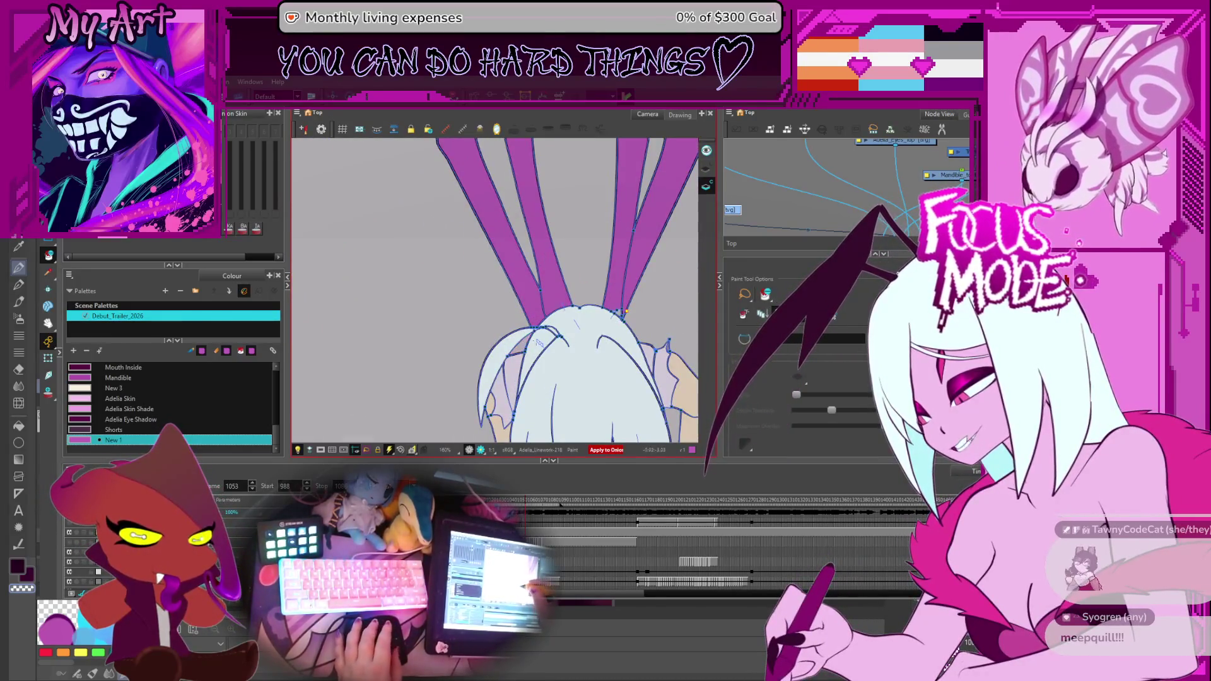
{"action": "scroll", "coordinate": [625, 313], "scroll_direction": "down", "scroll_amount": 2}
{"action": "scroll", "coordinate": [639, 262], "scroll_direction": "down", "scroll_amount": 2}
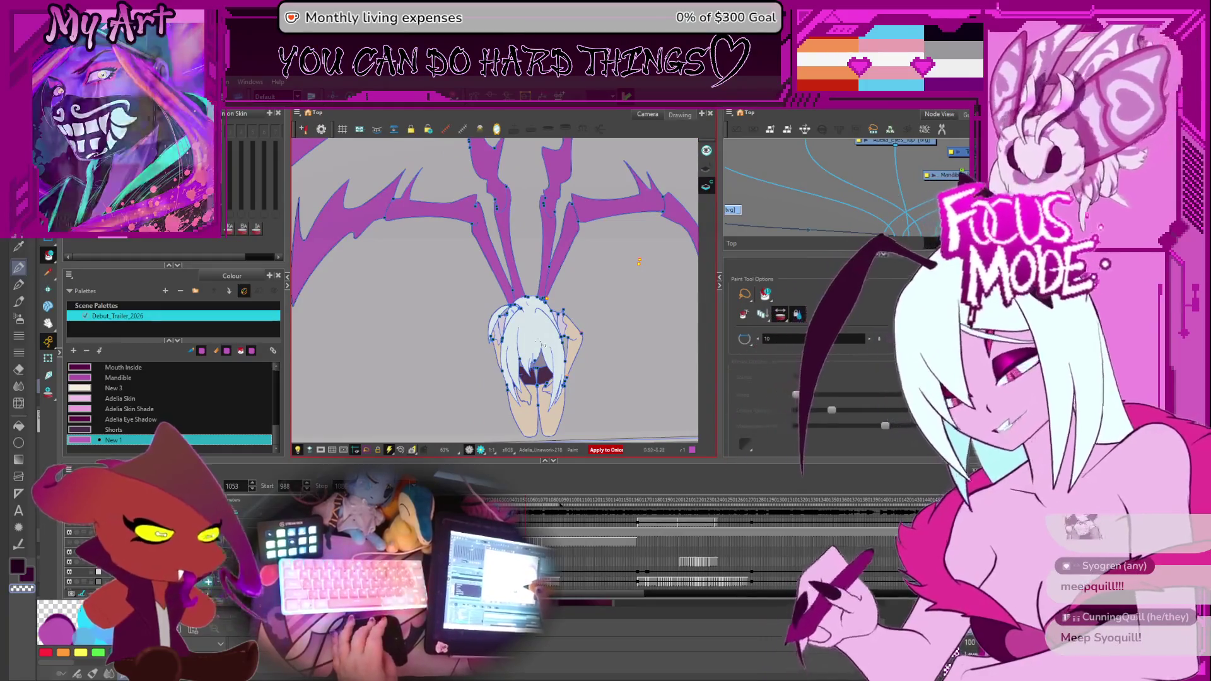
{"action": "scroll", "coordinate": [622, 291], "scroll_direction": "up", "scroll_amount": 1}
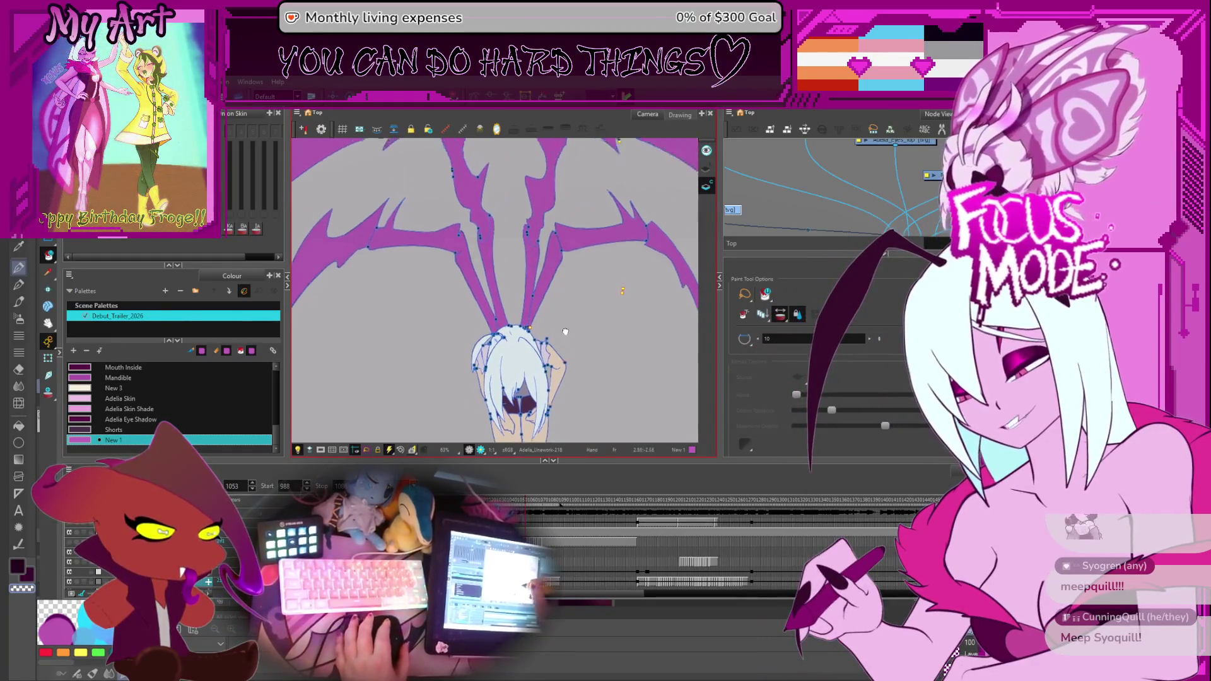
{"action": "key", "text": "period"}
{"action": "key", "text": "period"}
{"action": "key", "text": "period"}
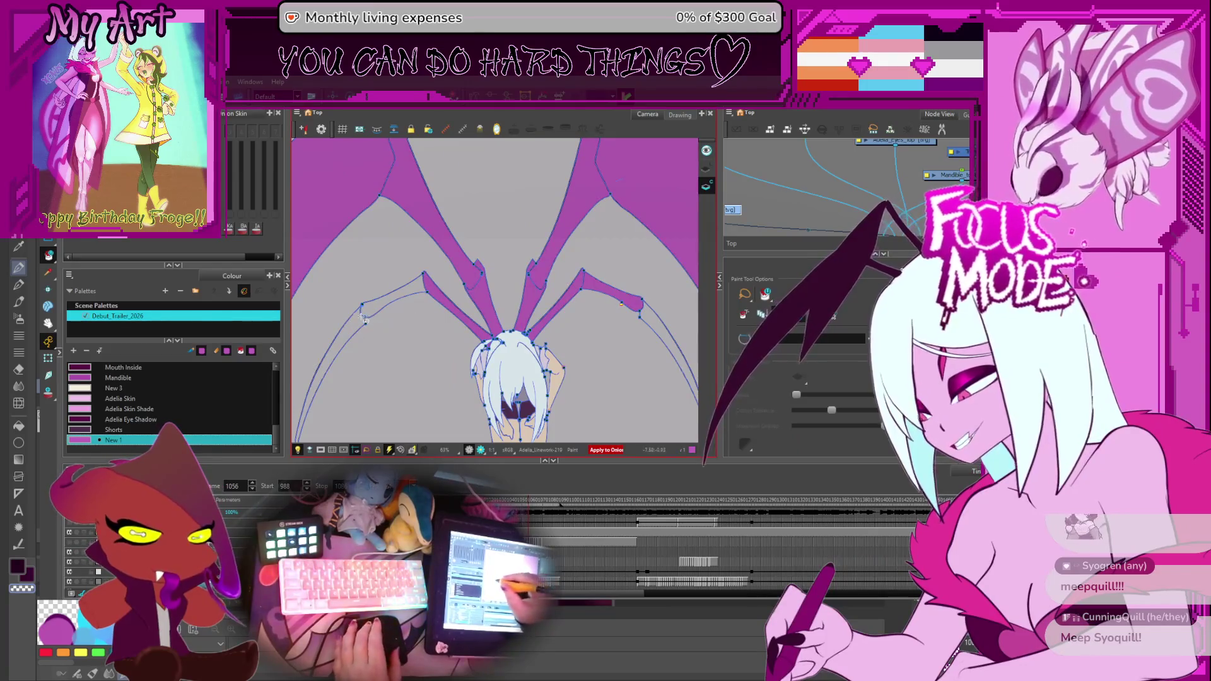
{"action": "left_click", "coordinate": [364, 320]}
Fill the left and right tines purple on each of the following several drawings.
{"action": "key", "text": "period"}
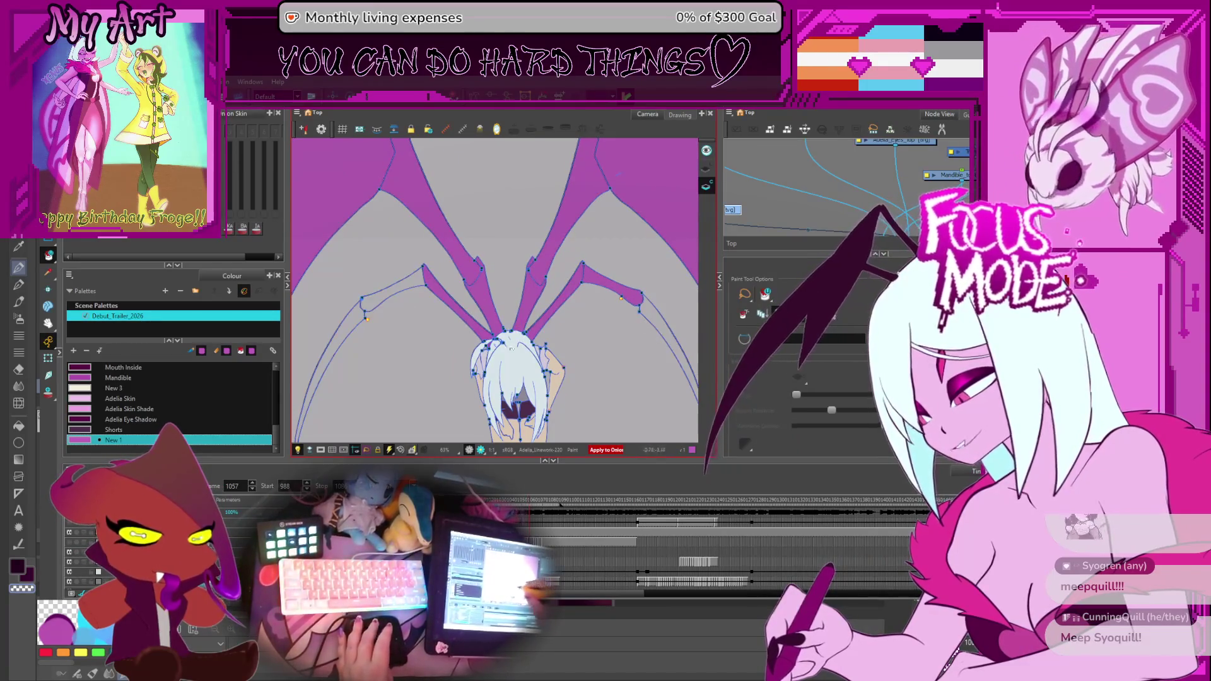
{"action": "left_click", "coordinate": [358, 332]}
{"action": "left_click", "coordinate": [643, 313]}
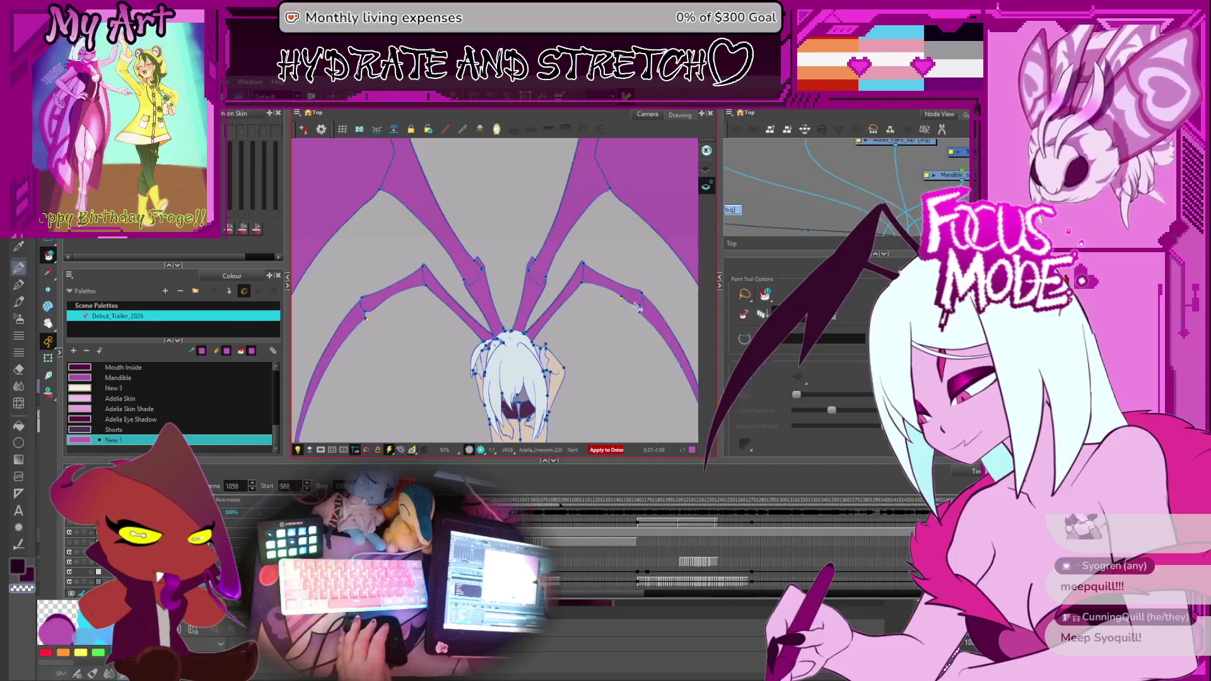
{"action": "key", "text": "period"}
{"action": "key", "text": "period"}
{"action": "key", "text": "period"}
{"action": "left_click", "coordinate": [360, 312]}
{"action": "key", "text": "period"}
{"action": "key", "text": "period"}
{"action": "left_click", "coordinate": [361, 308]}
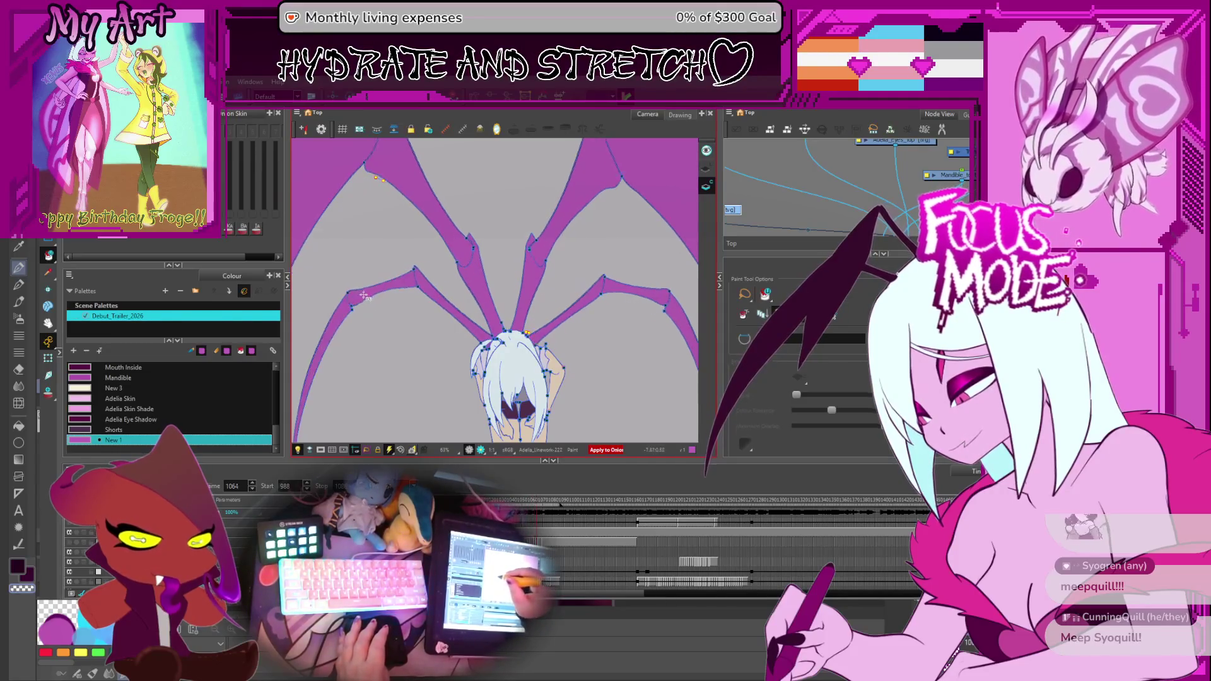
{"action": "key", "text": "period"}
{"action": "key", "text": "period"}
{"action": "key", "text": "period"}
{"action": "key", "text": "period"}
{"action": "key", "text": "period"}
{"action": "left_click", "coordinate": [358, 322]}
Step back through the earlier drawings to the short upward-pointing mandible pose.
{"action": "key", "text": "period"}
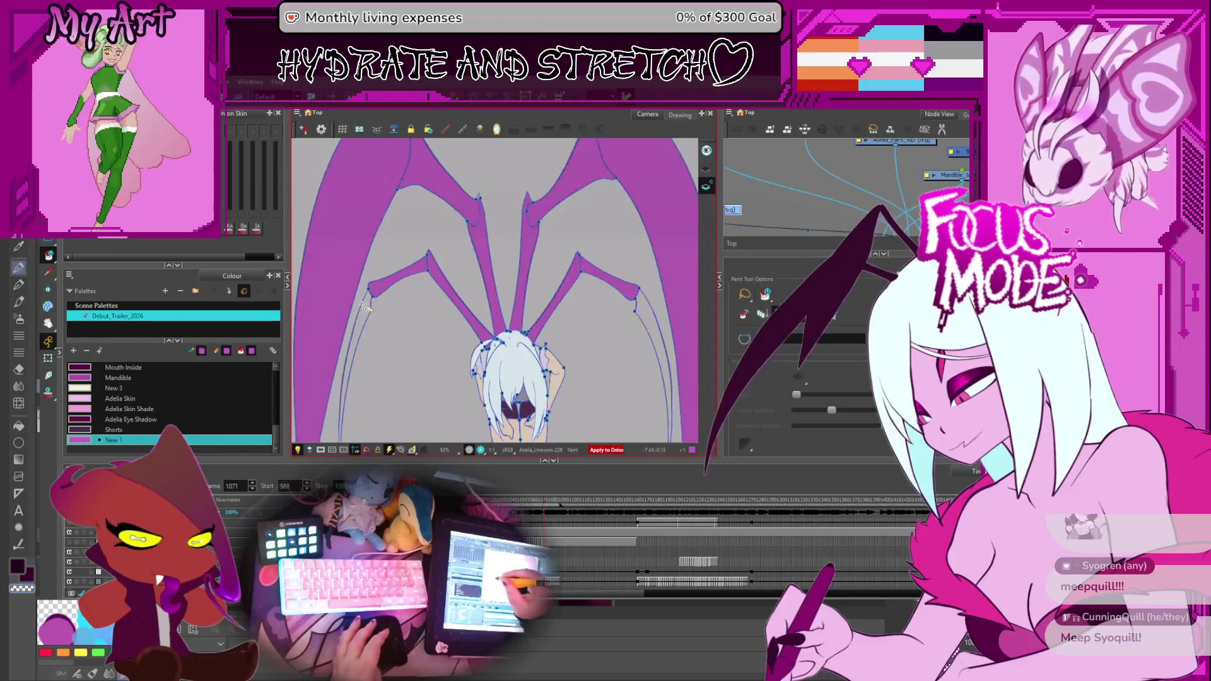
{"action": "key", "text": "period"}
{"action": "key", "text": "period"}
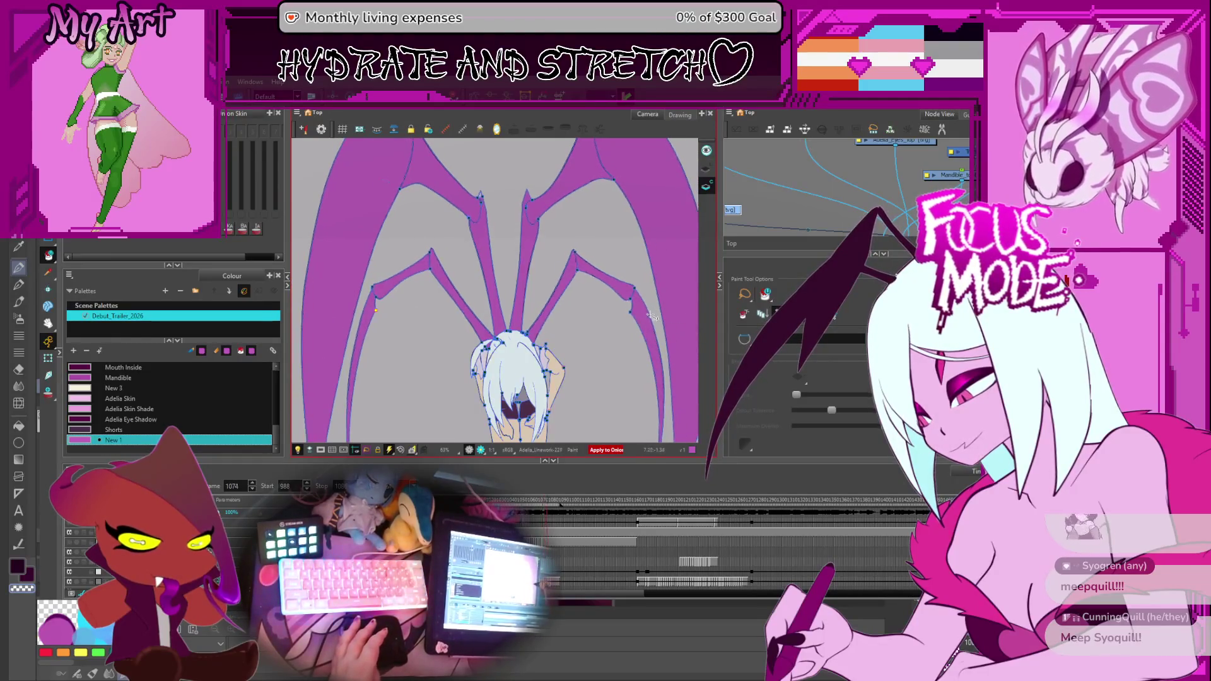
{"action": "key", "text": "period"}
{"action": "key", "text": "period"}
{"action": "key", "text": "period"}
{"action": "scroll", "coordinate": [616, 338], "scroll_direction": "up", "scroll_amount": 5}
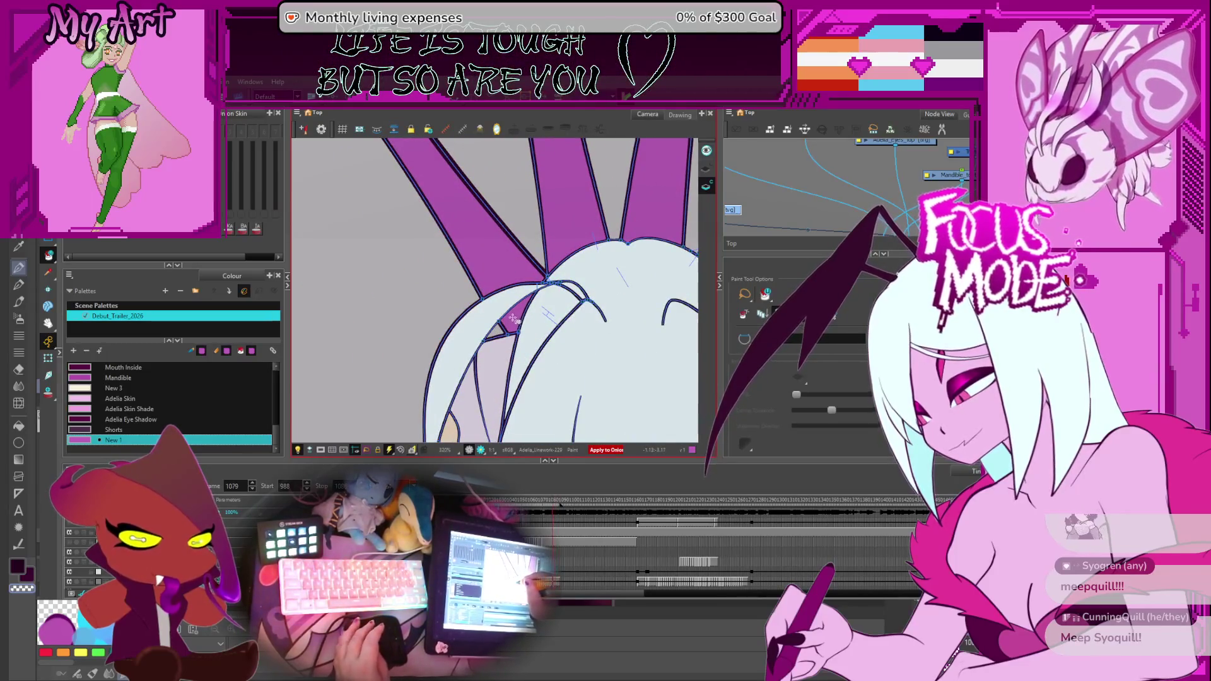
{"action": "key", "text": "comma"}
{"action": "key", "text": "comma"}
{"action": "key", "text": "comma"}
{"action": "key", "text": "comma"}
{"action": "key", "text": "comma"}
{"action": "key", "text": "comma"}
{"action": "key", "text": "comma"}
{"action": "key", "text": "comma"}
{"action": "key", "text": "comma"}
{"action": "key", "text": "comma"}
{"action": "key", "text": "comma"}
{"action": "key", "text": "comma"}
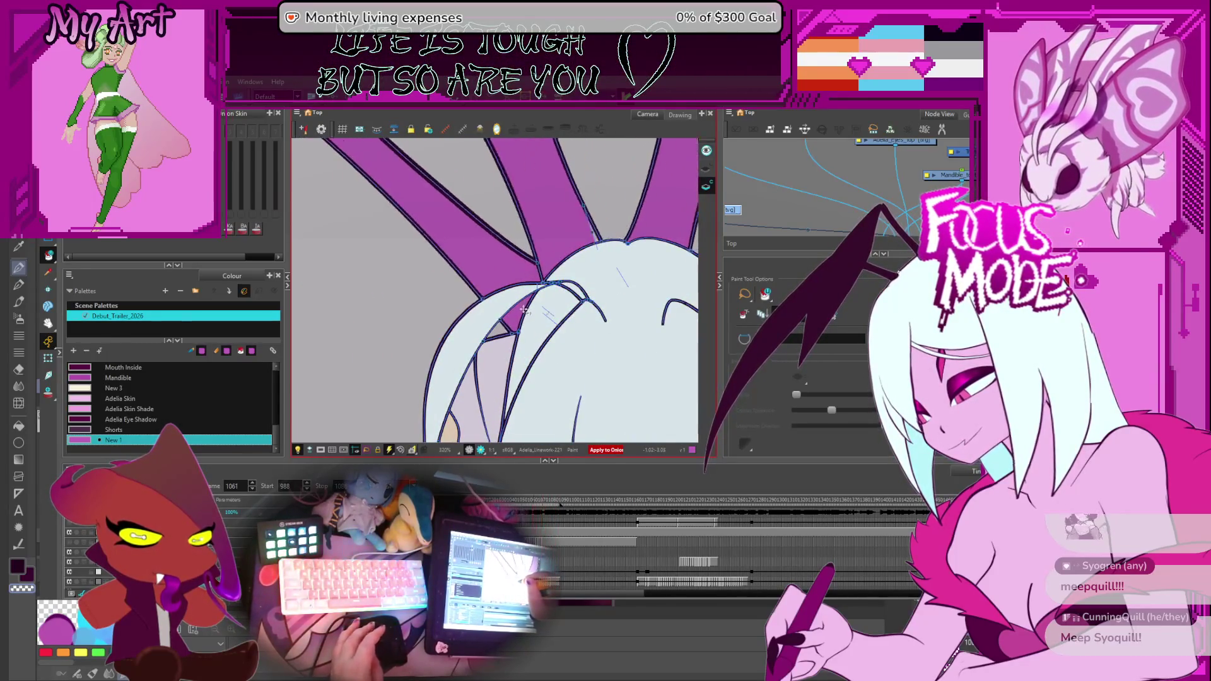
{"action": "key", "text": "comma"}
{"action": "key", "text": "comma"}
{"action": "key", "text": "comma"}
{"action": "key", "text": "comma"}
{"action": "key", "text": "comma"}
{"action": "key", "text": "comma"}
{"action": "key", "text": "comma"}
{"action": "key", "text": "comma"}
{"action": "key", "text": "comma"}
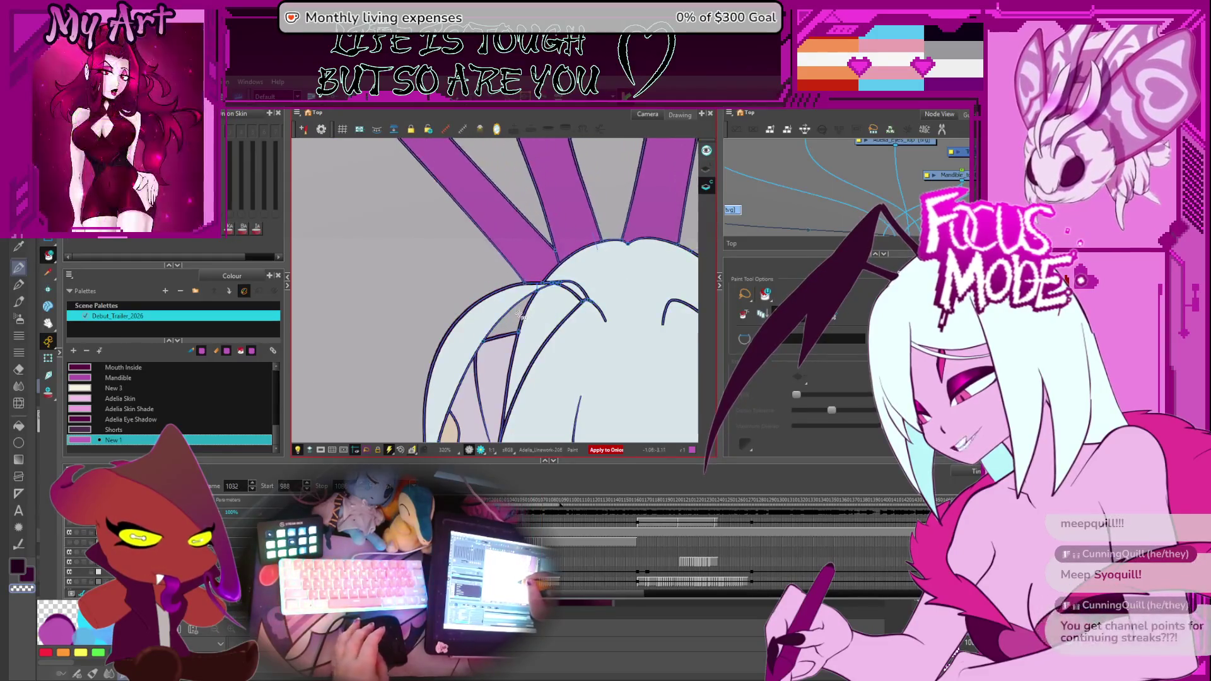
{"action": "scroll", "coordinate": [519, 316], "scroll_direction": "down", "scroll_amount": 5}
{"action": "key", "text": "comma"}
{"action": "key", "text": "comma"}
{"action": "key", "text": "comma"}
{"action": "key", "text": "comma"}
{"action": "key", "text": "comma"}
{"action": "key", "text": "comma"}
{"action": "key", "text": "comma"}
{"action": "key", "text": "comma"}
{"action": "key", "text": "comma"}
{"action": "key", "text": "comma"}
{"action": "key", "text": "comma"}
{"action": "key", "text": "comma"}
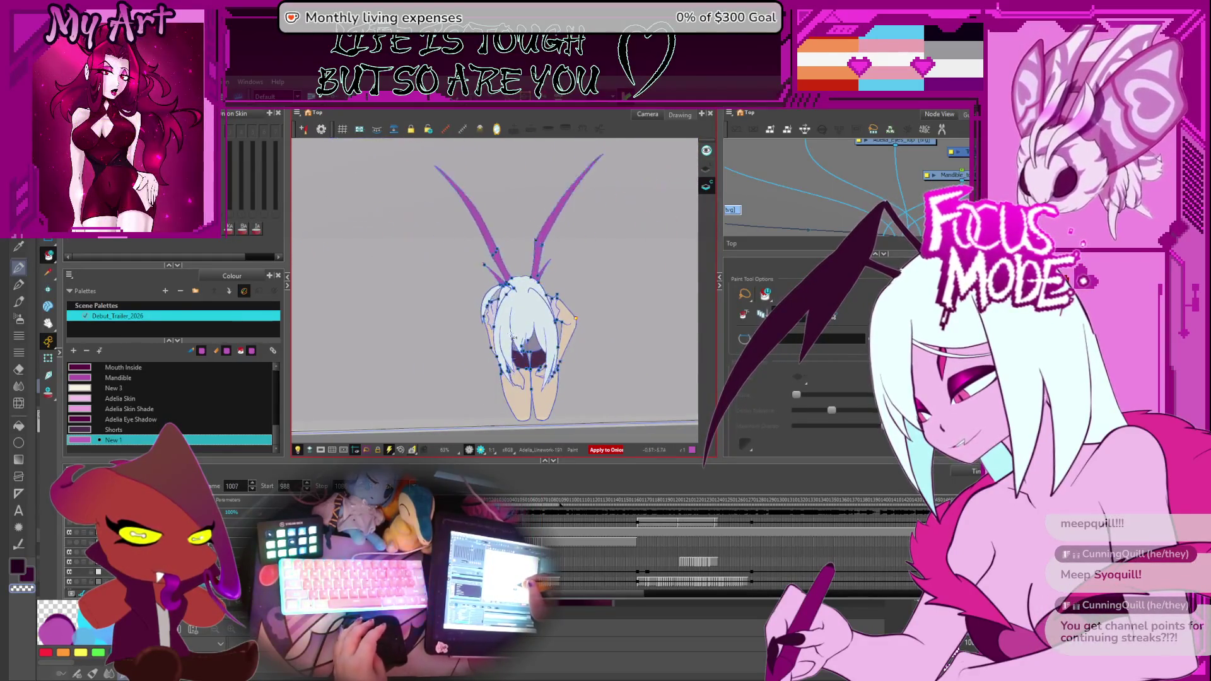
{"action": "key", "text": "comma"}
{"action": "key", "text": "comma"}
{"action": "key", "text": "comma"}
Hide the red camera guides and play the scene to review the mandible motion, stopping on a pose.
{"action": "key", "text": "ctrl+z"}
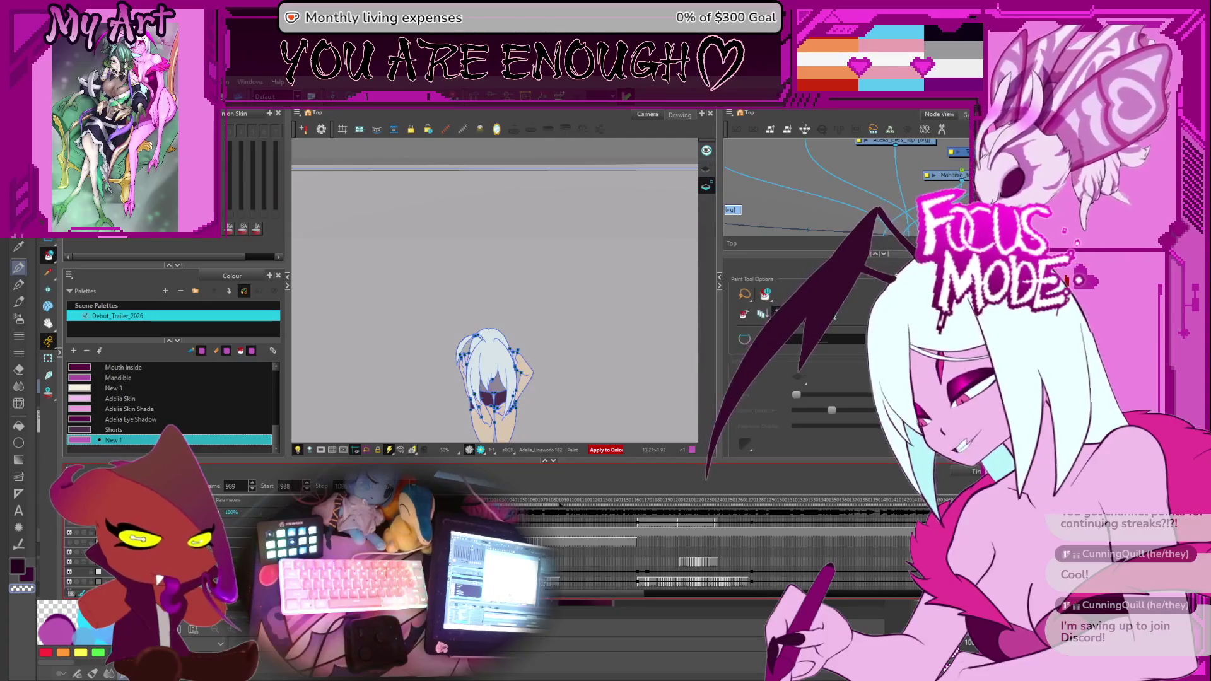
{"action": "key", "text": "Return"}
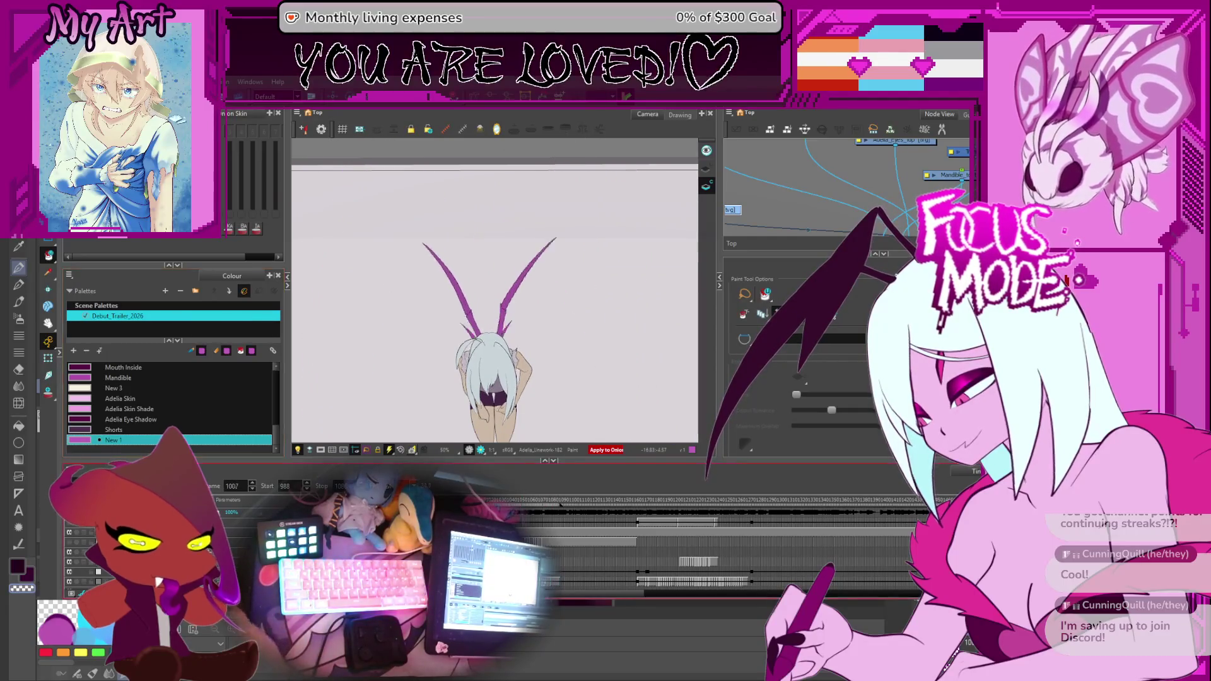
{"action": "key", "text": "Return"}
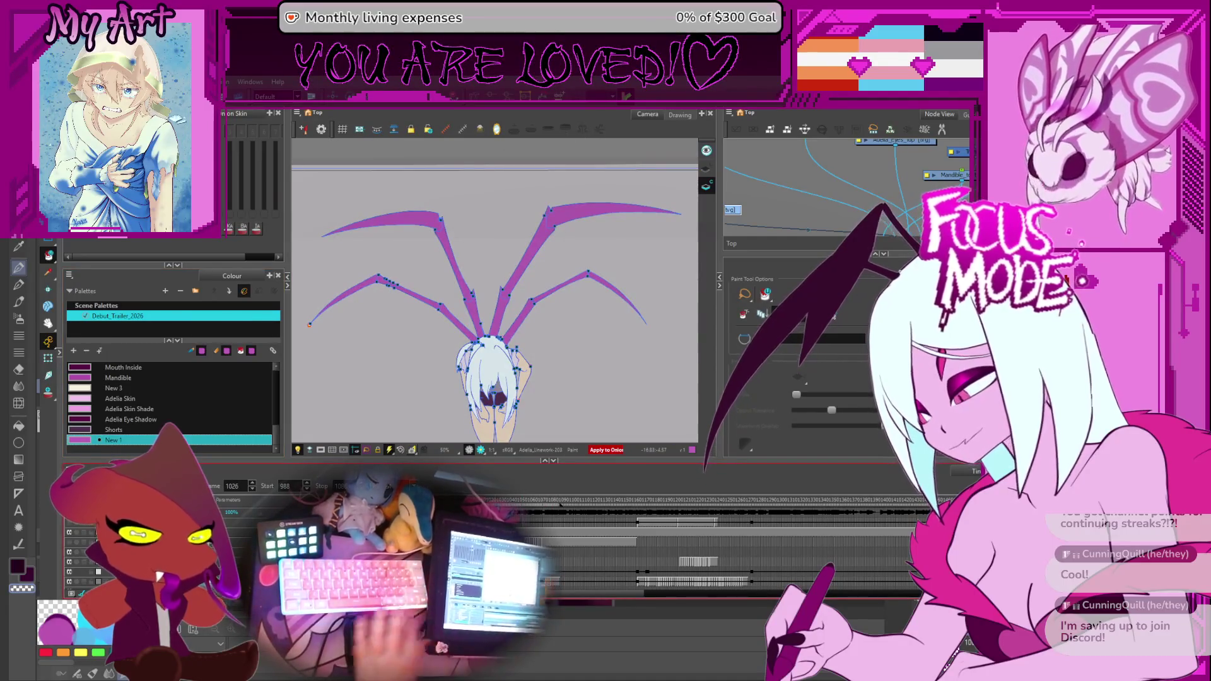
{"action": "scroll", "coordinate": [528, 307], "scroll_direction": "up", "scroll_amount": 5}
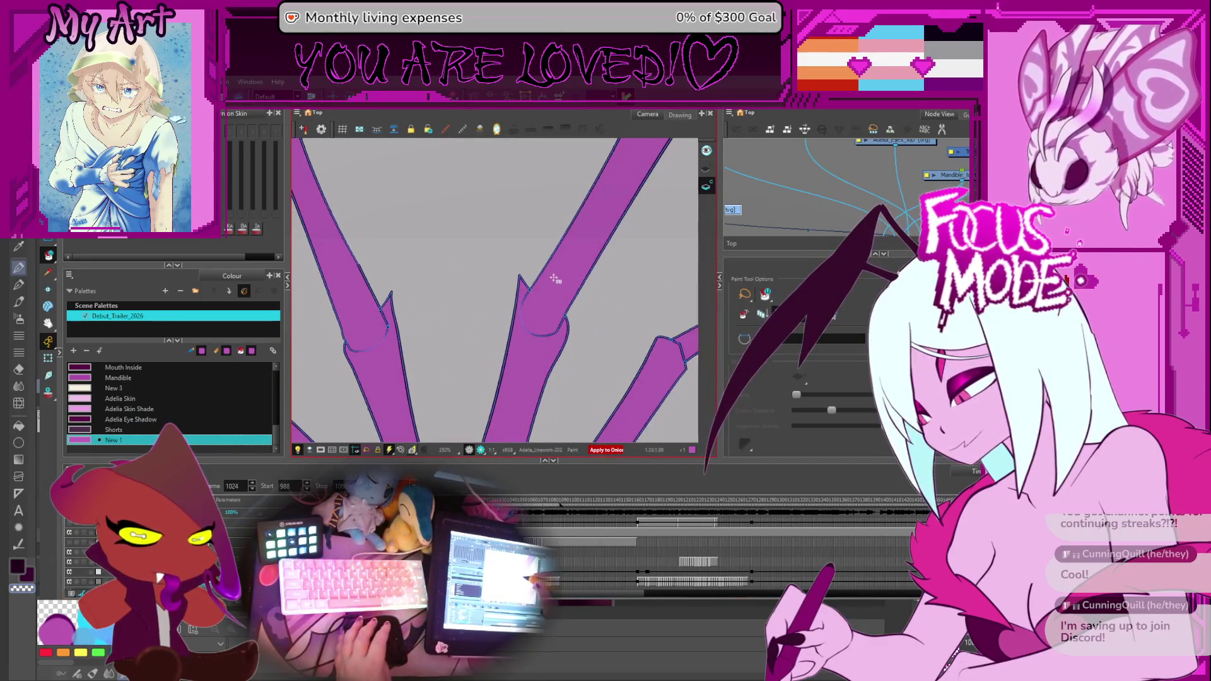
Step back frame by frame through the mandibles sprouting from the head.
{"action": "key", "text": "comma"}
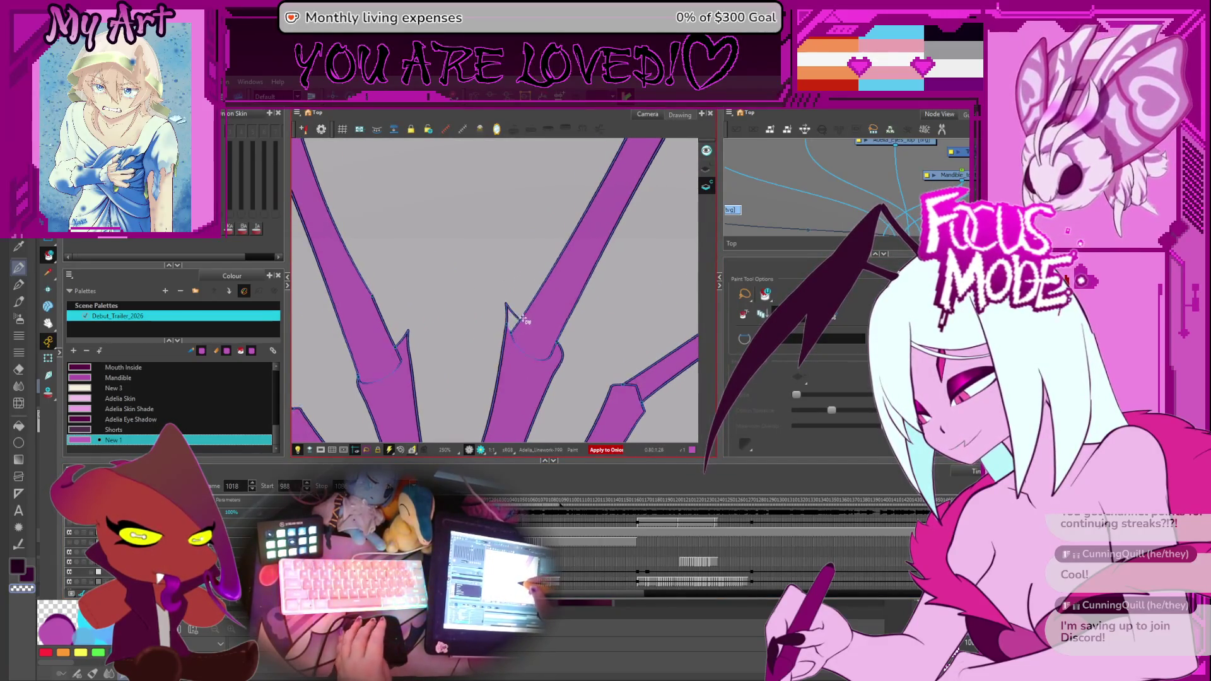
{"action": "key", "text": "comma"}
{"action": "key", "text": "comma"}
{"action": "key", "text": "comma"}
{"action": "key", "text": "comma"}
{"action": "key", "text": "comma"}
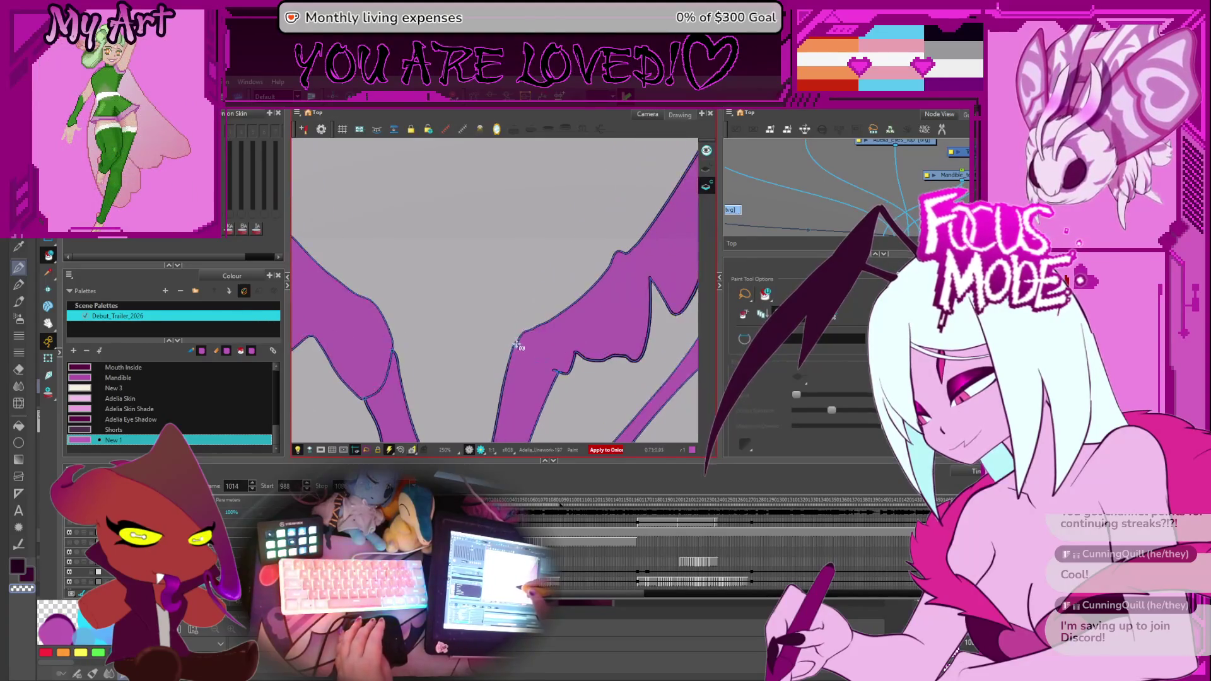
{"action": "key", "text": "comma"}
{"action": "key", "text": "period"}
{"action": "key", "text": "period"}
{"action": "key", "text": "comma"}
{"action": "key", "text": "comma"}
{"action": "key", "text": "comma"}
{"action": "key", "text": "comma"}
{"action": "key", "text": "comma"}
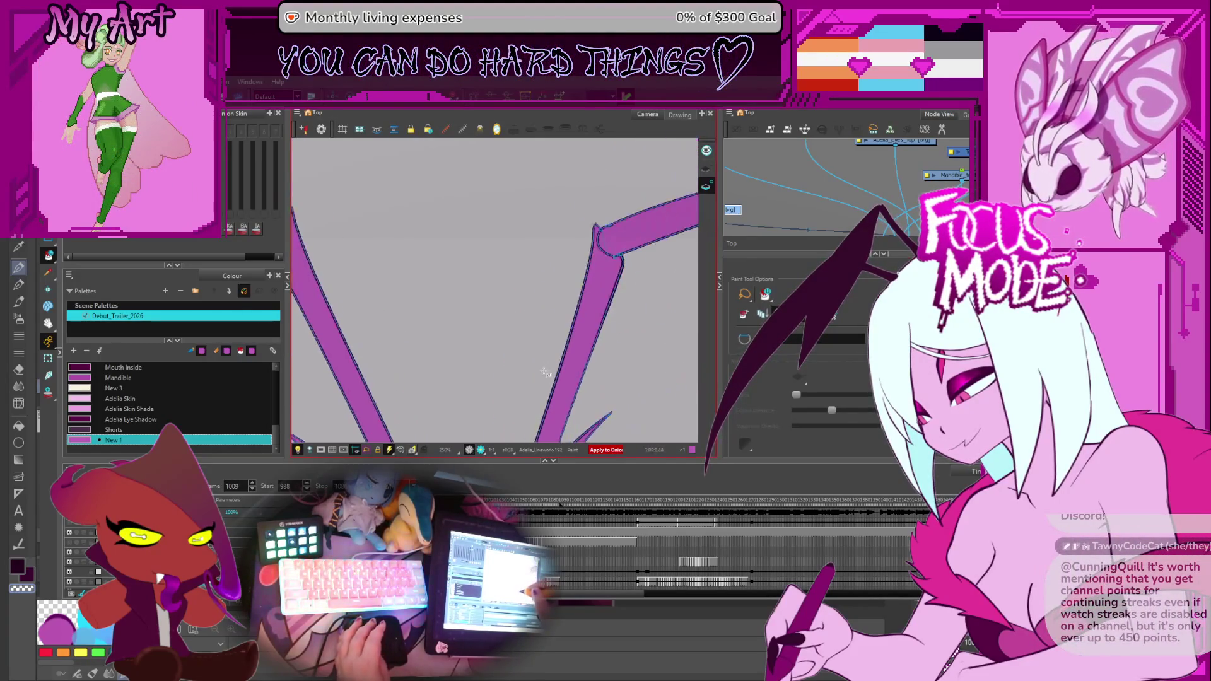
{"action": "scroll", "coordinate": [546, 362], "scroll_direction": "down", "scroll_amount": 3}
{"action": "key", "text": "comma"}
{"action": "key", "text": "comma"}
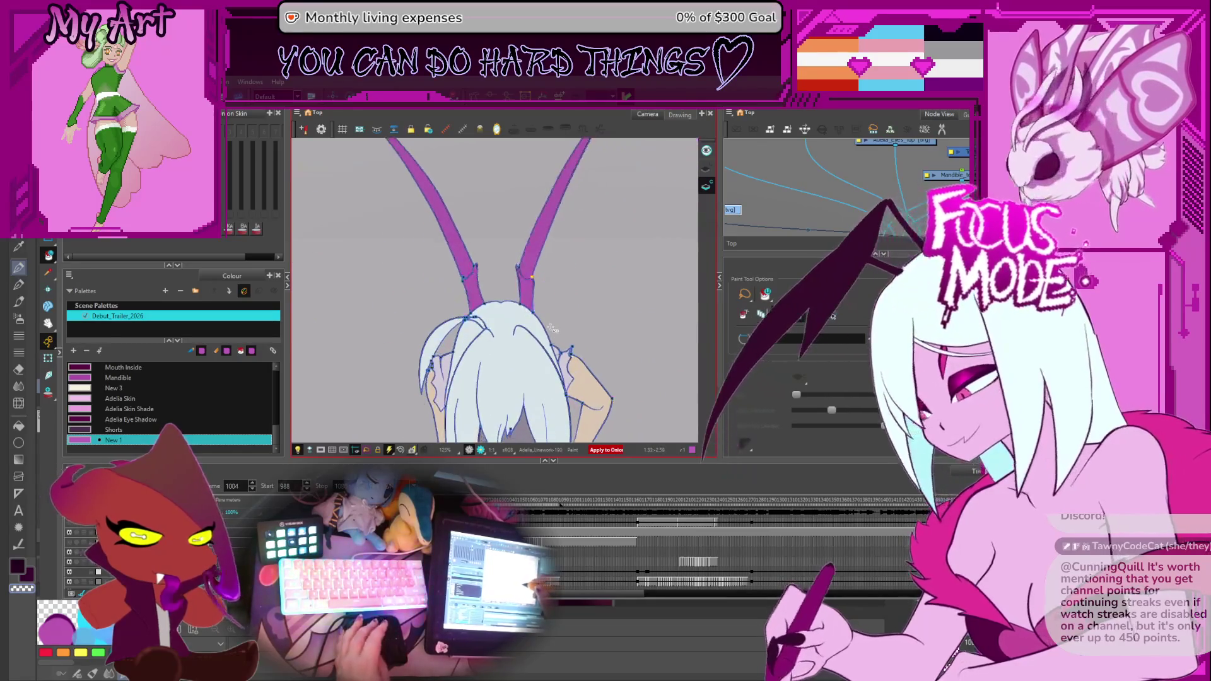
{"action": "scroll", "coordinate": [547, 321], "scroll_direction": "up", "scroll_amount": 2}
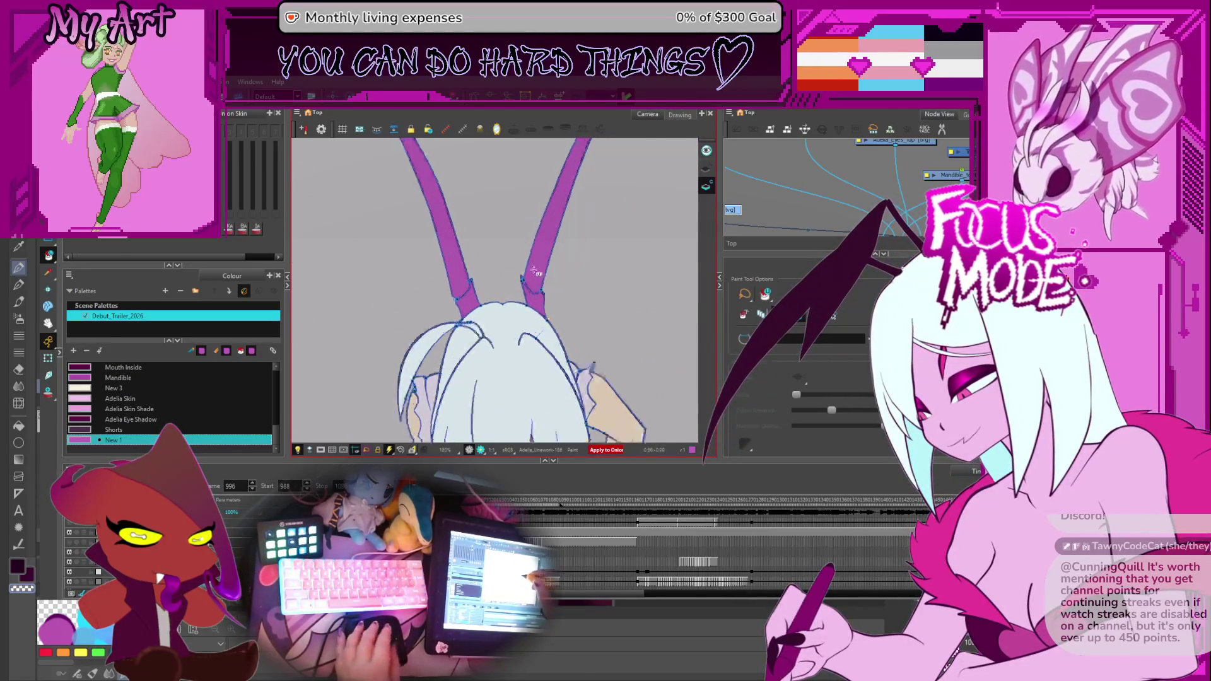
{"action": "scroll", "coordinate": [560, 264], "scroll_direction": "up", "scroll_amount": 2}
{"action": "key", "text": "period"}
{"action": "key", "text": "period"}
{"action": "key", "text": "period"}
{"action": "key", "text": "period"}
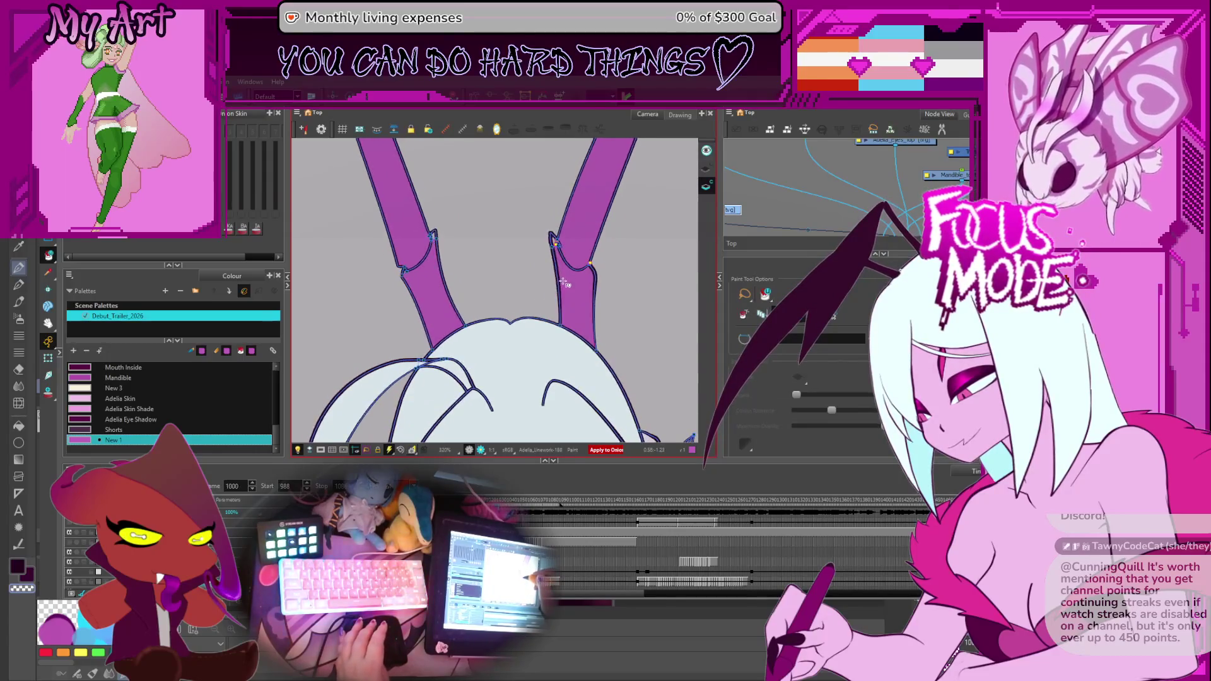
{"action": "key", "text": "comma"}
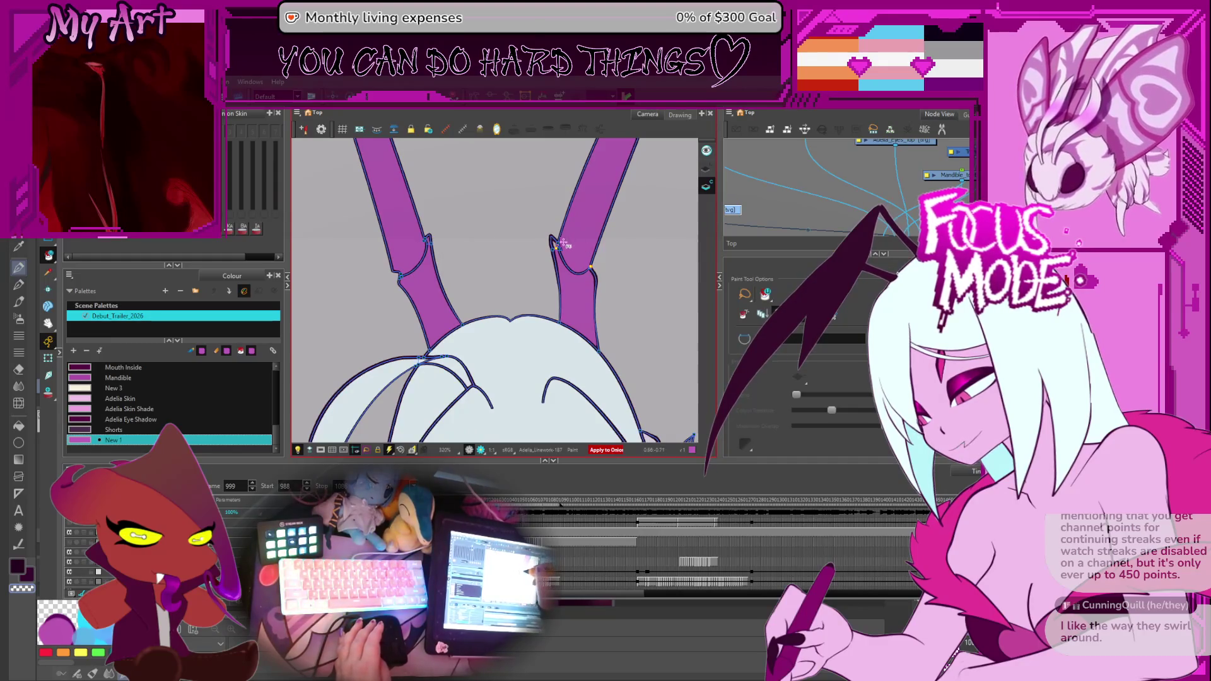
Step forward through the in-between poses until the long spider legs extend.
{"action": "key", "text": "comma"}
{"action": "key", "text": "comma"}
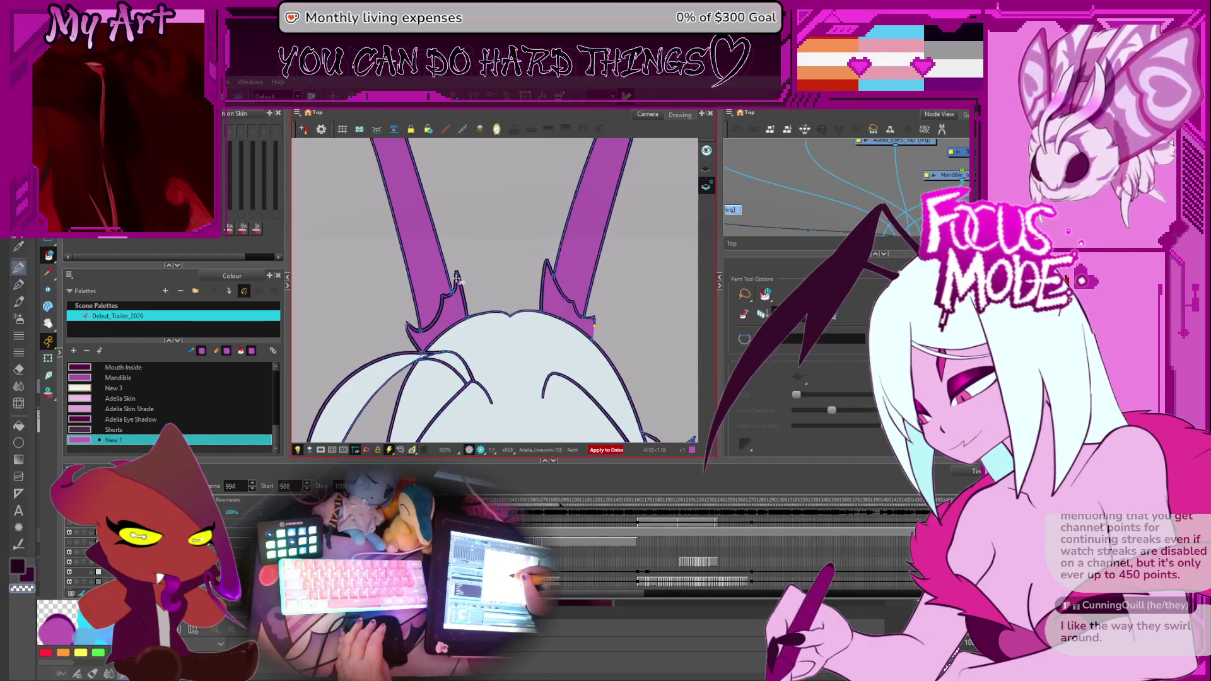
{"action": "key", "text": "period"}
{"action": "key", "text": "period"}
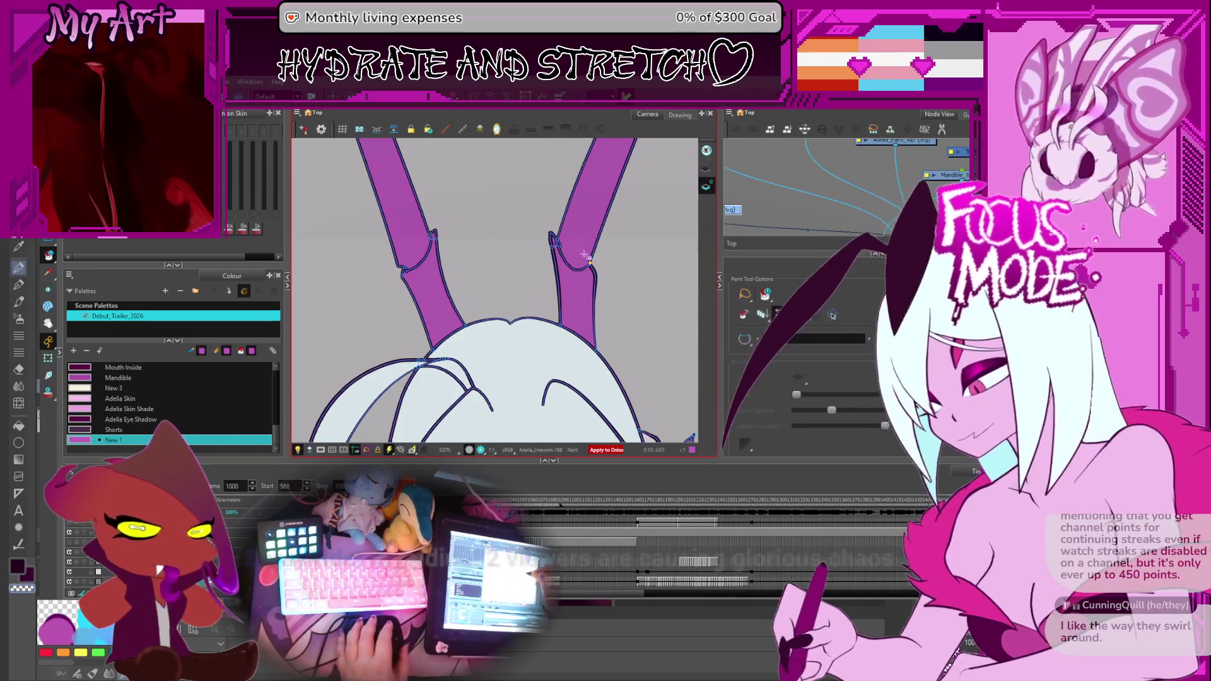
{"action": "key", "text": "period"}
{"action": "key", "text": "period"}
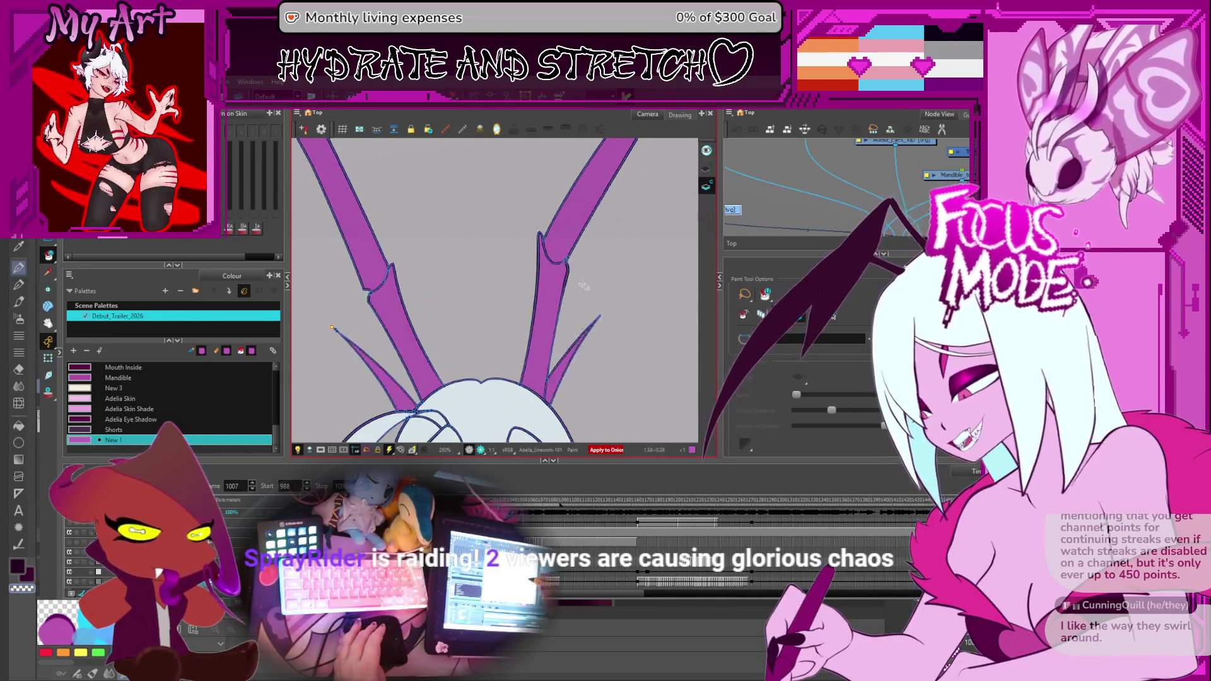
{"action": "key", "text": "period"}
{"action": "key", "text": "period"}
{"action": "key", "text": "period"}
{"action": "key", "text": "period"}
{"action": "key", "text": "period"}
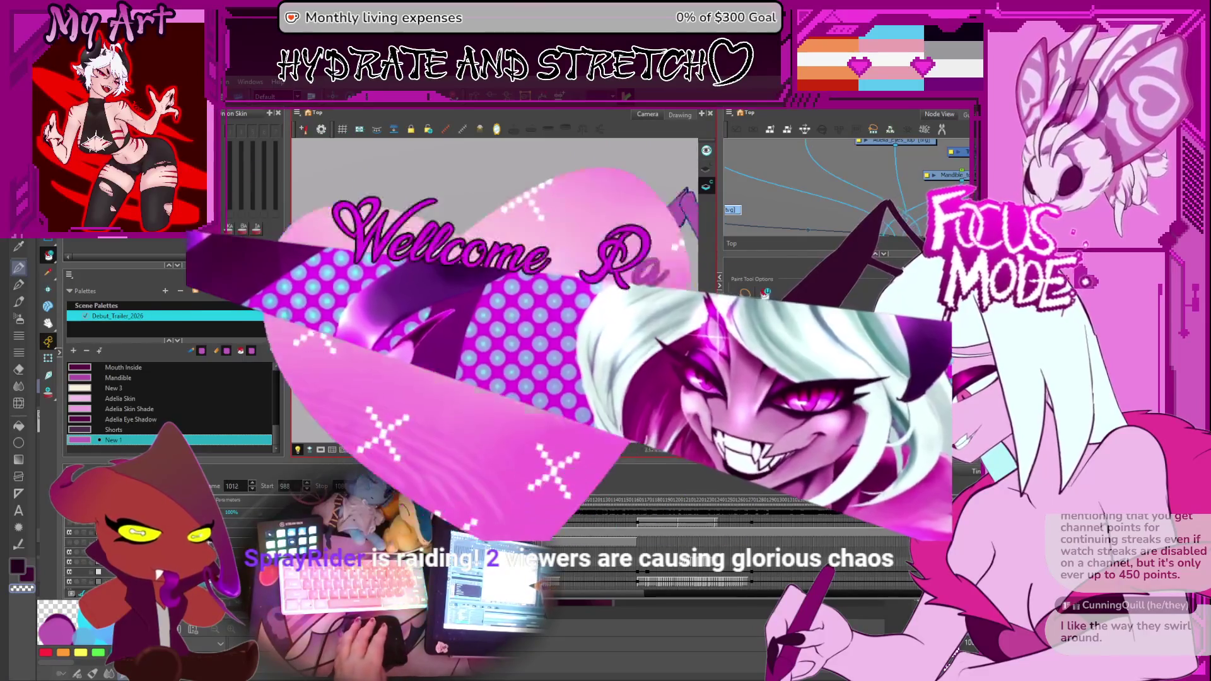
{"action": "key", "text": "period"}
{"action": "key", "text": "period"}
{"action": "key", "text": "period"}
{"action": "key", "text": "period"}
{"action": "key", "text": "period"}
{"action": "key", "text": "period"}
{"action": "key", "text": "period"}
{"action": "key", "text": "period"}
{"action": "key", "text": "period"}
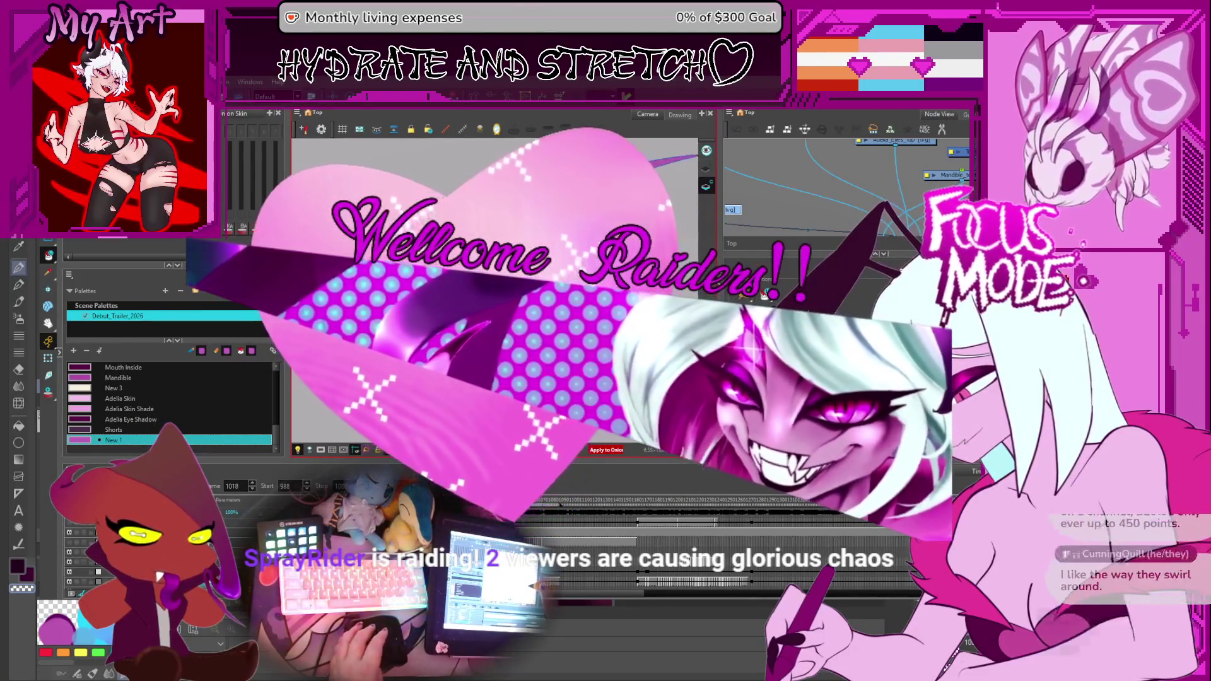
{"action": "key", "text": "period"}
{"action": "key", "text": "period"}
{"action": "key", "text": "period"}
{"action": "key", "text": "period"}
{"action": "key", "text": "period"}
{"action": "key", "text": "period"}
{"action": "key", "text": "period"}
{"action": "key", "text": "period"}
{"action": "key", "text": "period"}
{"action": "key", "text": "period"}
{"action": "key", "text": "period"}
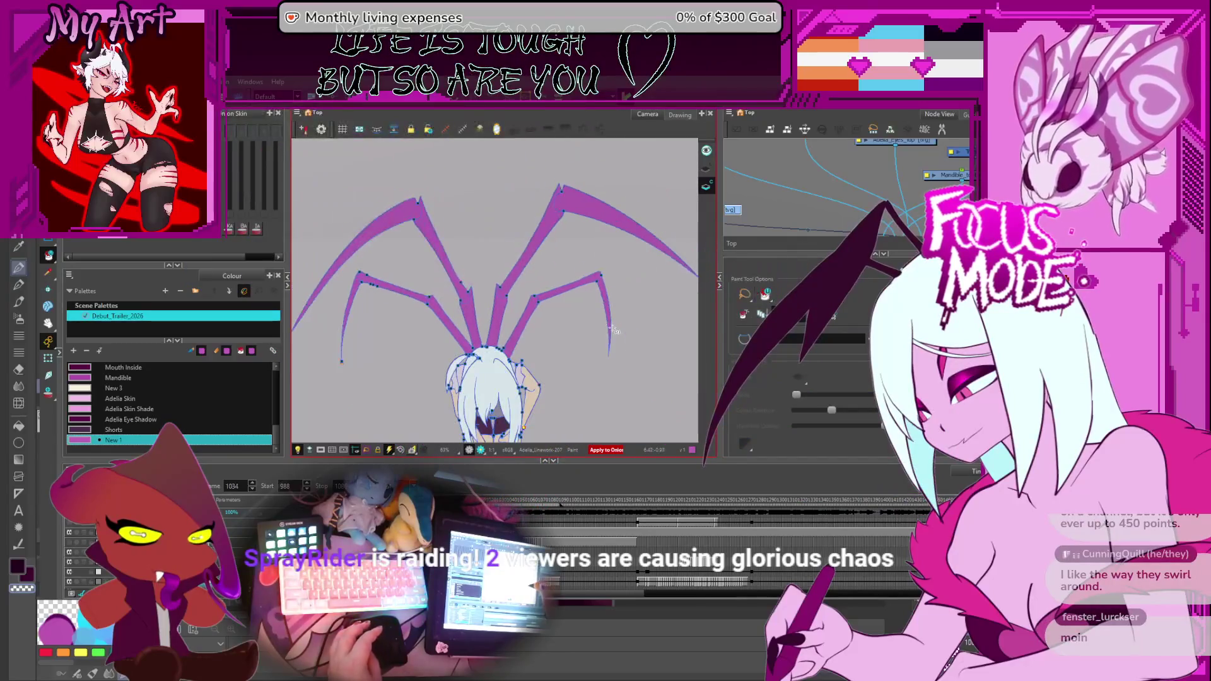
Flip back and forth between two adjacent leg drawings to compare their poses.
{"action": "key", "text": "period"}
{"action": "key", "text": "period"}
{"action": "key", "text": "period"}
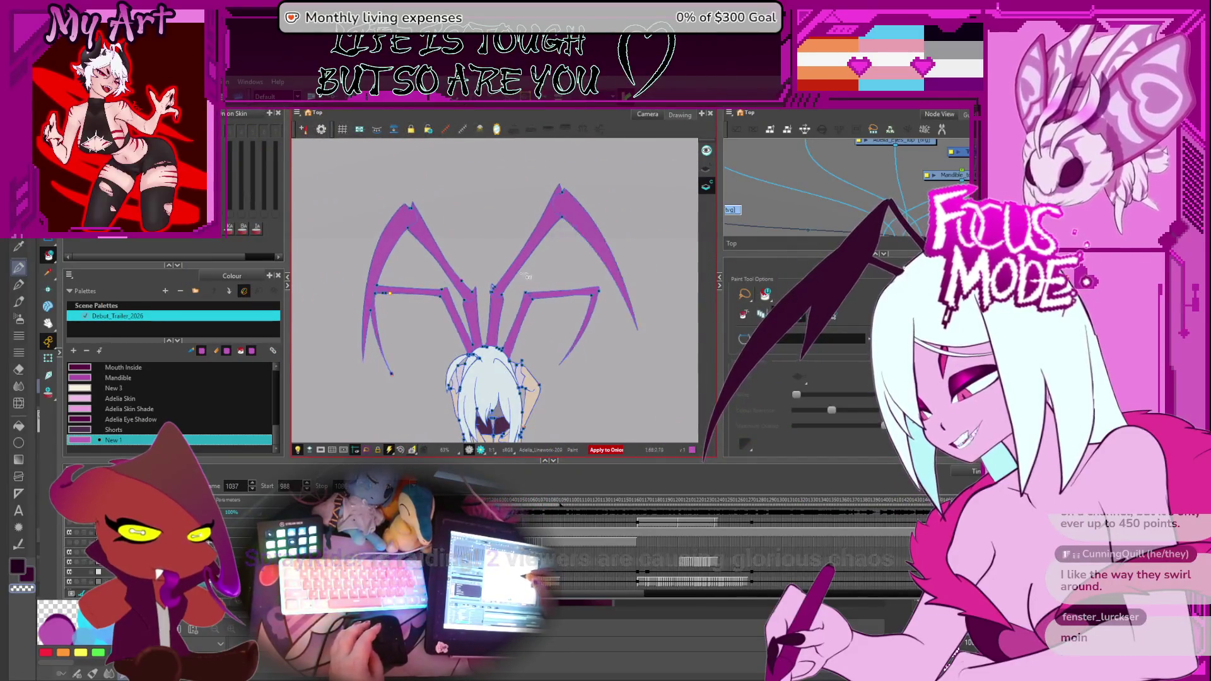
{"action": "scroll", "coordinate": [527, 275], "scroll_direction": "up", "scroll_amount": 3}
{"action": "key", "text": "period"}
{"action": "key", "text": "period"}
{"action": "key", "text": "period"}
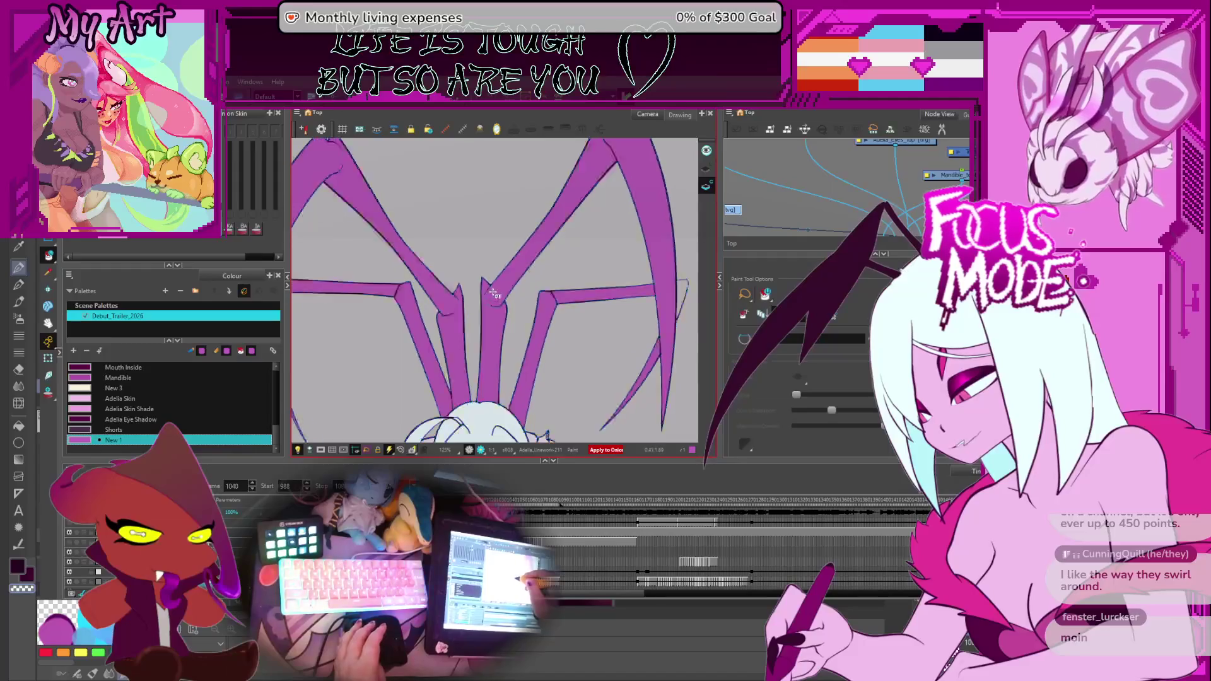
{"action": "key", "text": "comma"}
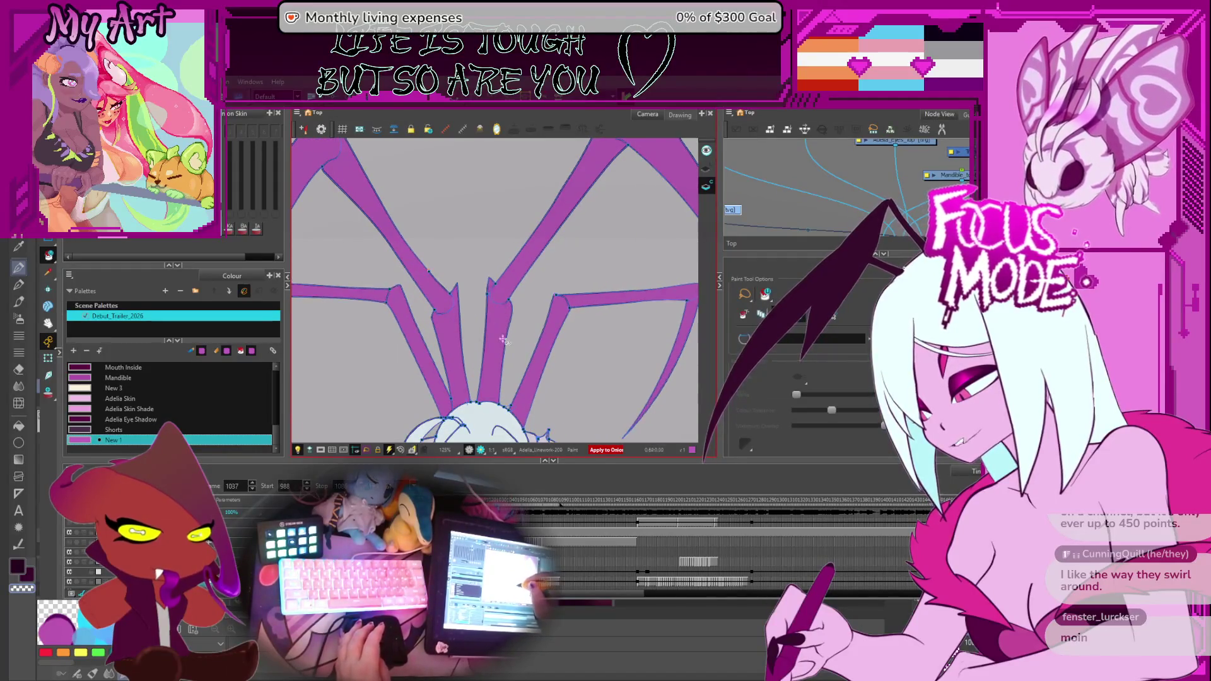
{"action": "key", "text": "period"}
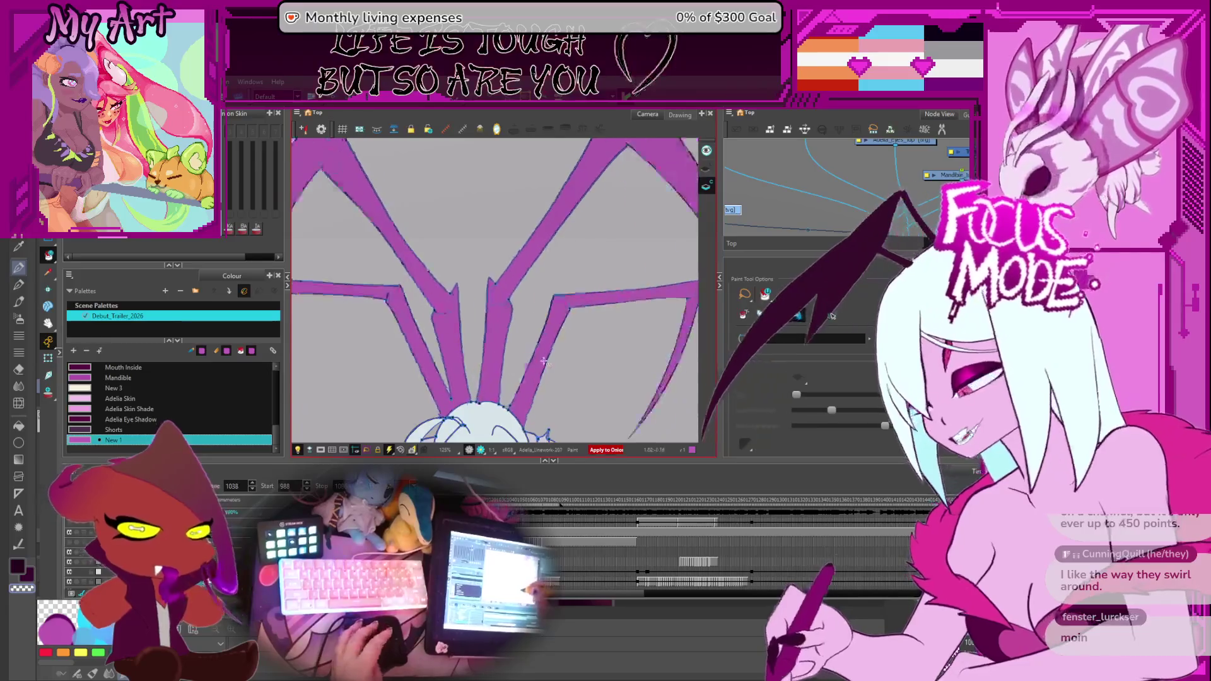
{"action": "key", "text": "period"}
{"action": "key", "text": "comma"}
{"action": "key", "text": "period"}
{"action": "key", "text": "period"}
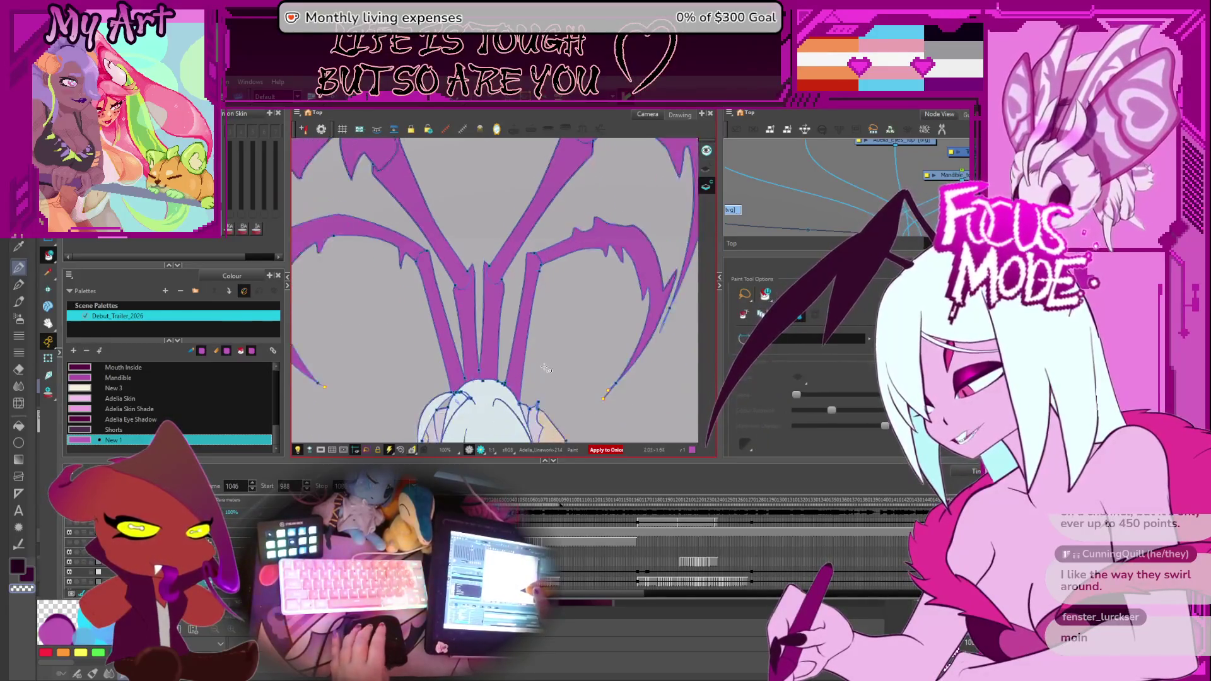
Zoom out to the whole character and advance to frame 1078 with the fully formed wings.
{"action": "key", "text": "2"}
{"action": "key", "text": "period"}
{"action": "key", "text": "period"}
{"action": "key", "text": "period"}
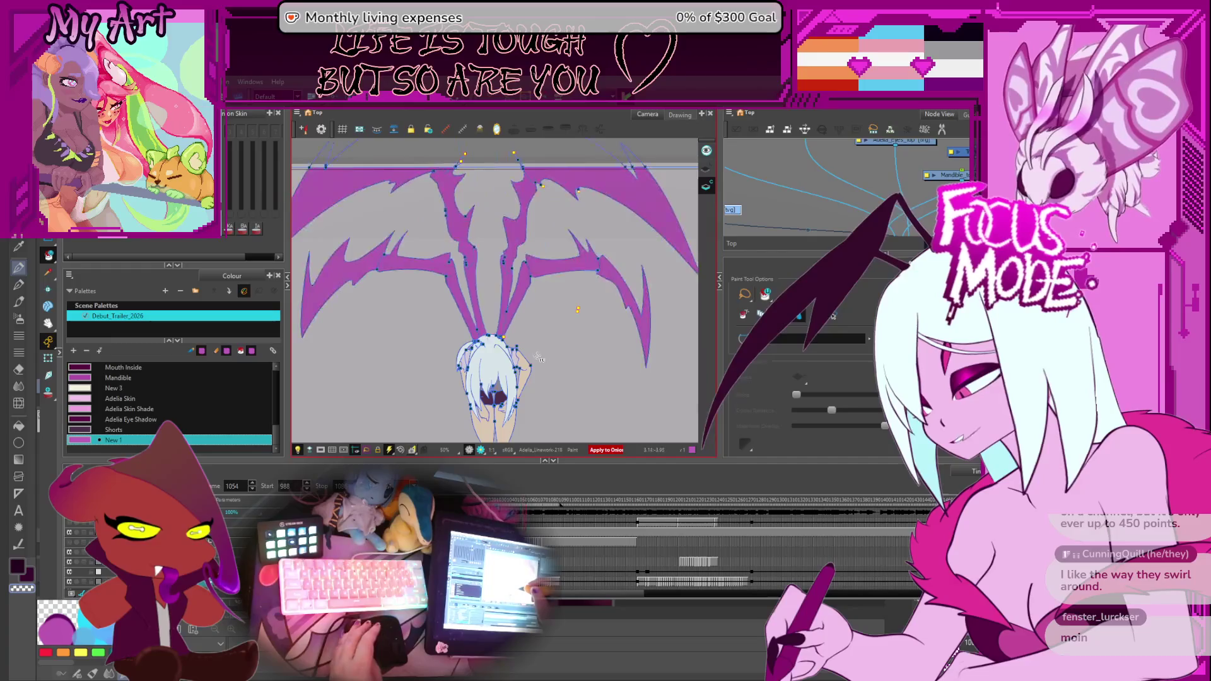
{"action": "key", "text": "period"}
{"action": "key", "text": "period"}
{"action": "key", "text": "period"}
{"action": "key", "text": "period"}
{"action": "key", "text": "period"}
{"action": "key", "text": "period"}
{"action": "key", "text": "period"}
{"action": "key", "text": "period"}
{"action": "key", "text": "period"}
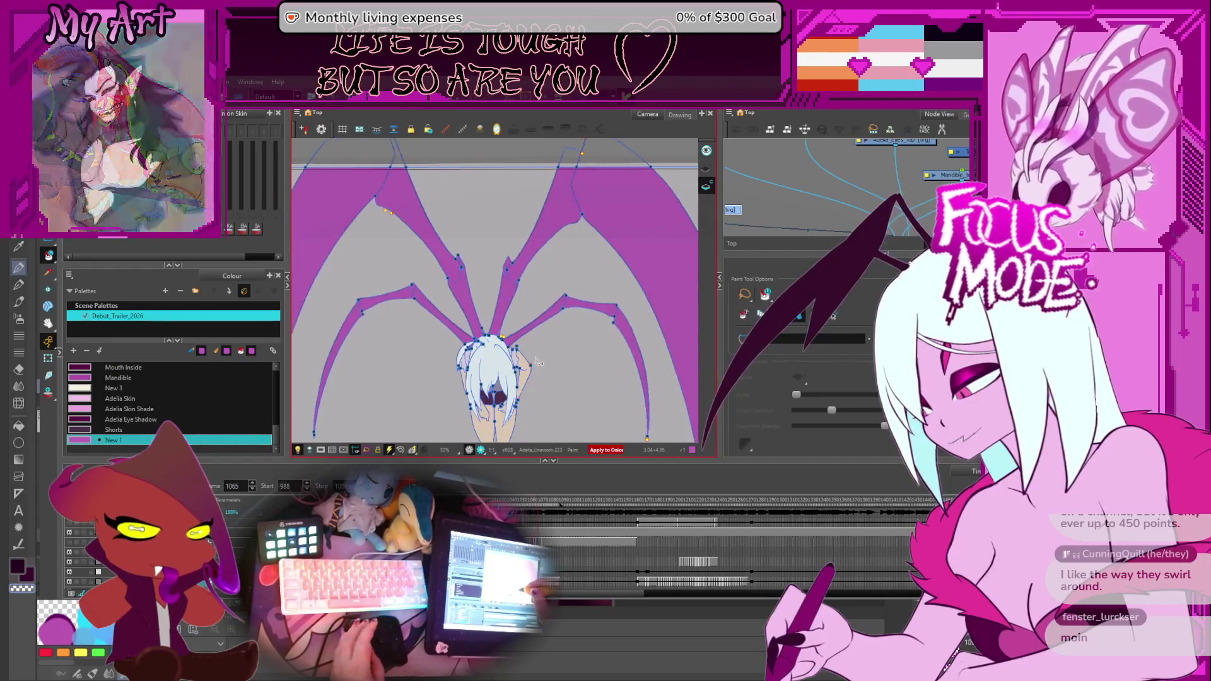
{"action": "key", "text": "period"}
{"action": "key", "text": "period"}
{"action": "key", "text": "period"}
{"action": "key", "text": "period"}
{"action": "key", "text": "period"}
{"action": "key", "text": "period"}
{"action": "key", "text": "period"}
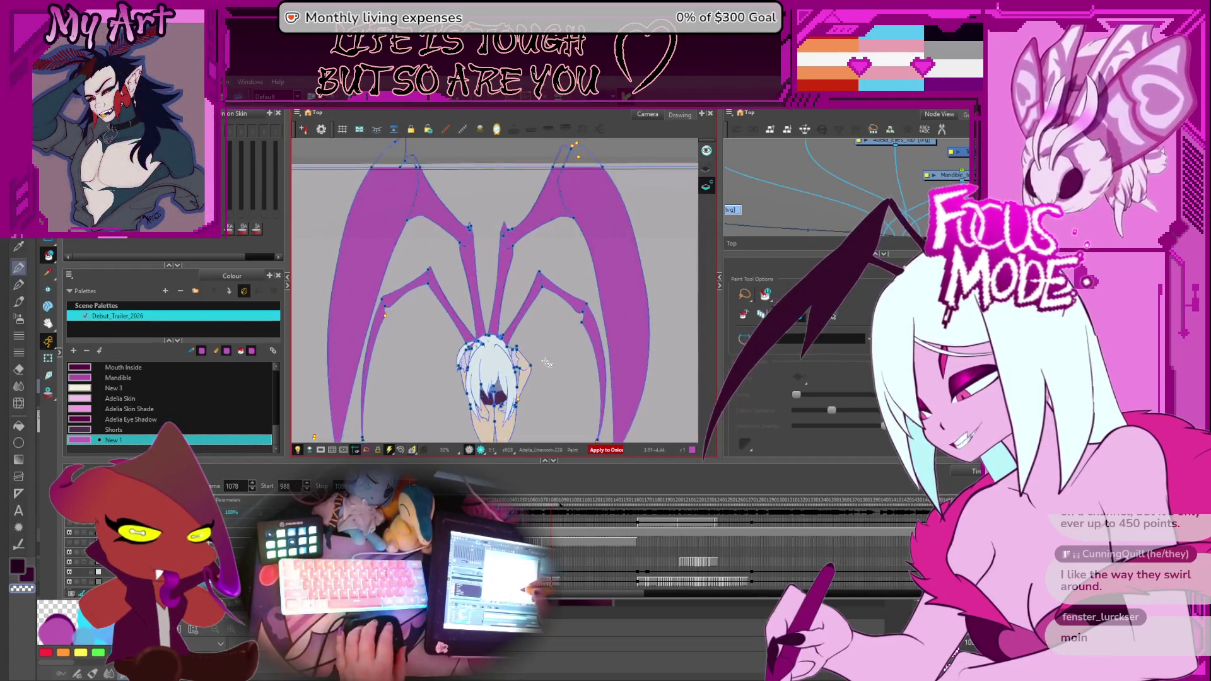
{"action": "key", "text": "period"}
{"action": "key", "text": "period"}
{"action": "key", "text": "period"}
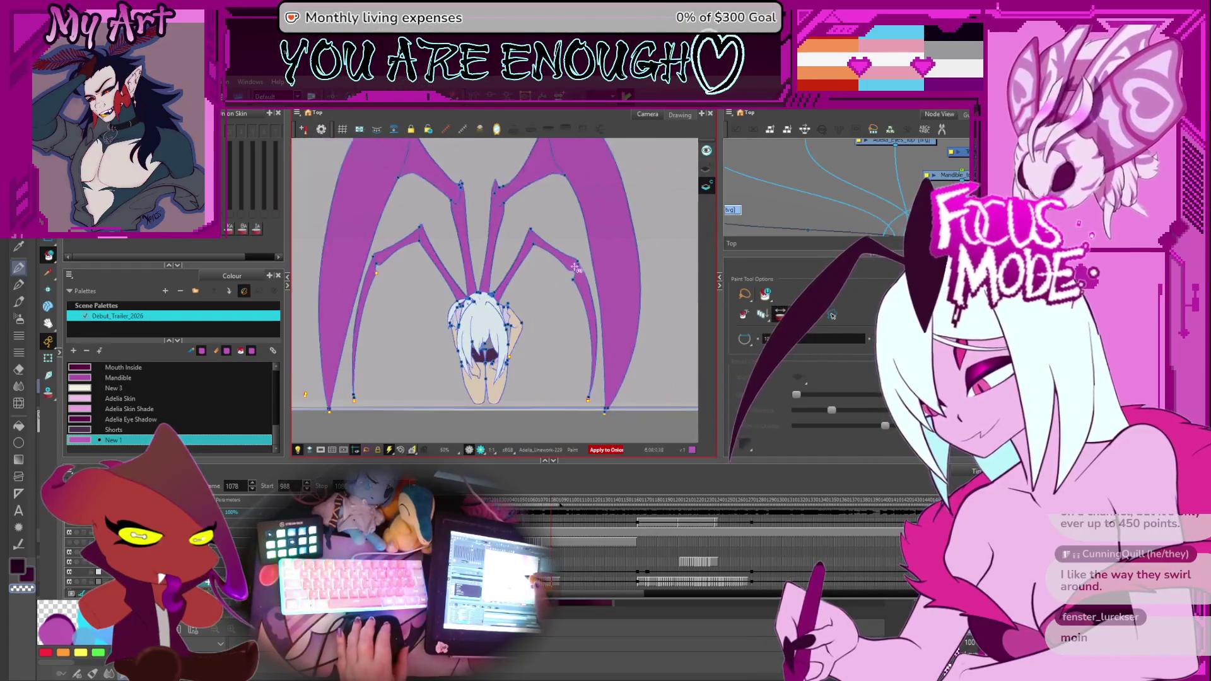
{"action": "key", "text": "period"}
{"action": "key", "text": "period"}
{"action": "key", "text": "period"}
{"action": "key", "text": "period"}
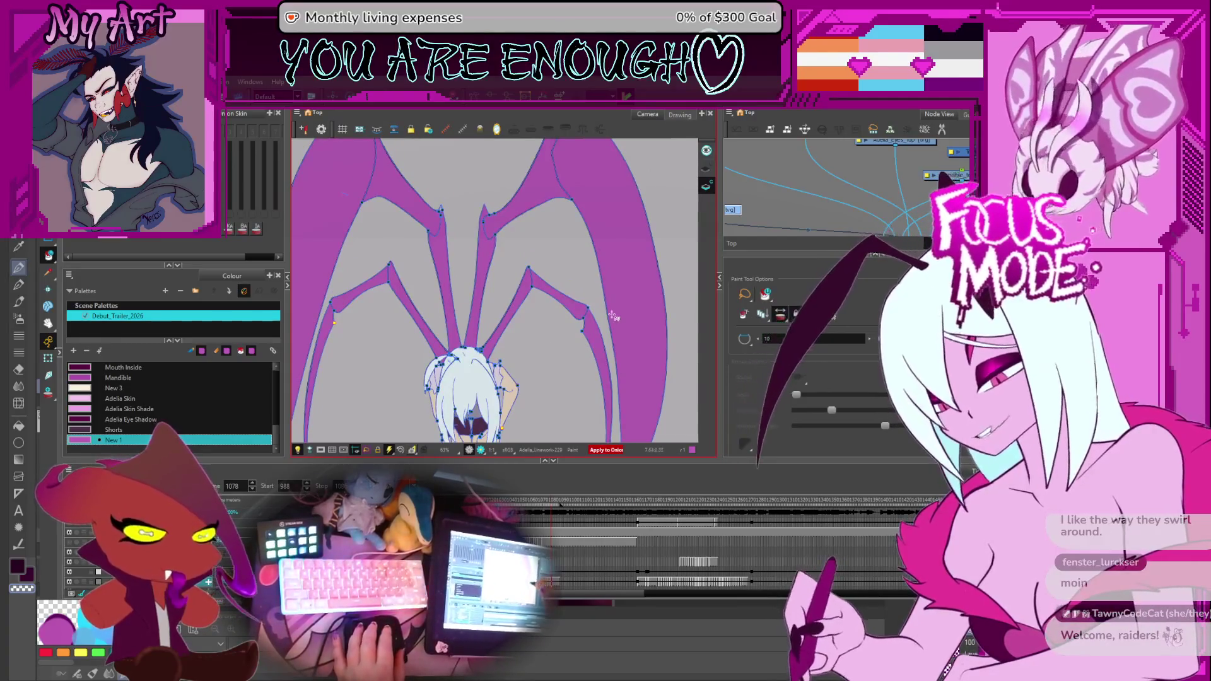
Drag the panel splitters to enlarge the Camera view, then play back the leg animation.
{"action": "key", "text": "period"}
{"action": "key", "text": "period"}
{"action": "key", "text": "period"}
{"action": "key", "text": "period"}
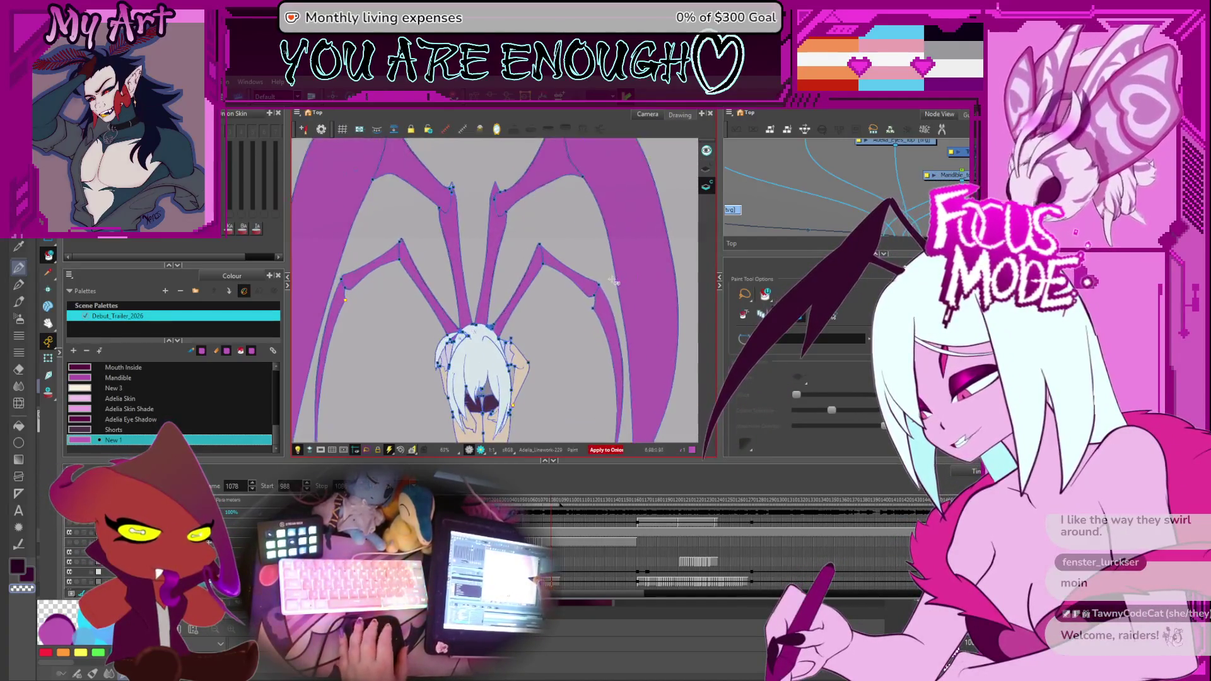
{"action": "key", "text": "period"}
{"action": "key", "text": "period"}
{"action": "key", "text": "period"}
{"action": "key", "text": "period"}
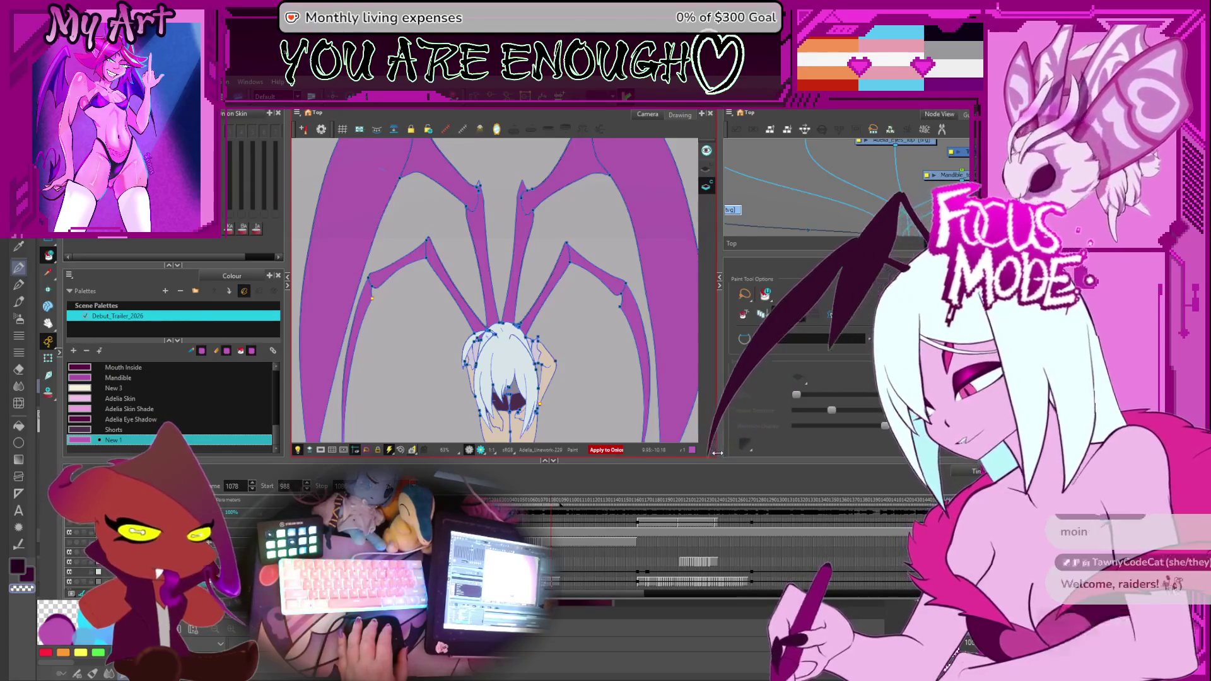
{"action": "mouse_move", "coordinate": [717, 438]}
{"action": "left_mouse_down"}
{"action": "mouse_move", "coordinate": [749, 460]}
{"action": "mouse_move", "coordinate": [752, 490]}
{"action": "left_mouse_up"}
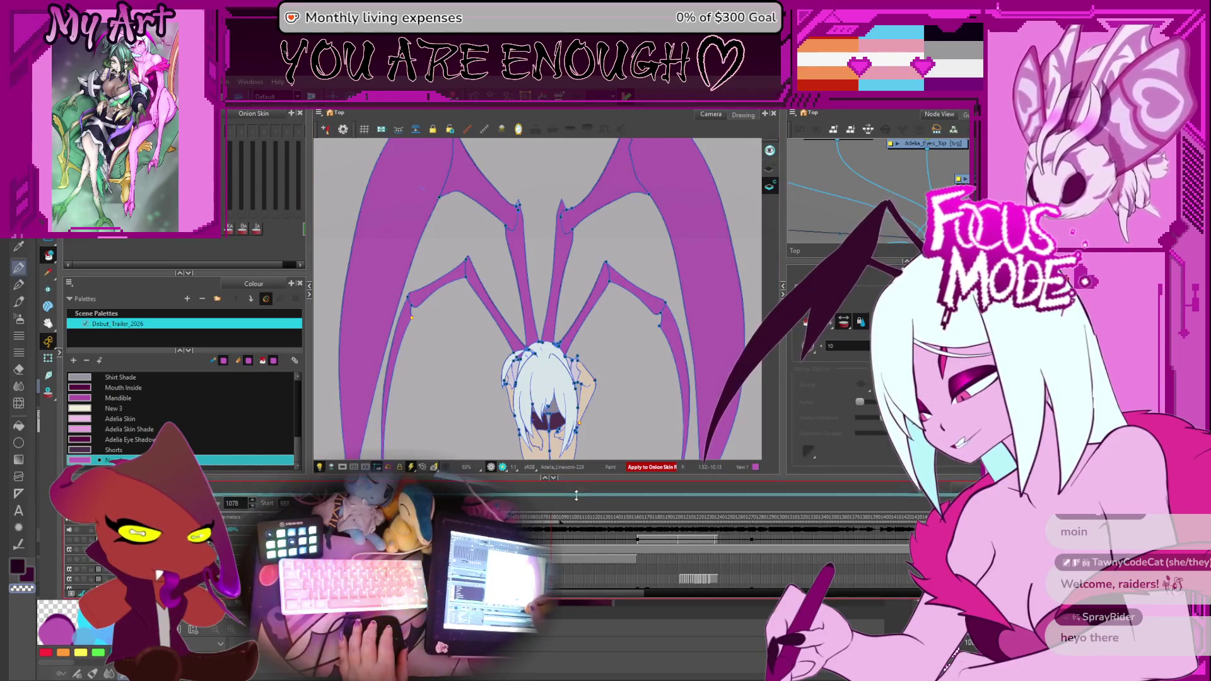
{"action": "left_click_drag", "start_coordinate": [576, 495], "coordinate": [578, 489]}
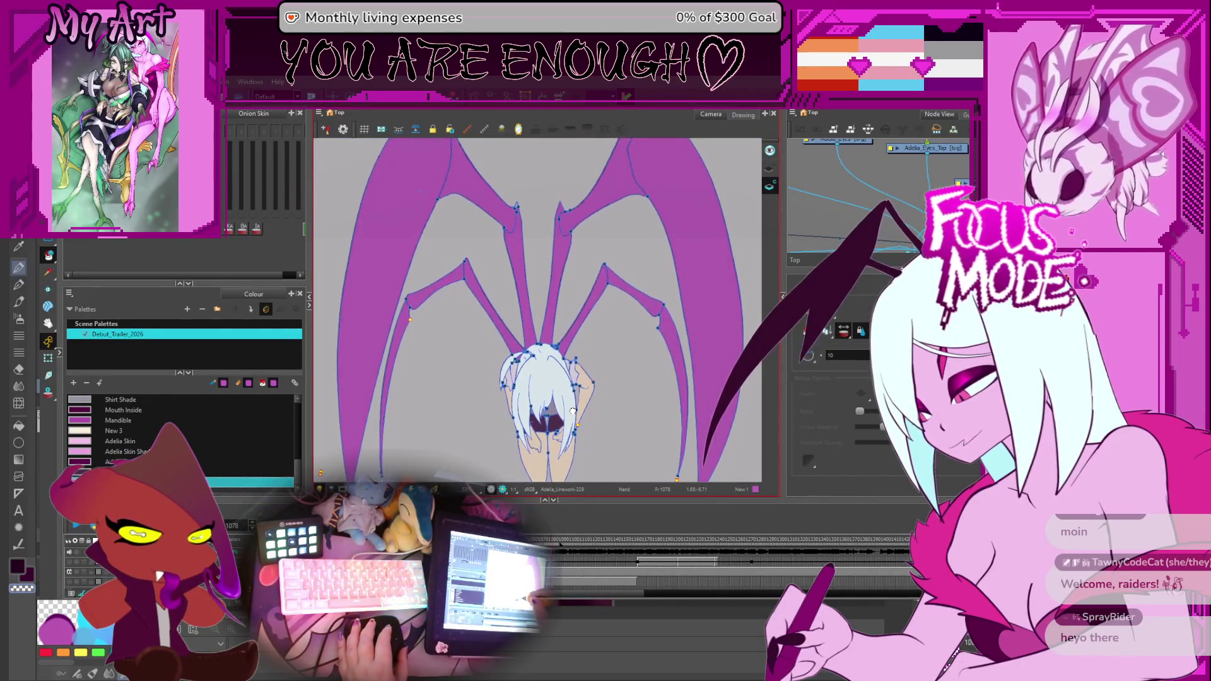
{"action": "key", "text": "alt+i"}
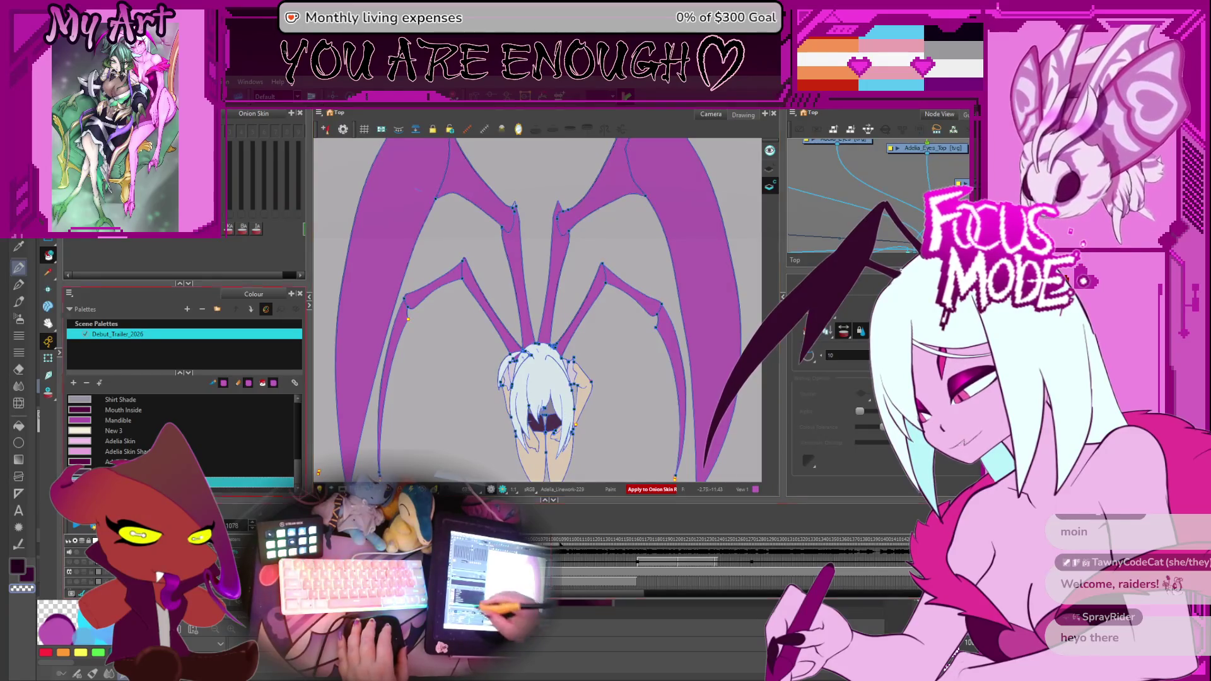
{"action": "left_click_drag", "start_coordinate": [609, 515], "coordinate": [608, 536]}
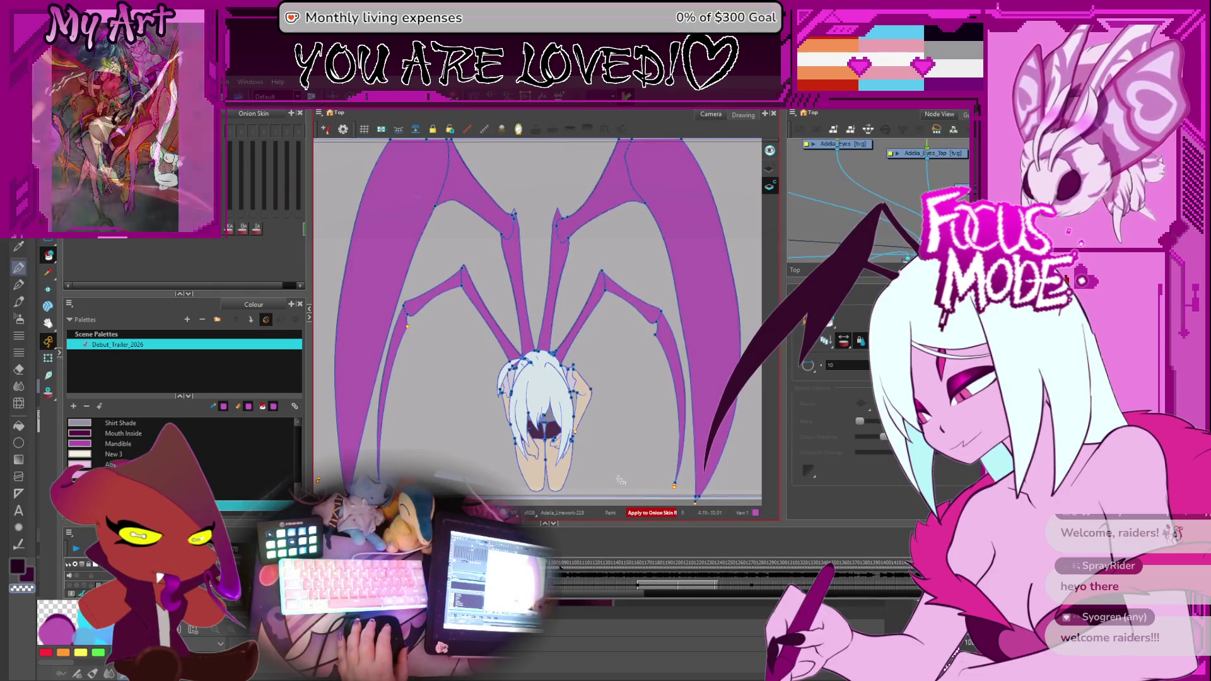
{"action": "left_click_drag", "start_coordinate": [616, 523], "coordinate": [620, 512]}
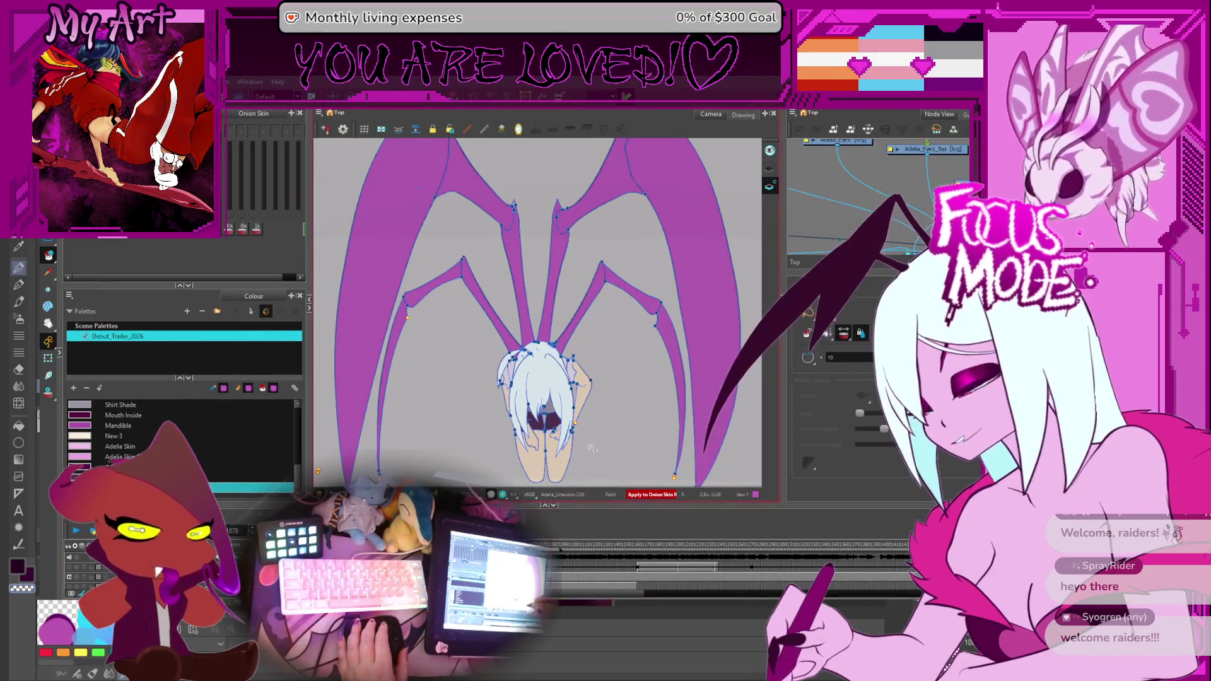
{"action": "key", "text": "Return"}
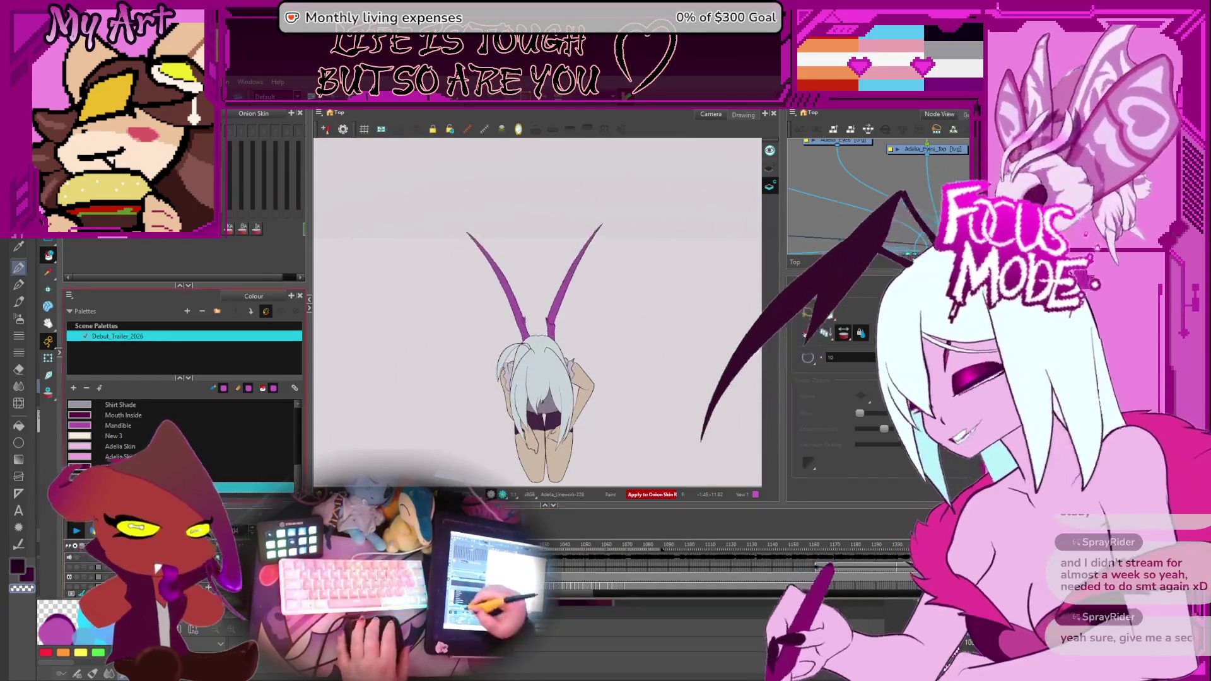
Stop playback and step frame by frame, comparing nearby leg poses.
{"action": "left_click", "coordinate": [410, 284]}
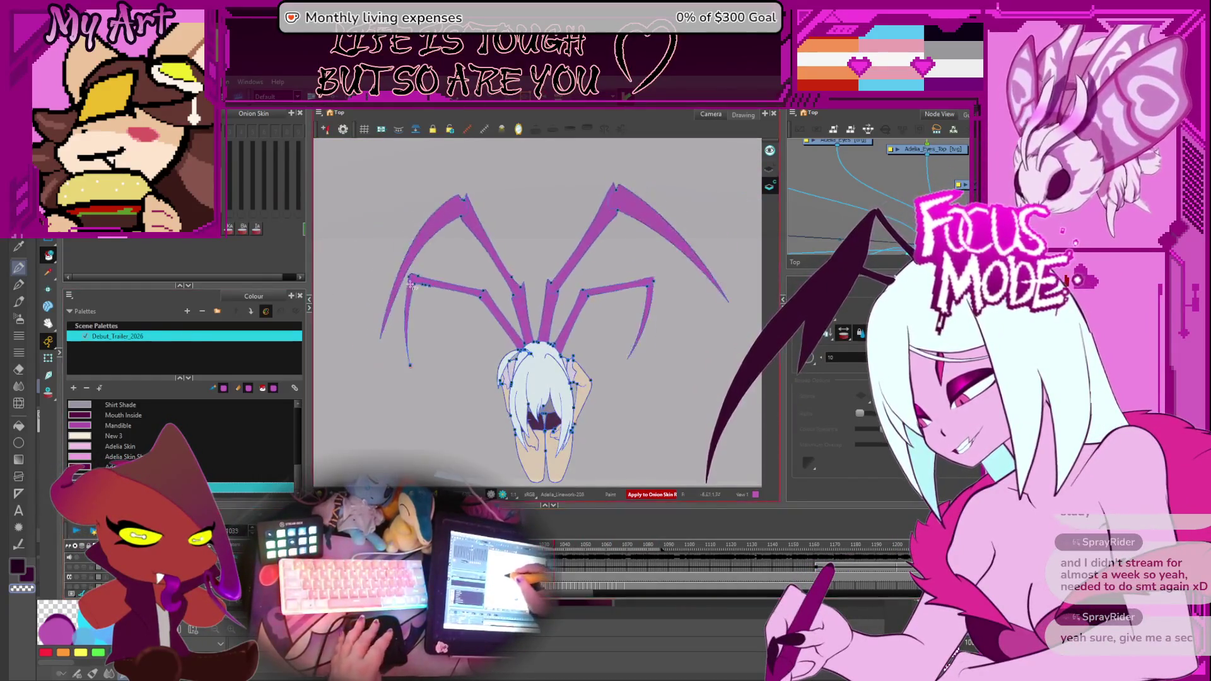
{"action": "key", "text": "period"}
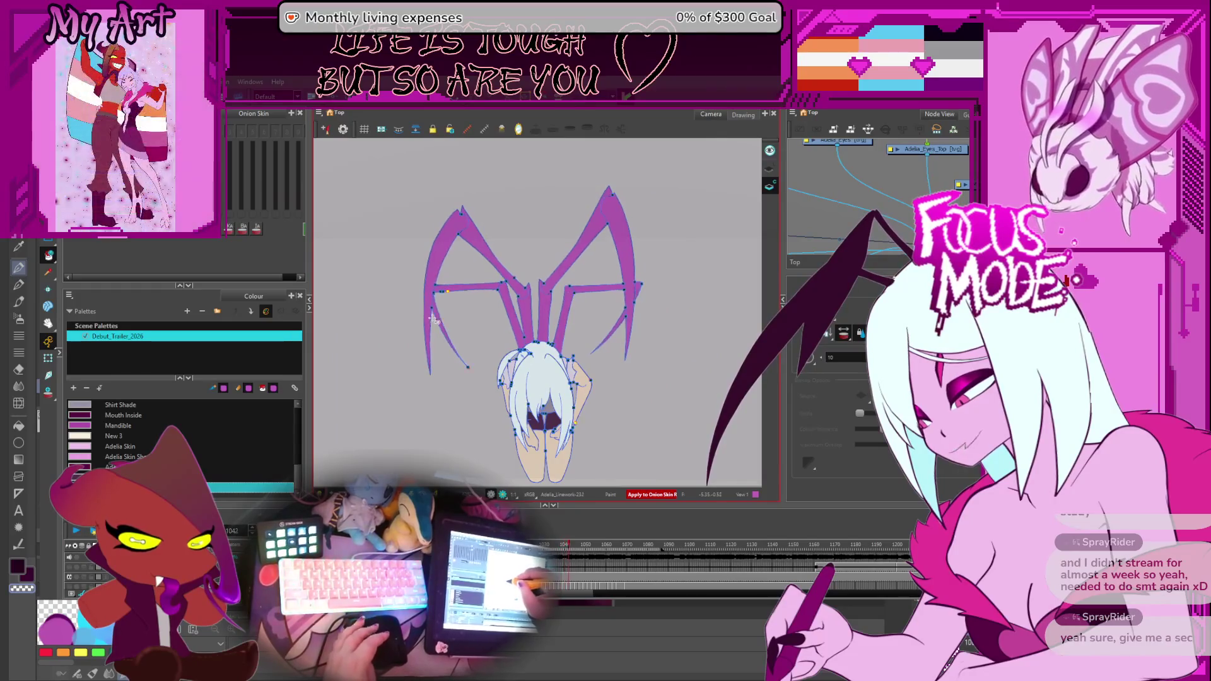
{"action": "key", "text": "period"}
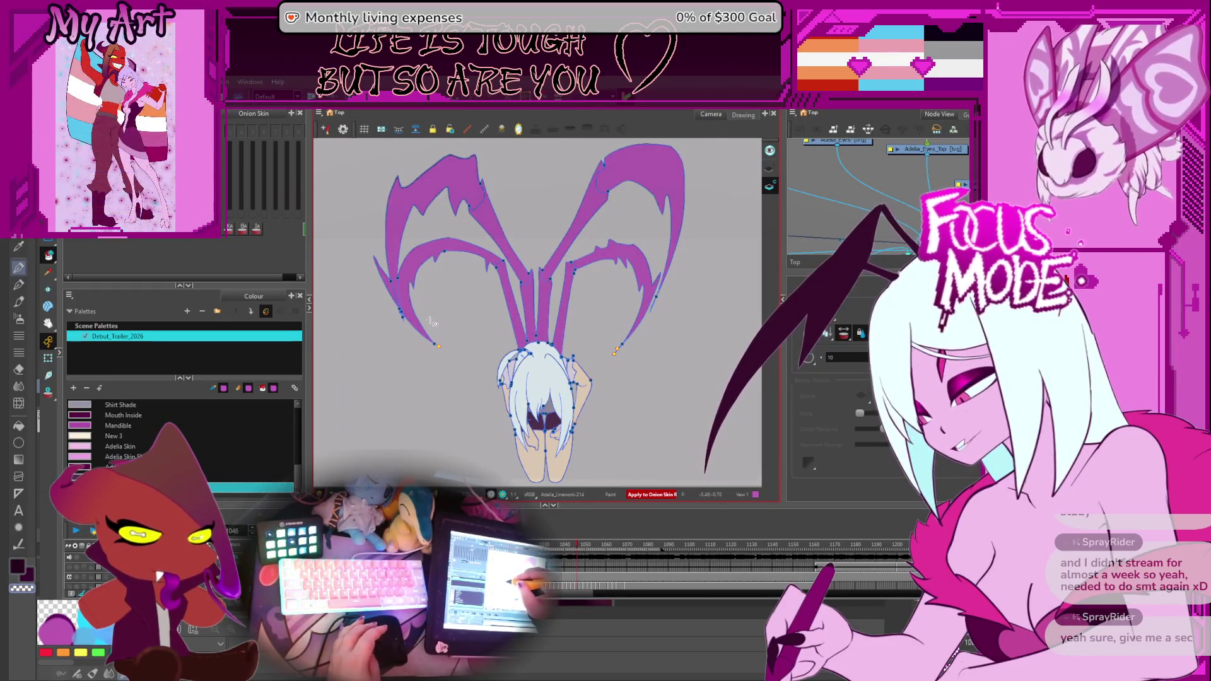
{"action": "key", "text": "period"}
{"action": "key", "text": "period"}
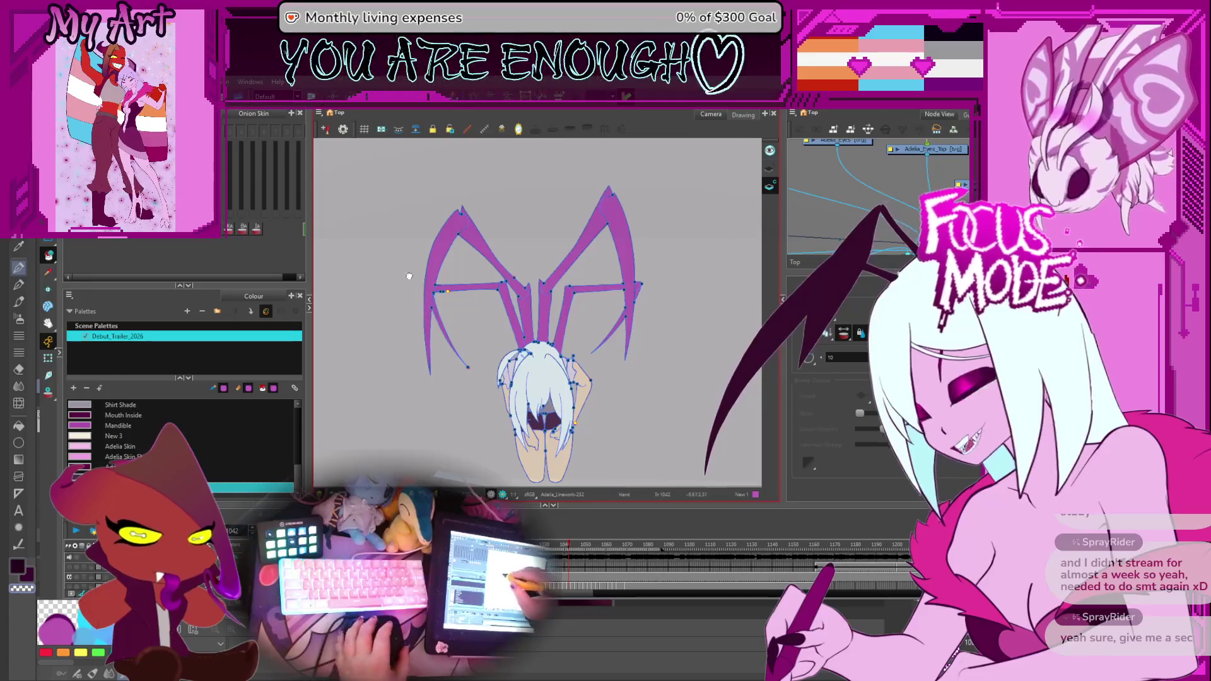
{"action": "scroll", "coordinate": [409, 276], "scroll_direction": "up", "scroll_amount": 3}
{"action": "scroll", "coordinate": [454, 312], "scroll_direction": "up", "scroll_amount": 2}
{"action": "scroll", "coordinate": [493, 342], "scroll_direction": "up", "scroll_amount": 2}
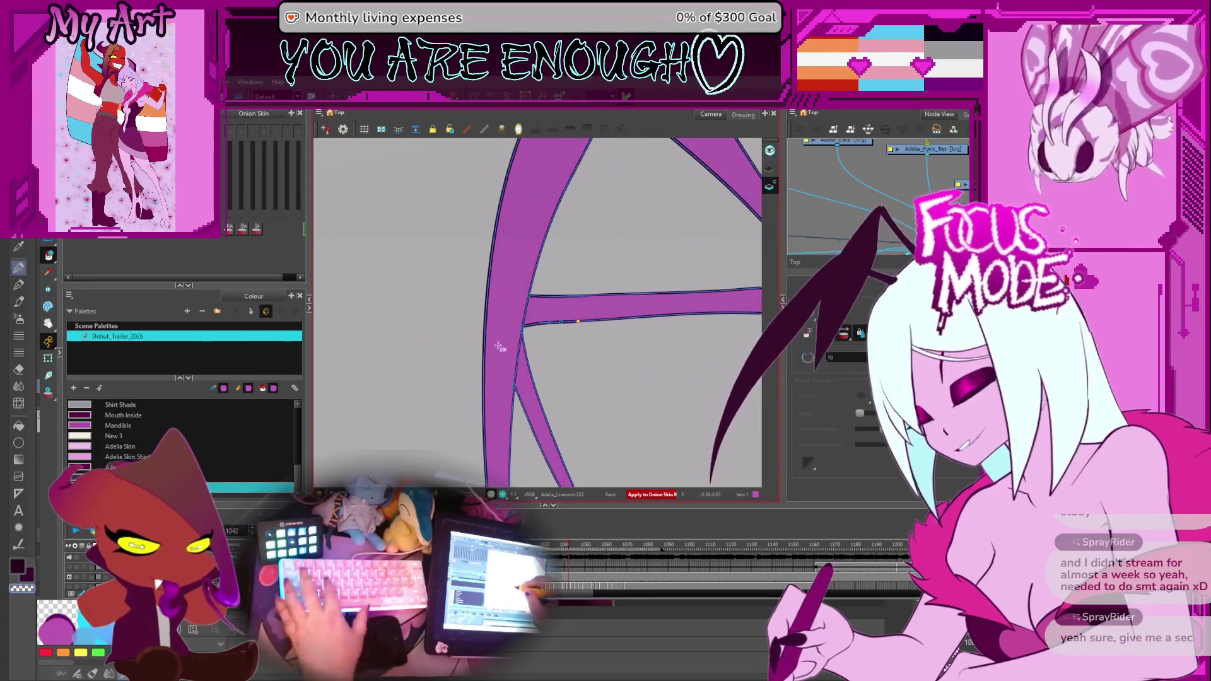
{"action": "key", "text": "period"}
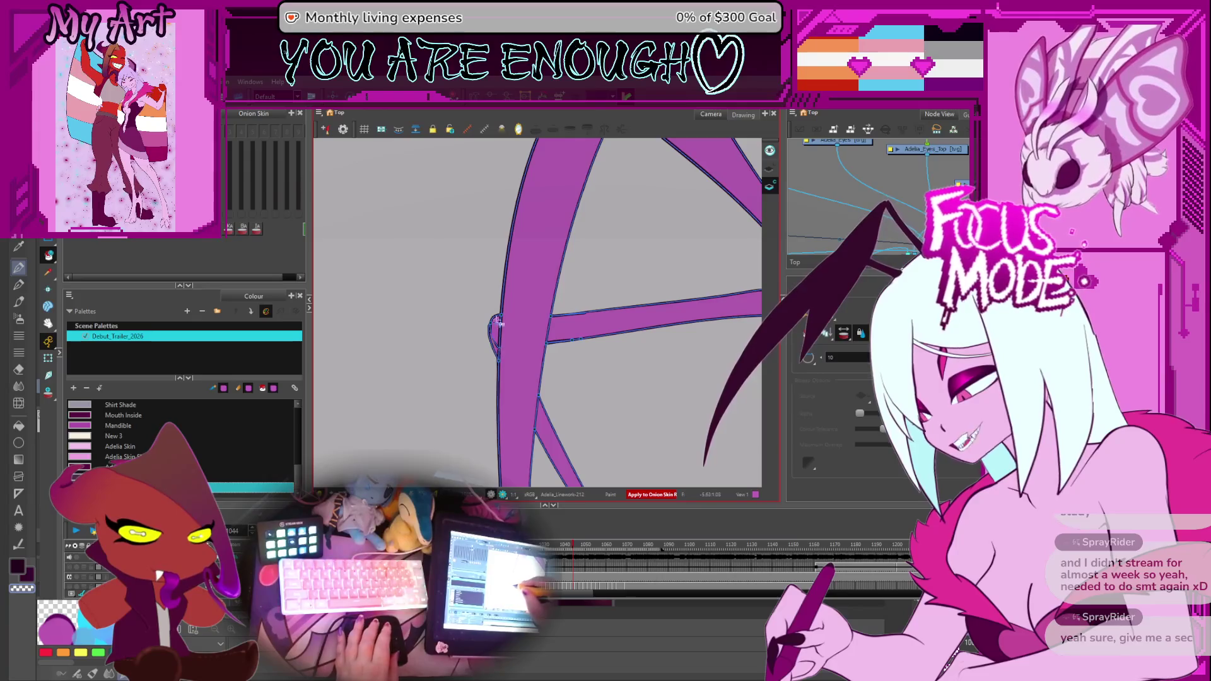
{"action": "key", "text": "comma"}
{"action": "key", "text": "period"}
{"action": "key", "text": "period"}
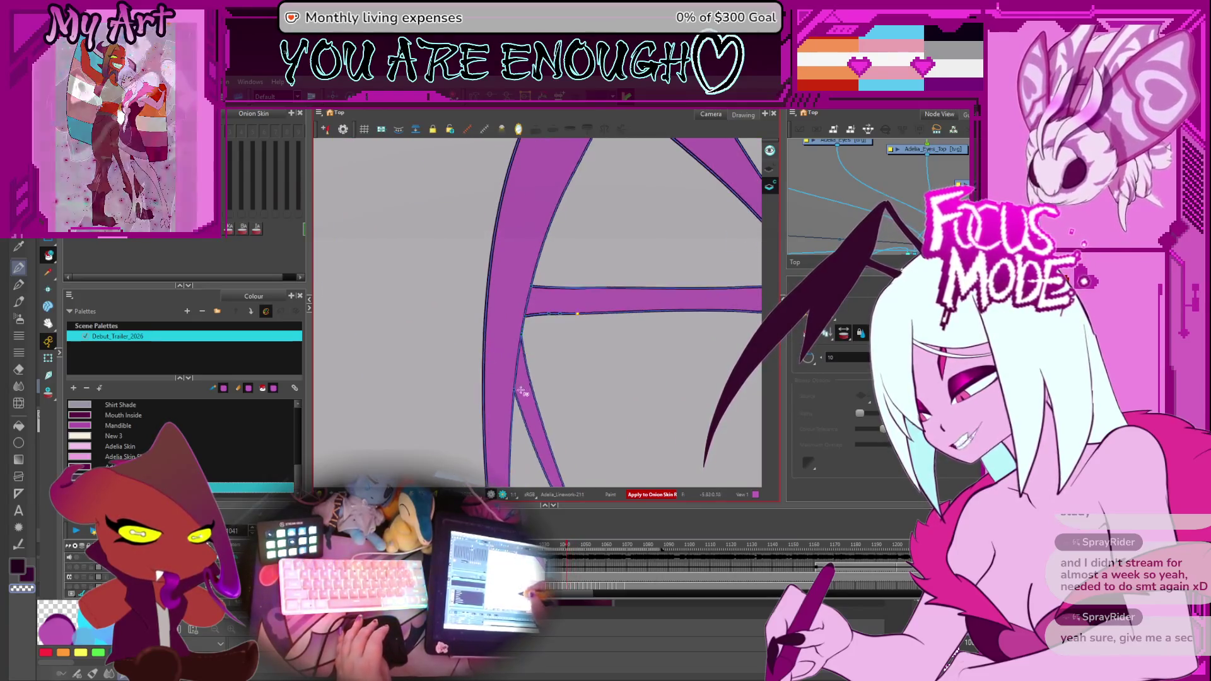
{"action": "scroll", "coordinate": [518, 391], "scroll_direction": "down", "scroll_amount": 2}
{"action": "scroll", "coordinate": [559, 374], "scroll_direction": "down", "scroll_amount": 3}
{"action": "scroll", "coordinate": [530, 341], "scroll_direction": "down", "scroll_amount": 1}
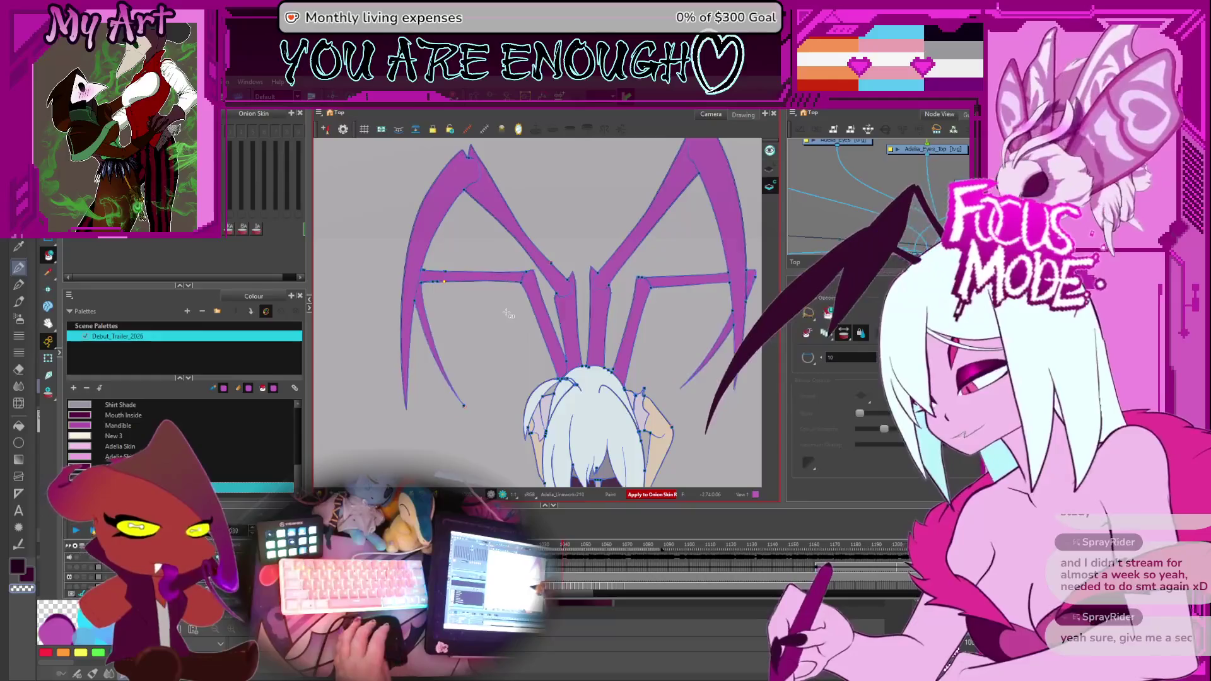
Advance as the legs shrink into the wide spiky-wing pose, then rotate the view around the head.
{"action": "key", "text": "period"}
{"action": "key", "text": "period"}
{"action": "key", "text": "period"}
{"action": "key", "text": "period"}
{"action": "key", "text": "period"}
{"action": "key", "text": "period"}
{"action": "key", "text": "period"}
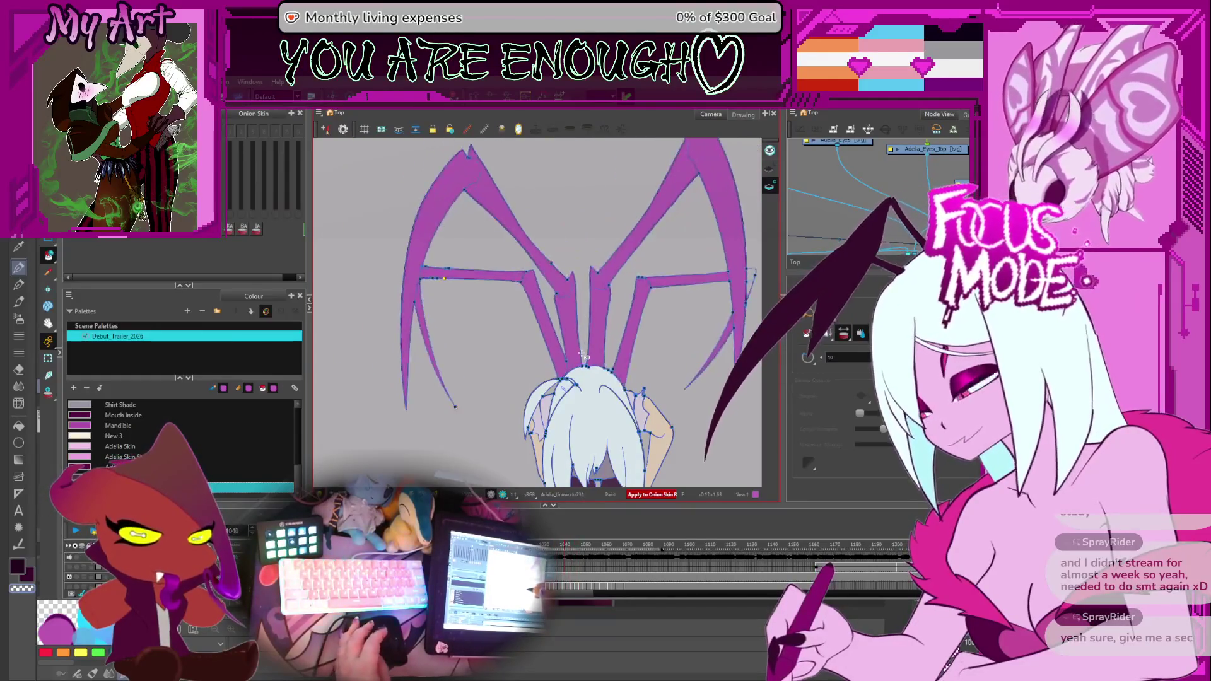
{"action": "key", "text": "period"}
{"action": "key", "text": "period"}
{"action": "key", "text": "period"}
{"action": "key", "text": "period"}
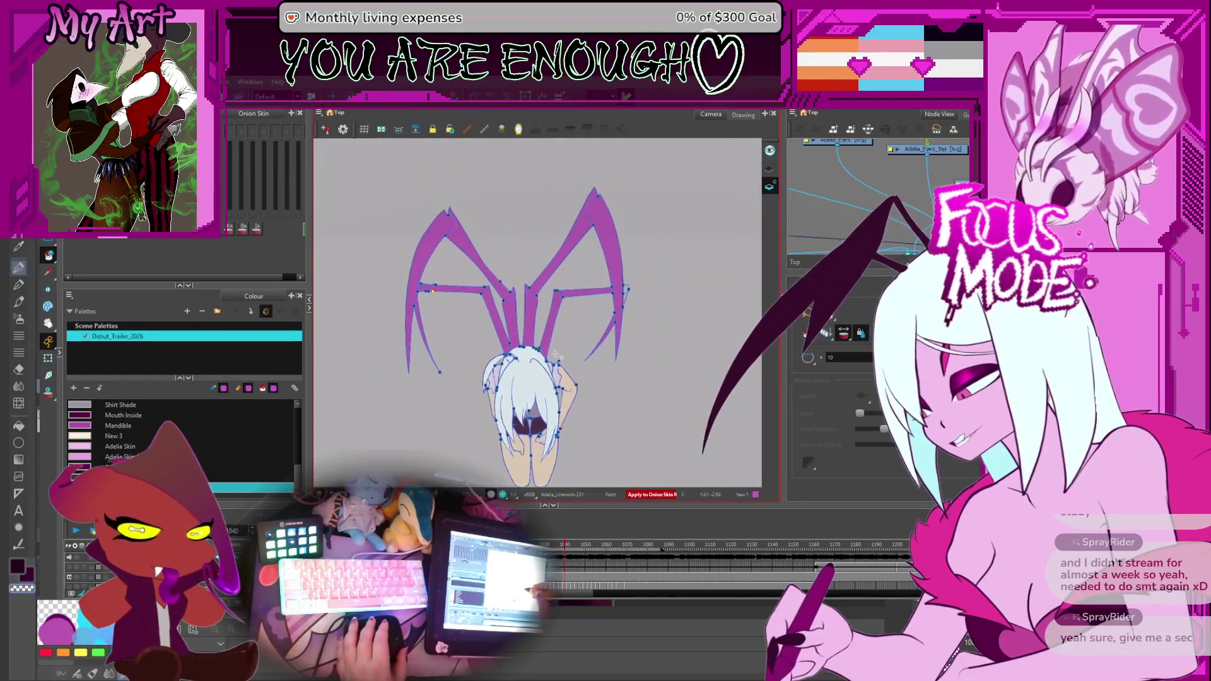
{"action": "key", "text": "period"}
{"action": "key", "text": "period"}
{"action": "key", "text": "period"}
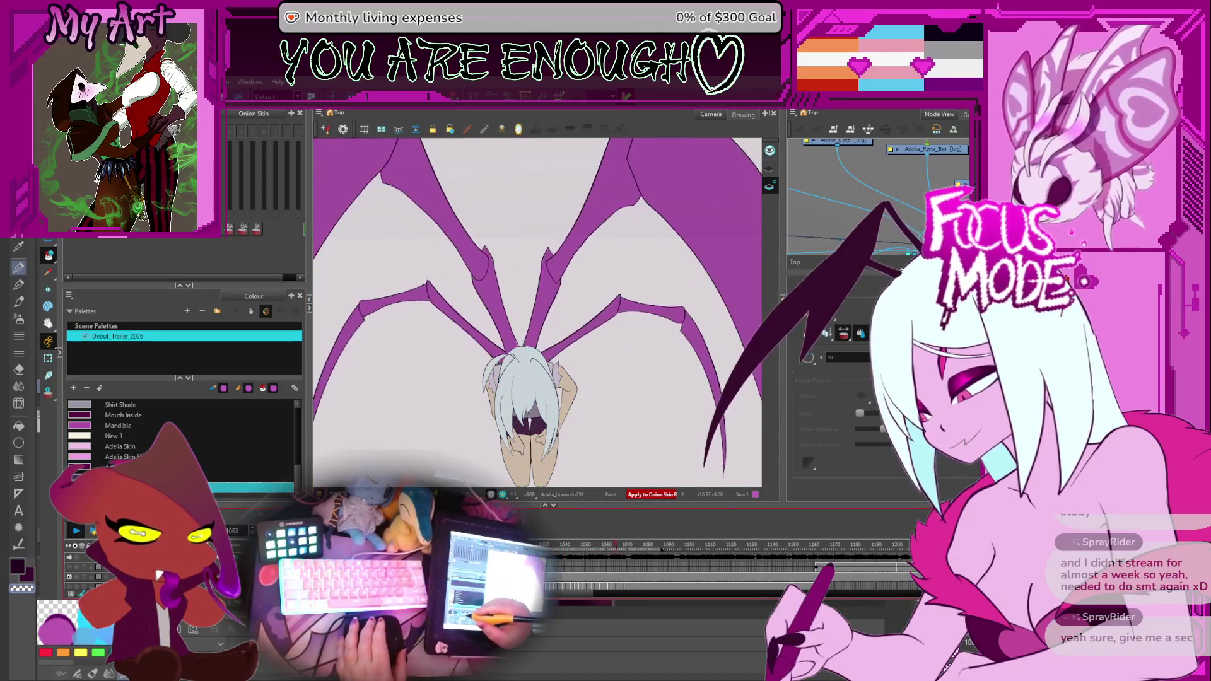
{"action": "key", "text": "period"}
{"action": "key", "text": "period"}
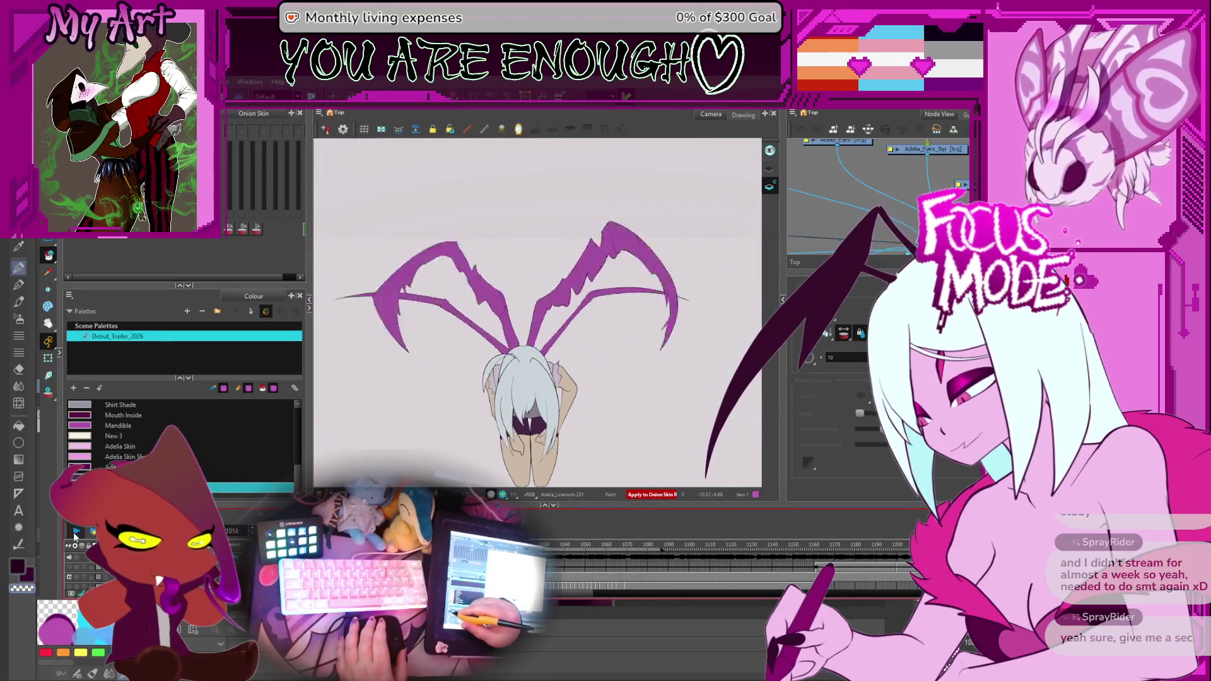
{"action": "key", "text": "period"}
{"action": "left_click_drag", "start_coordinate": [582, 365], "coordinate": [532, 393]}
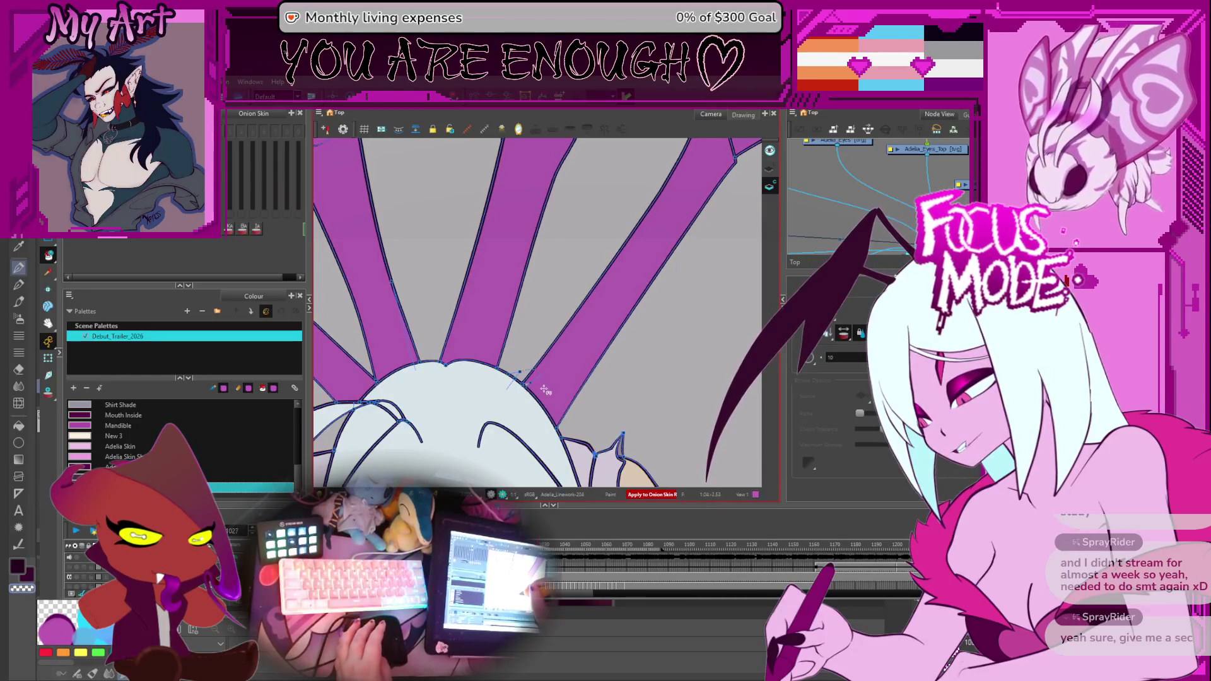
Bend the right purple ray leftward and flip between frames comparing the upright ray pose.
{"action": "left_click_drag", "start_coordinate": [531, 388], "coordinate": [546, 391]}
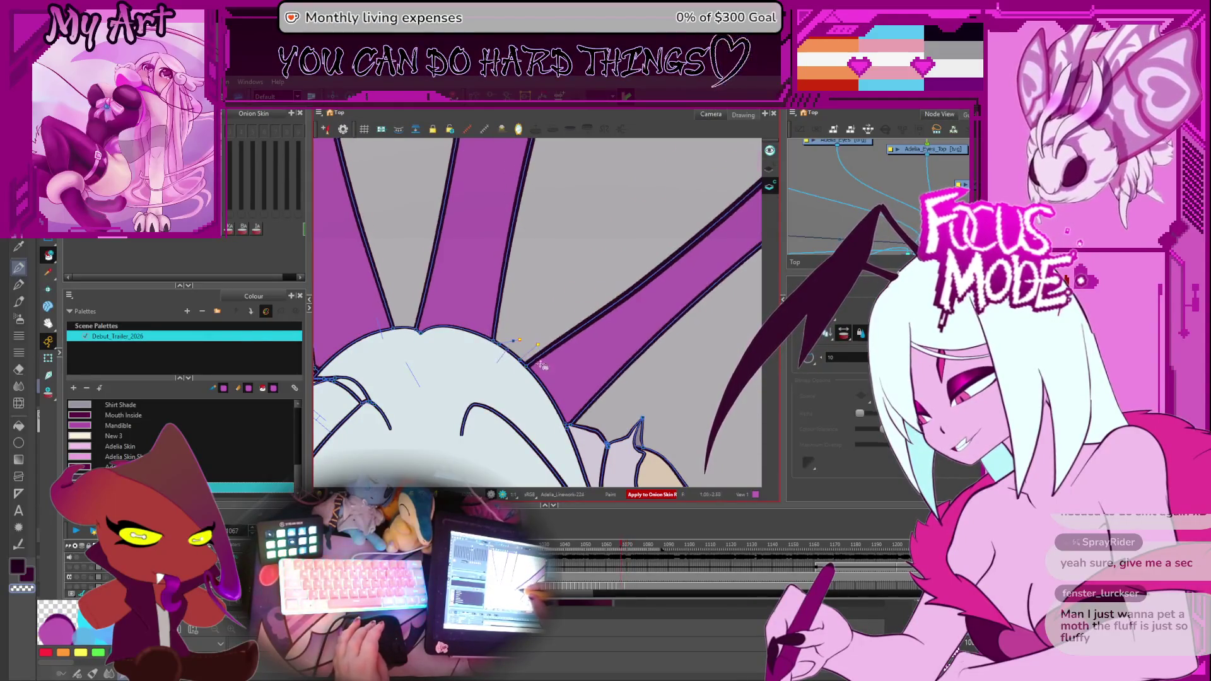
{"action": "key", "text": "comma"}
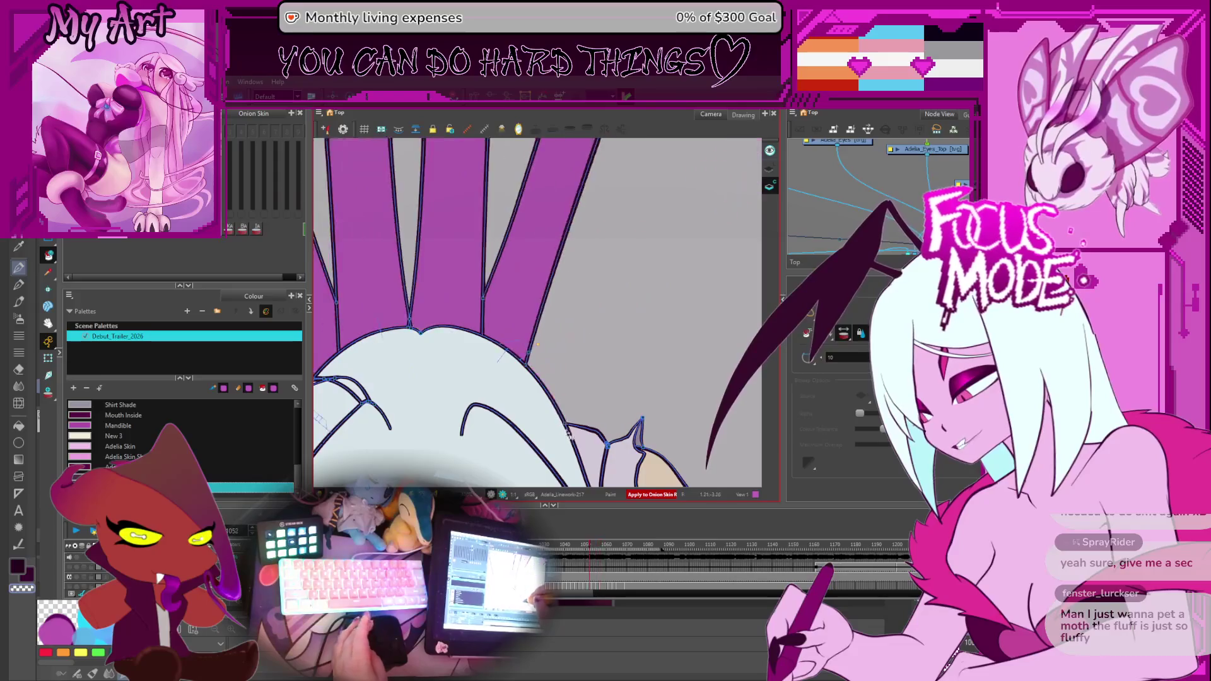
{"action": "key", "text": "period"}
{"action": "key", "text": "period"}
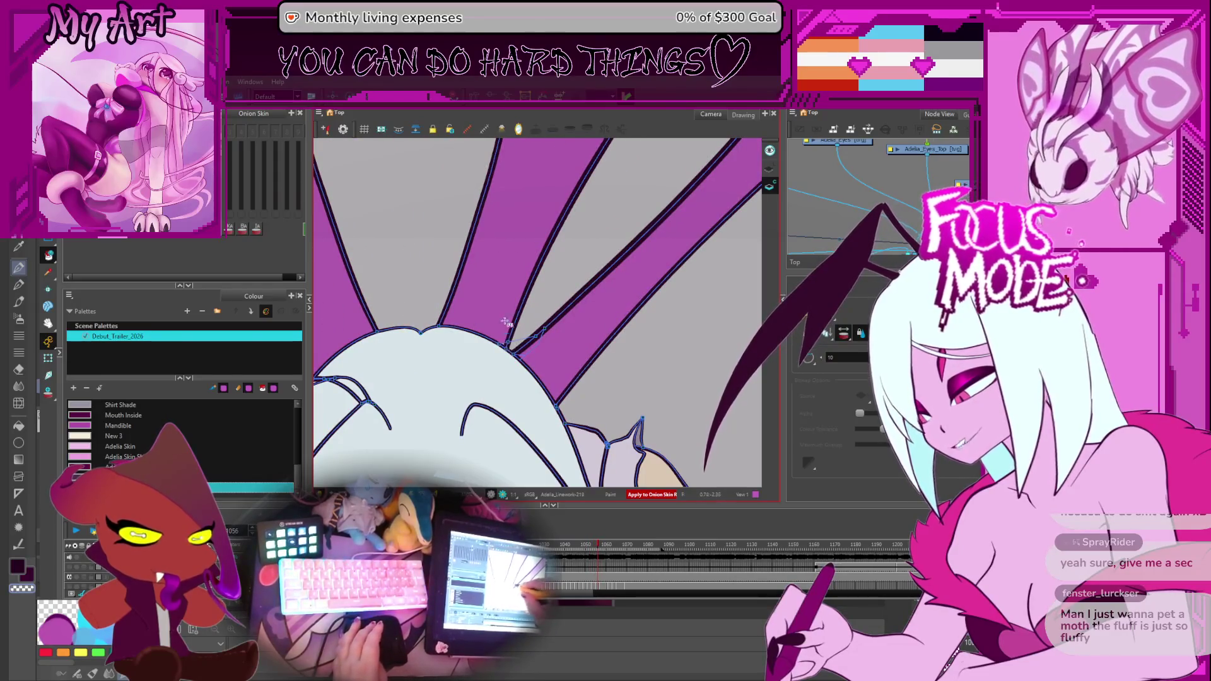
{"action": "key", "text": "comma"}
{"action": "key", "text": "period"}
{"action": "key", "text": "period"}
{"action": "key", "text": "period"}
{"action": "key", "text": "period"}
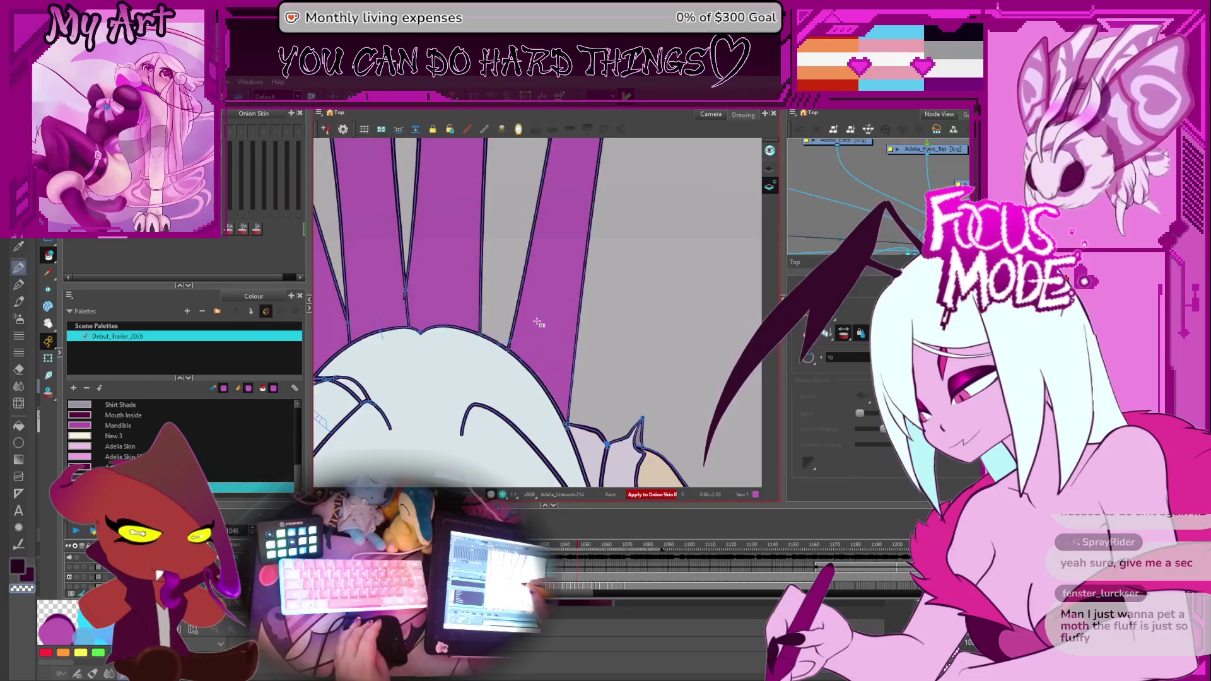
{"action": "key", "text": "period"}
{"action": "key", "text": "comma"}
{"action": "key", "text": "comma"}
{"action": "key", "text": "period"}
{"action": "key", "text": "period"}
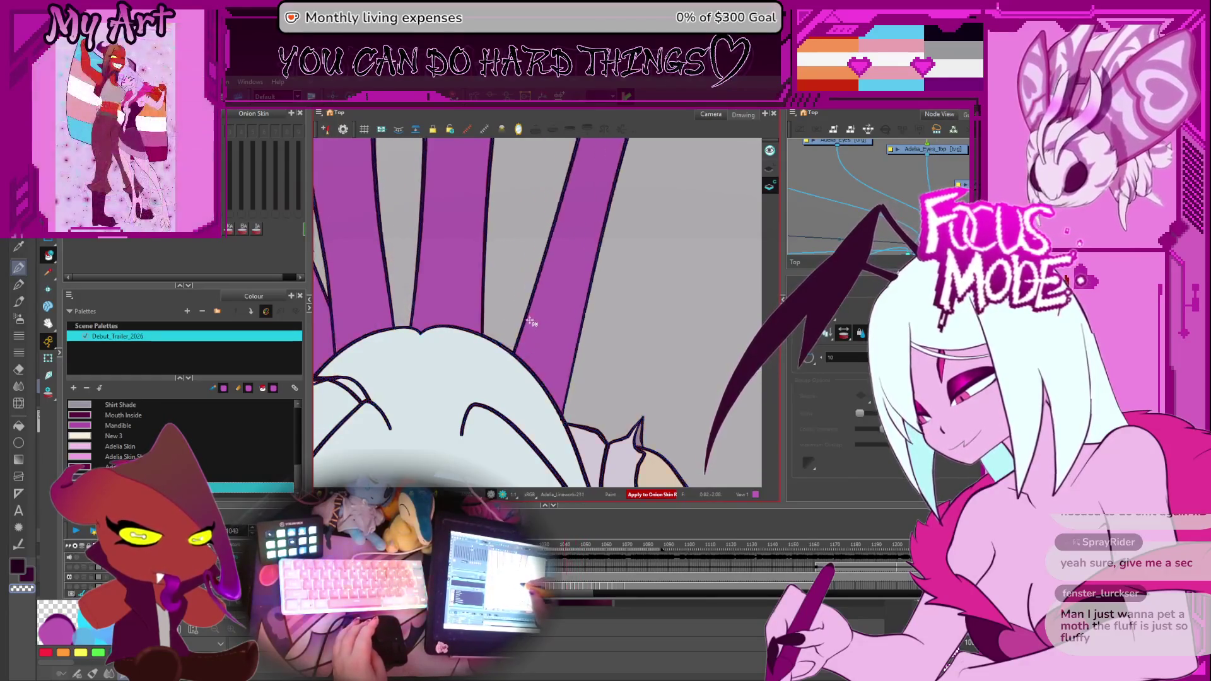
{"action": "key", "text": "period"}
{"action": "key", "text": "period"}
{"action": "key", "text": "period"}
Step forward through the close-up frames of the purple rays until they become legs.
{"action": "key", "text": "period"}
{"action": "key", "text": "period"}
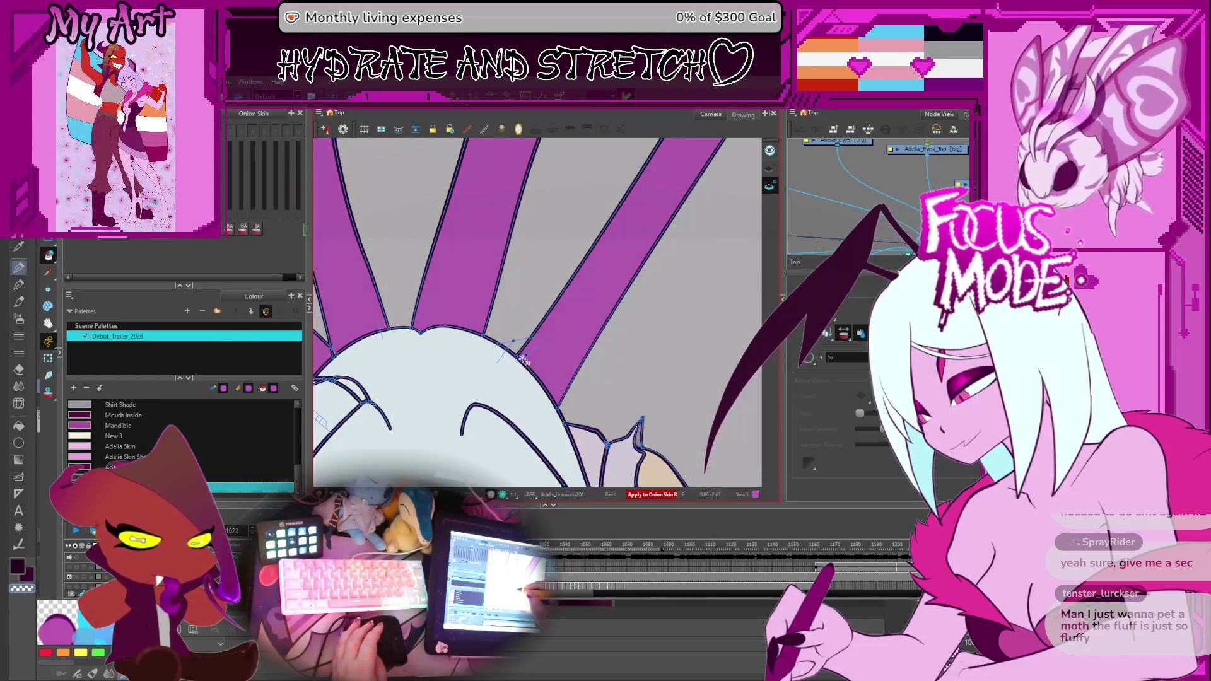
{"action": "key", "text": "period"}
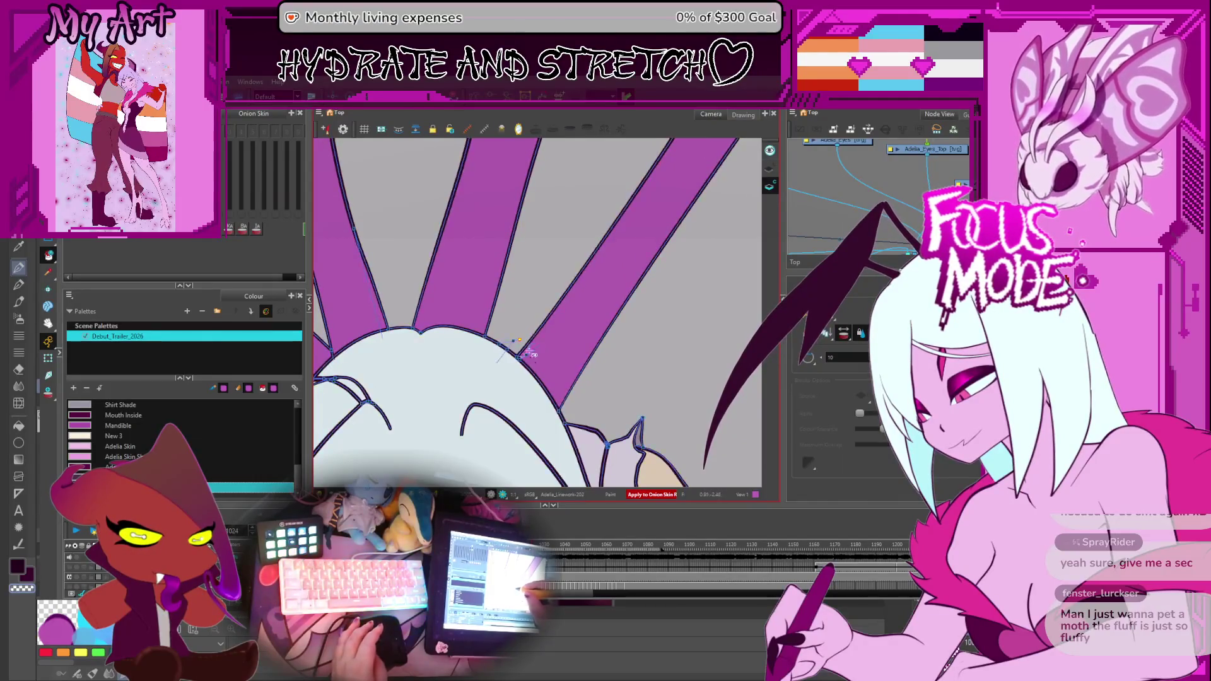
{"action": "key", "text": "period"}
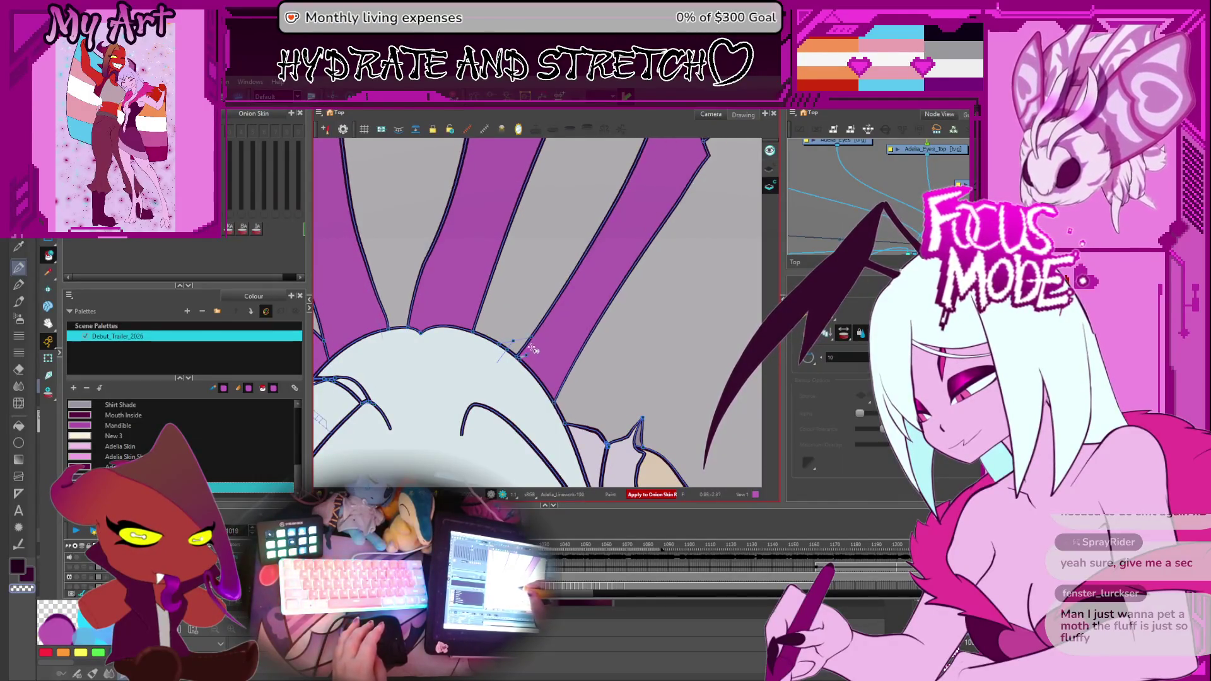
{"action": "key", "text": "period"}
{"action": "key", "text": "period"}
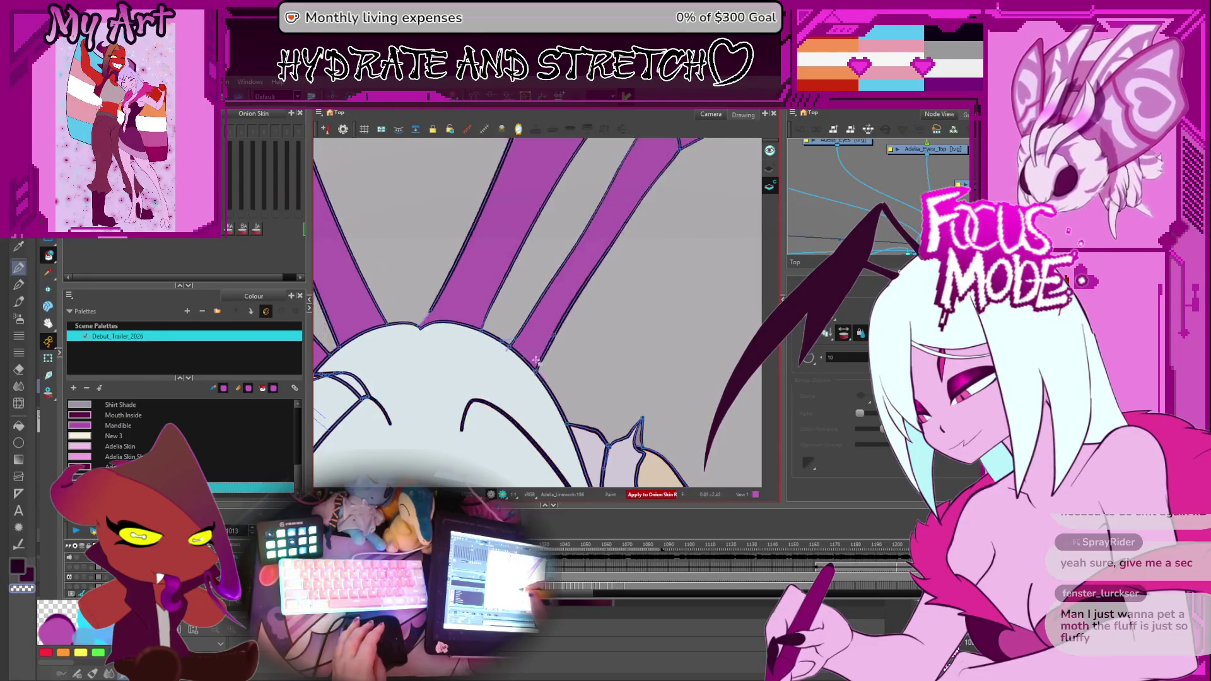
{"action": "key", "text": "period"}
{"action": "key", "text": "period"}
{"action": "key", "text": "period"}
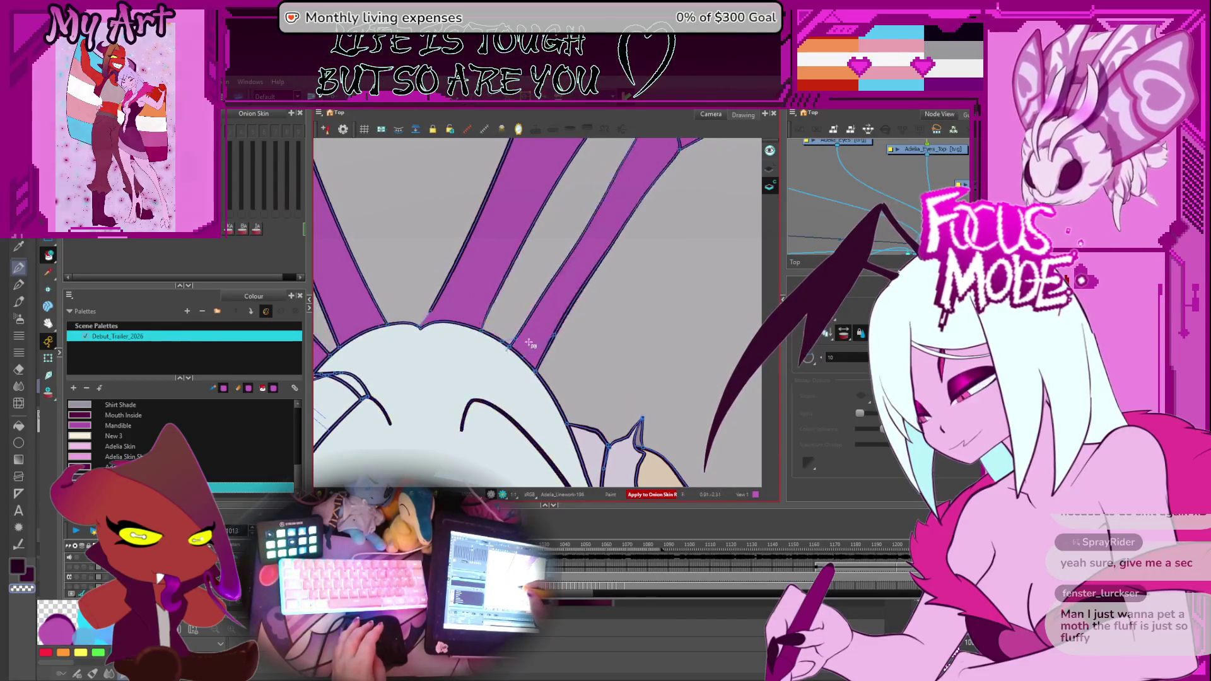
{"action": "key", "text": "period"}
{"action": "key", "text": "period"}
{"action": "key", "text": "period"}
{"action": "key", "text": "period"}
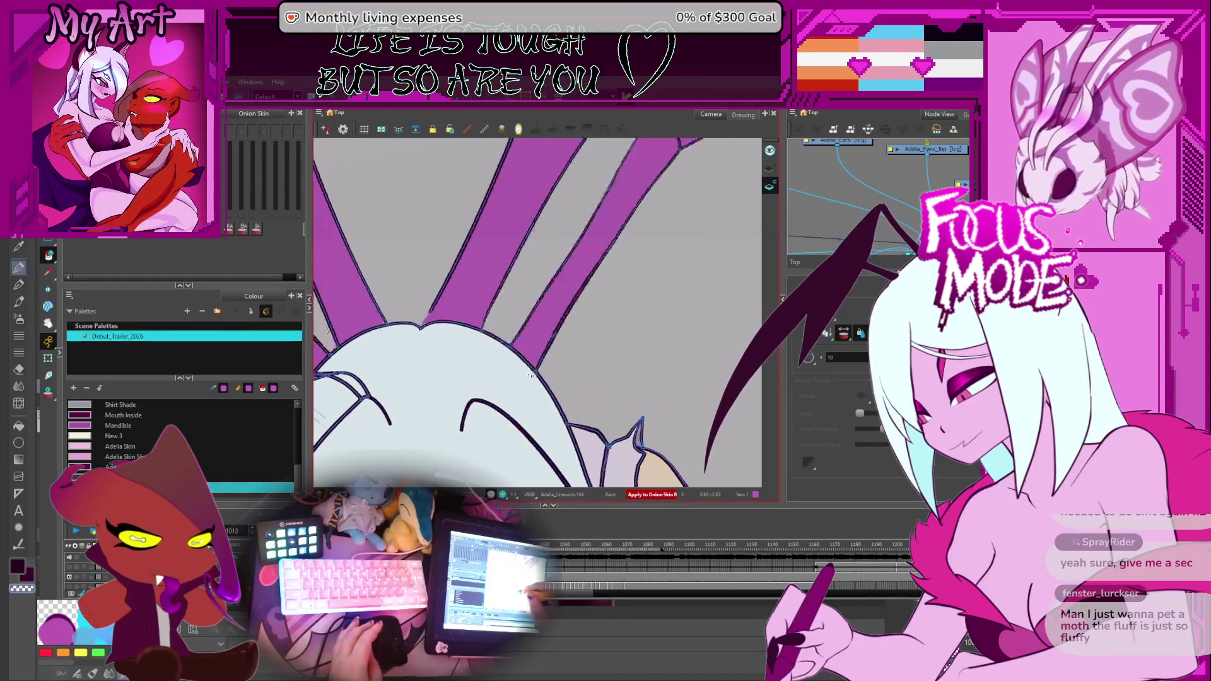
{"action": "key", "text": "period"}
{"action": "key", "text": "period"}
{"action": "key", "text": "period"}
{"action": "key", "text": "period"}
{"action": "key", "text": "period"}
{"action": "key", "text": "period"}
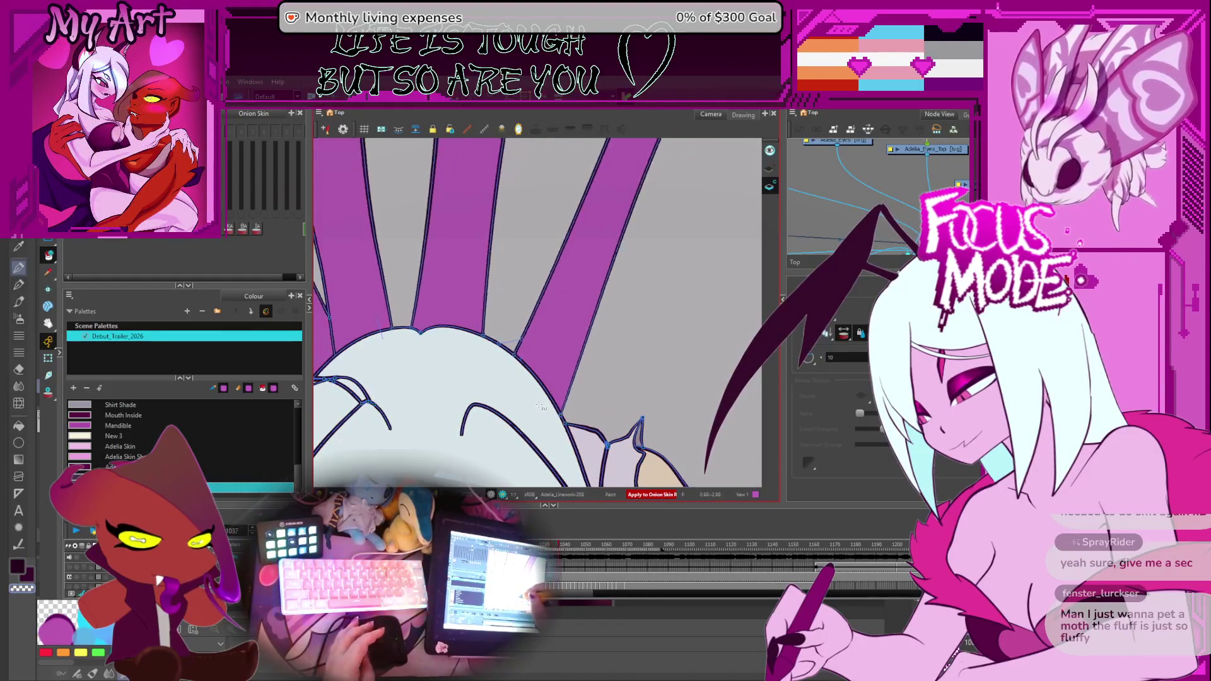
{"action": "key", "text": "period"}
{"action": "key", "text": "period"}
{"action": "key", "text": "period"}
{"action": "key", "text": "period"}
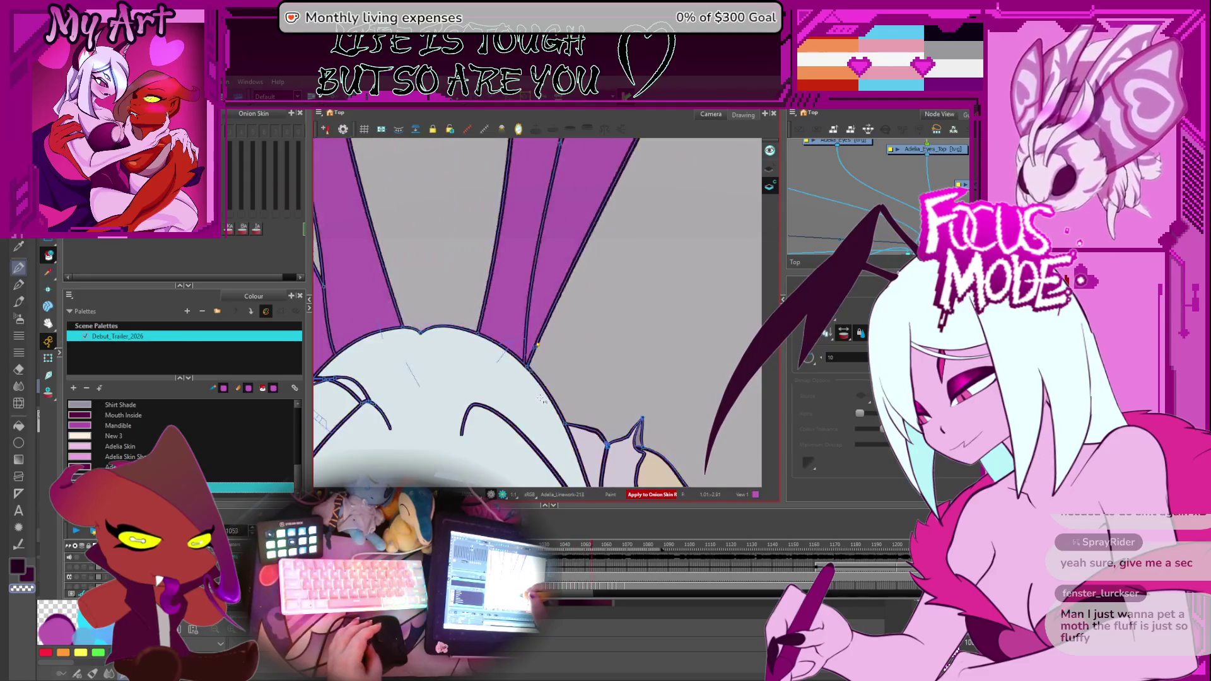
{"action": "key", "text": "period"}
{"action": "key", "text": "period"}
{"action": "key", "text": "period"}
{"action": "key", "text": "period"}
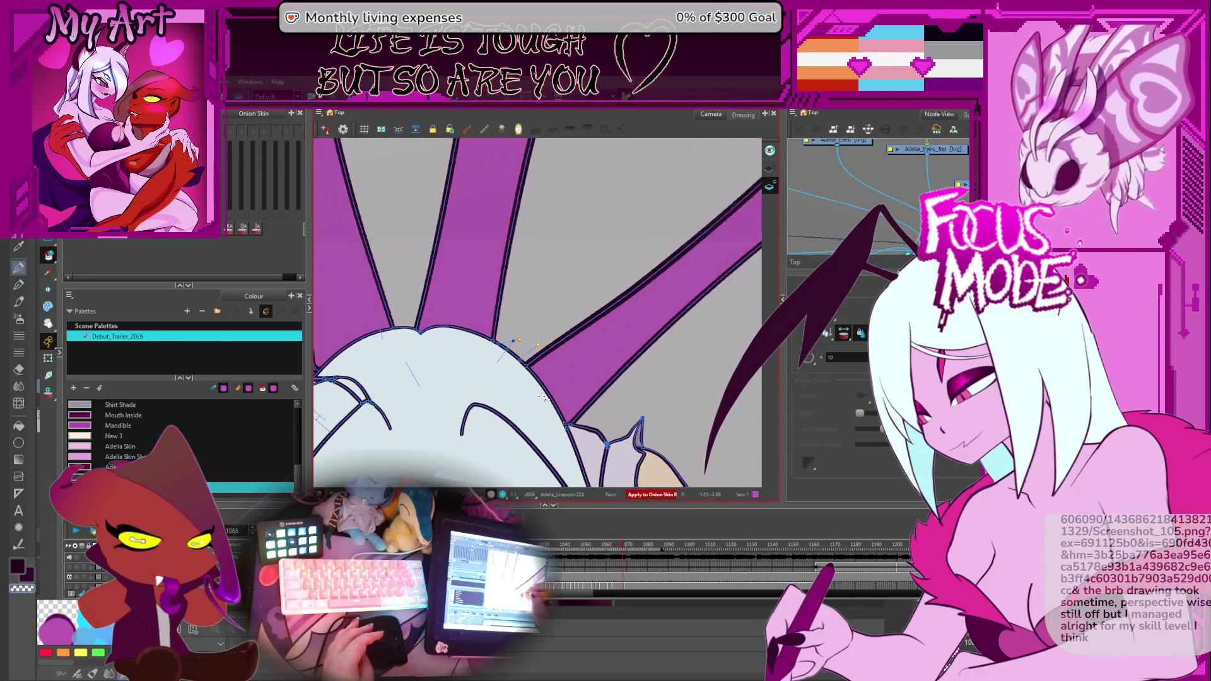
{"action": "key", "text": "period"}
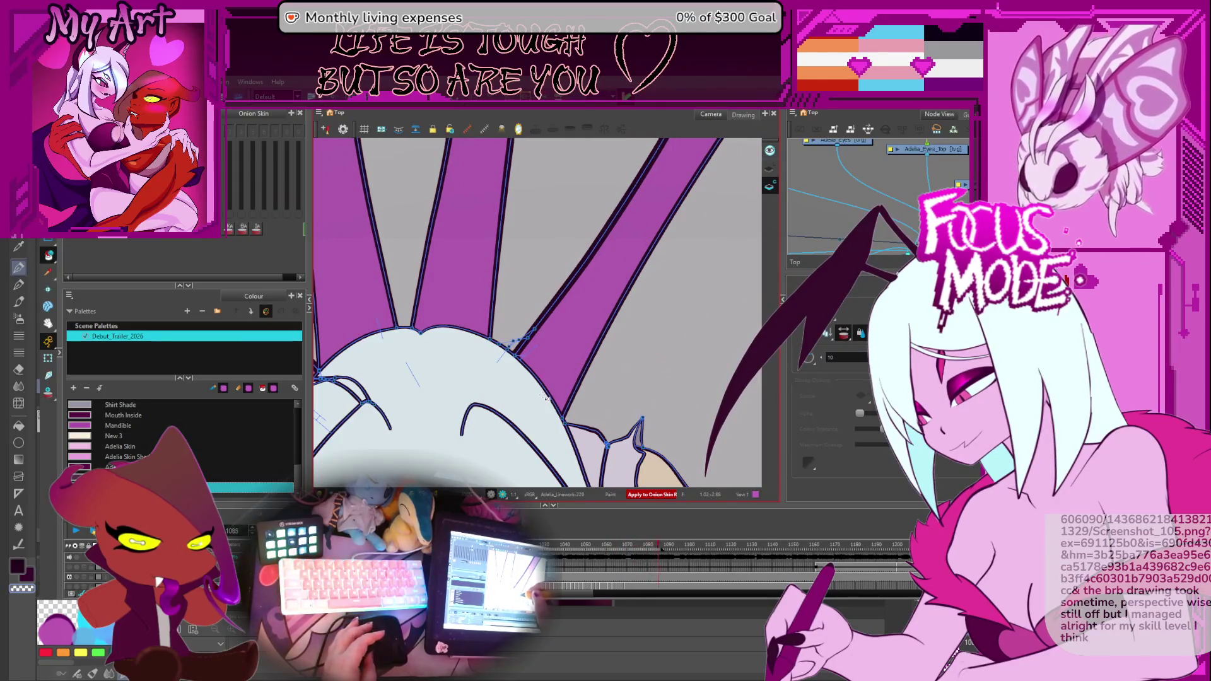
{"action": "key", "text": "period"}
{"action": "key", "text": "period"}
Scrub the zoomed-out shot as the legs spread wide, shrink to small horns and arch around her.
{"action": "key", "text": "period"}
{"action": "key", "text": "period"}
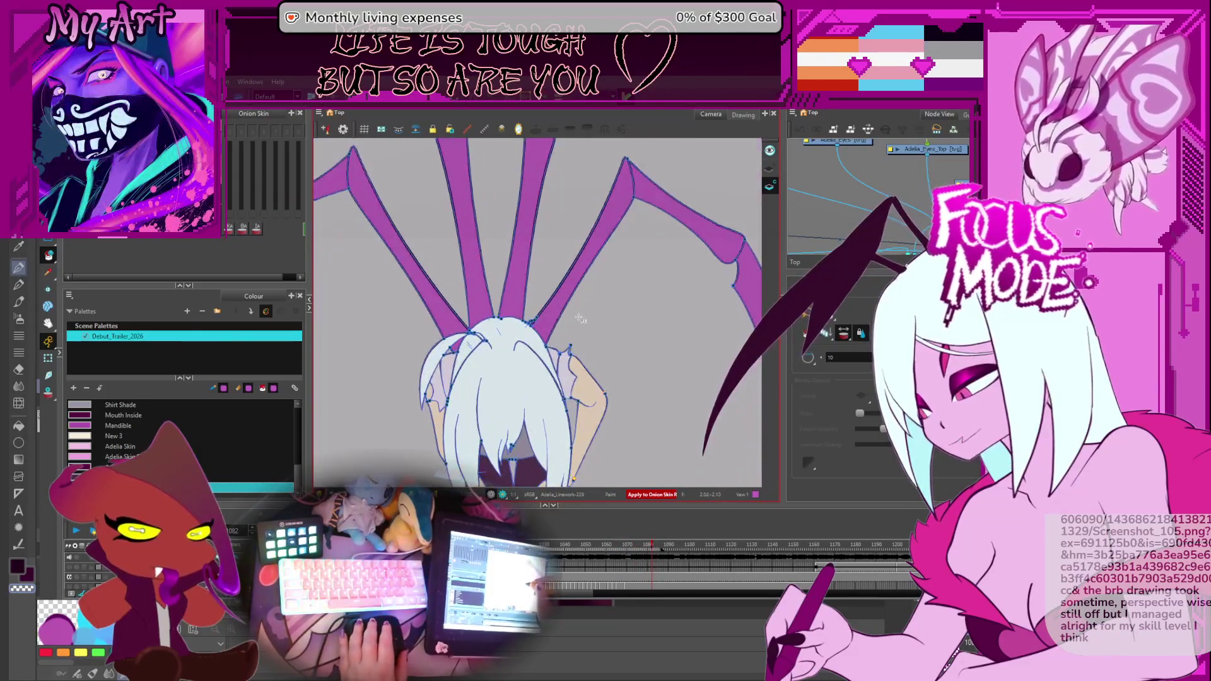
{"action": "key", "text": "period"}
{"action": "key", "text": "period"}
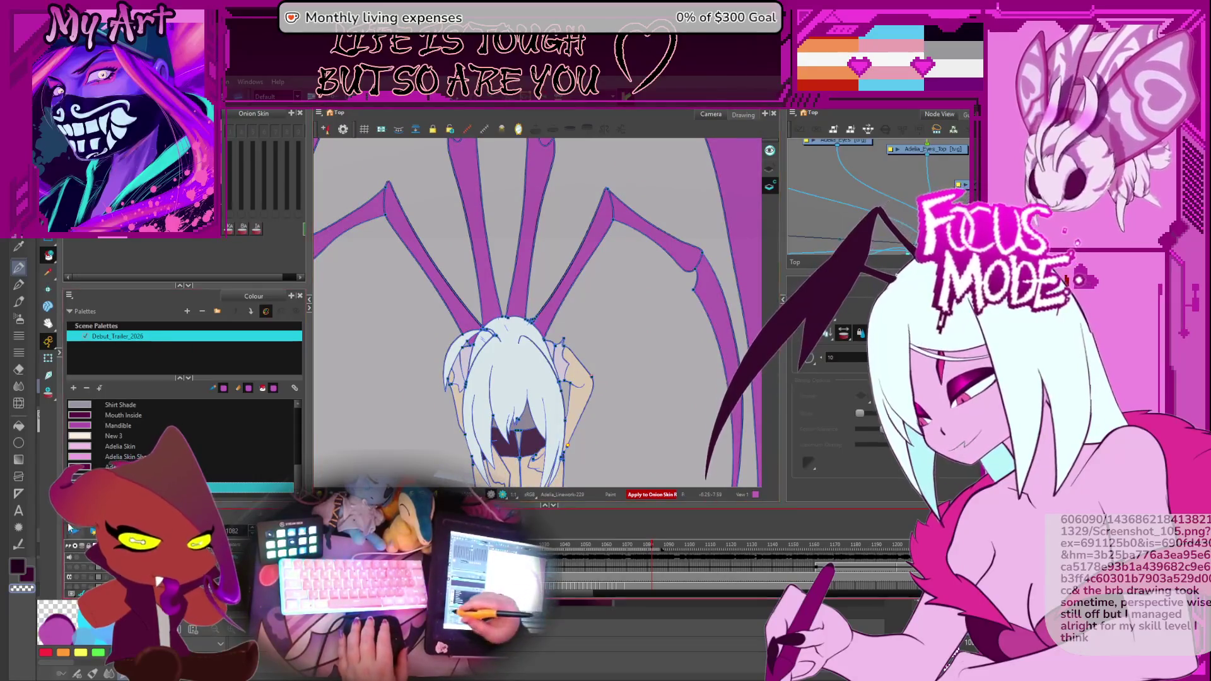
{"action": "key", "text": "period"}
{"action": "key", "text": "period"}
{"action": "key", "text": "period"}
{"action": "key", "text": "period"}
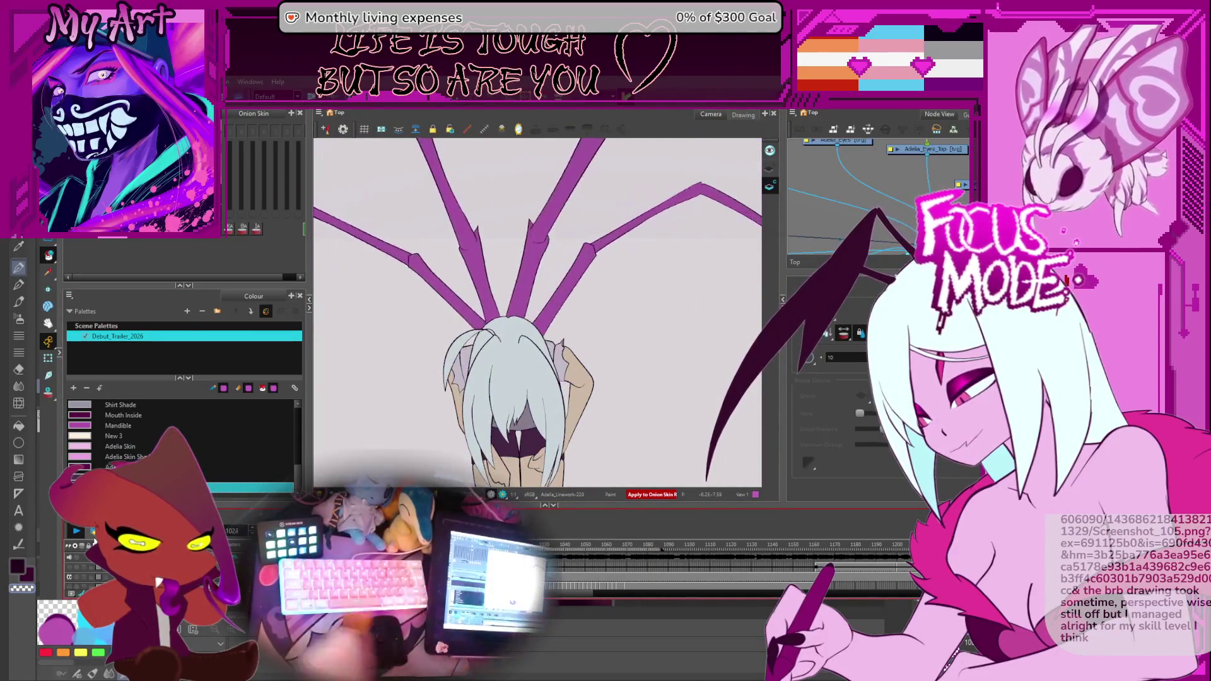
{"action": "key", "text": "period"}
{"action": "key", "text": "period"}
{"action": "key", "text": "period"}
{"action": "key", "text": "period"}
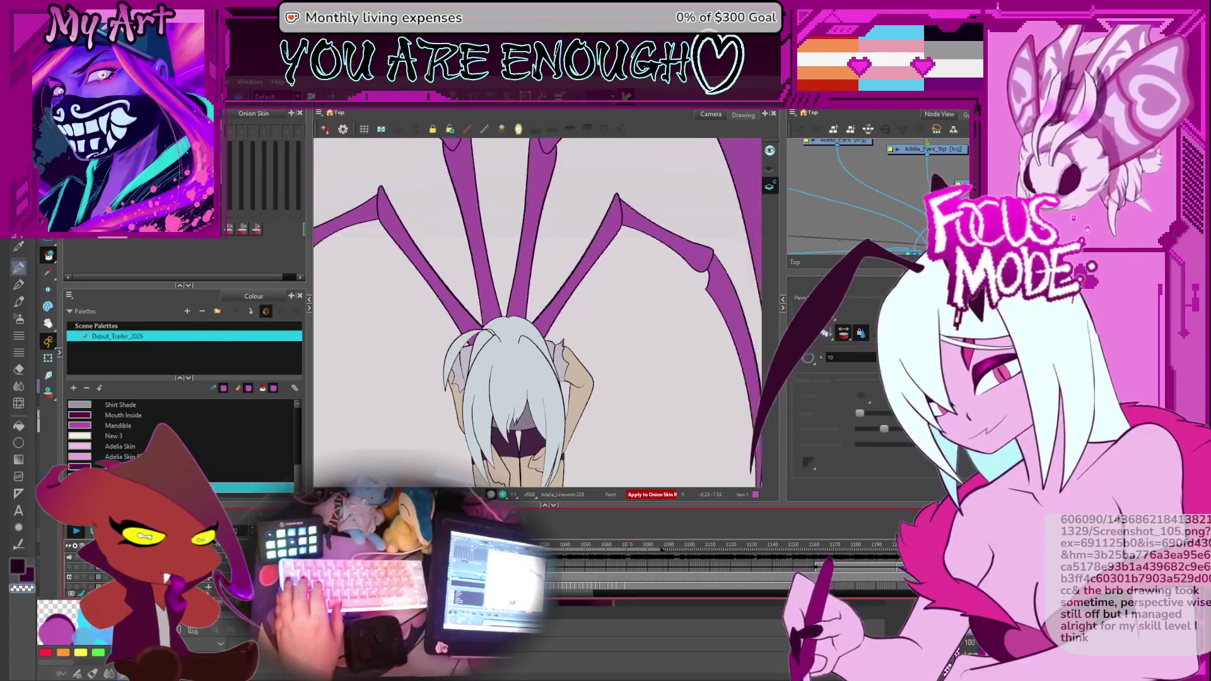
{"action": "key", "text": "period"}
{"action": "key", "text": "period"}
{"action": "key", "text": "period"}
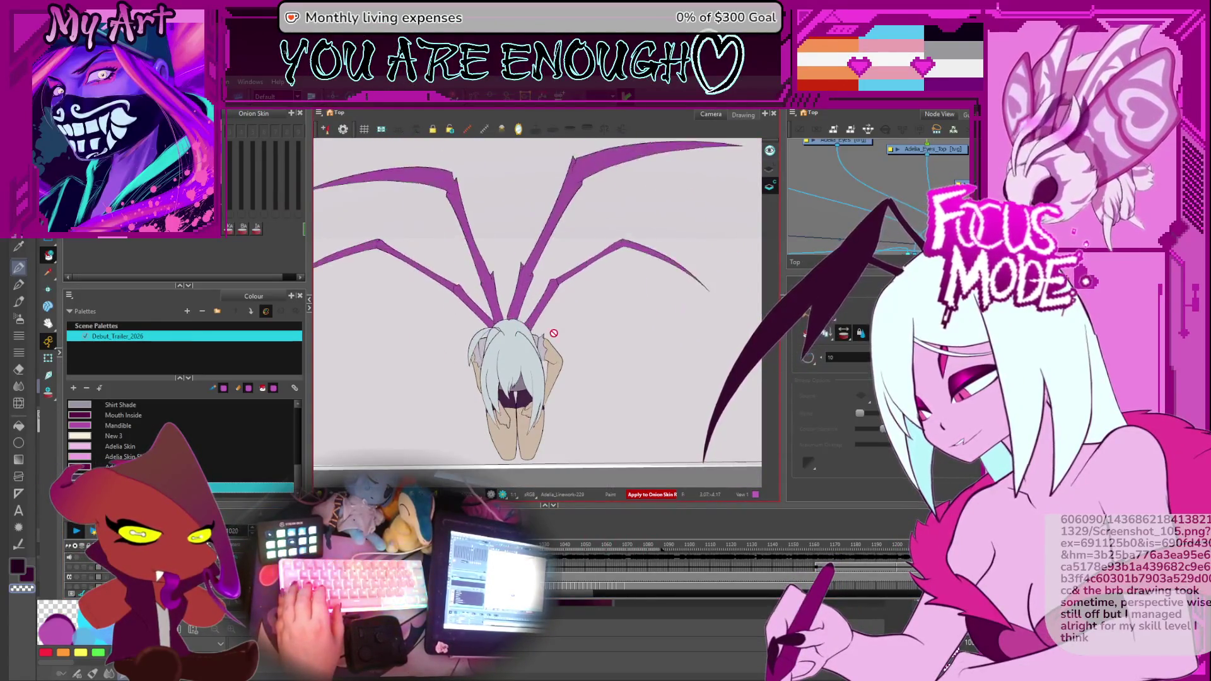
{"action": "key", "text": "period"}
{"action": "key", "text": "period"}
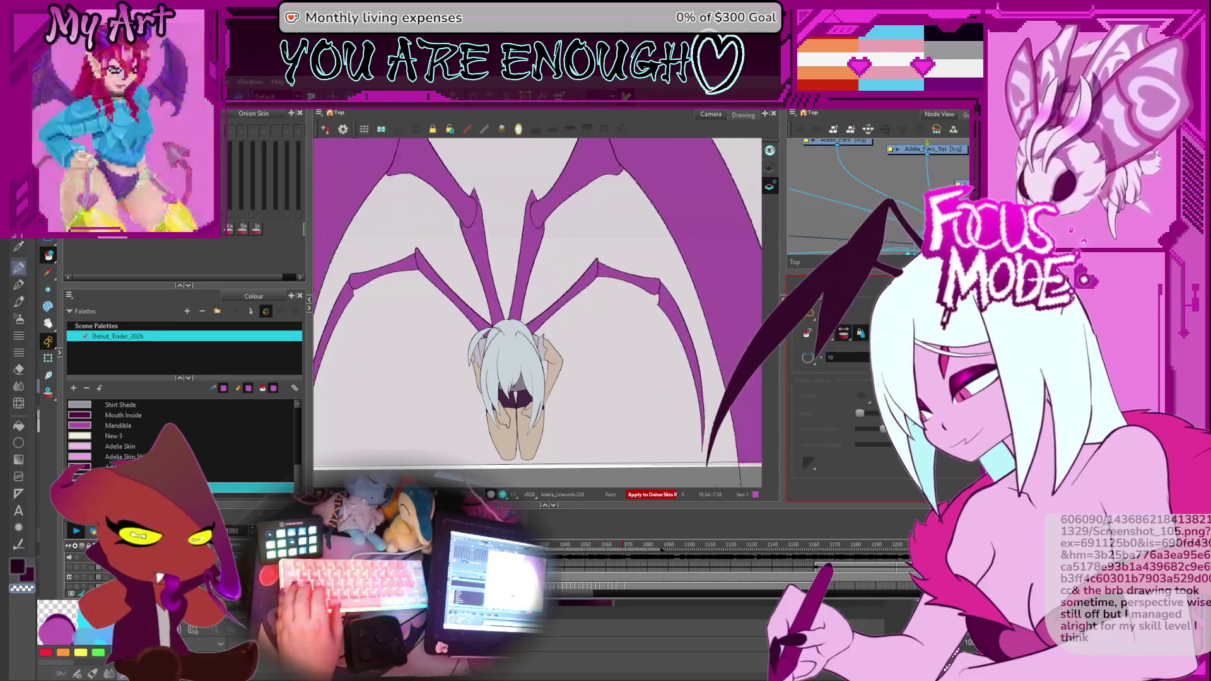
{"action": "key", "text": "period"}
{"action": "key", "text": "period"}
{"action": "key", "text": "period"}
{"action": "key", "text": "period"}
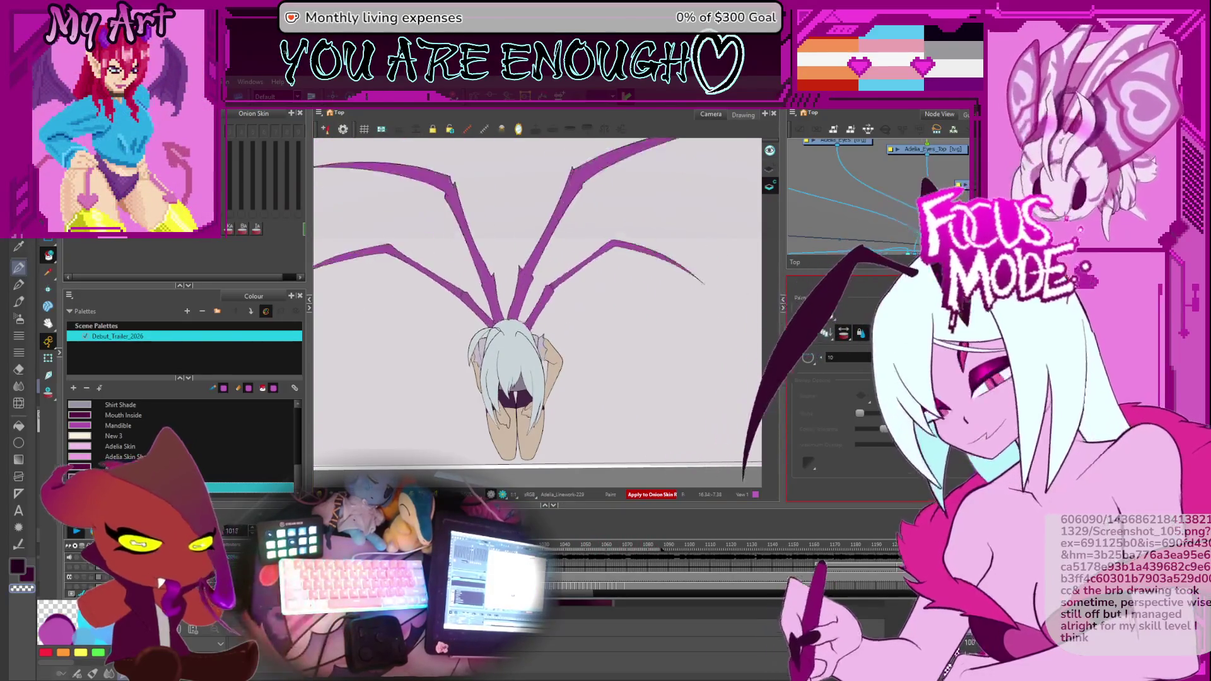
{"action": "key", "text": "period"}
{"action": "key", "text": "period"}
{"action": "key", "text": "period"}
{"action": "key", "text": "period"}
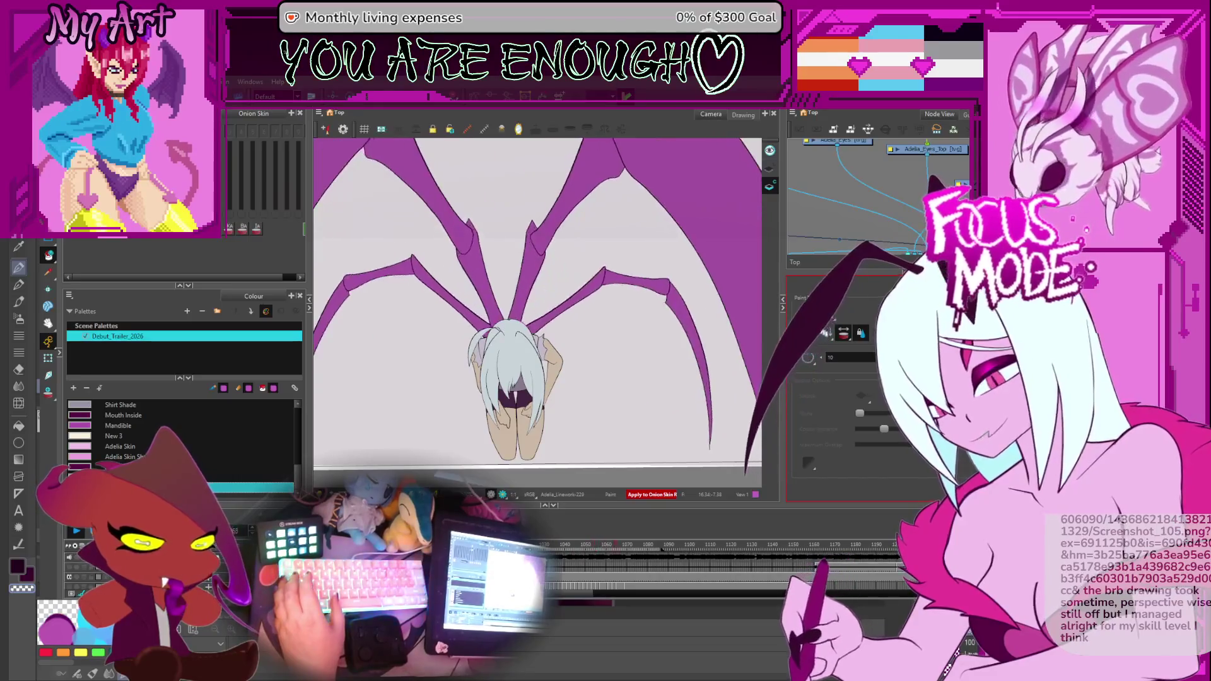
{"action": "key", "text": "period"}
{"action": "key", "text": "period"}
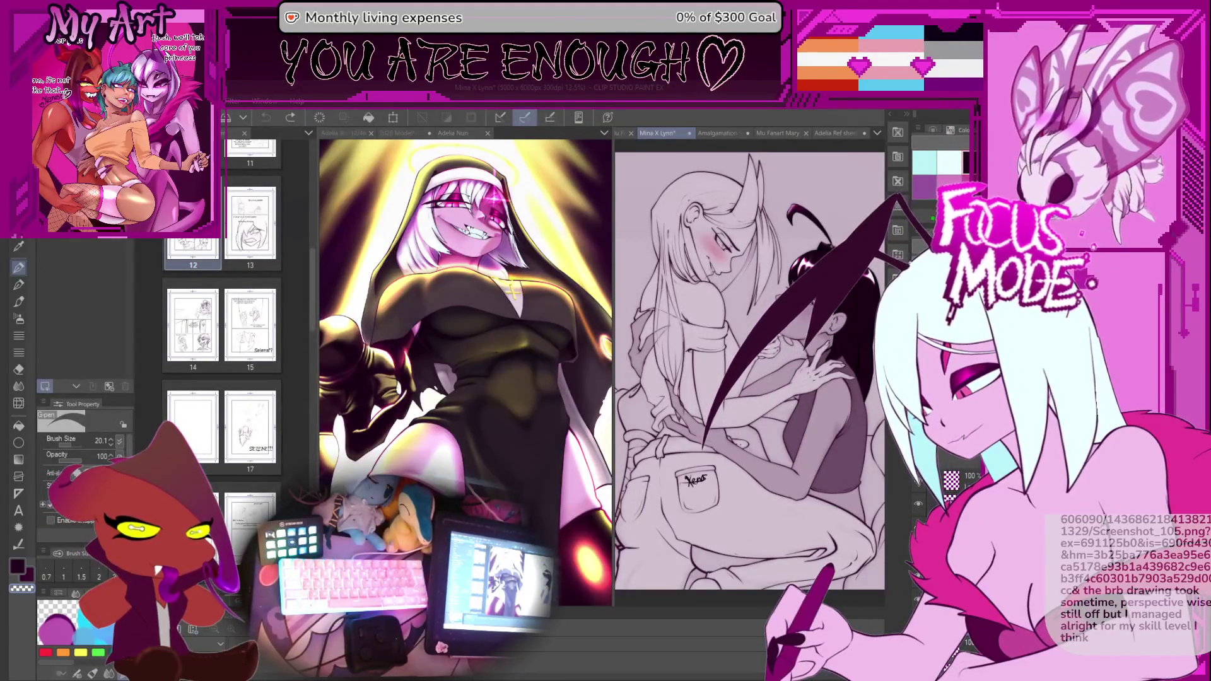
Show the Illustration document in the right pane and pan over the BRB drawing.
{"action": "key", "text": "ctrl+w"}
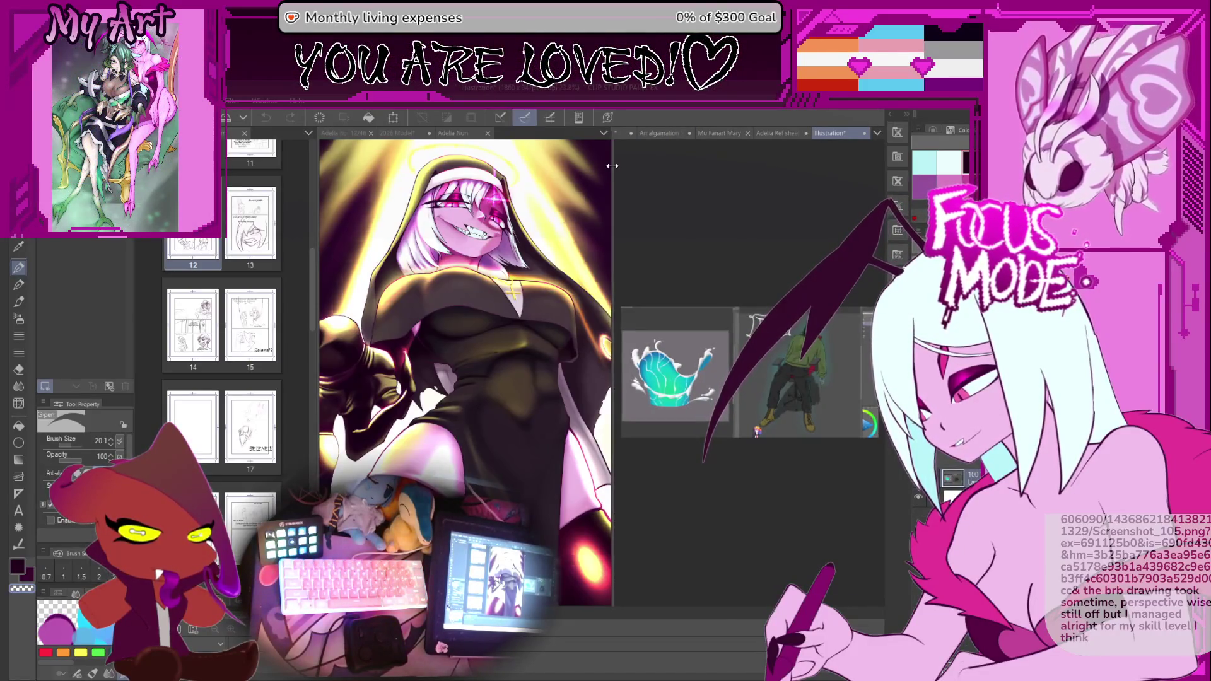
{"action": "left_click_drag", "start_coordinate": [614, 166], "coordinate": [466, 170]}
{"action": "scroll", "coordinate": [654, 240], "scroll_direction": "up", "scroll_amount": 5}
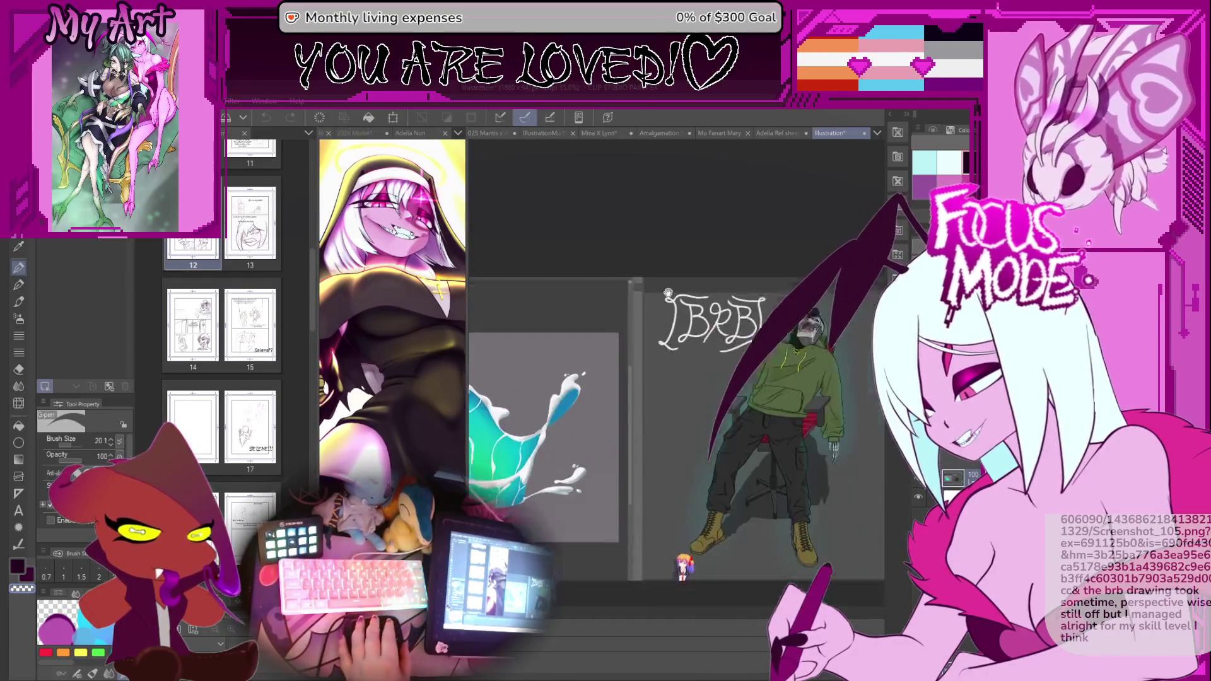
{"action": "left_click_drag", "start_coordinate": [658, 335], "coordinate": [660, 390]}
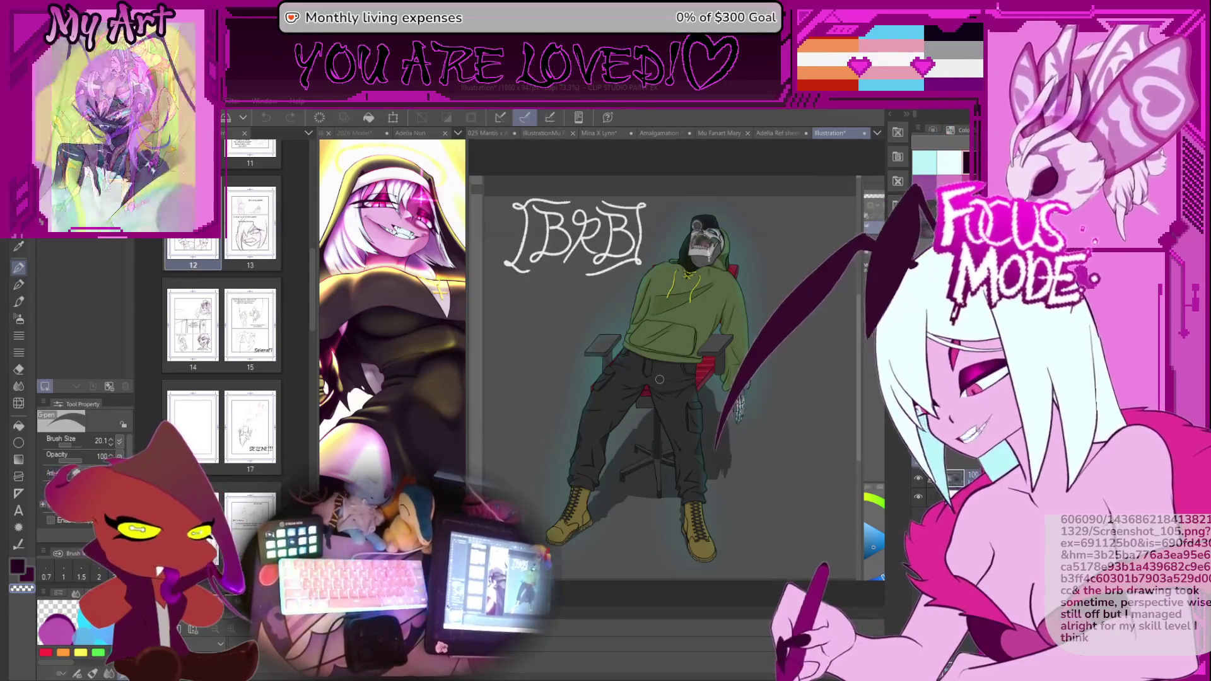
{"action": "left_click_drag", "start_coordinate": [652, 384], "coordinate": [679, 422]}
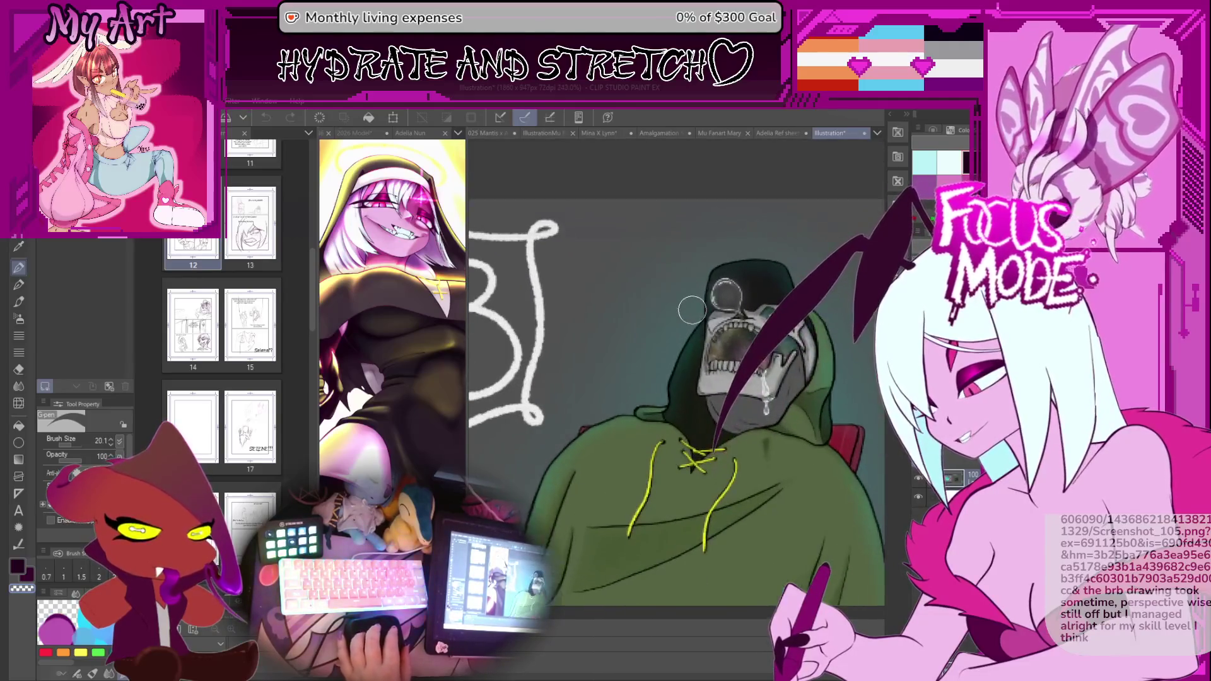
{"action": "scroll", "coordinate": [691, 309], "scroll_direction": "down", "scroll_amount": 2}
{"action": "scroll", "coordinate": [662, 552], "scroll_direction": "down", "scroll_amount": 2}
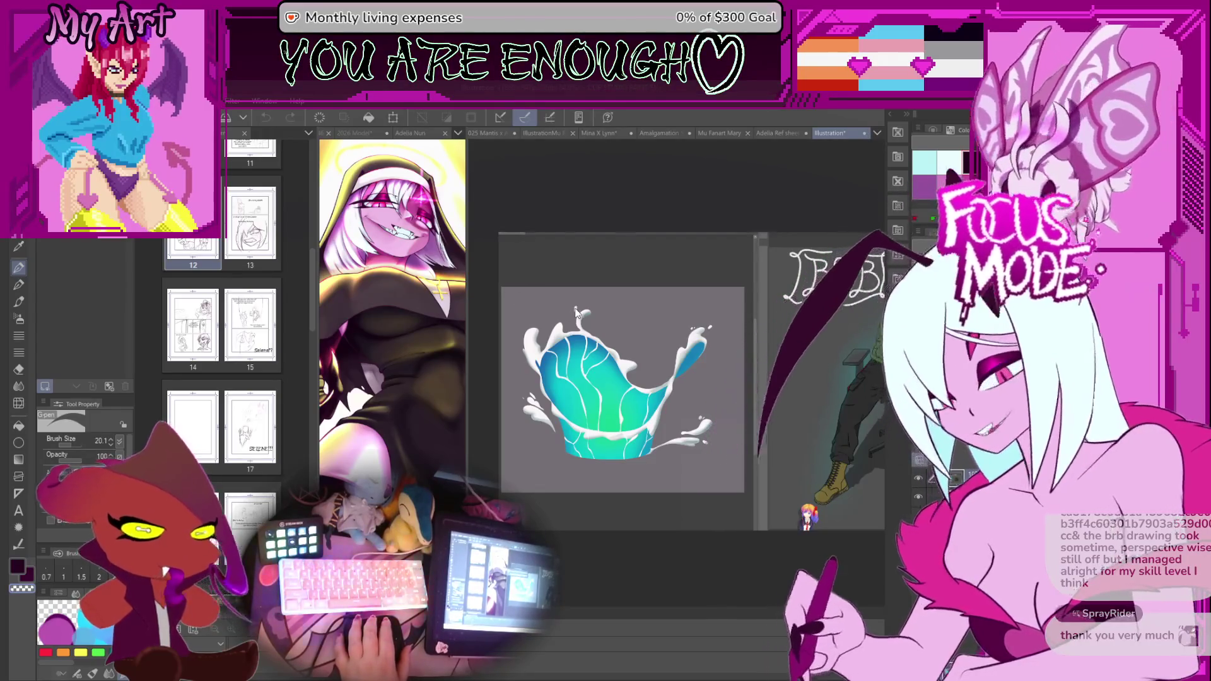
View the character reference sheet beside the nun illustration, then return to Harmony.
{"action": "key", "text": "ctrl+Tab"}
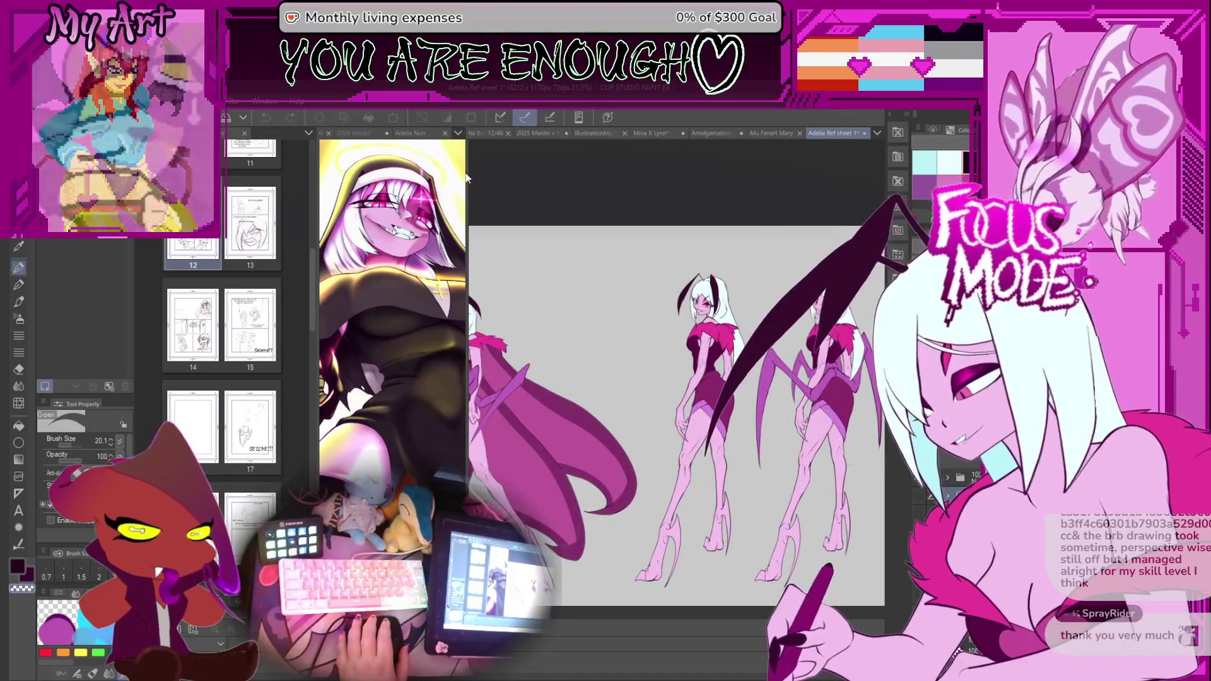
{"action": "left_click_drag", "start_coordinate": [468, 180], "coordinate": [636, 151]}
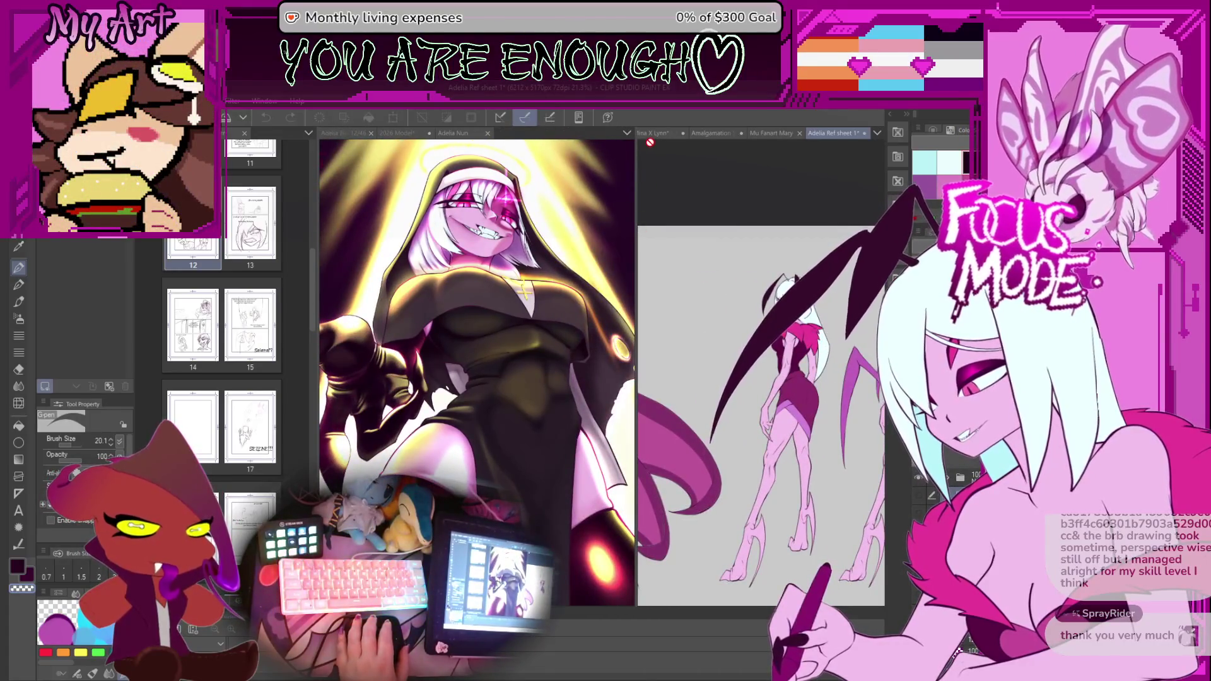
{"action": "left_click", "coordinate": [650, 134]}
{"action": "key", "text": "alt+Tab"}
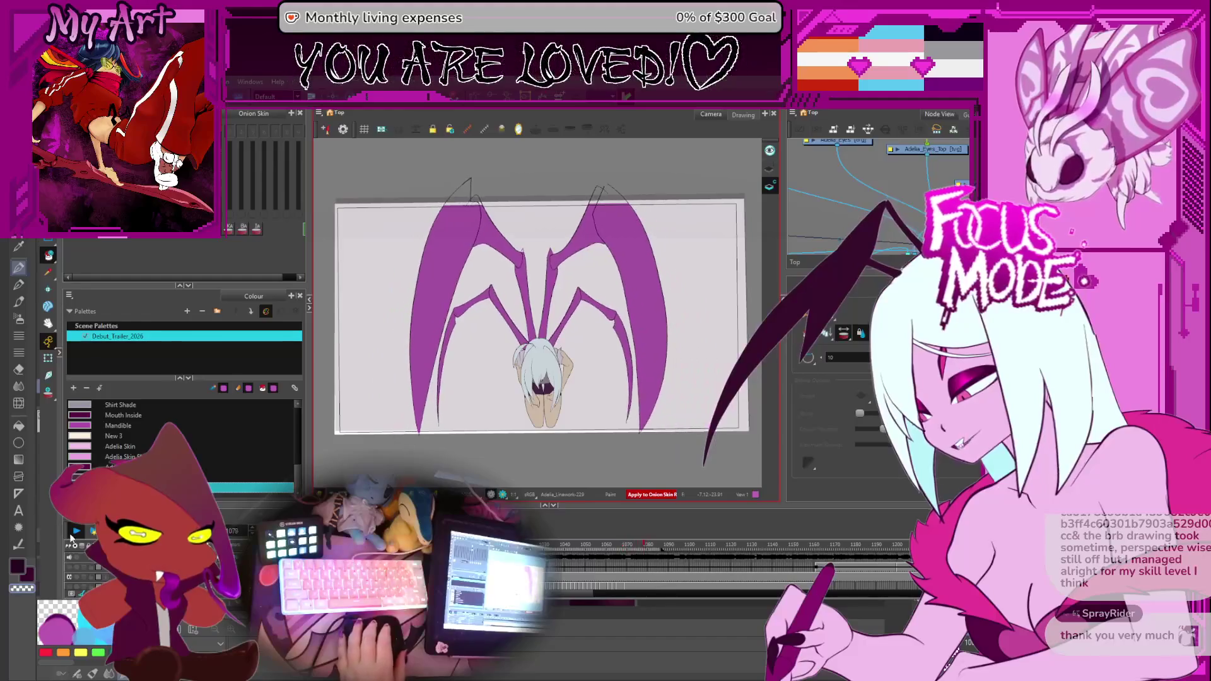
{"action": "key", "text": "Return"}
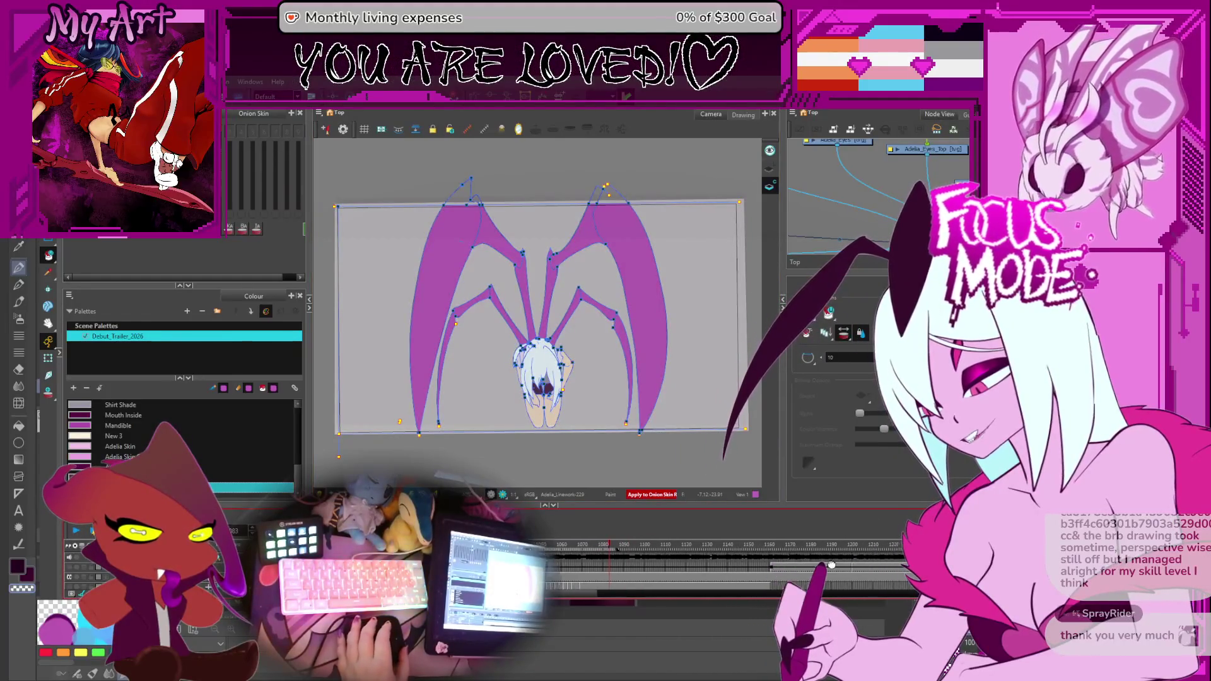
{"action": "left_click_drag", "start_coordinate": [796, 544], "coordinate": [893, 560]}
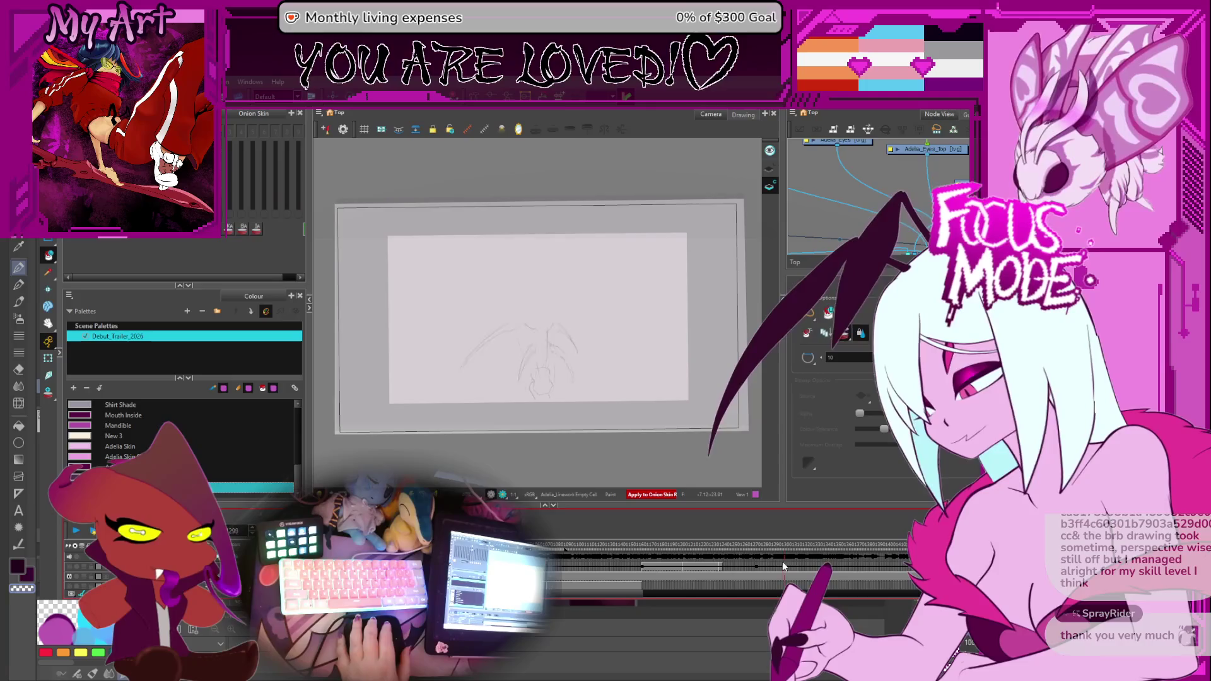
{"action": "key", "text": "Return"}
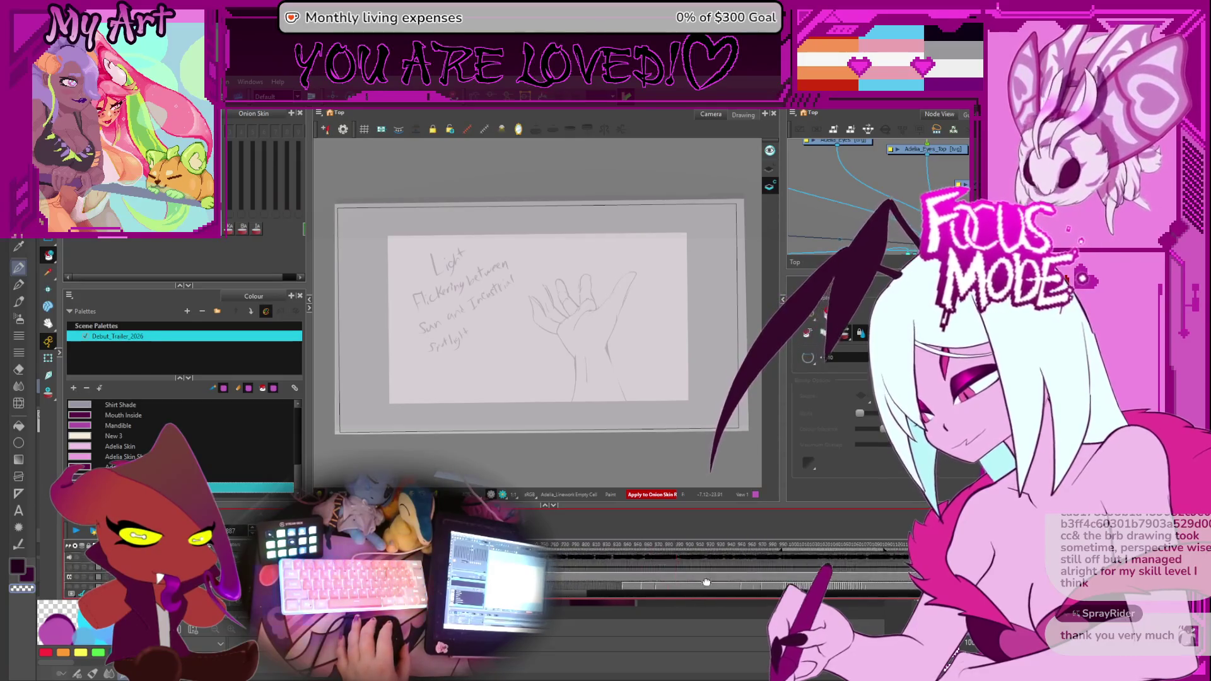
{"action": "left_click", "coordinate": [730, 542]}
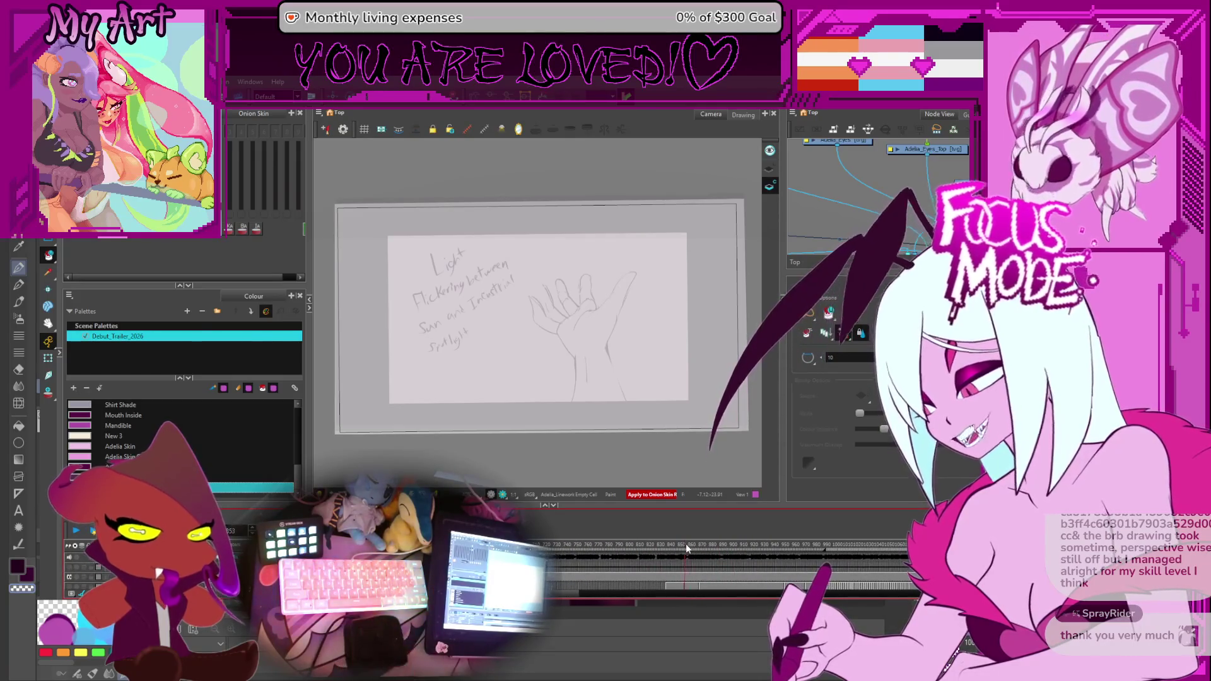
{"action": "left_click_drag", "start_coordinate": [728, 542], "coordinate": [744, 544]}
{"action": "left_click_drag", "start_coordinate": [766, 543], "coordinate": [762, 541]}
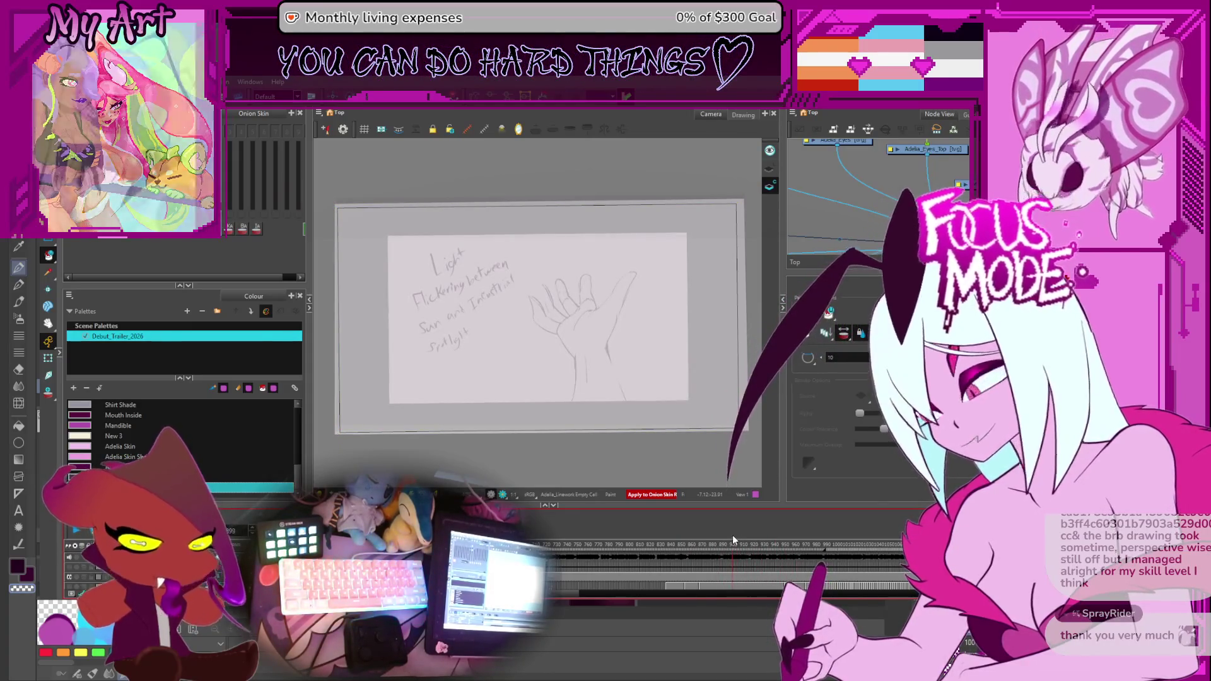
{"action": "mouse_move", "coordinate": [723, 542]}
{"action": "left_mouse_down"}
{"action": "mouse_move", "coordinate": [623, 545]}
{"action": "mouse_move", "coordinate": [653, 546]}
{"action": "left_mouse_up"}
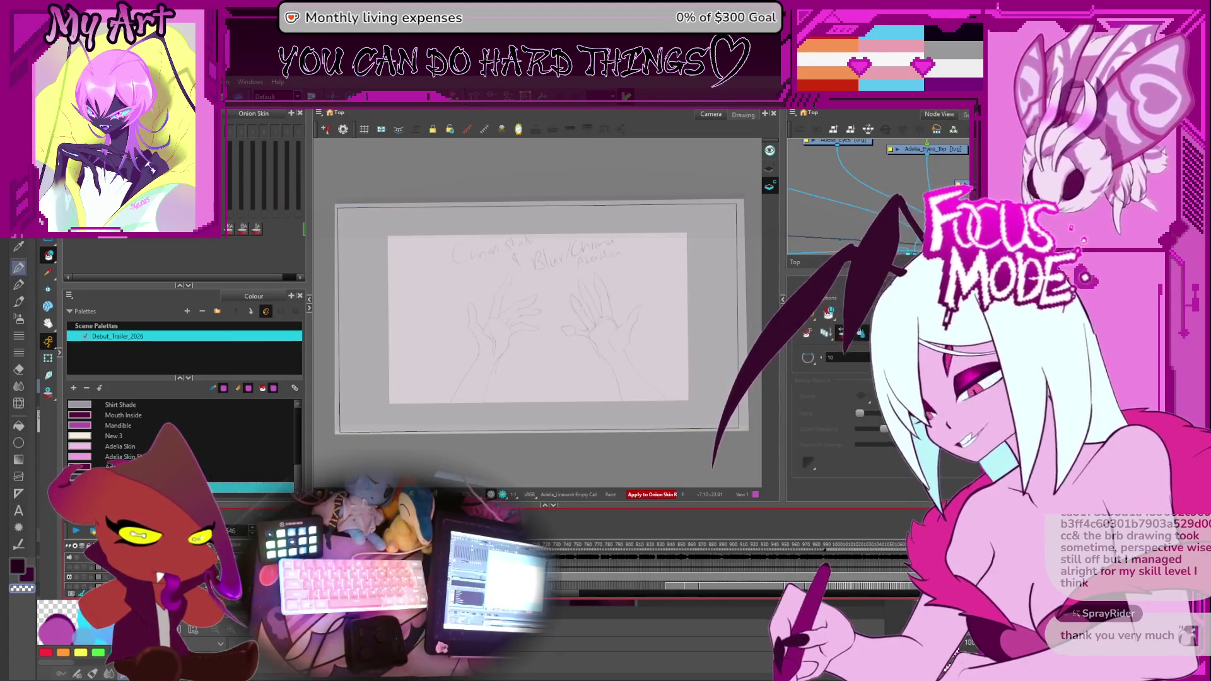
{"action": "key", "text": "period"}
{"action": "key", "text": "period"}
{"action": "key", "text": "period"}
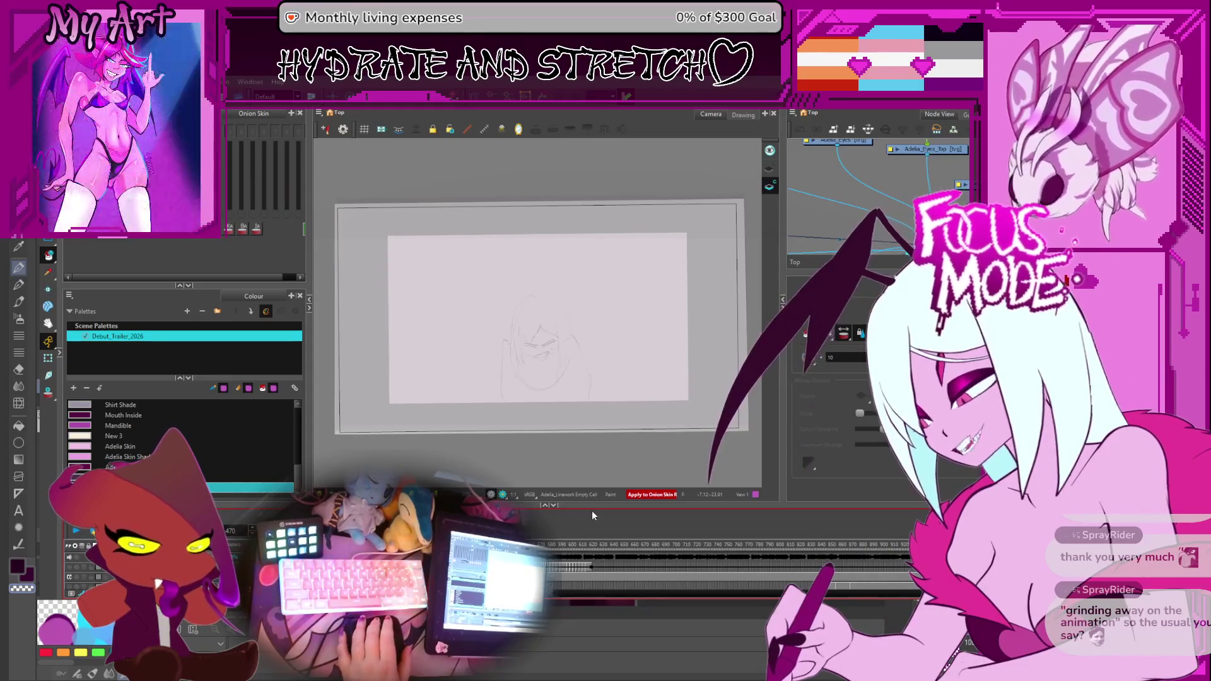
{"action": "left_click_drag", "start_coordinate": [589, 507], "coordinate": [588, 475]}
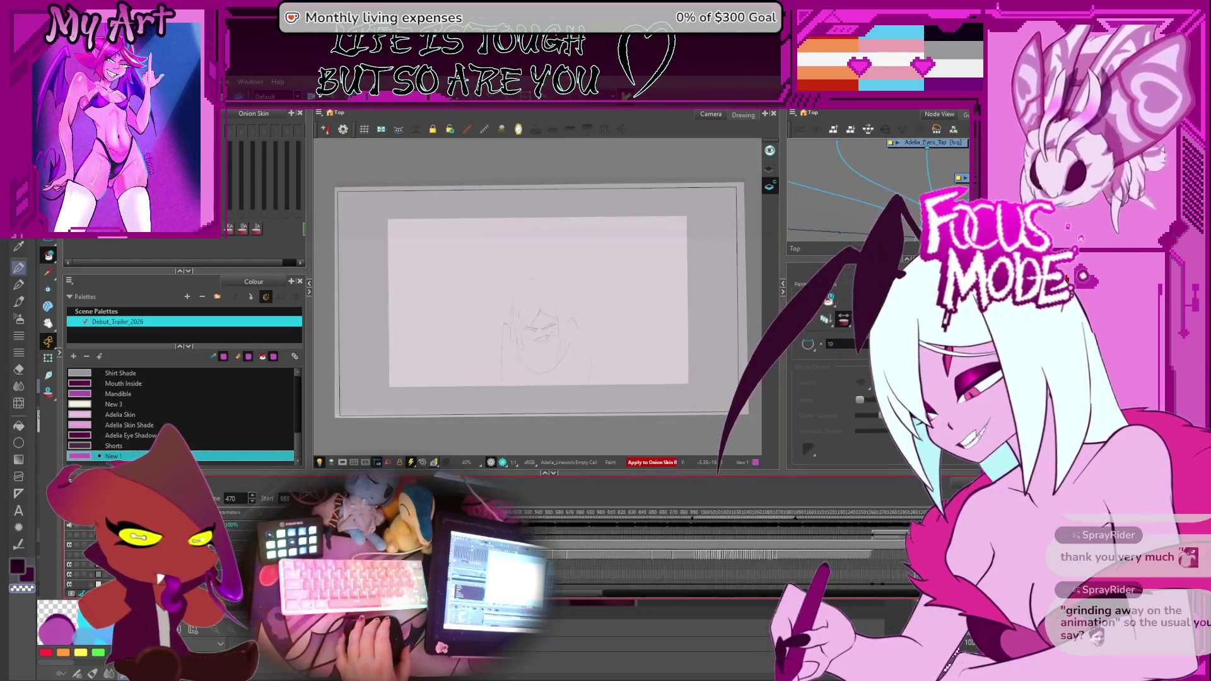
{"action": "scroll", "coordinate": [568, 590], "scroll_direction": "right", "scroll_amount": 2}
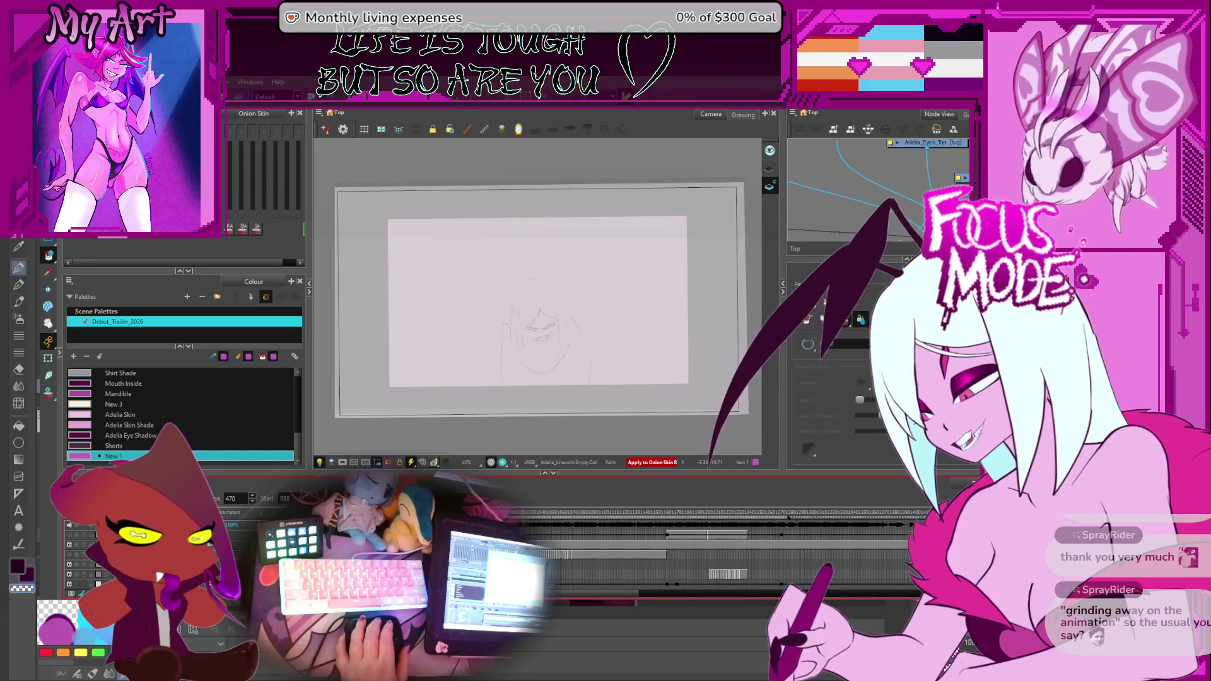
{"action": "left_click", "coordinate": [696, 512]}
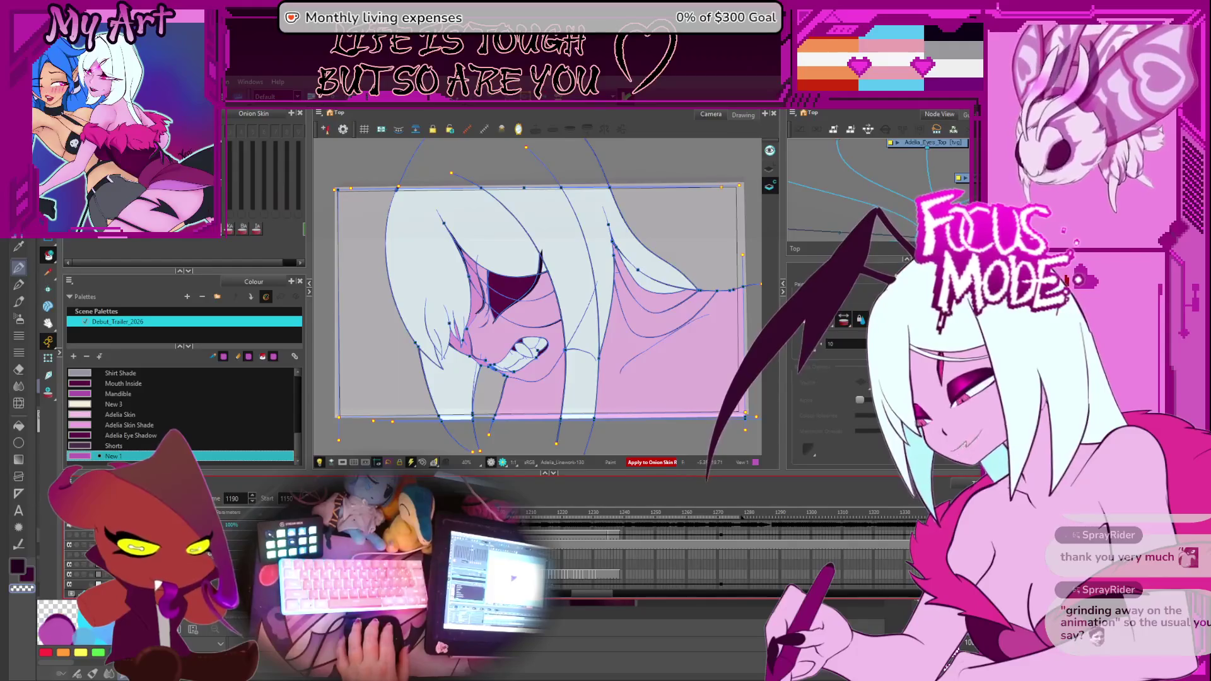
{"action": "key", "text": "Return"}
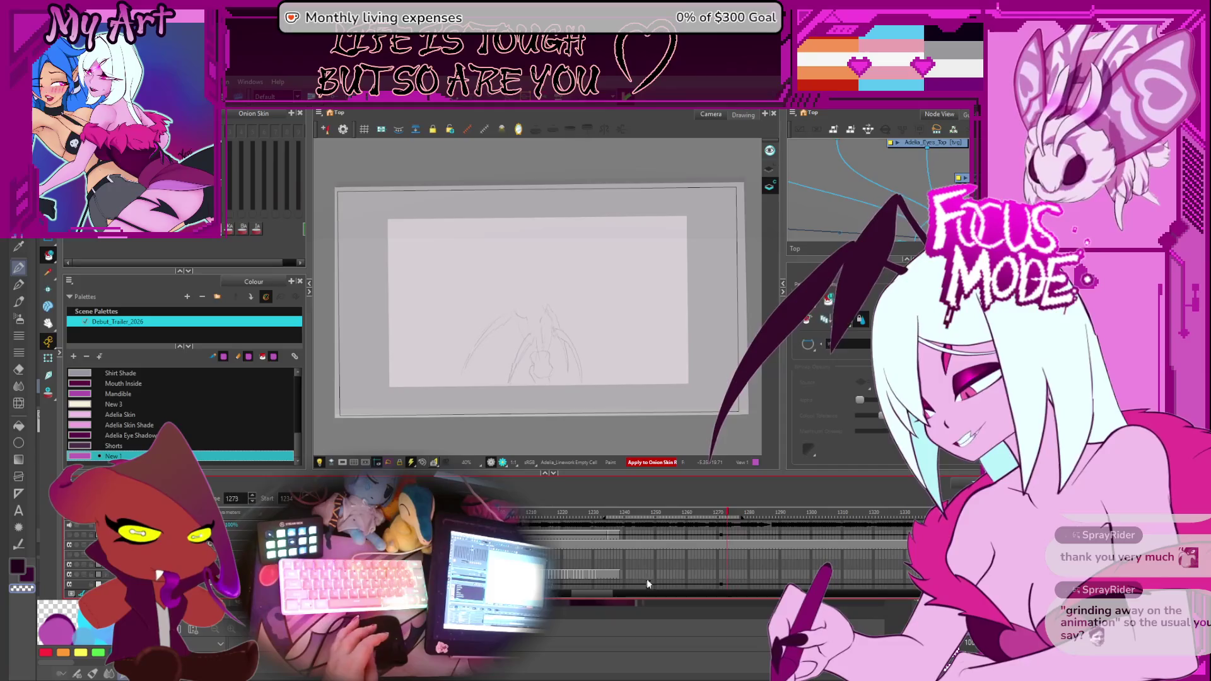
{"action": "key", "text": "2"}
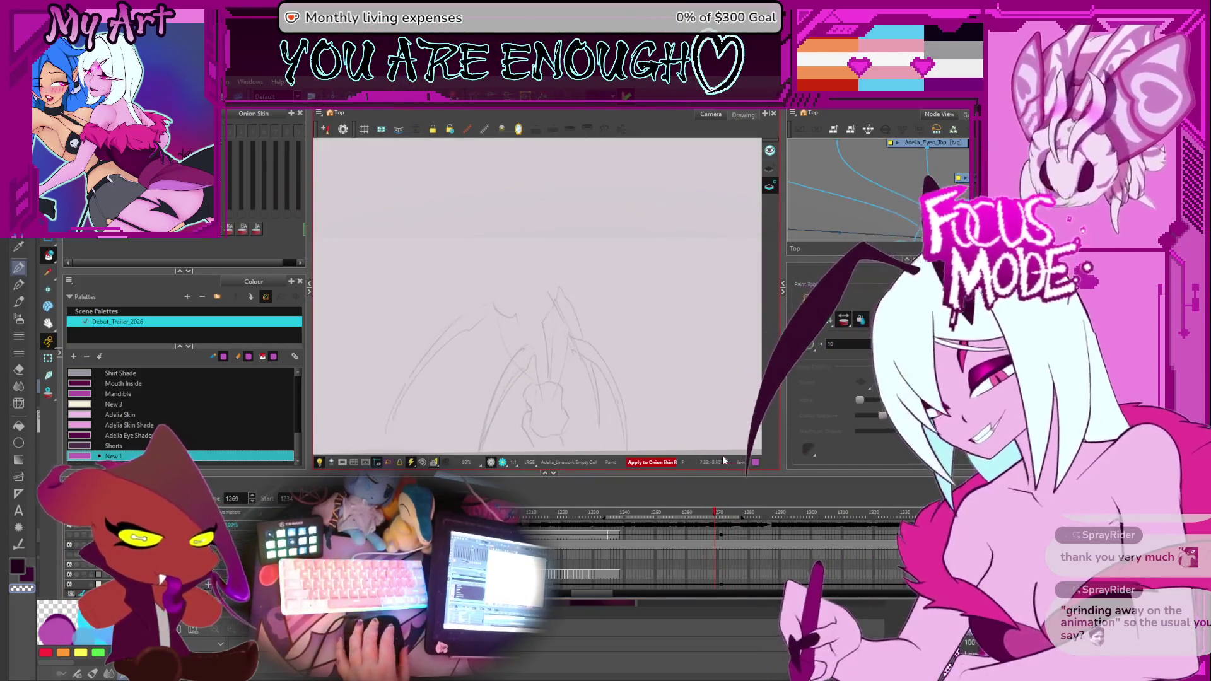
{"action": "scroll", "coordinate": [690, 543], "scroll_direction": "up", "scroll_amount": 2}
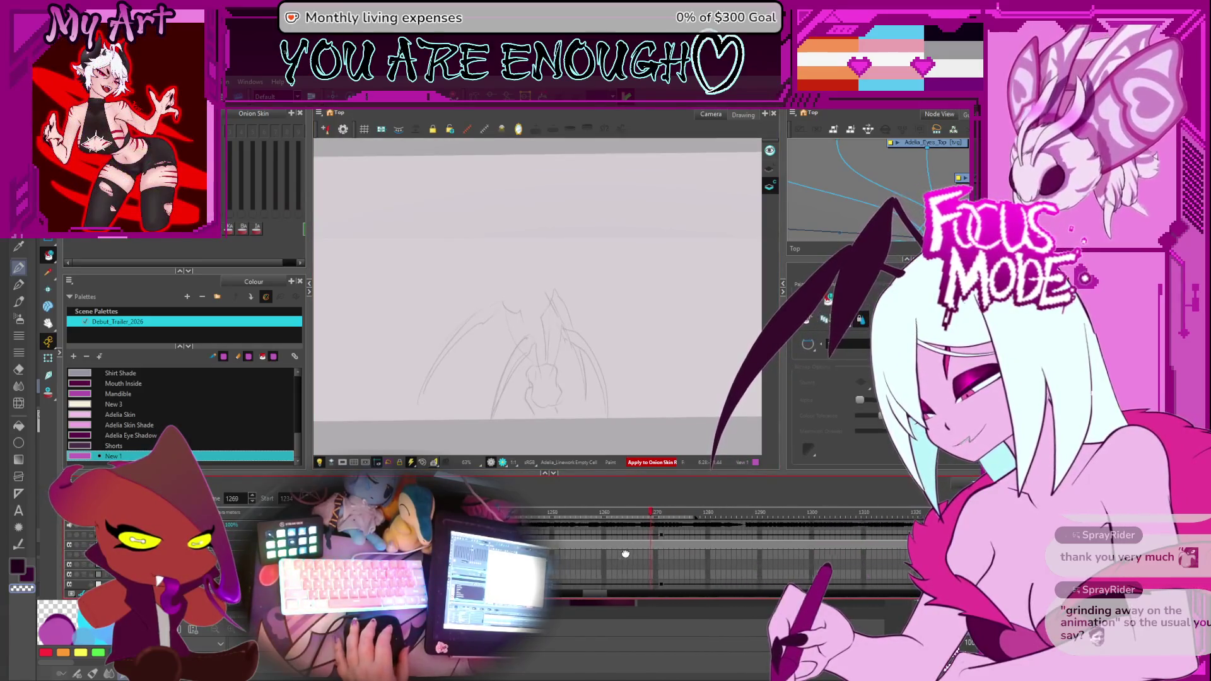
{"action": "key", "text": "alt+i"}
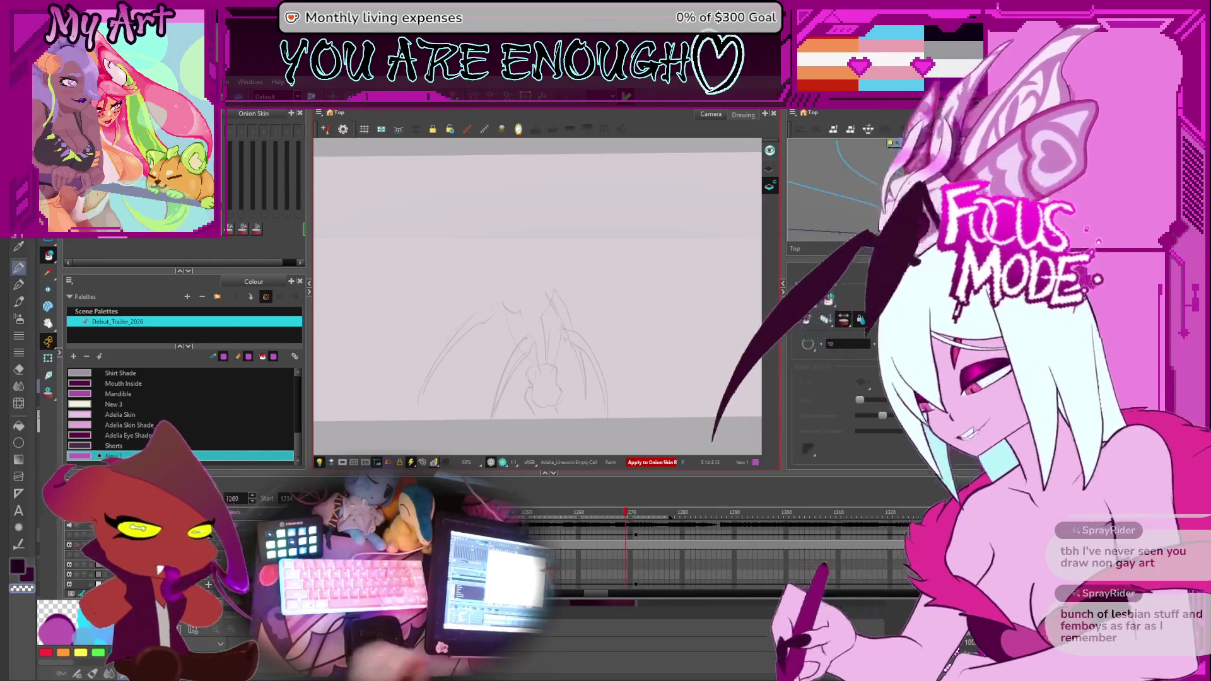
Zoom in on the rough wing sketch.
{"action": "key", "text": "2"}
{"action": "key", "text": "2"}
Recenter the sketch, jump via frame 1267 to the wing sketch on 1268, and take the pencil.
{"action": "left_click_drag", "start_coordinate": [567, 417], "coordinate": [567, 330]}
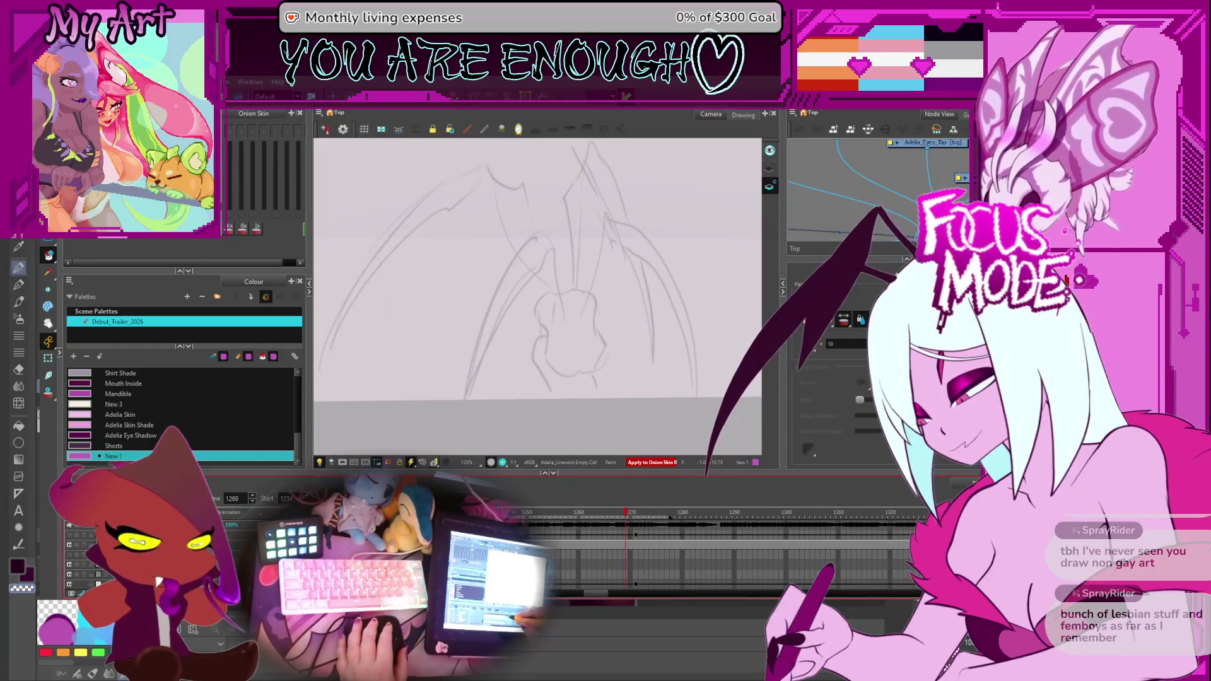
{"action": "left_click", "coordinate": [623, 534]}
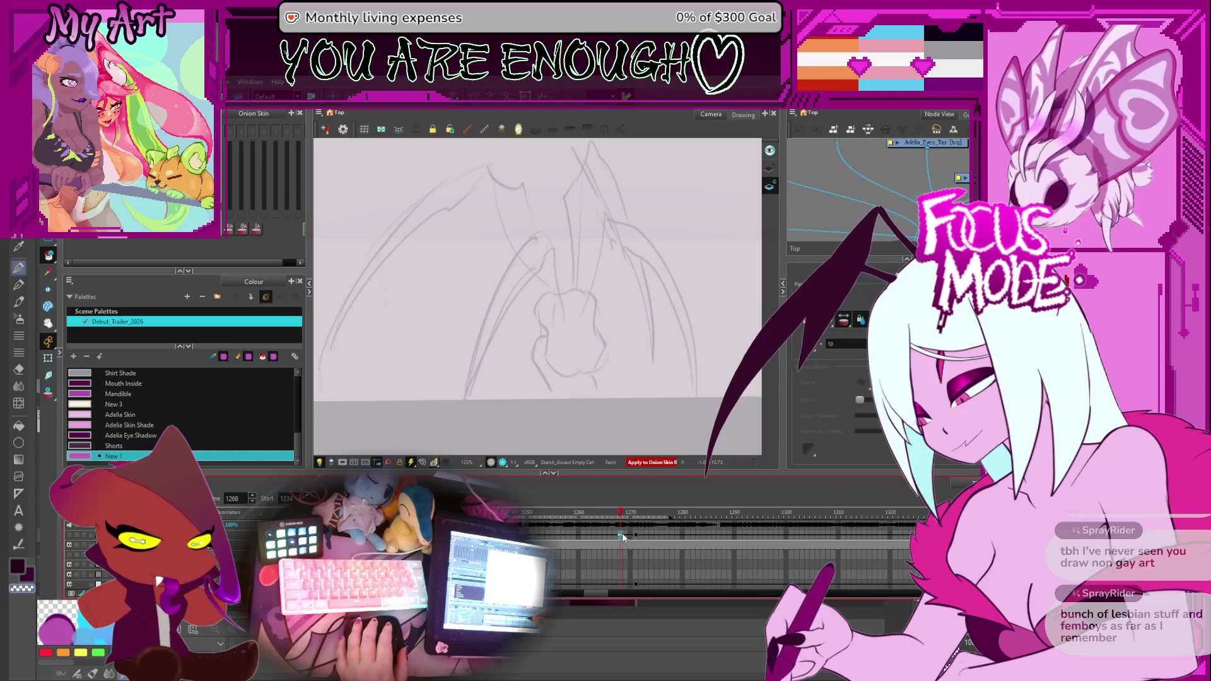
{"action": "left_click", "coordinate": [617, 555]}
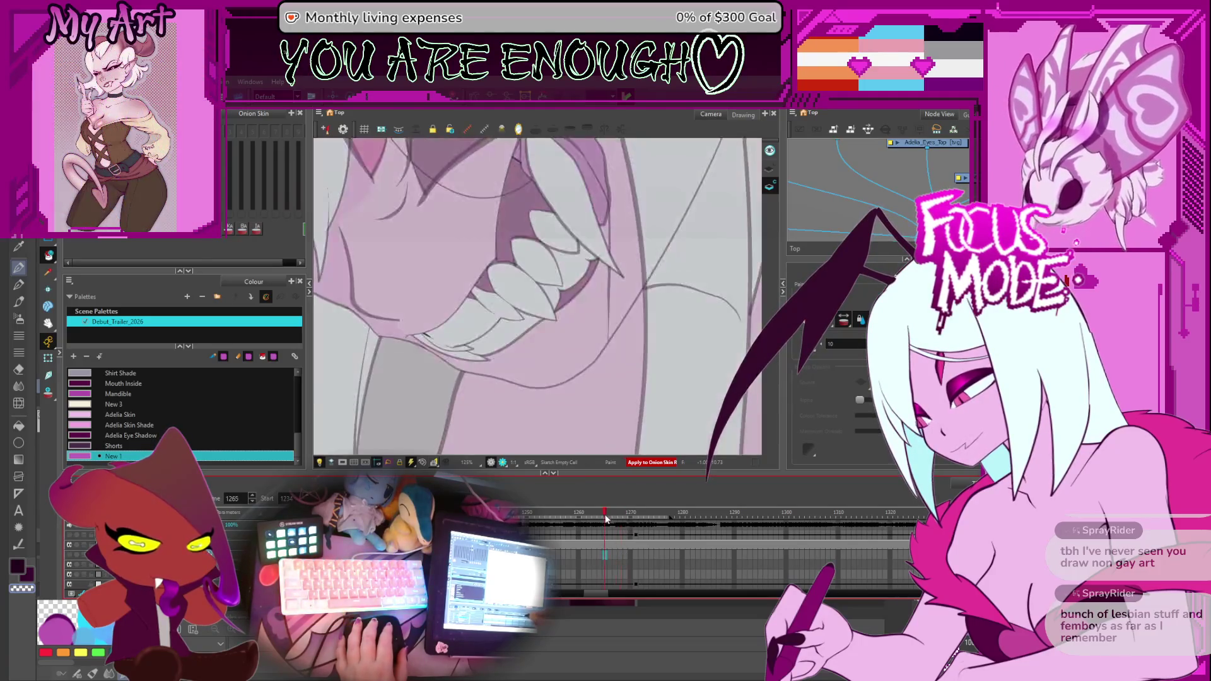
{"action": "left_click", "coordinate": [621, 528]}
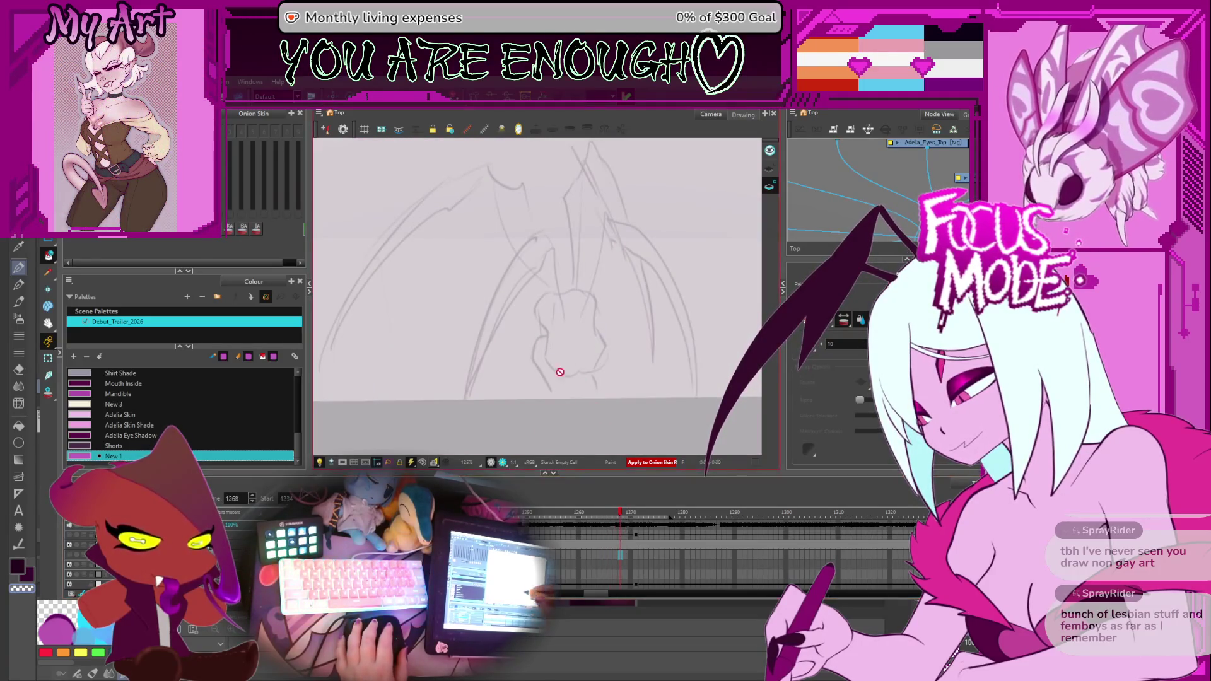
{"action": "left_click_drag", "start_coordinate": [566, 371], "coordinate": [551, 360]}
{"action": "key", "text": "alt+/"}
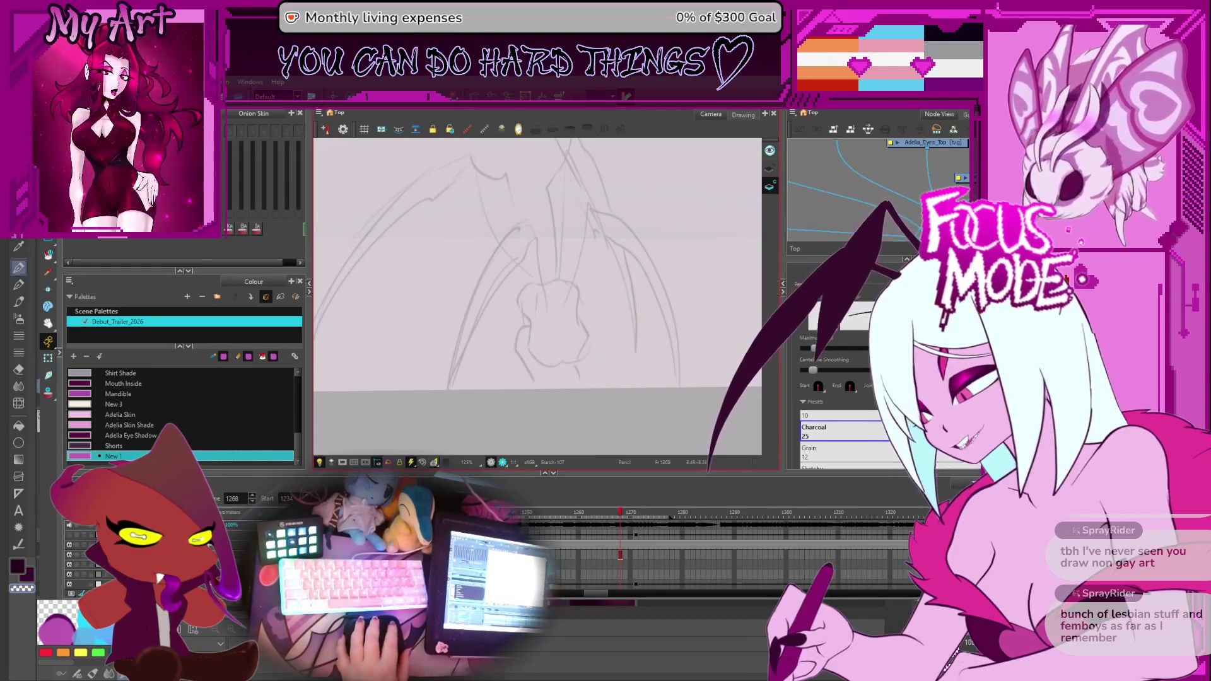
{"action": "scroll", "coordinate": [296, 416], "scroll_direction": "up", "scroll_amount": 5}
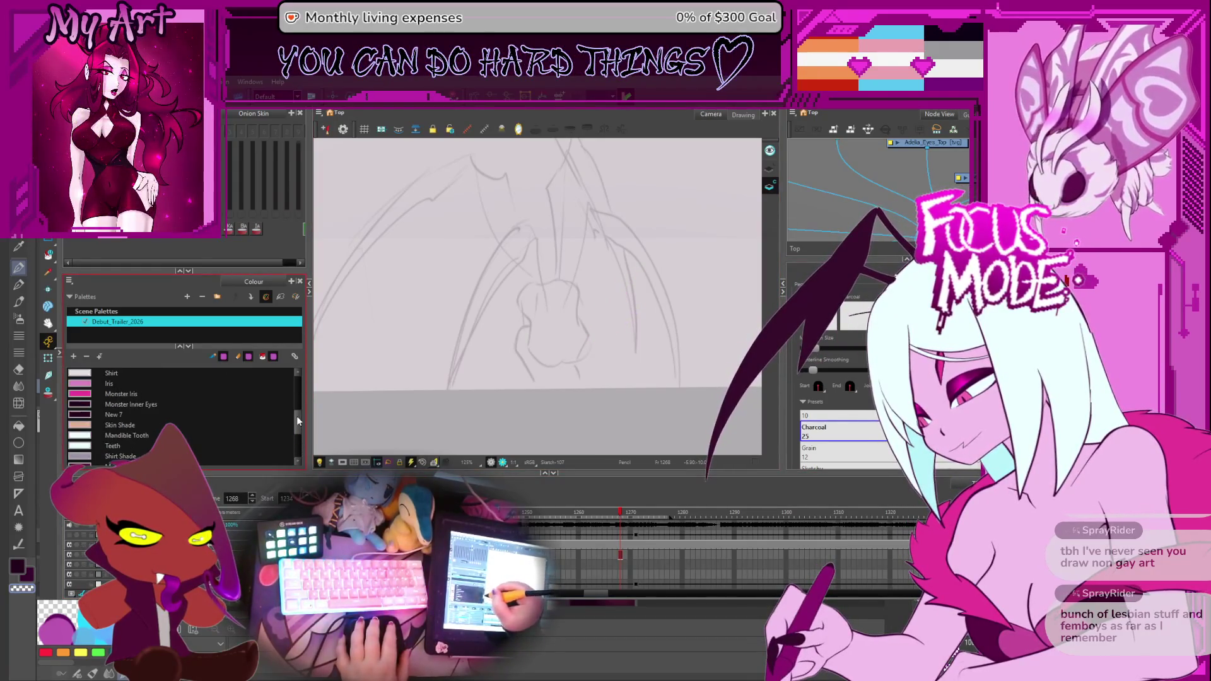
Pick the Linework colour, try the Grain pencil preset with a test stroke and undo it.
{"action": "left_click", "coordinate": [118, 415]}
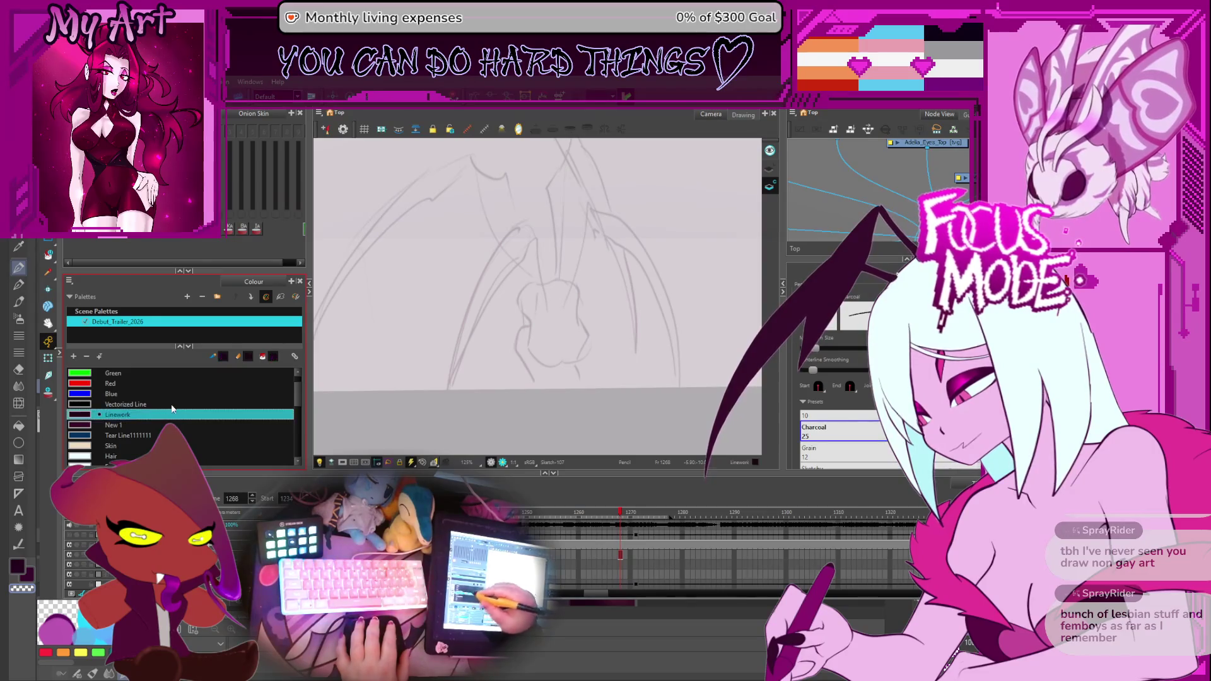
{"action": "left_click", "coordinate": [816, 451]}
{"action": "mouse_move", "coordinate": [599, 301]}
{"action": "left_mouse_down"}
{"action": "mouse_move", "coordinate": [598, 354]}
{"action": "mouse_move", "coordinate": [623, 303]}
{"action": "left_mouse_up"}
{"action": "key", "text": "ctrl+z"}
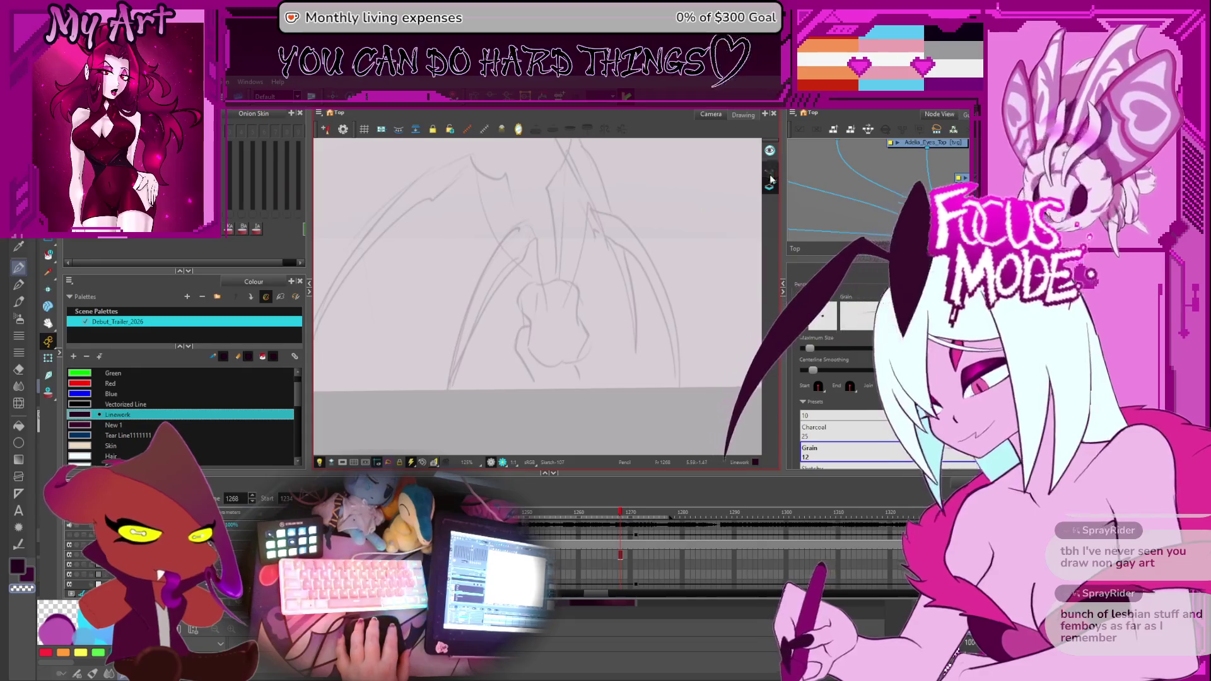
{"action": "key", "text": "ctrl+z"}
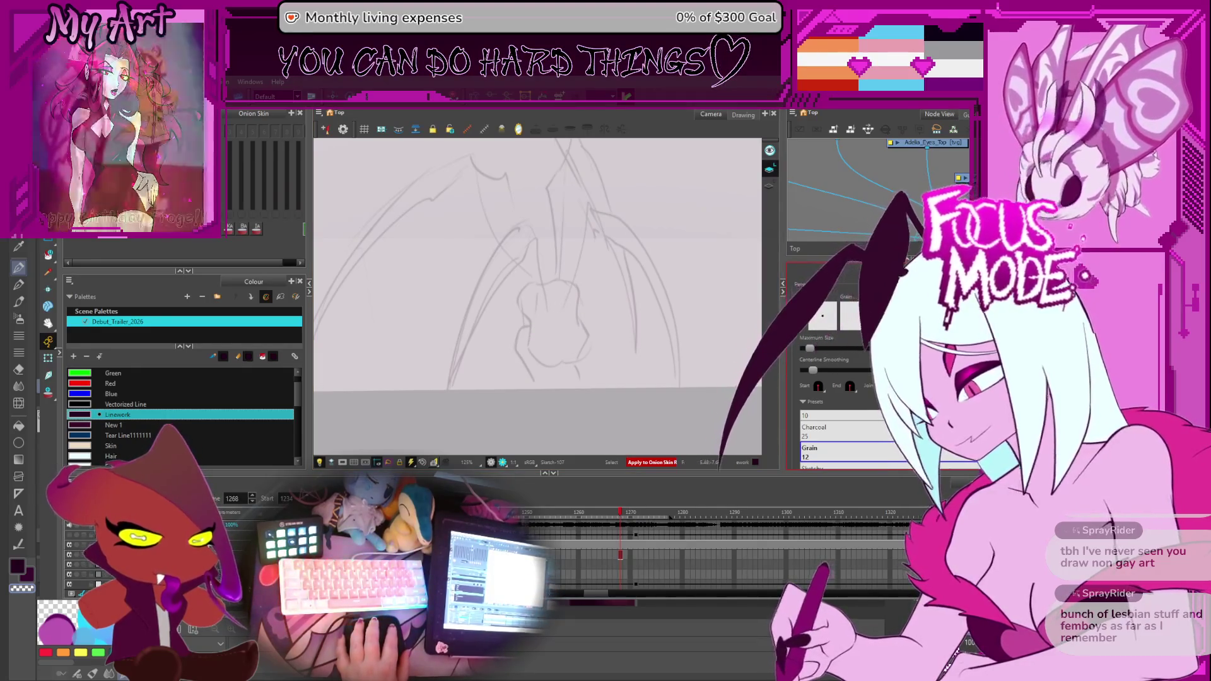
{"action": "scroll", "coordinate": [843, 440], "scroll_direction": "up", "scroll_amount": 2}
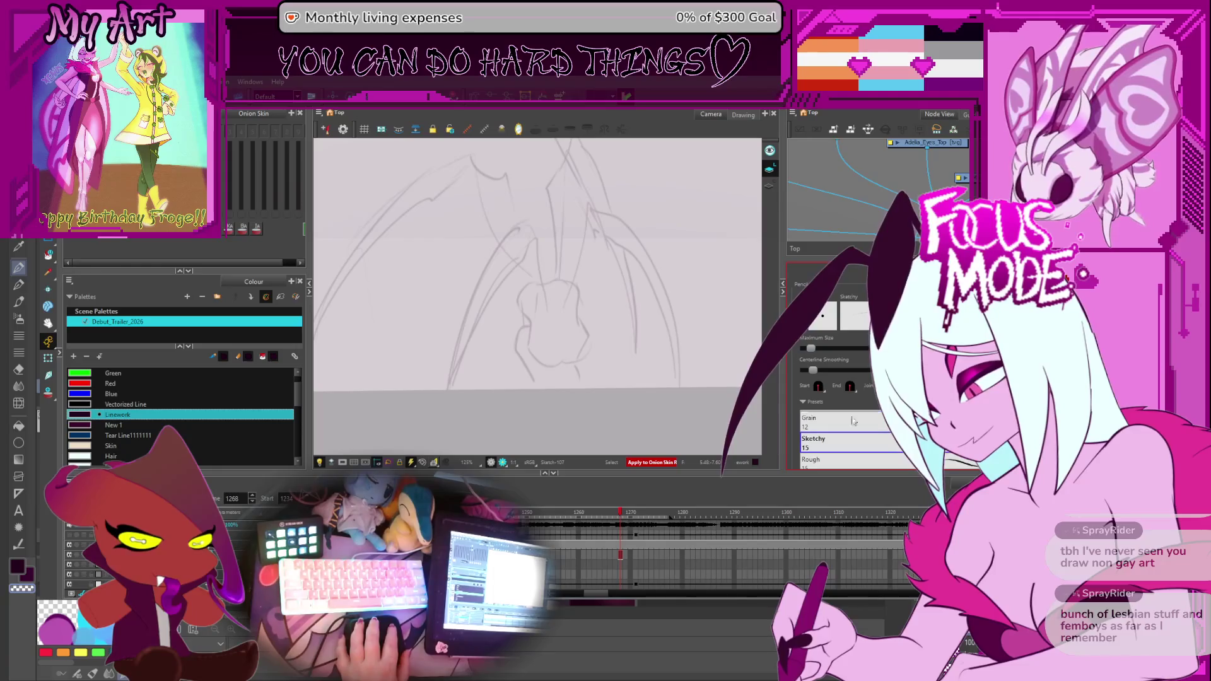
Choose the Rough pencil preset, tilt the canvas and undo an accidental stroke.
{"action": "left_click", "coordinate": [823, 459]}
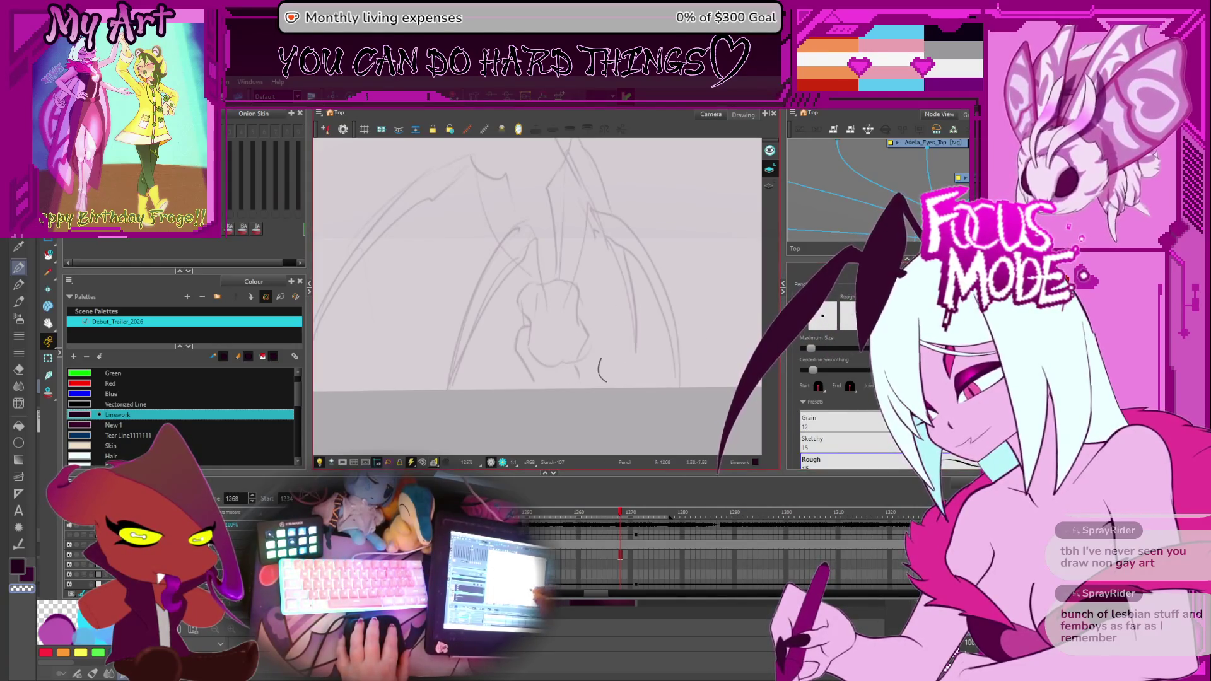
{"action": "mouse_move", "coordinate": [601, 374]}
{"action": "left_mouse_down"}
{"action": "mouse_move", "coordinate": [653, 303]}
{"action": "mouse_move", "coordinate": [664, 327]}
{"action": "left_mouse_up"}
{"action": "key", "text": "ctrl+z"}
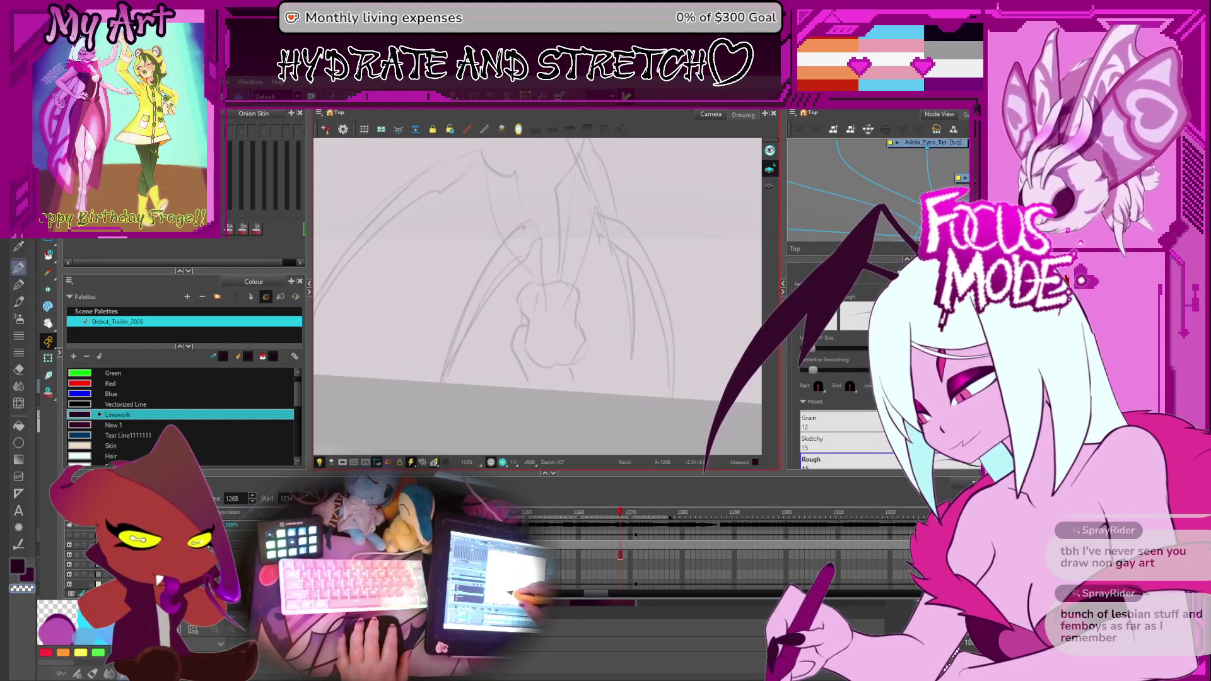
Ink short strokes along the left wing's rough sketch, undoing a stray one.
{"action": "left_click_drag", "start_coordinate": [450, 344], "coordinate": [440, 383]}
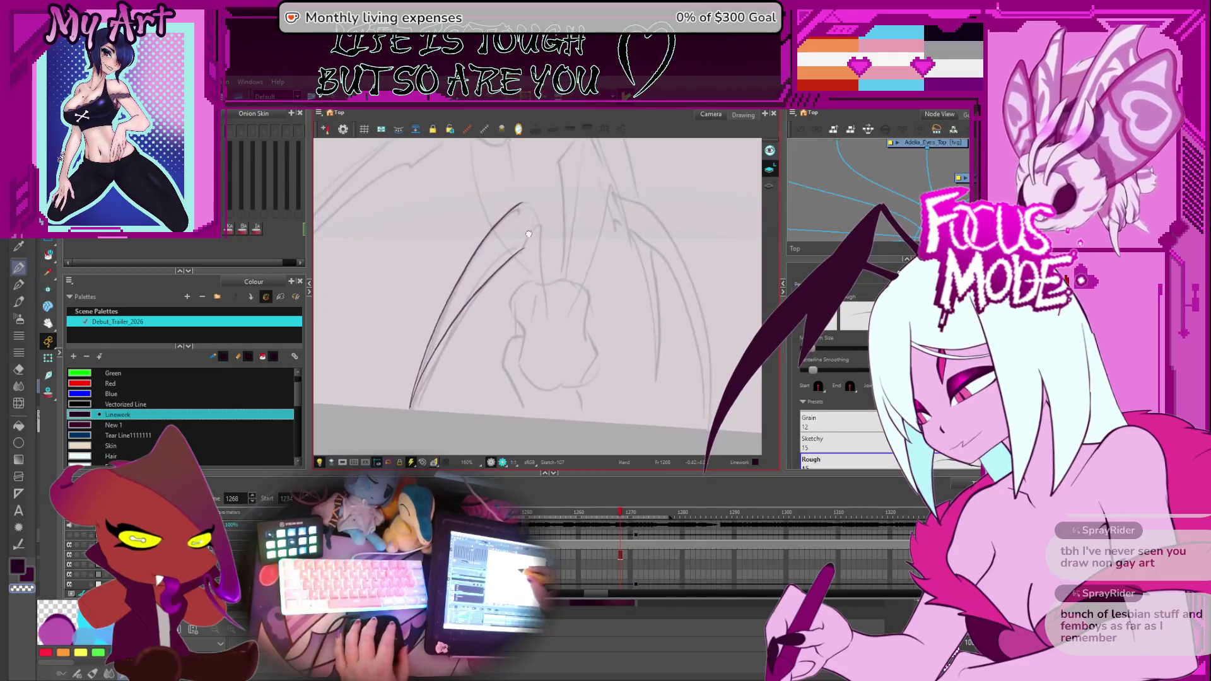
{"action": "left_click_drag", "start_coordinate": [524, 266], "coordinate": [530, 239]}
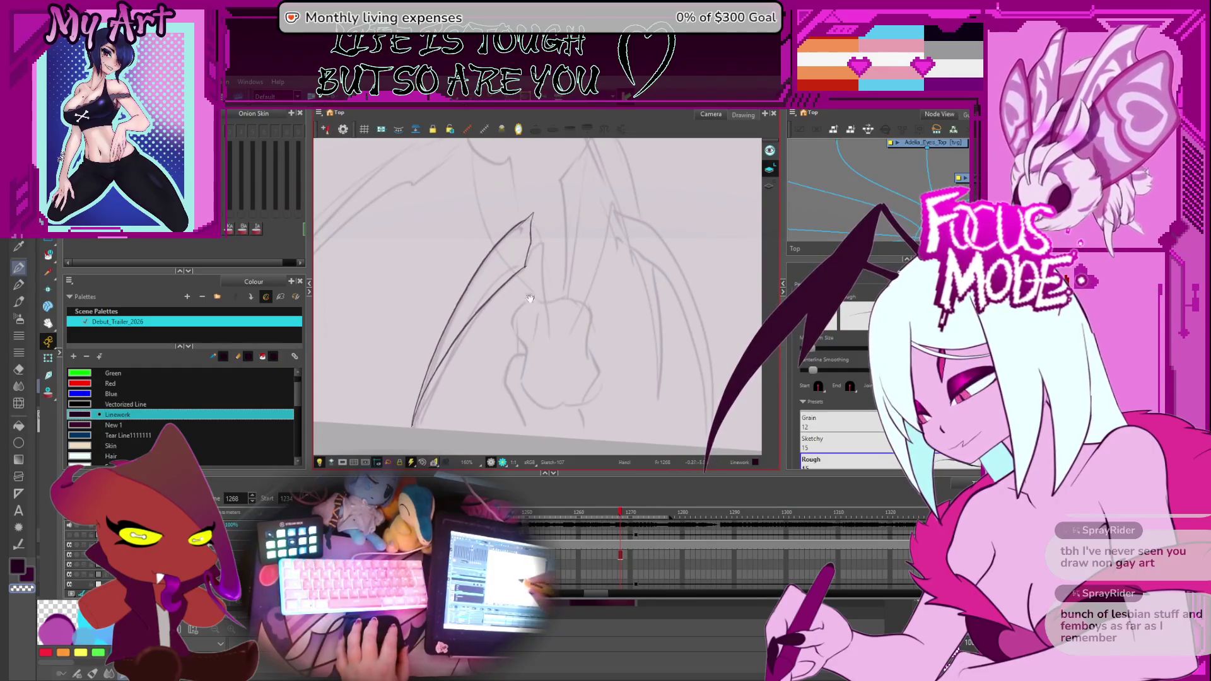
{"action": "left_click_drag", "start_coordinate": [536, 276], "coordinate": [529, 268]}
{"action": "key", "text": "ctrl+z"}
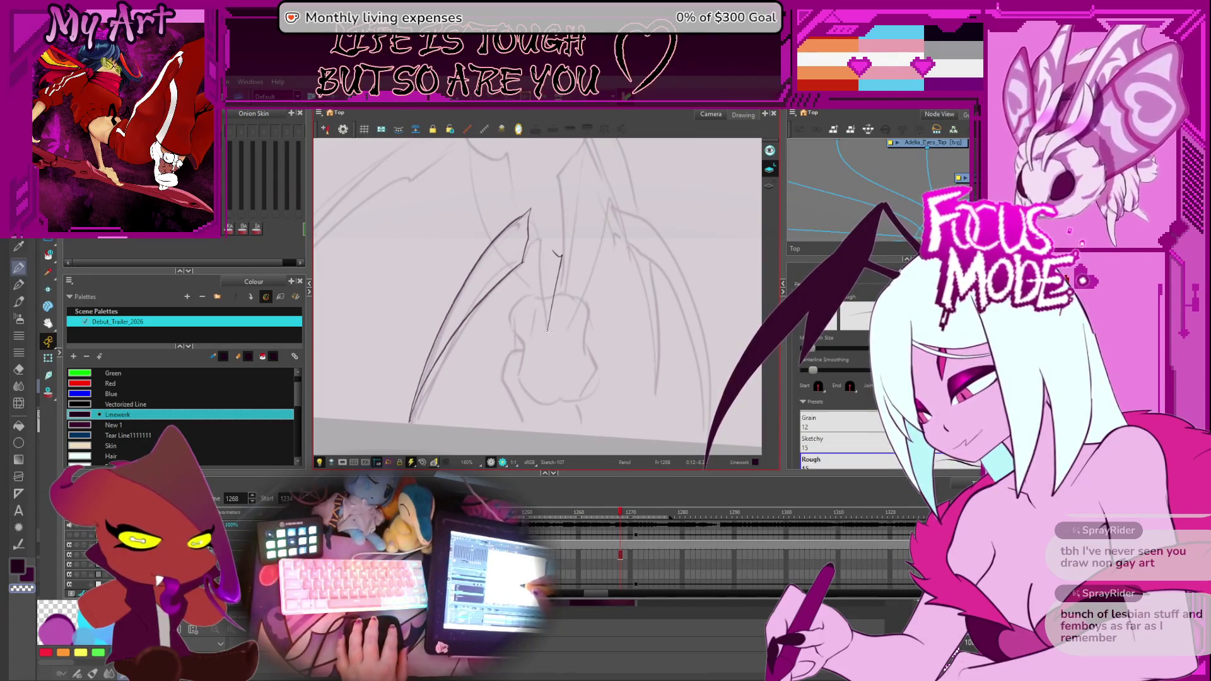
Select the short vertical stroke, shift its lower end right, and return to the pencil.
{"action": "key", "text": "alt+v"}
{"action": "left_click", "coordinate": [556, 331]}
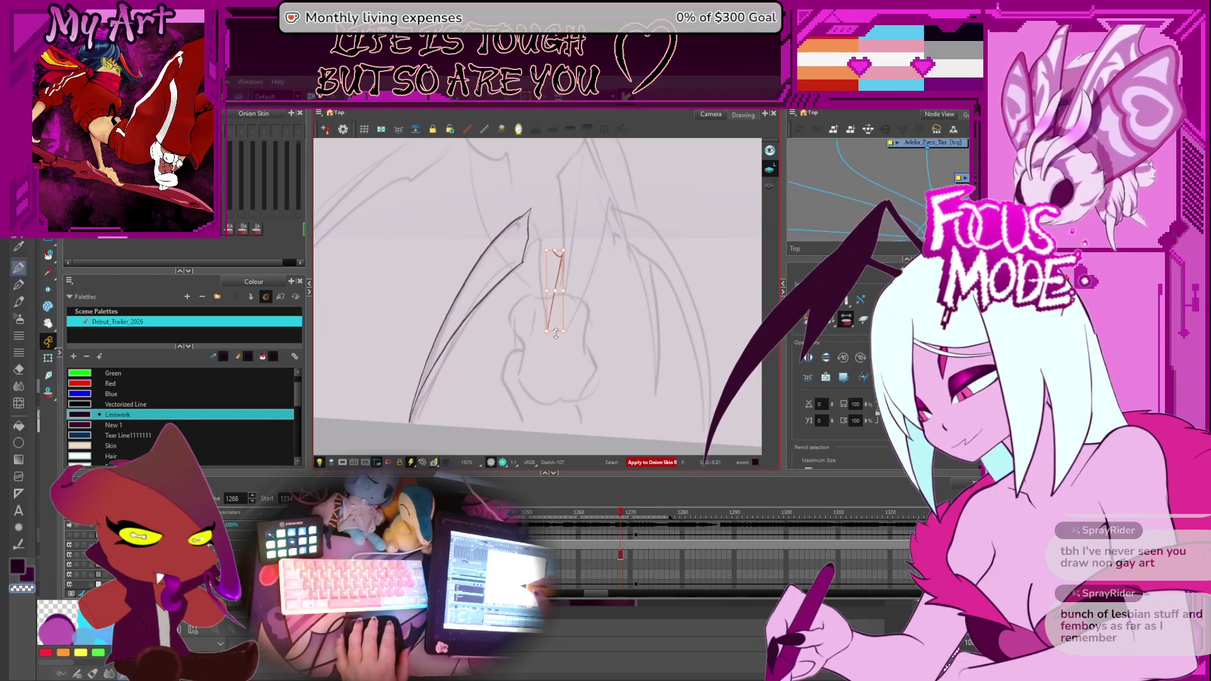
{"action": "key", "text": "2"}
{"action": "key", "text": "2"}
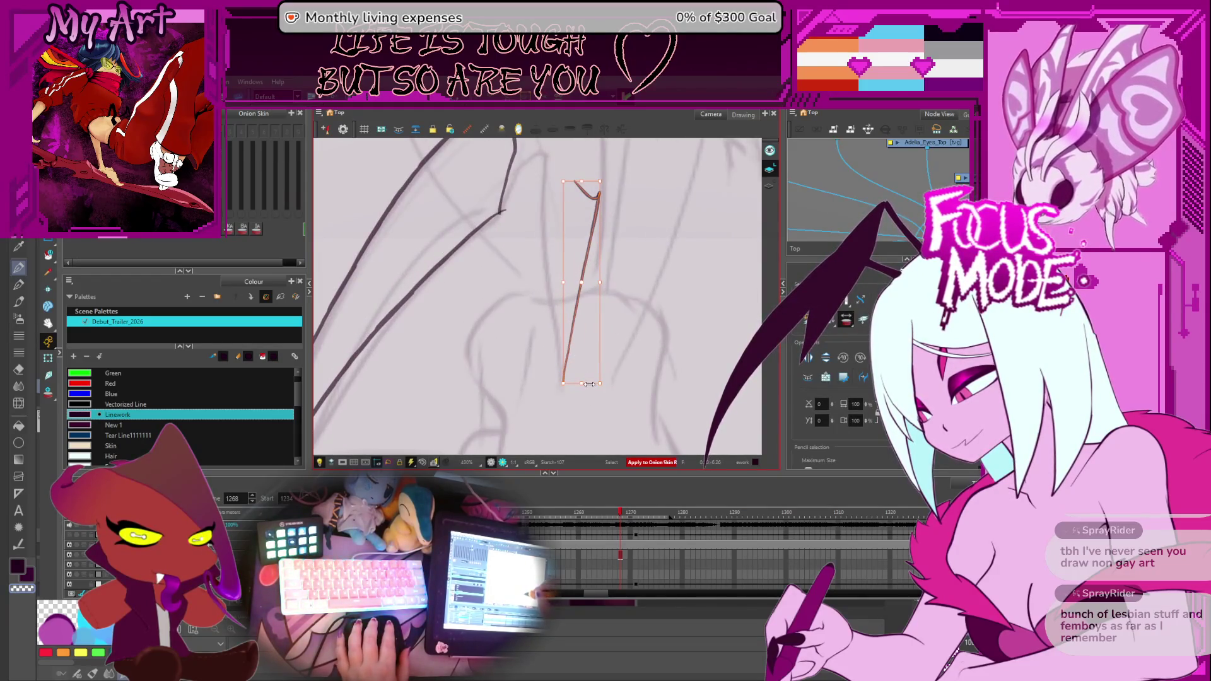
{"action": "left_click_drag", "start_coordinate": [603, 383], "coordinate": [605, 383]}
{"action": "key", "text": "Escape"}
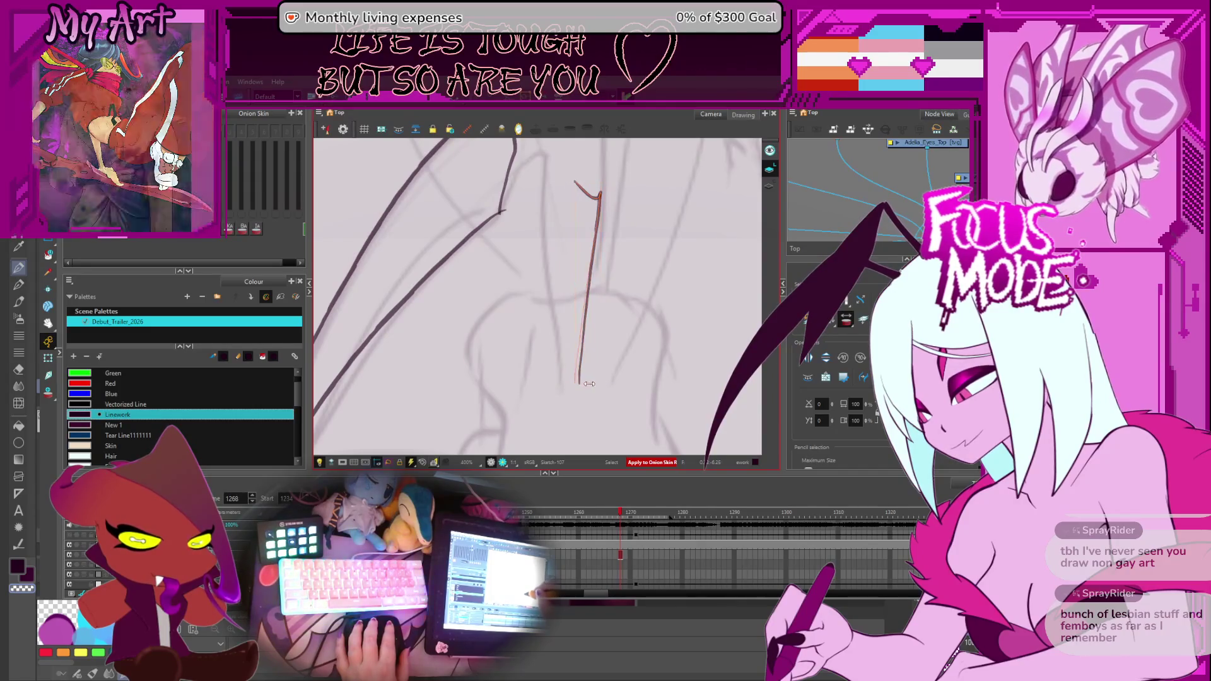
{"action": "key", "text": "alt+/"}
{"action": "key", "text": "1"}
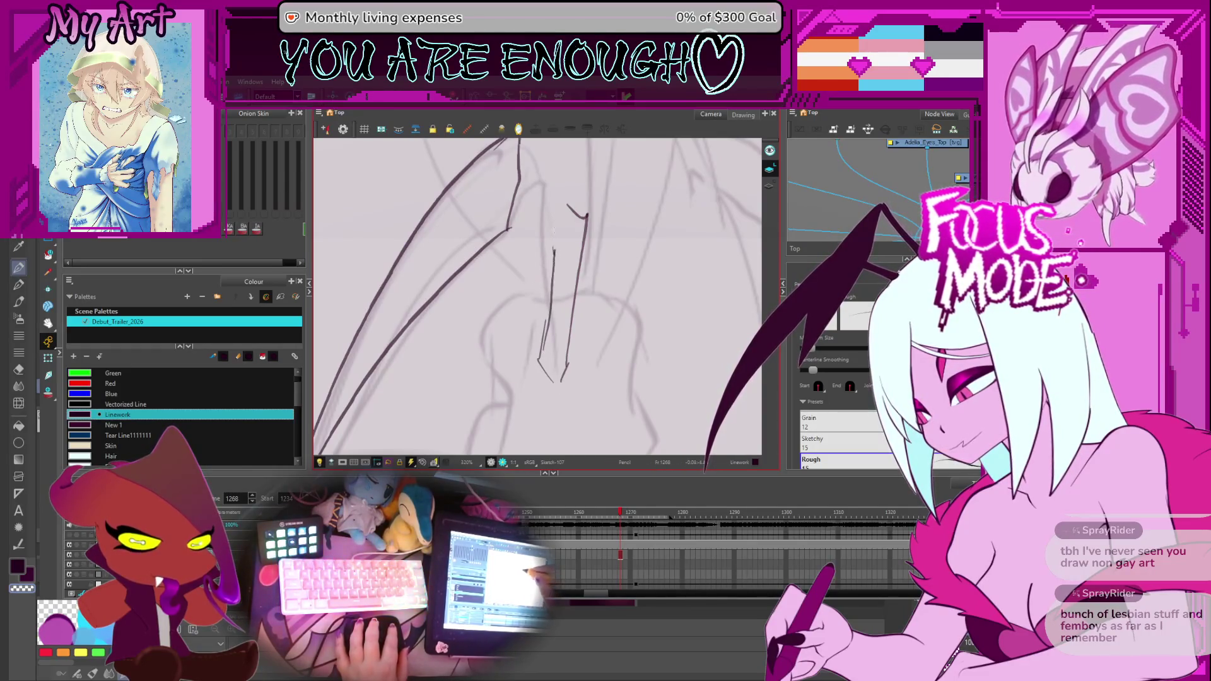
Reframe and rotate the view to review the inked wing outline.
{"action": "left_click_drag", "start_coordinate": [554, 230], "coordinate": [544, 300]}
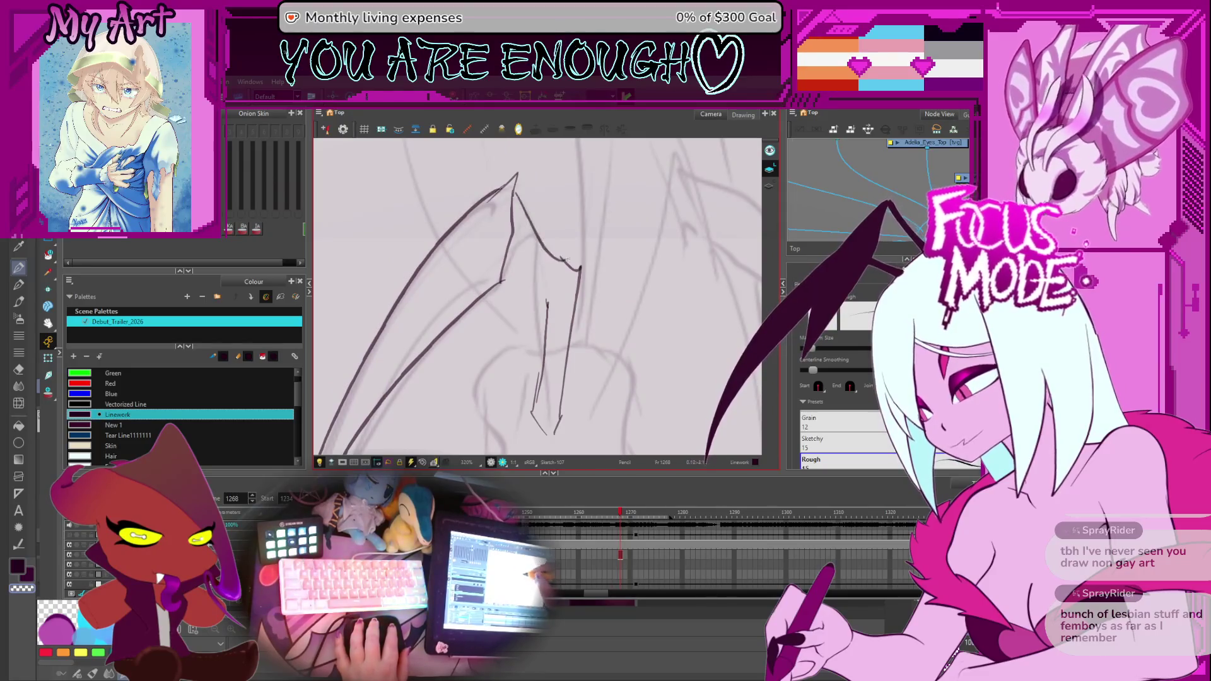
{"action": "left_click_drag", "start_coordinate": [539, 294], "coordinate": [521, 288]}
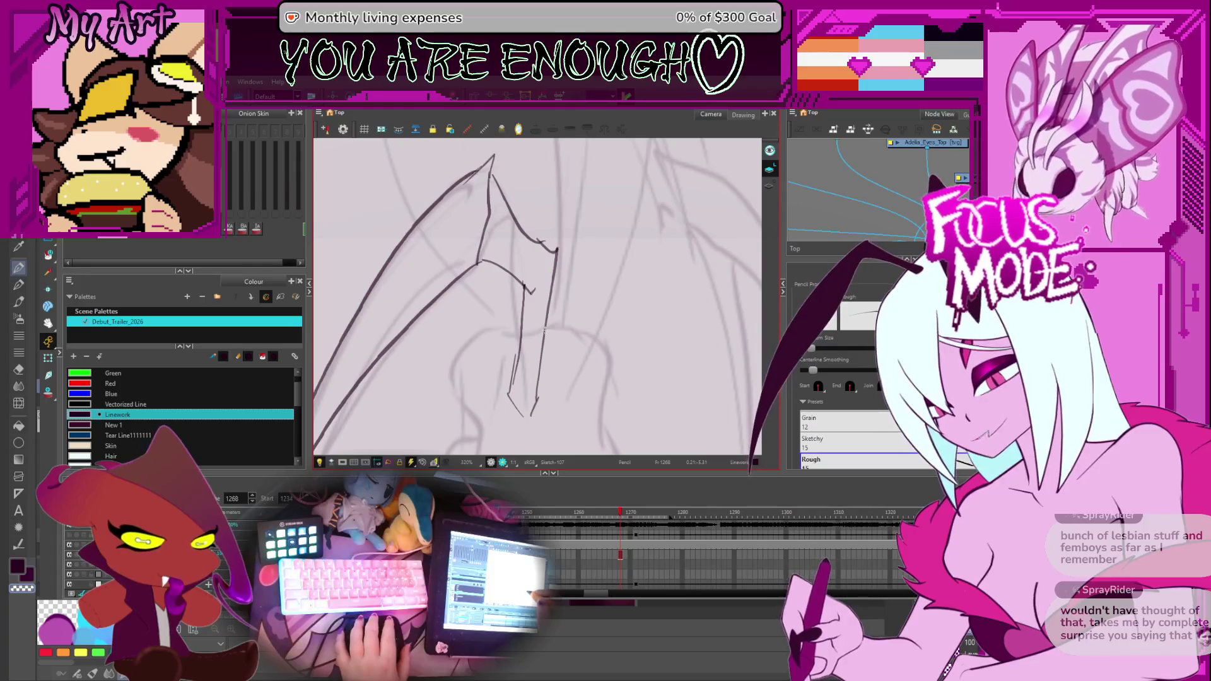
{"action": "left_click_drag", "start_coordinate": [530, 284], "coordinate": [539, 312]}
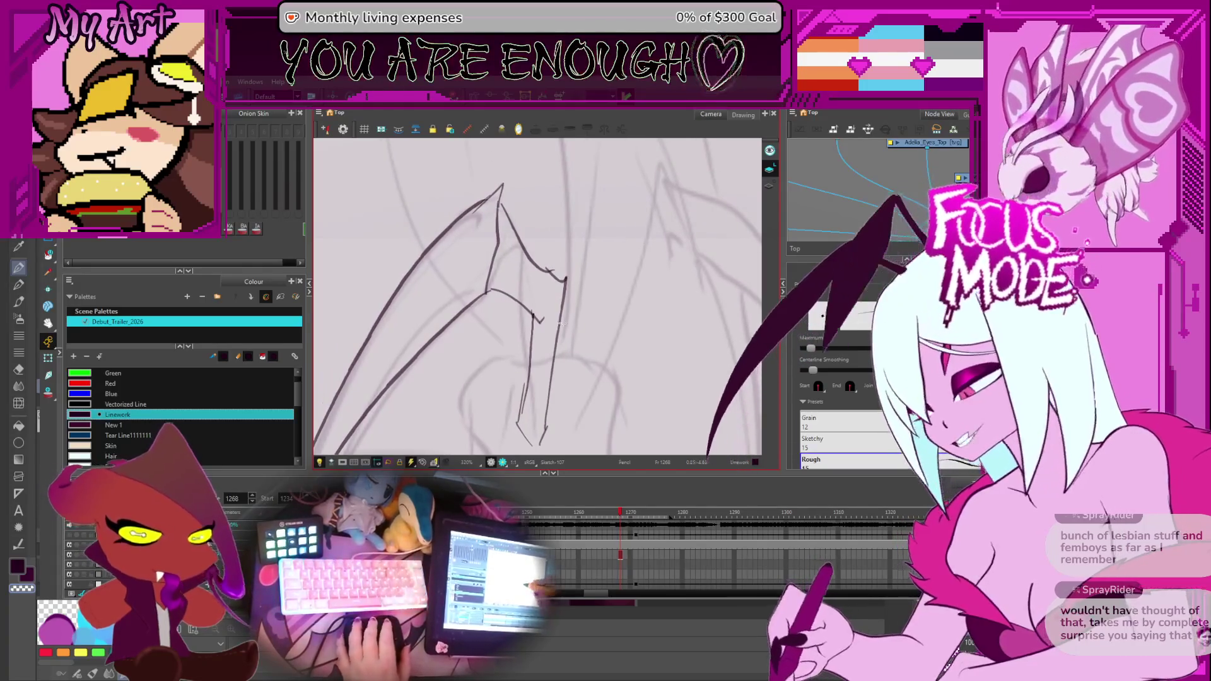
{"action": "key", "text": "alt+s"}
{"action": "key", "text": "alt+/"}
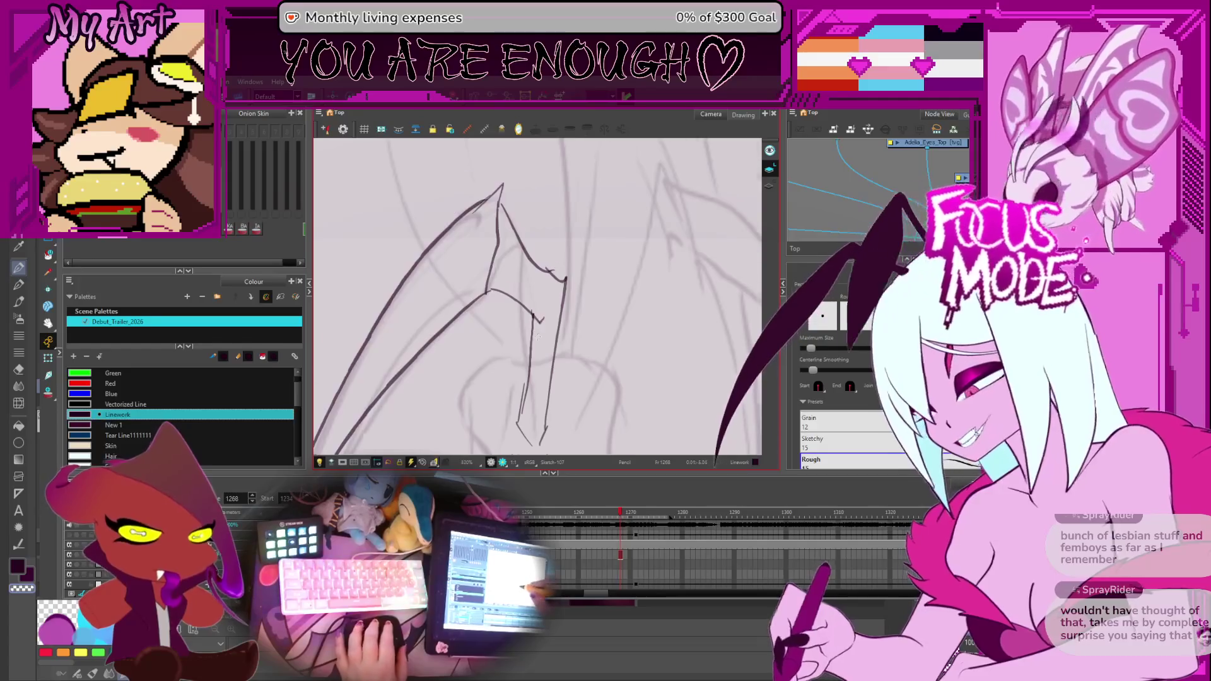
{"action": "scroll", "coordinate": [537, 298], "scroll_direction": "up", "scroll_amount": 2}
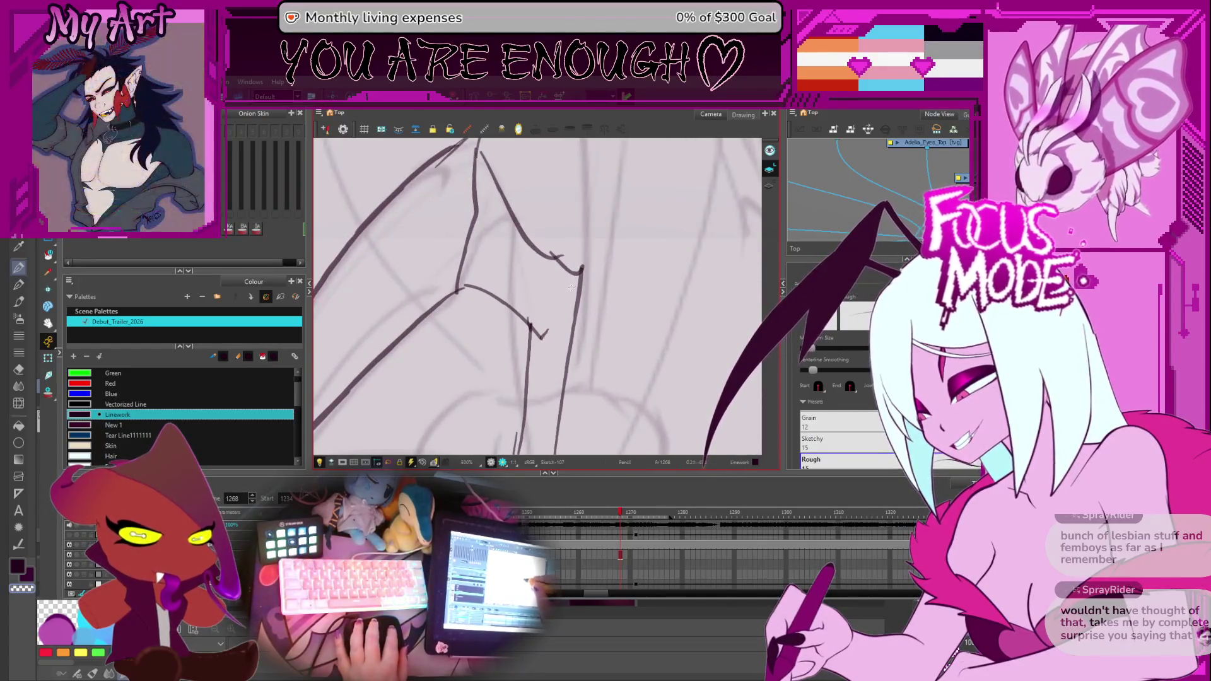
{"action": "mouse_move", "coordinate": [571, 297]}
{"action": "left_mouse_down"}
{"action": "mouse_move", "coordinate": [578, 322]}
{"action": "mouse_move", "coordinate": [537, 325]}
{"action": "left_mouse_up"}
{"action": "scroll", "coordinate": [580, 353], "scroll_direction": "down", "scroll_amount": 3}
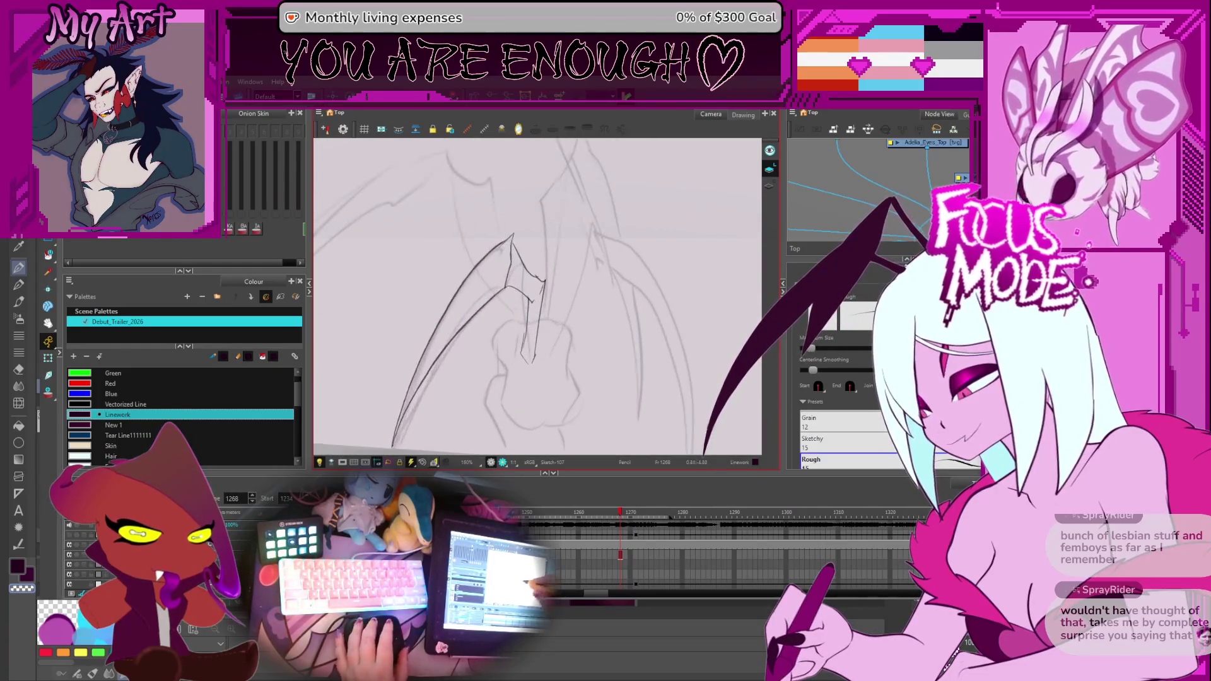